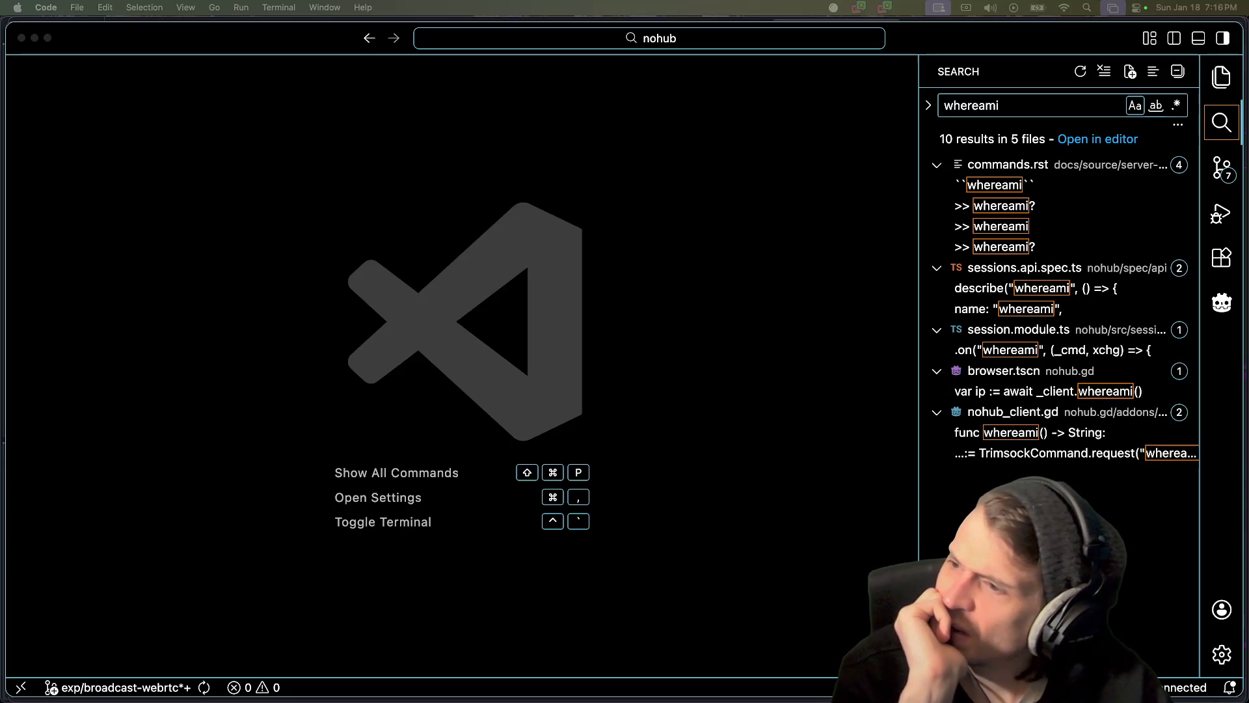
# - Bring up Alacritty and move its window to the screen centre
pyautogui.press('super+Tab')
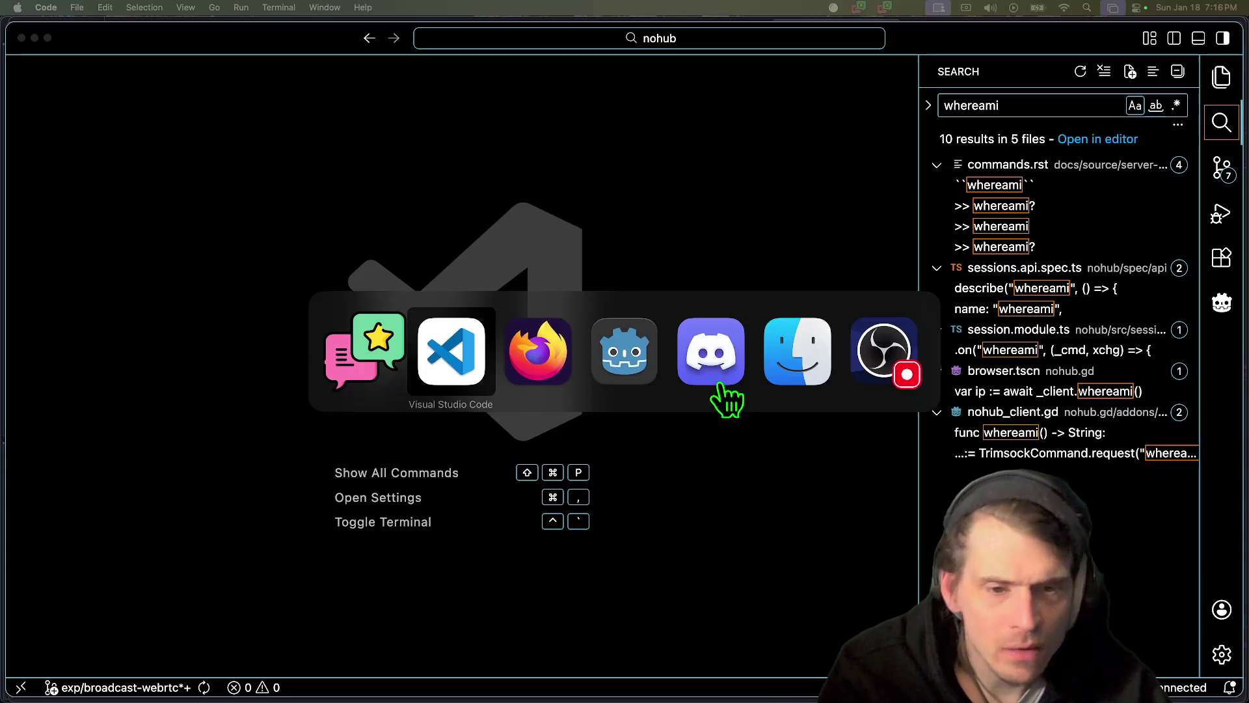
pyautogui.press('Tab')
pyautogui.press('Tab')
pyautogui.press('Tab')
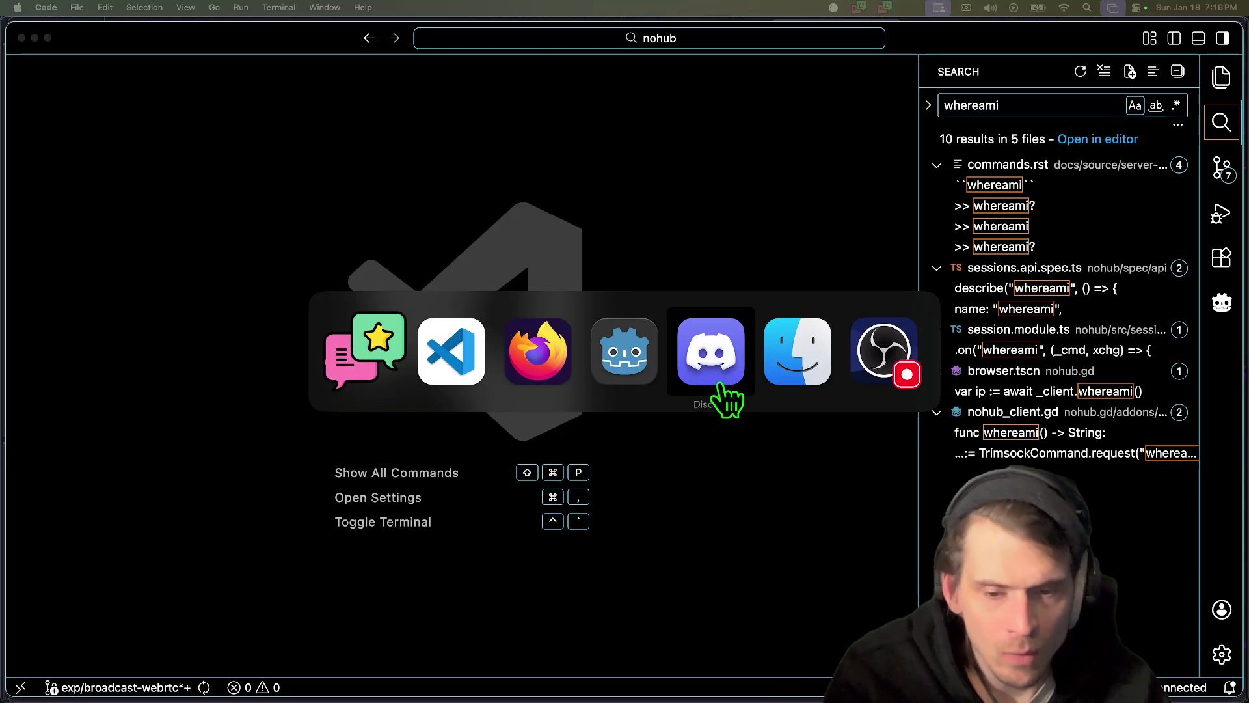
pyautogui.hotkey('shift', 'Tab')
pyautogui.hotkey('shift', 'Tab')
pyautogui.hotkey('shift', 'Tab')
pyautogui.hotkey('shift', 'Tab')
pyautogui.press('super+space')
pyautogui.press('Escape')
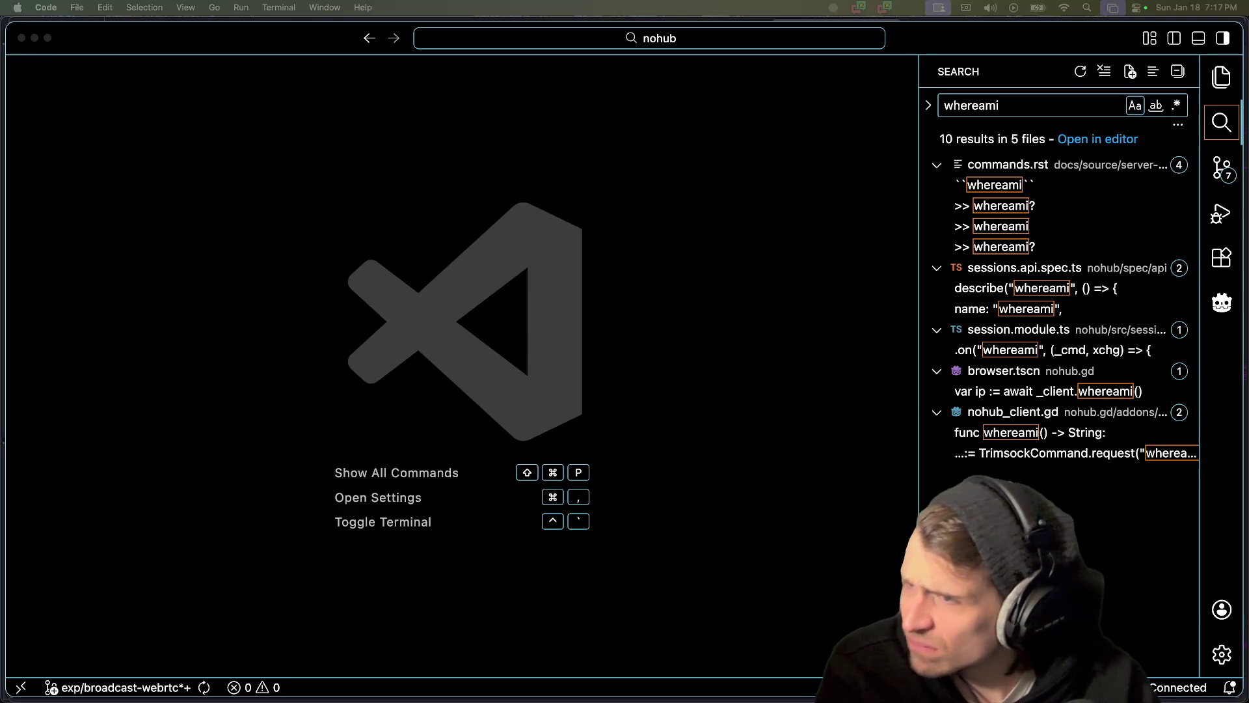
pyautogui.moveTo(532, 231); pyautogui.dragTo(612, 174)
# - Jump to the nohub project with j no and enter the nohub/ subfolder
pyautogui.write('j no')
pyautogui.press('Tab')
pyautogui.press('Return')
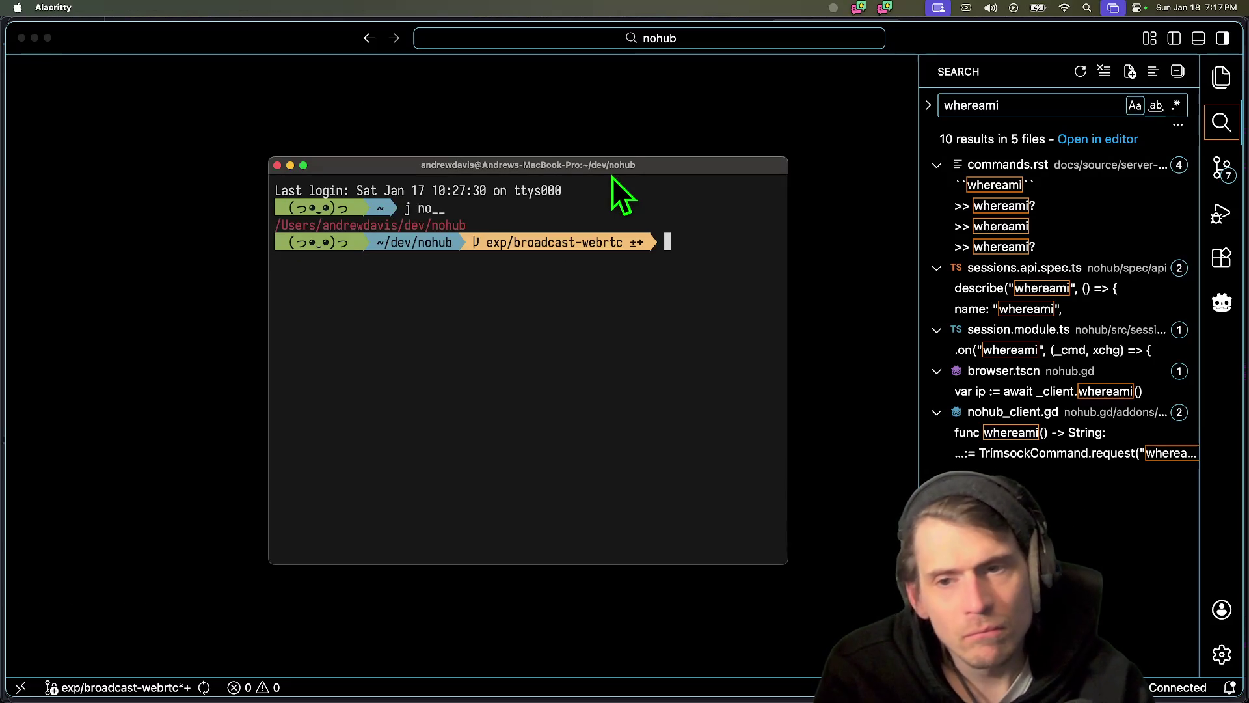
pyautogui.write('cd')
pyautogui.press('Tab')
pyautogui.press('Tab')
pyautogui.press('Tab')
pyautogui.press('Return')
# - Briefly start the nohub dev server with bun run dev, then stop it
pyautogui.write('bun run dev')
pyautogui.press('Return')
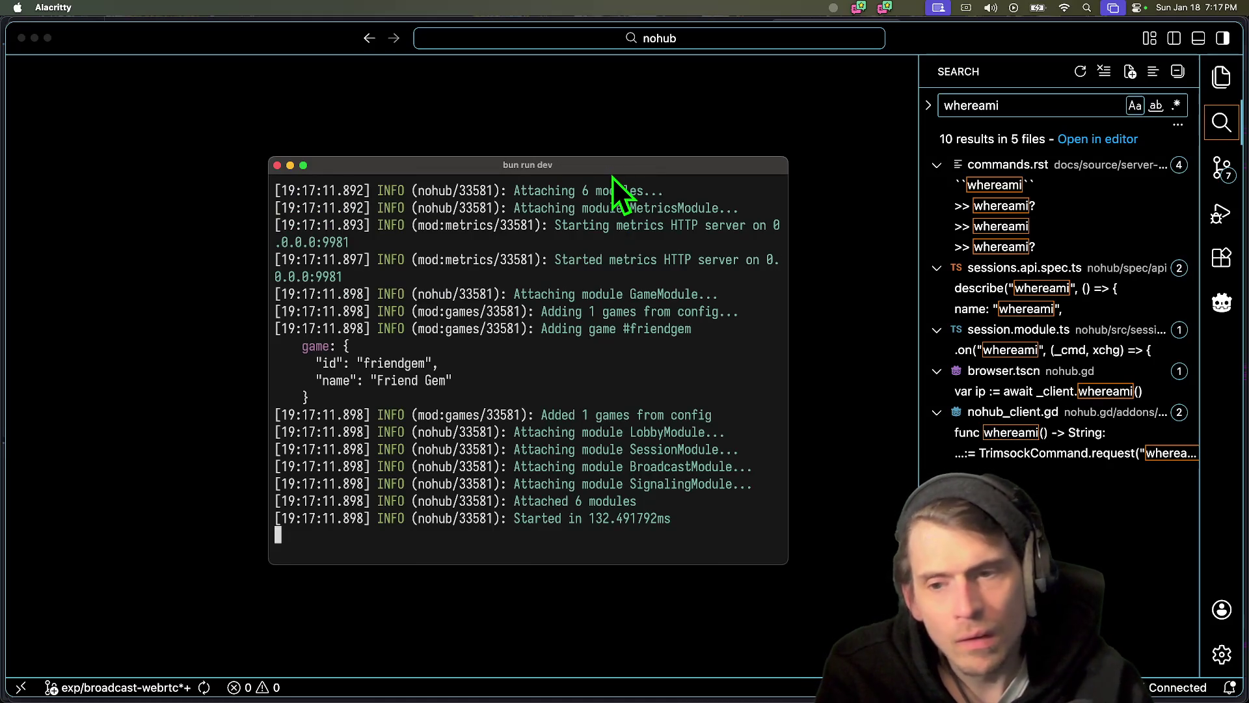
pyautogui.hotkey('ctrl', 'c')
# - Run bun test: 115 tests pass and 1 error appears
pyautogui.write('bun run')
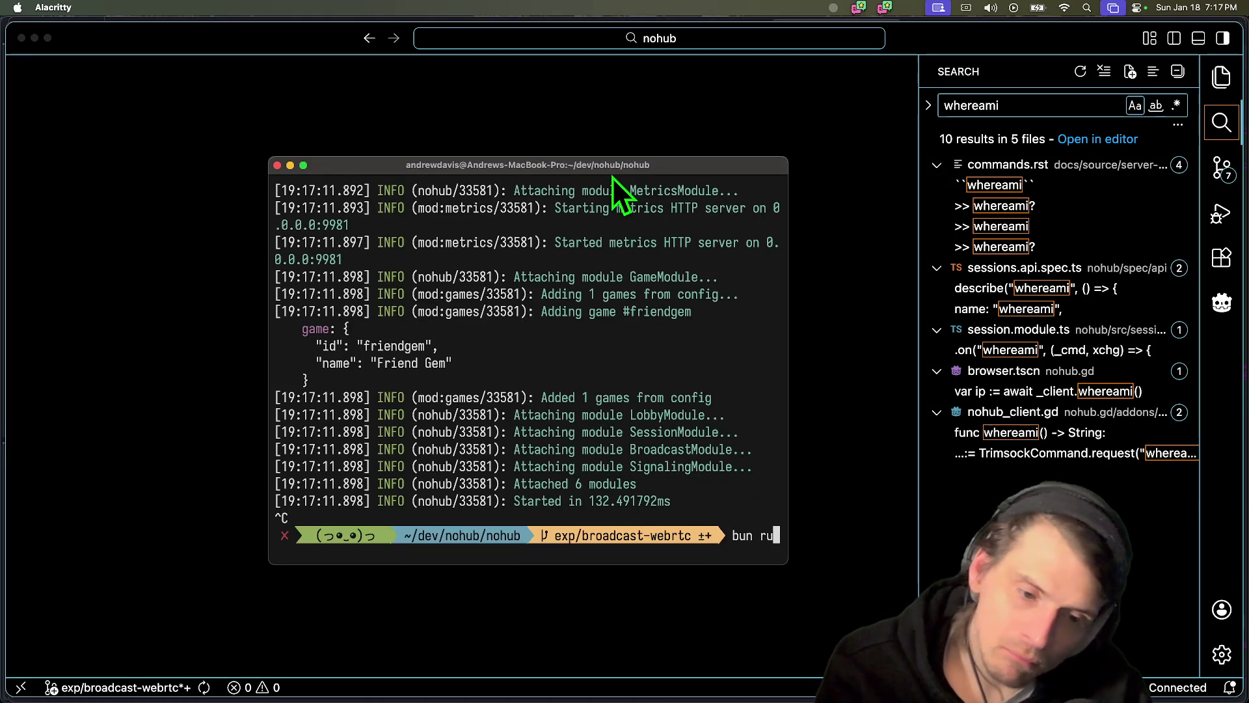
pyautogui.press('BackSpace')
pyautogui.press('BackSpace')
pyautogui.press('BackSpace')
pyautogui.write('test')
pyautogui.press('Return')
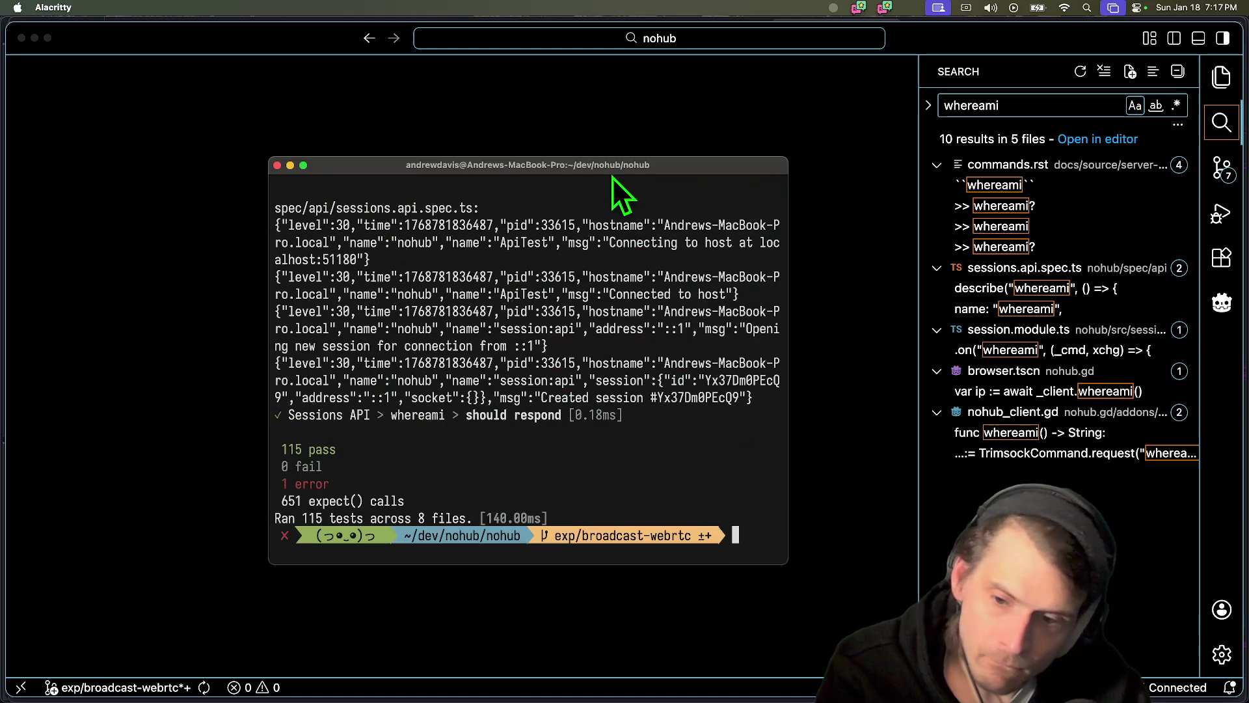
# - Stage all changes with git add . and enlarge the terminal window
pyautogui.write('git add')
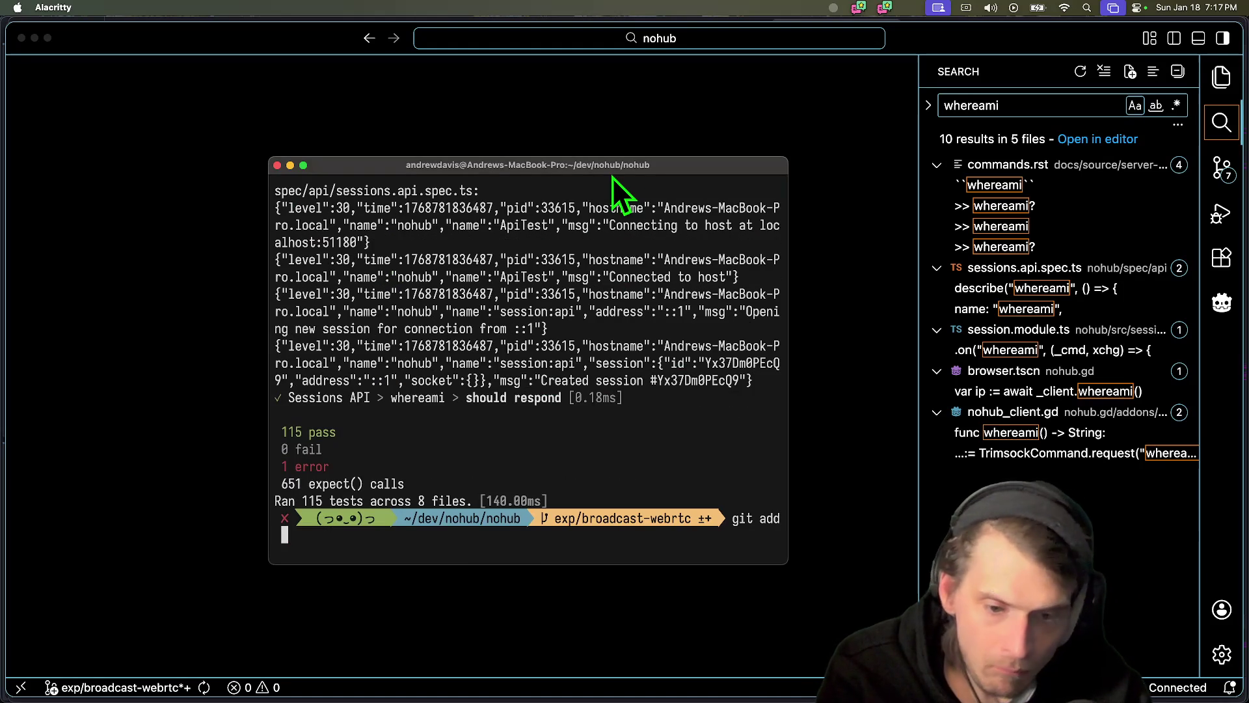
pyautogui.press('Return')
pyautogui.write('g')
pyautogui.press('BackSpace')
pyautogui.press('BackSpace')
pyautogui.press('BackSpace')
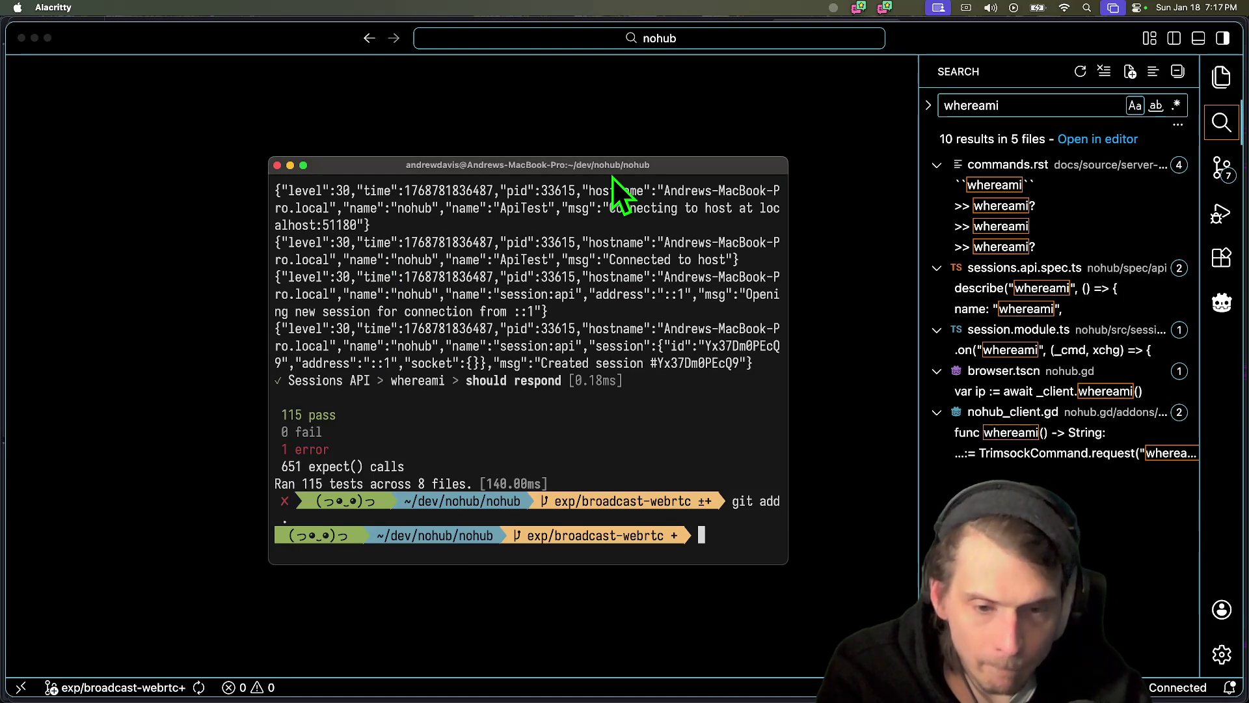
pyautogui.moveTo(791, 572); pyautogui.dragTo(1050, 615)
# - Scroll back up and select the Bun.serve line in the error's stack trace
pyautogui.scroll(15, 592, 377)
pyautogui.scroll(20, 585, 376)
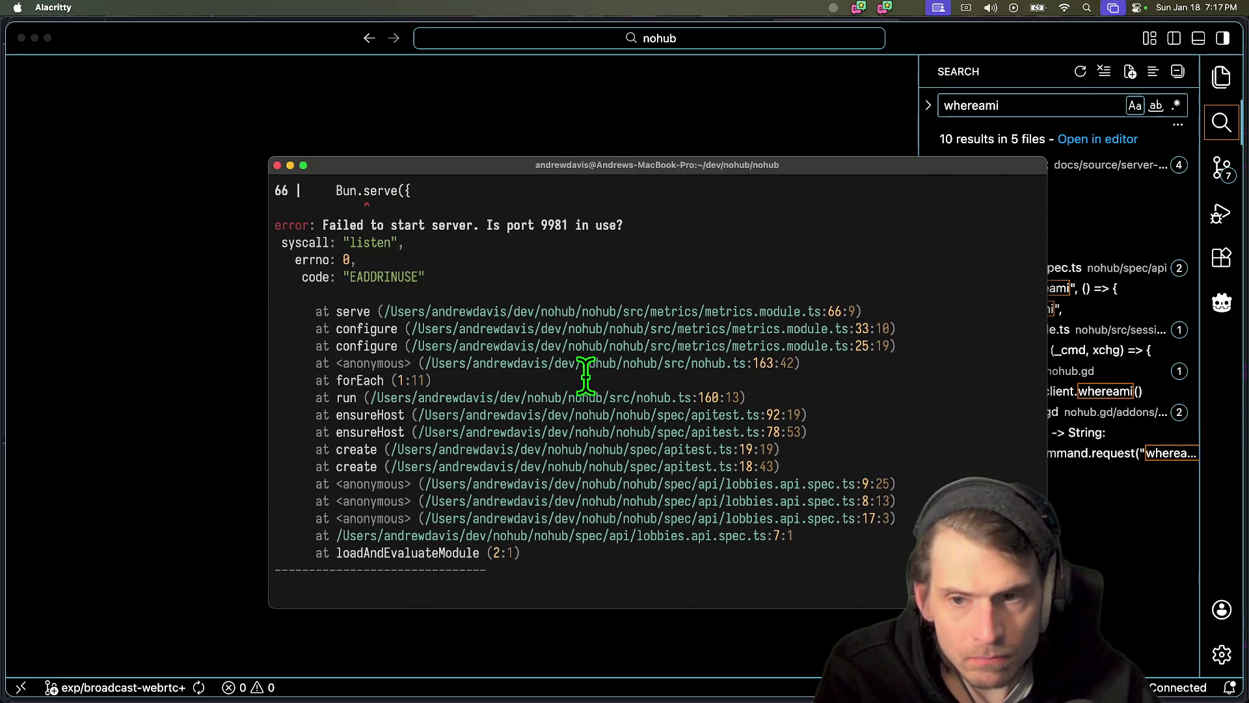
pyautogui.scroll(4, 589, 365)
pyautogui.scroll(3, 665, 328)
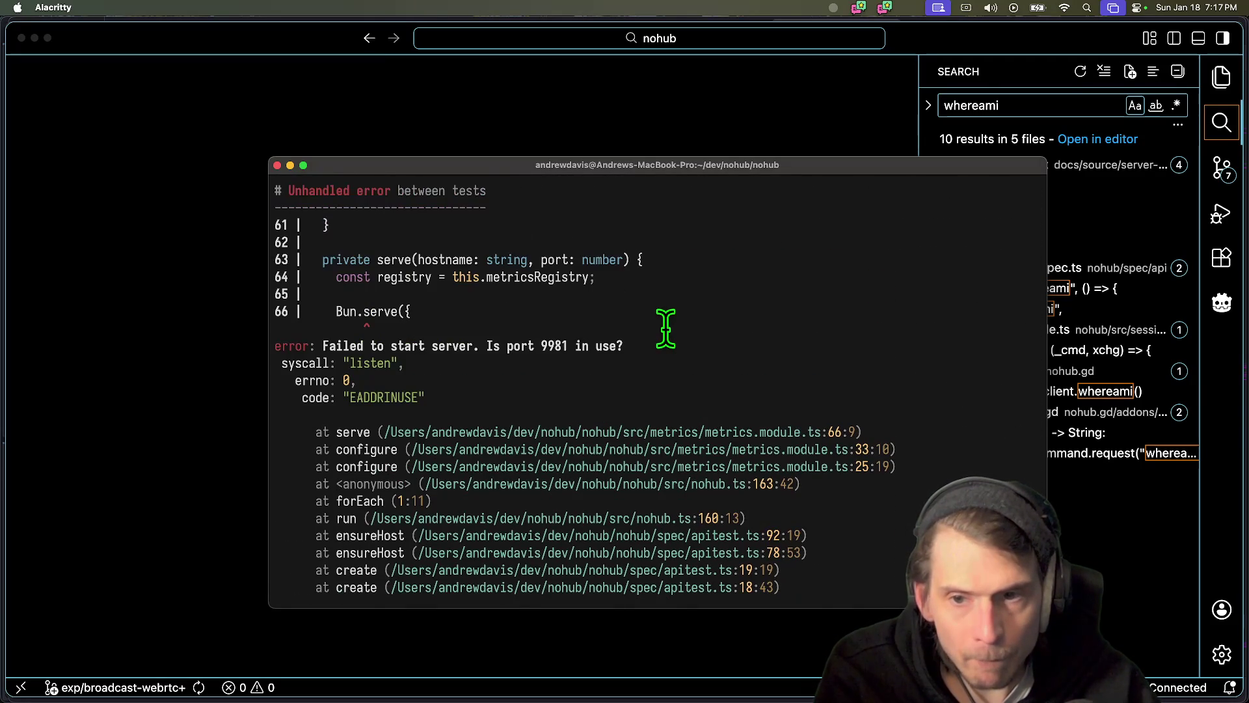
pyautogui.tripleClick(377, 311)
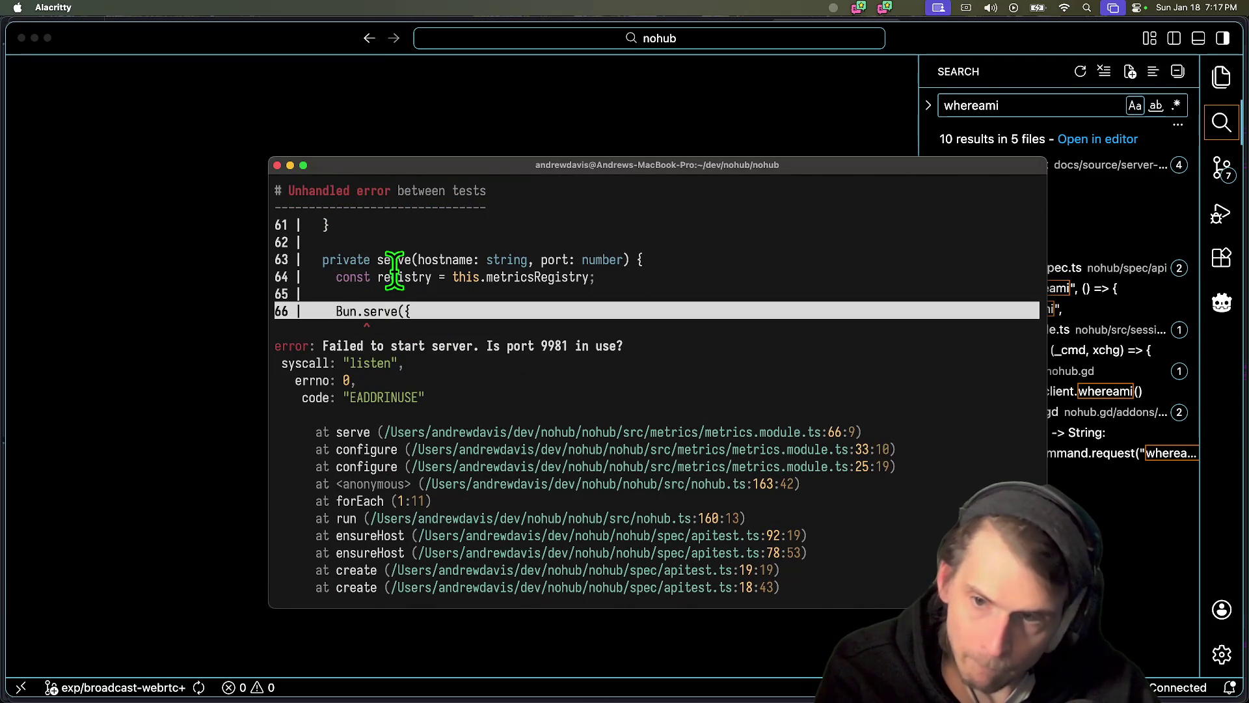
pyautogui.scroll(1, 830, 409)
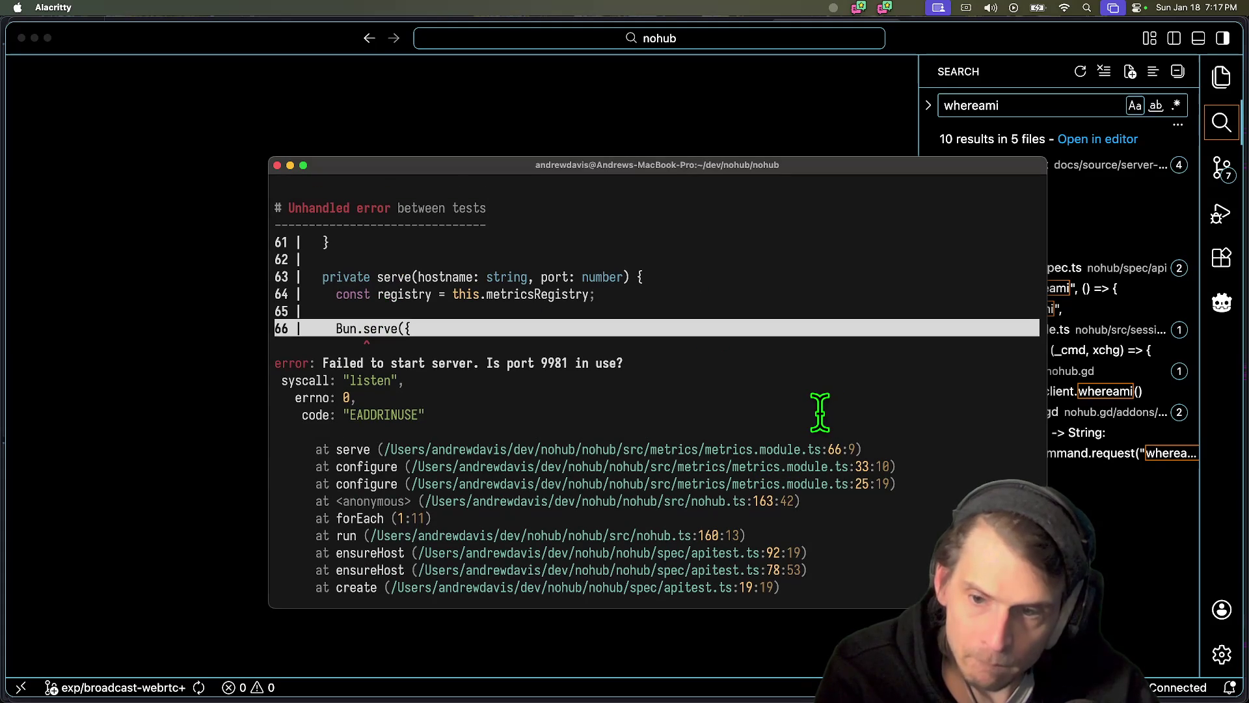
pyautogui.scroll(5, 846, 468)
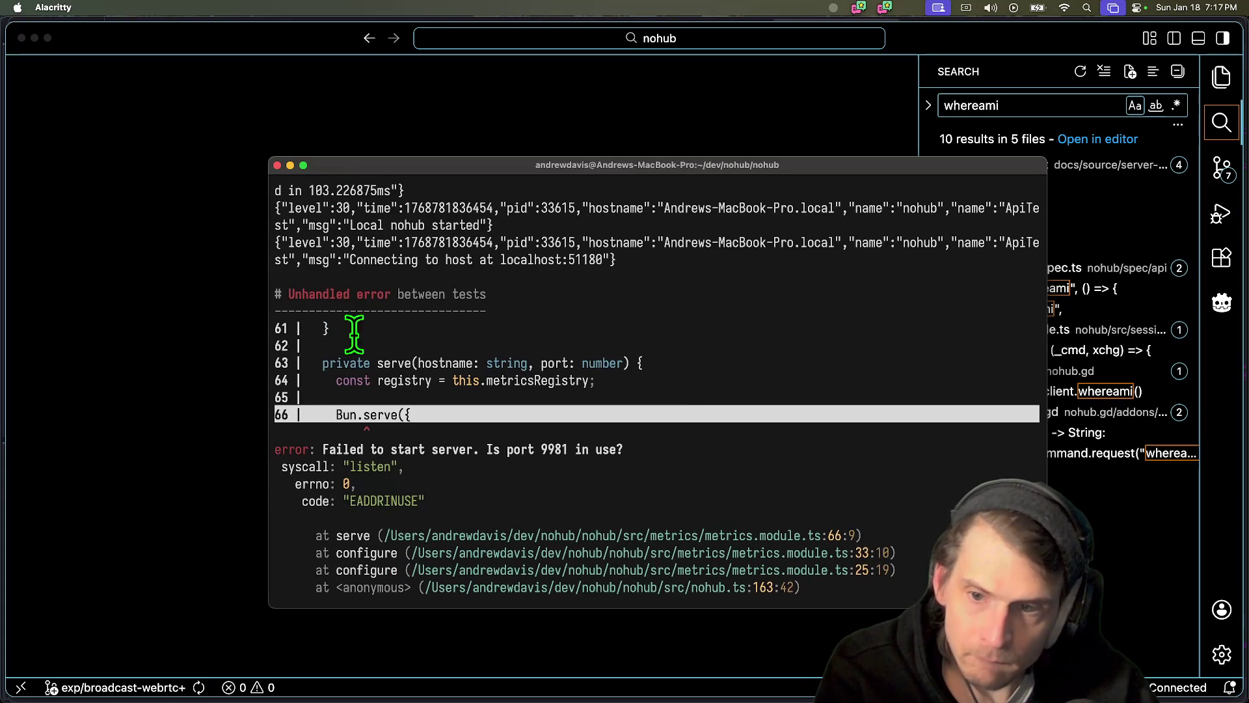
pyautogui.scroll(2, 832, 333)
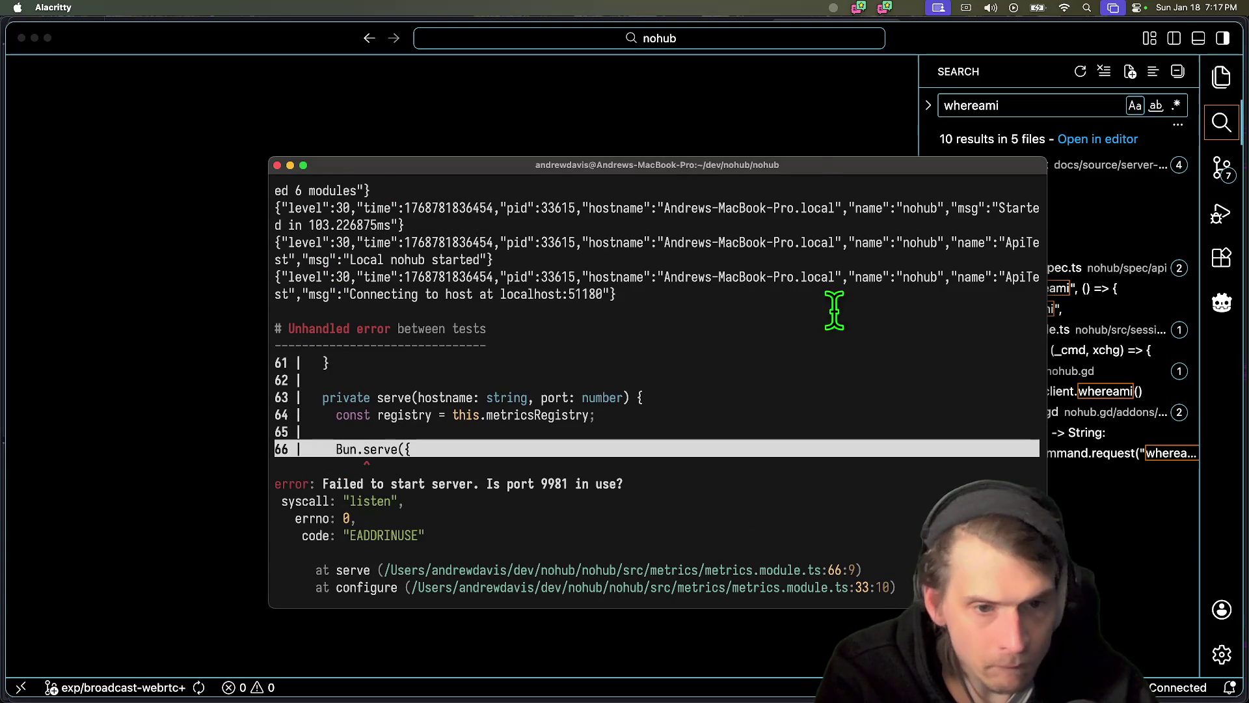
# - Reposition and enlarge the terminal to show the full trace, then select port 9981
pyautogui.moveTo(817, 163); pyautogui.dragTo(685, 71)
pyautogui.moveTo(913, 509)
pyautogui.mouseDown()
pyautogui.moveTo(1102, 576)
pyautogui.moveTo(1165, 653)
pyautogui.mouseUp()
pyautogui.scroll(-3, 651, 391)
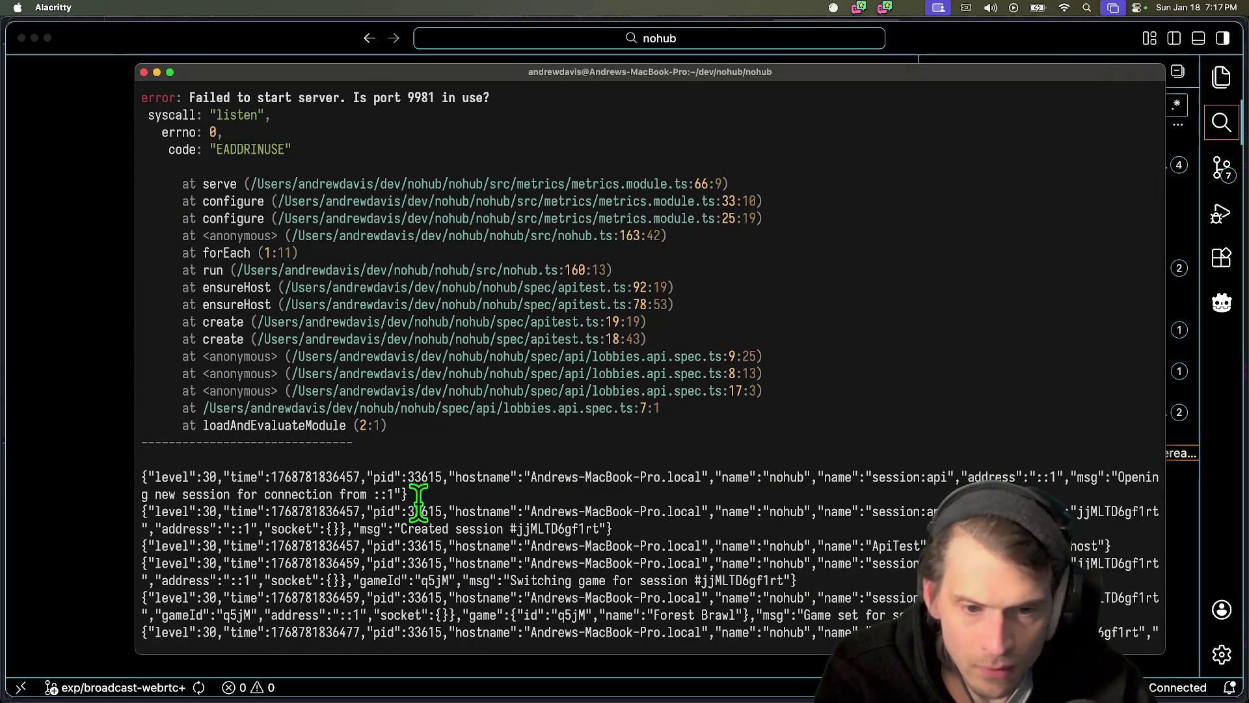
pyautogui.moveTo(331, 486); pyautogui.dragTo(371, 493)
pyautogui.scroll(1, 888, 462)
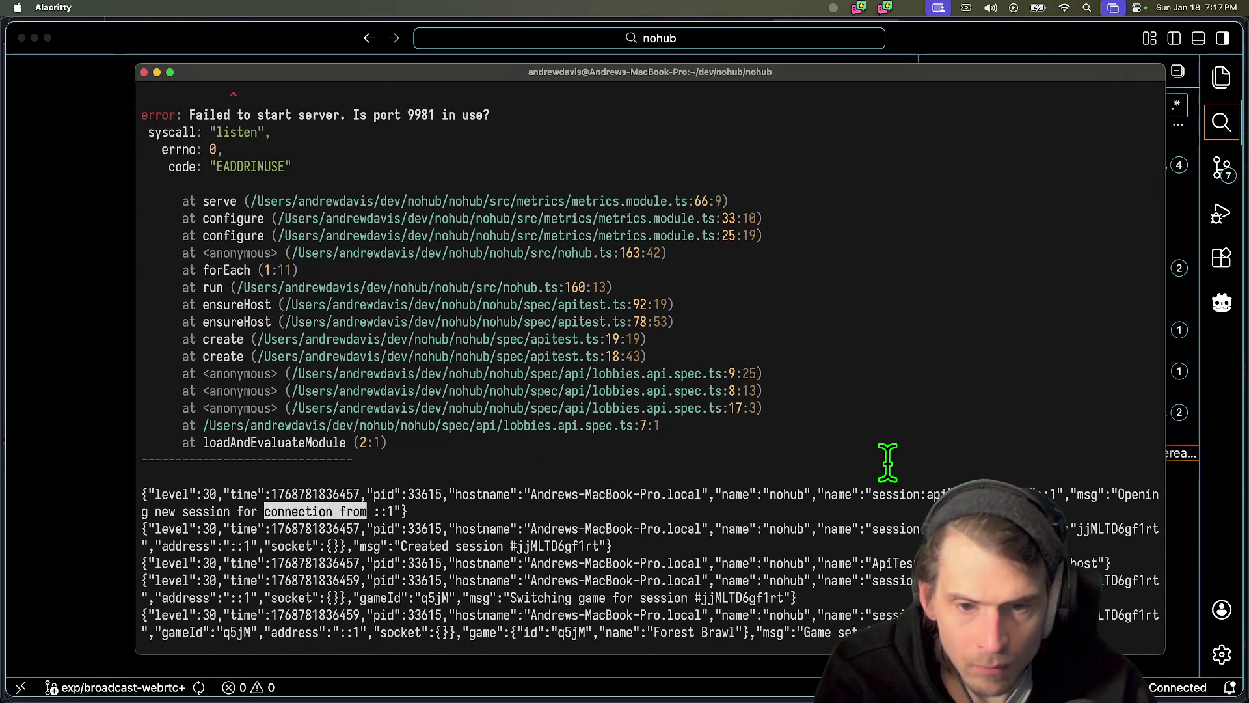
pyautogui.scroll(3, 888, 462)
pyautogui.doubleClick(421, 287)
pyautogui.press('super+Tab')
# - Search the project for 9981 (9 results in 5 files) and launch Docker Desktop
pyautogui.write('9981')
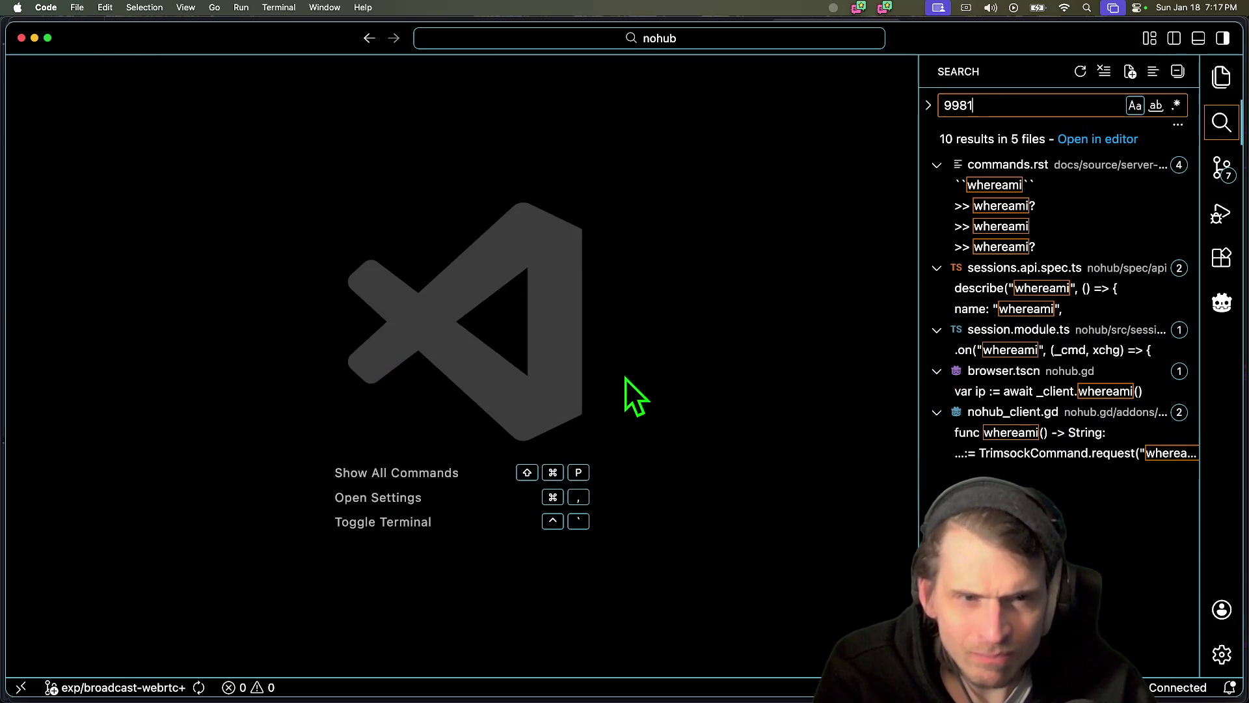
pyautogui.moveTo(918, 218); pyautogui.dragTo(722, 214)
pyautogui.press('super+space')
pyautogui.write('docker')
pyautogui.press('Escape')
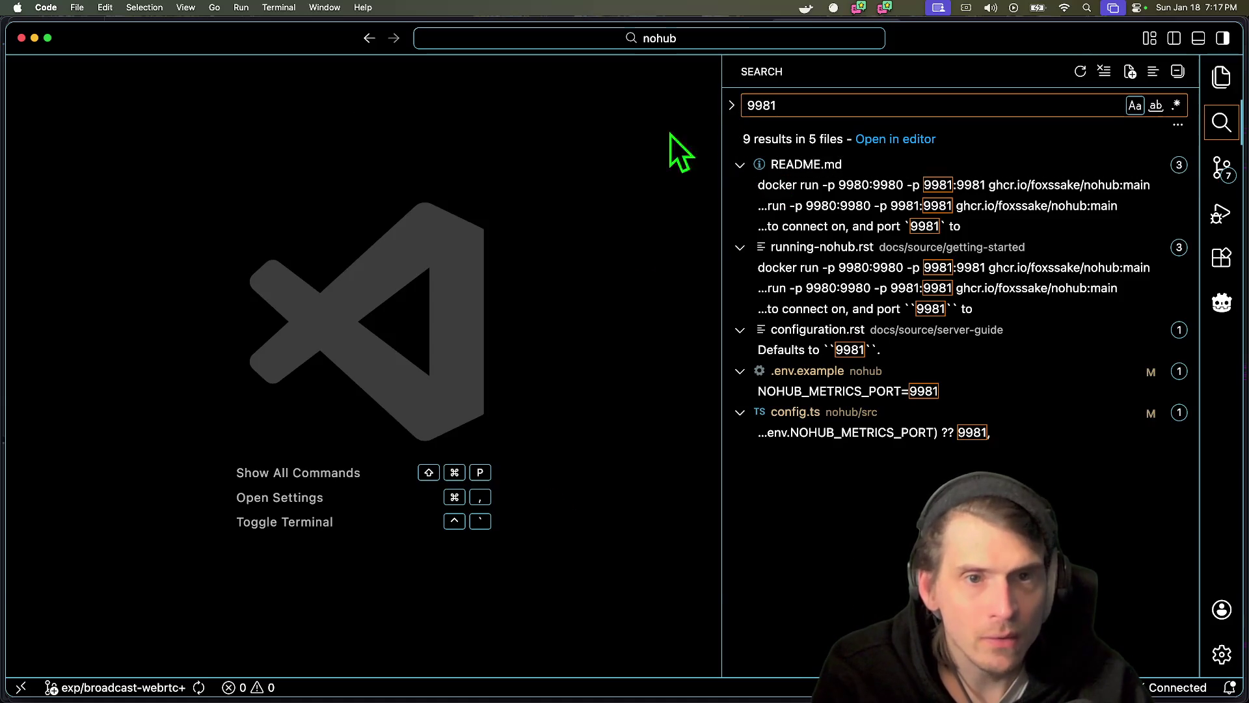
pyautogui.press('super+Tab')
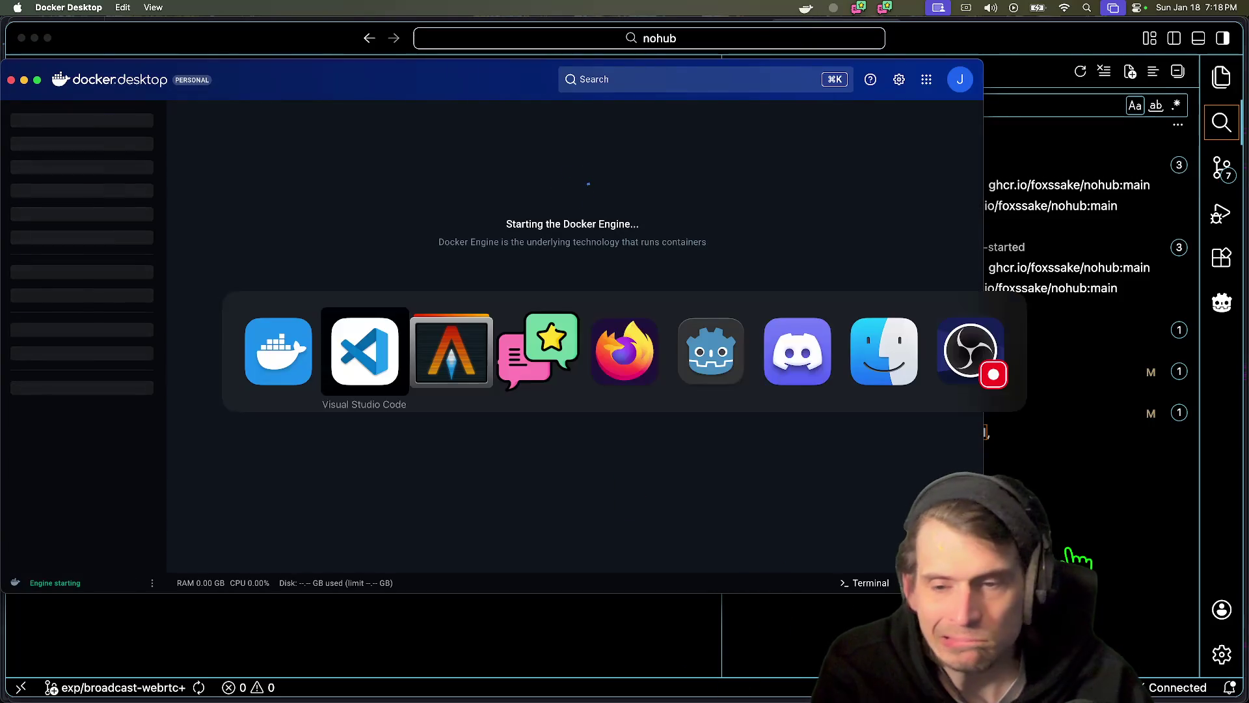
# - In a new terminal tab, run ps 9981, which finds nothing for the port
pyautogui.press('super+Tab')
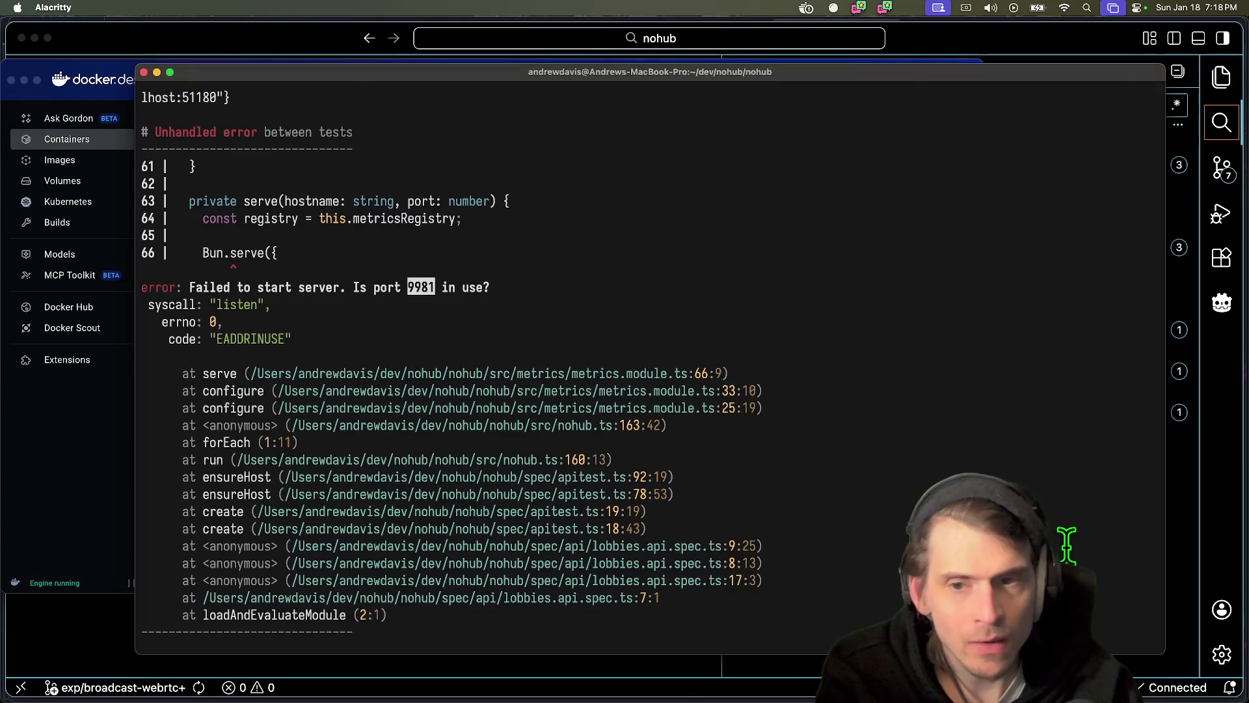
pyautogui.press('super+t')
pyautogui.write('ps')
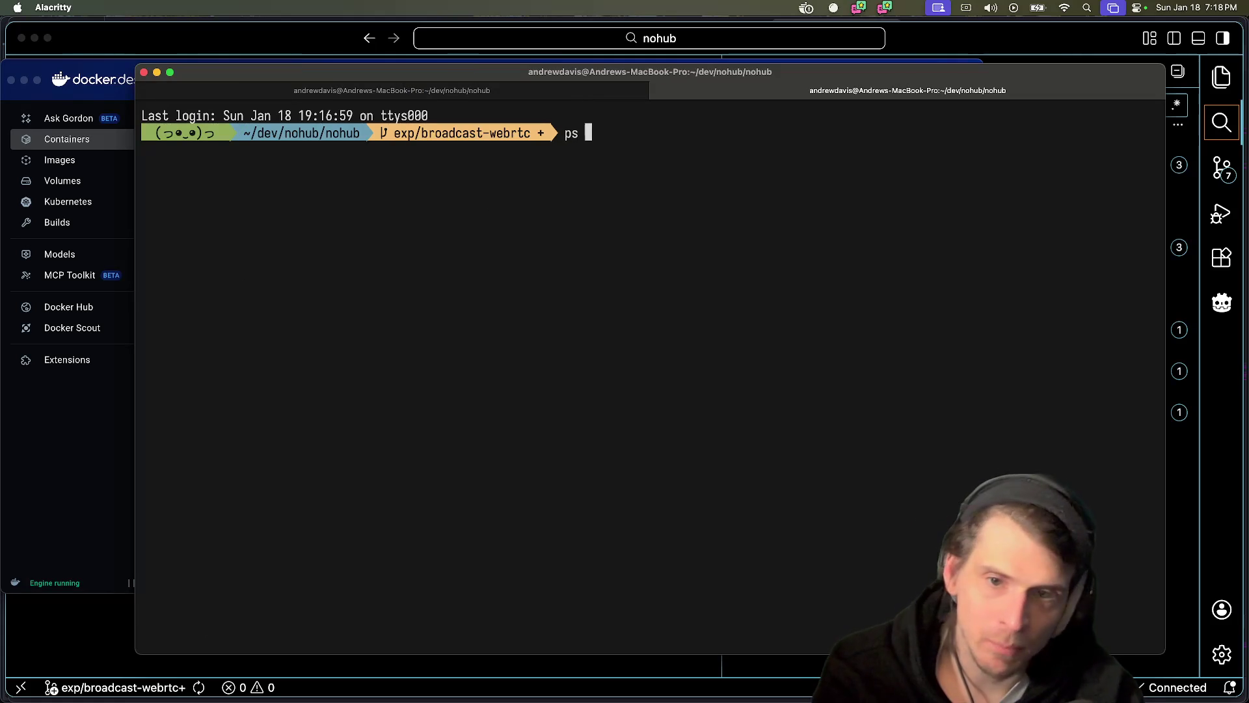
pyautogui.write('9981')
pyautogui.press('Return')
# - List running processes with ps, showing only two zsh shells, then open a new Firefox tab
pyautogui.press('super+Tab')
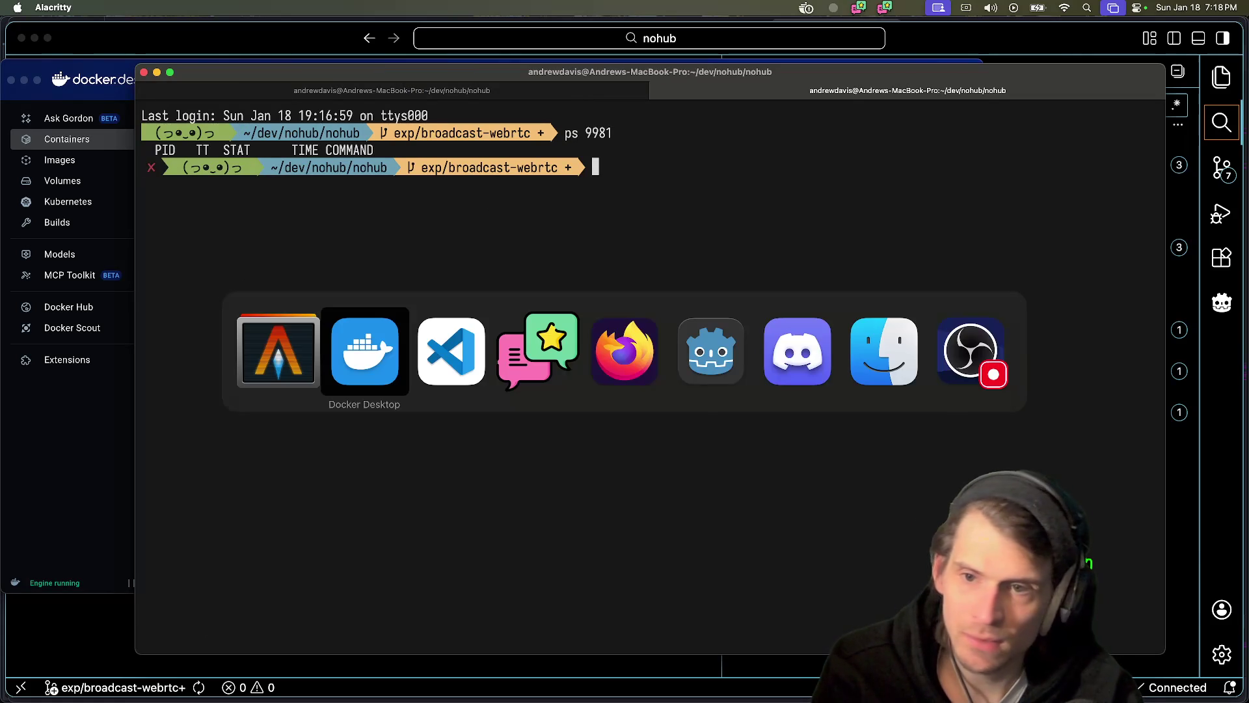
pyautogui.press('super+shift+Tab')
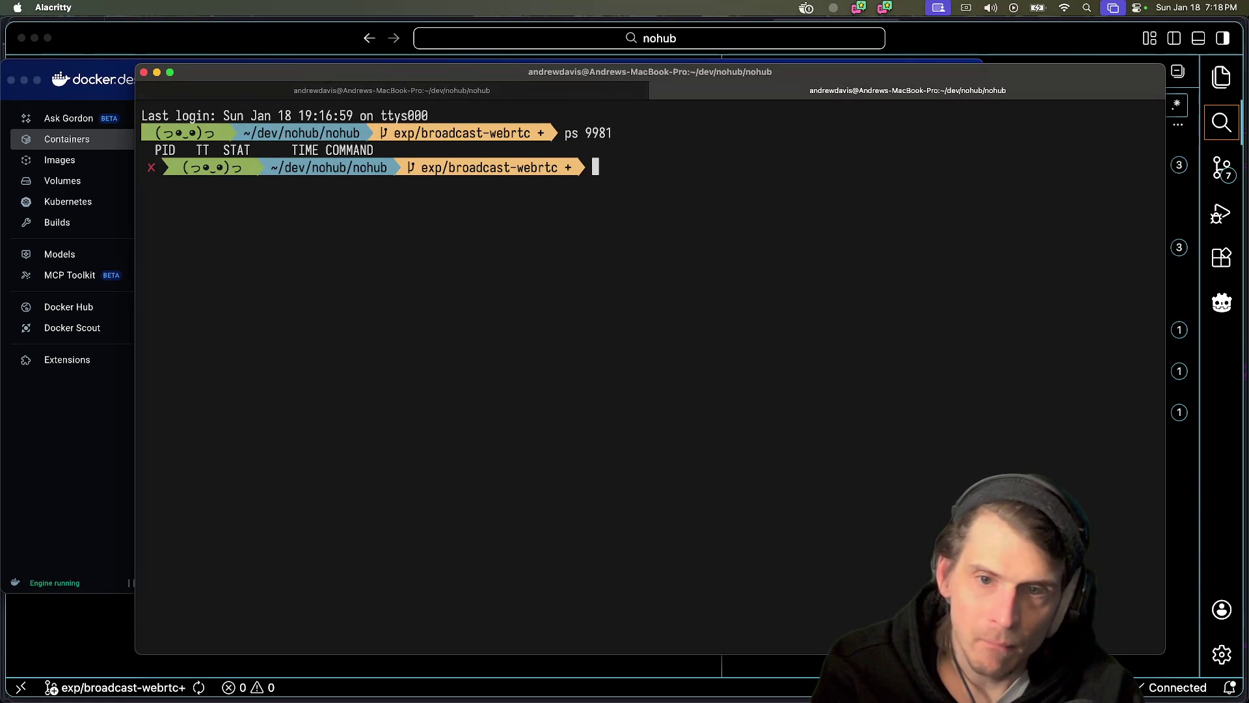
pyautogui.write('ps')
pyautogui.press('Return')
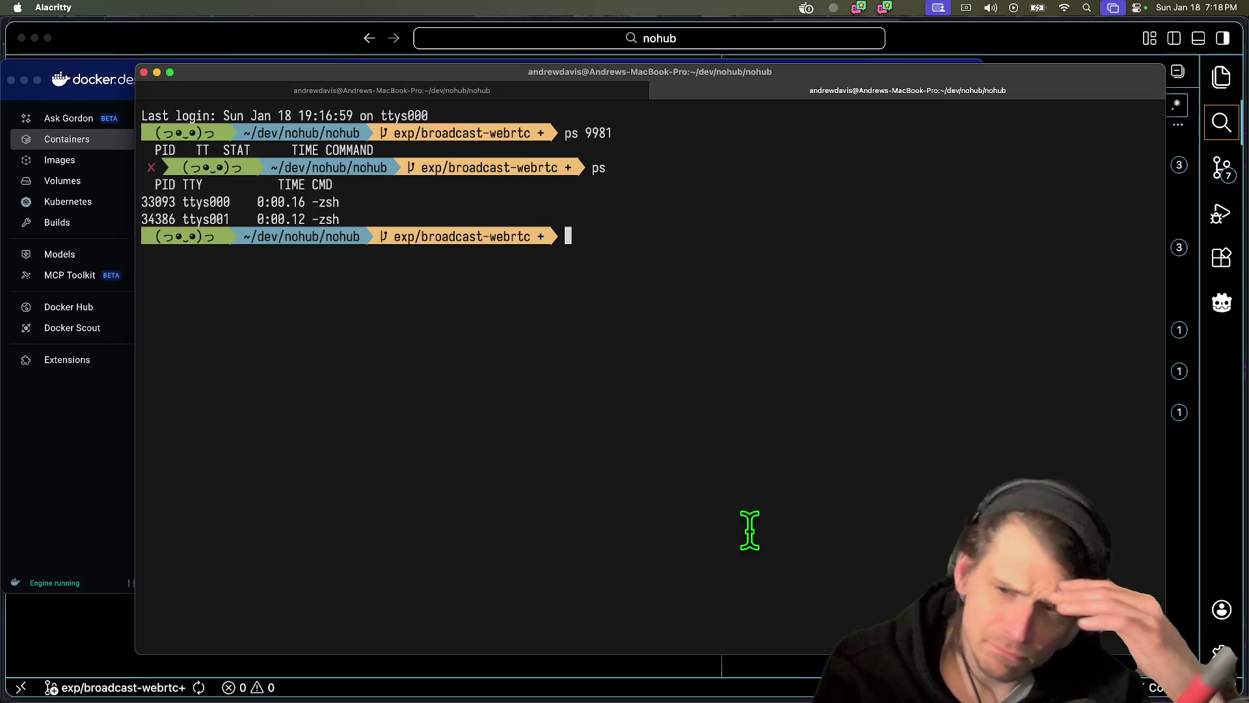
pyautogui.press('super+Tab')
pyautogui.press('super+Tab')
pyautogui.press('super+Tab')
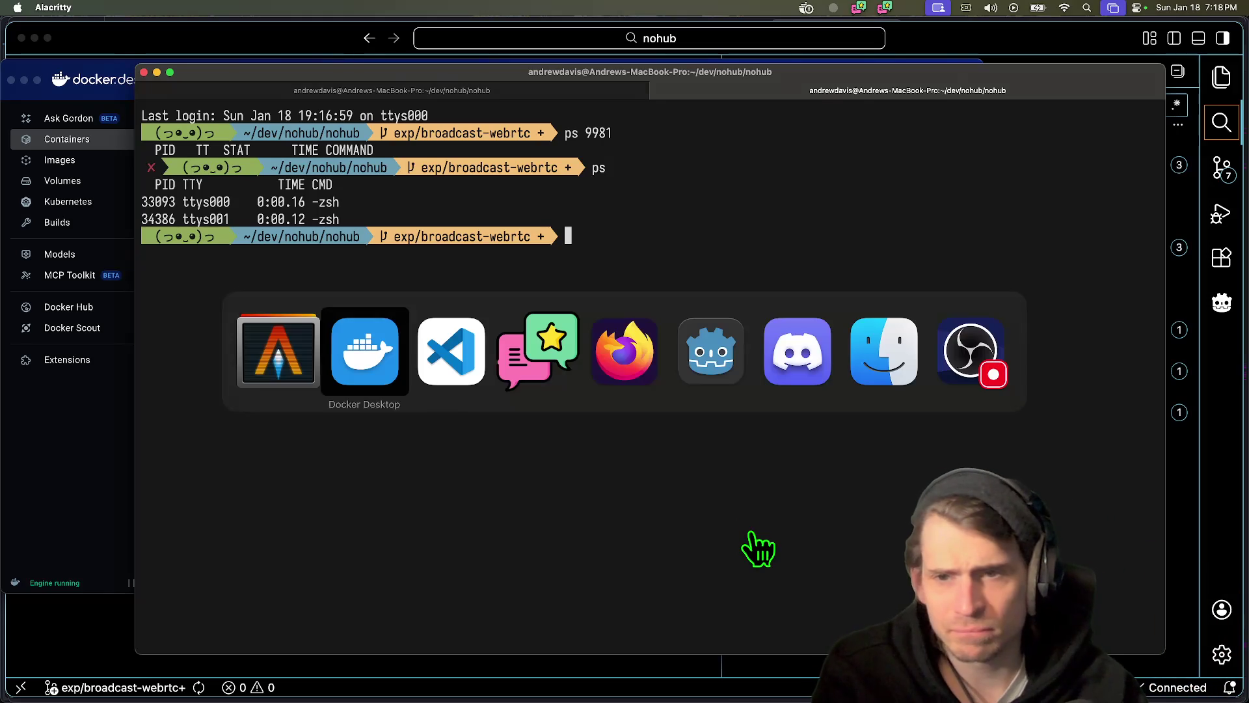
pyautogui.press('super+t')
# - Search the web for 'ps list all ports' and open the Stack Overflow question on ports by process ID
pyautogui.write('ps li')
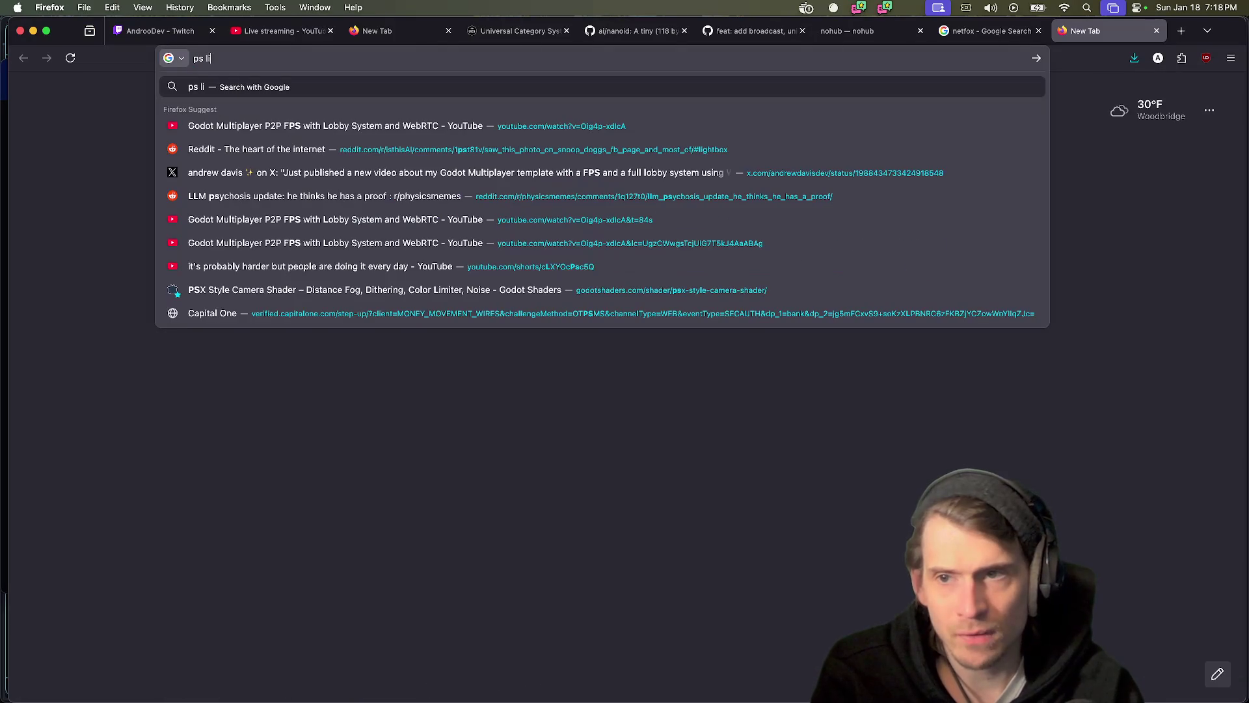
pyautogui.write('st all ports')
pyautogui.press('Return')
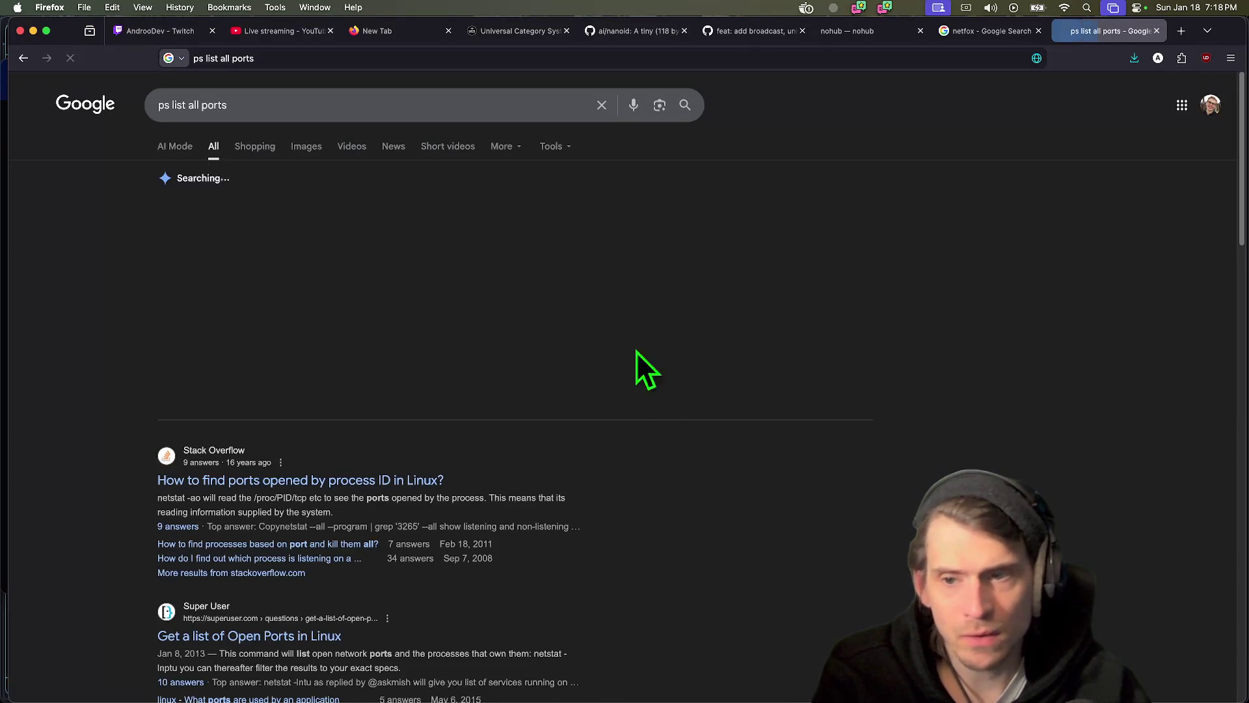
pyautogui.click(805, 7)
pyautogui.click(839, 263)
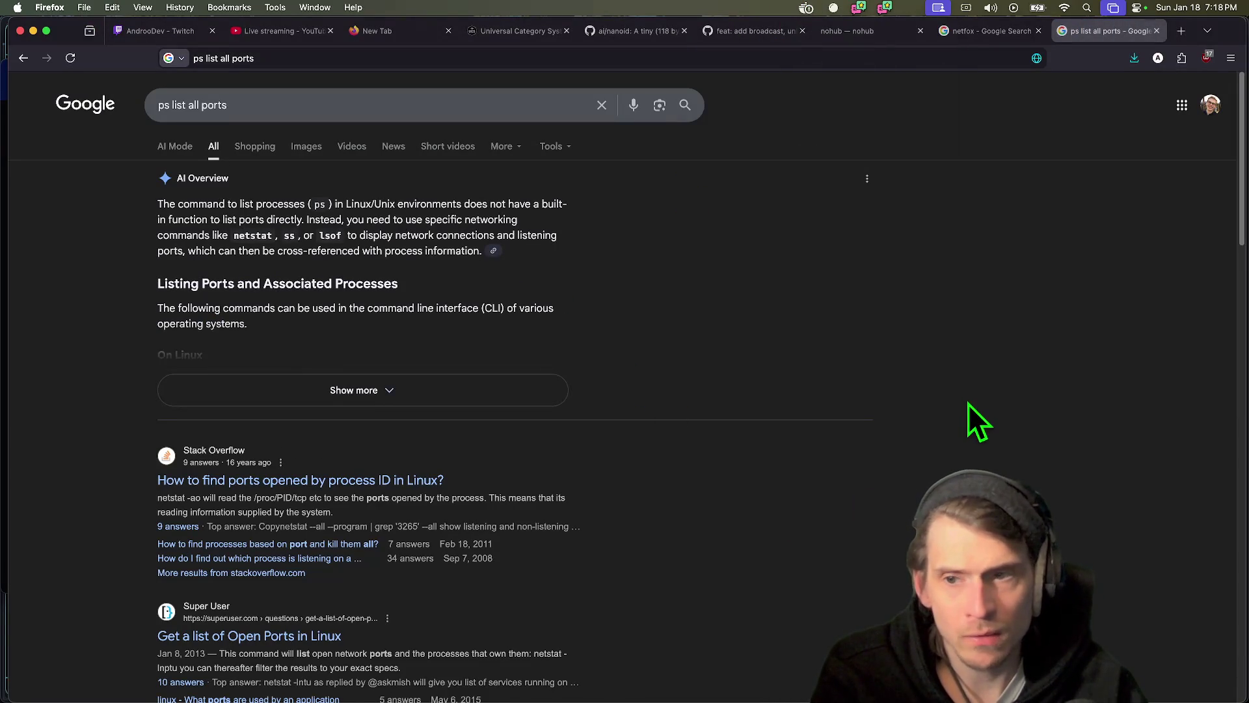
pyautogui.scroll(-3, 1083, 399)
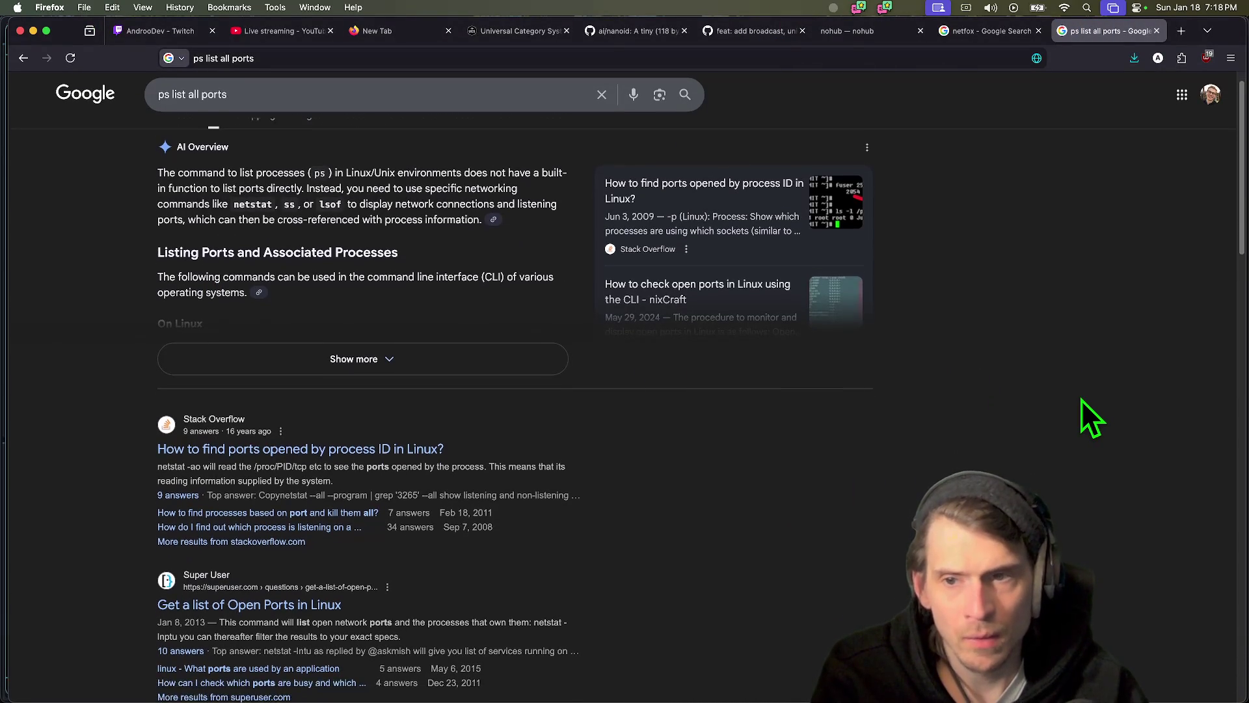
pyautogui.click(375, 386)
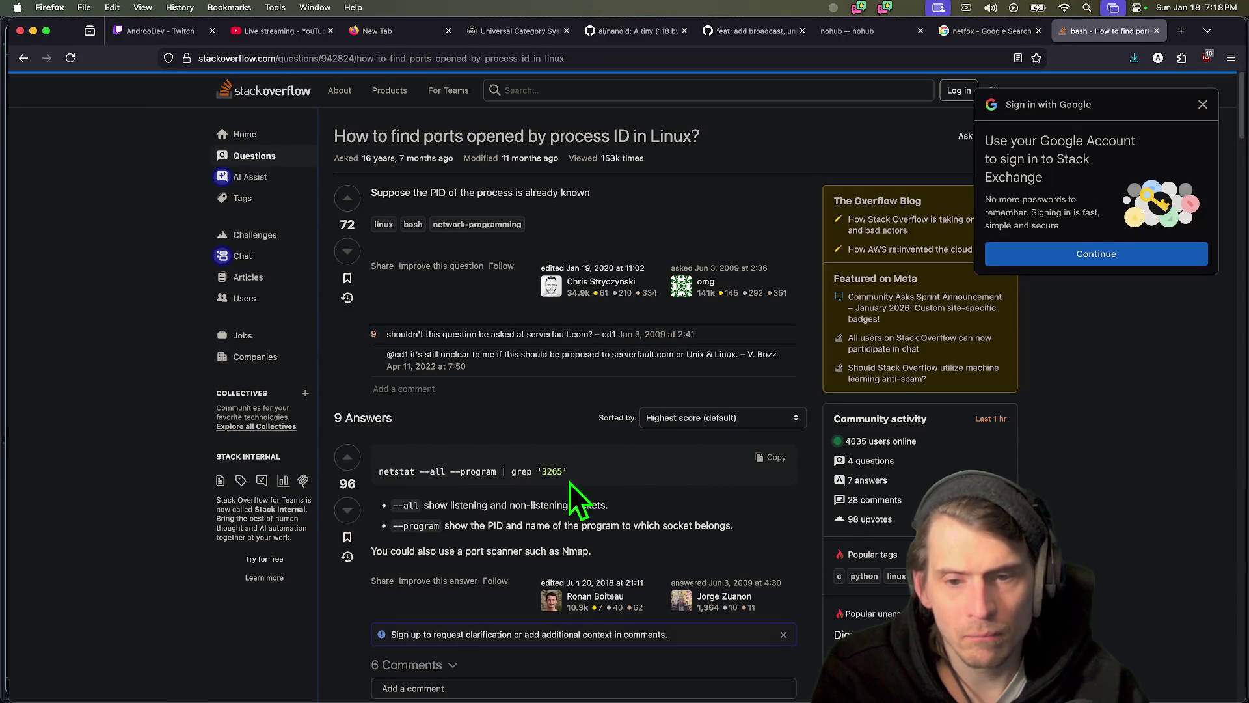
# - Select and copy the netstat --all --program command from the top answer
pyautogui.moveTo(499, 474); pyautogui.dragTo(371, 475)
pyautogui.scroll(-1, 571, 474)
pyautogui.click(499, 460)
pyautogui.moveTo(496, 451); pyautogui.dragTo(380, 453)
pyautogui.press('super+c')
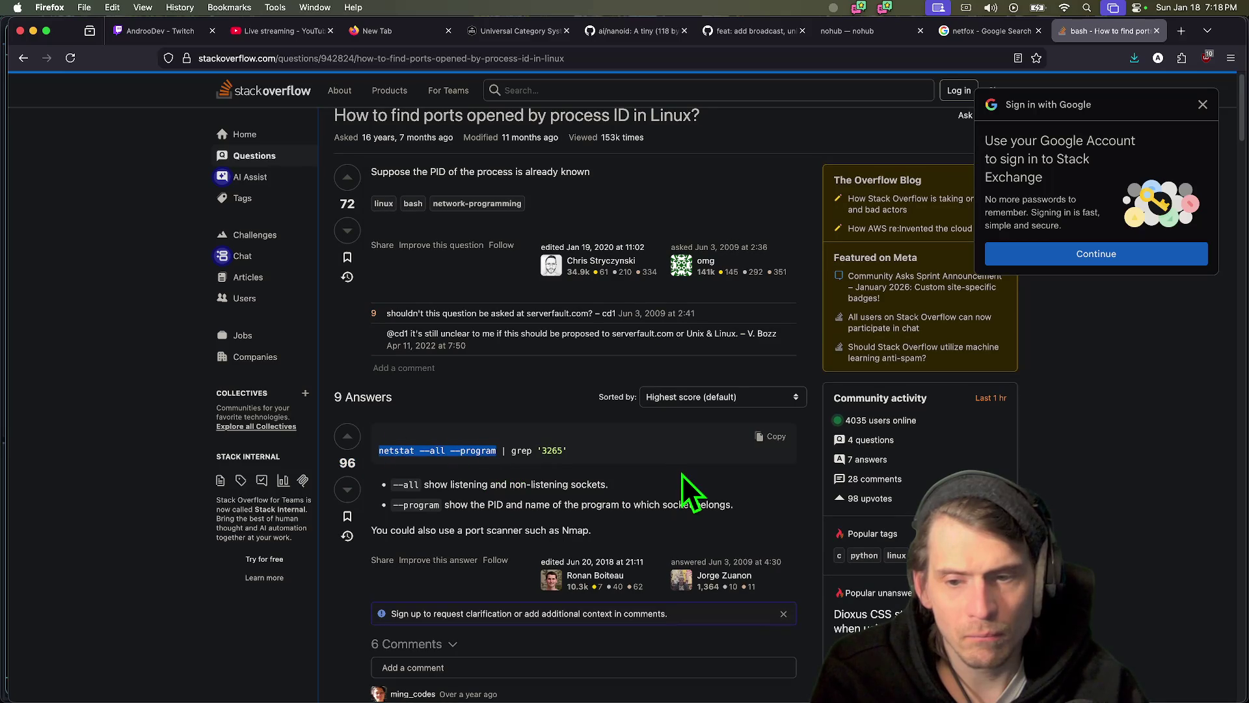
pyautogui.press('super+Tab')
# - Run the pasted netstat --all --program command, which fails with an illegal option error
pyautogui.press('super+v')
pyautogui.press('Return')
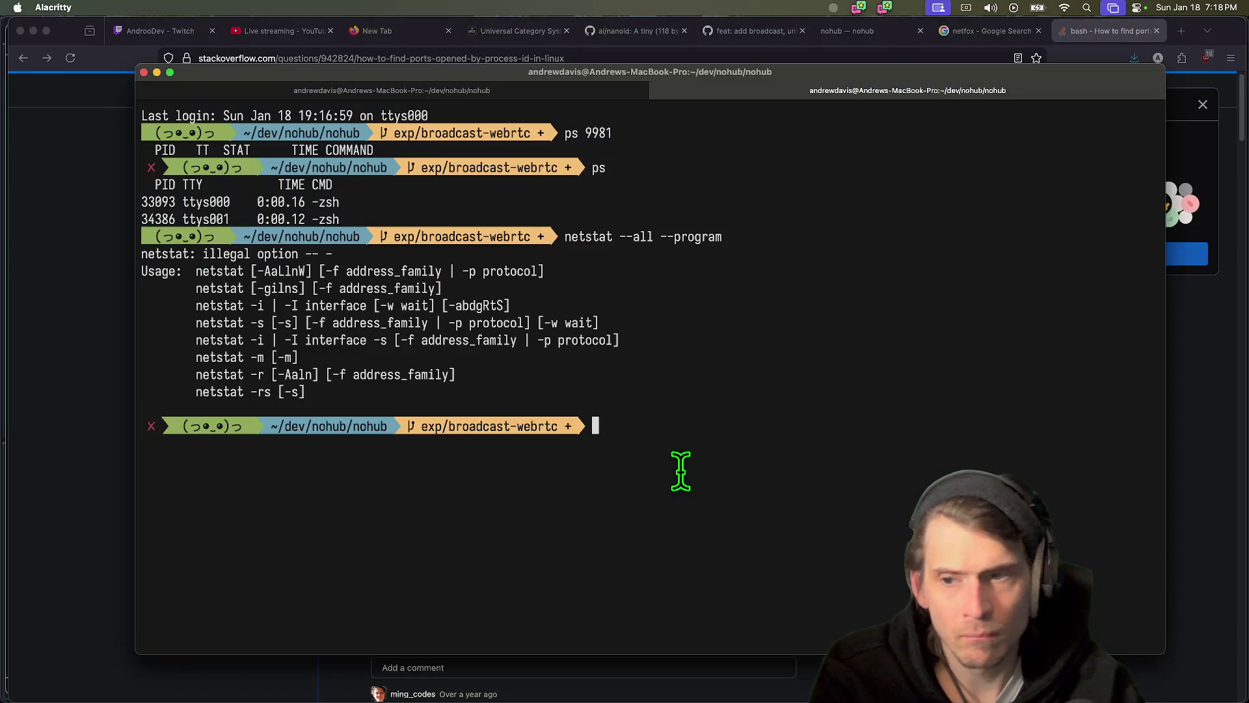
pyautogui.press('Up')
pyautogui.press('super+Tab')
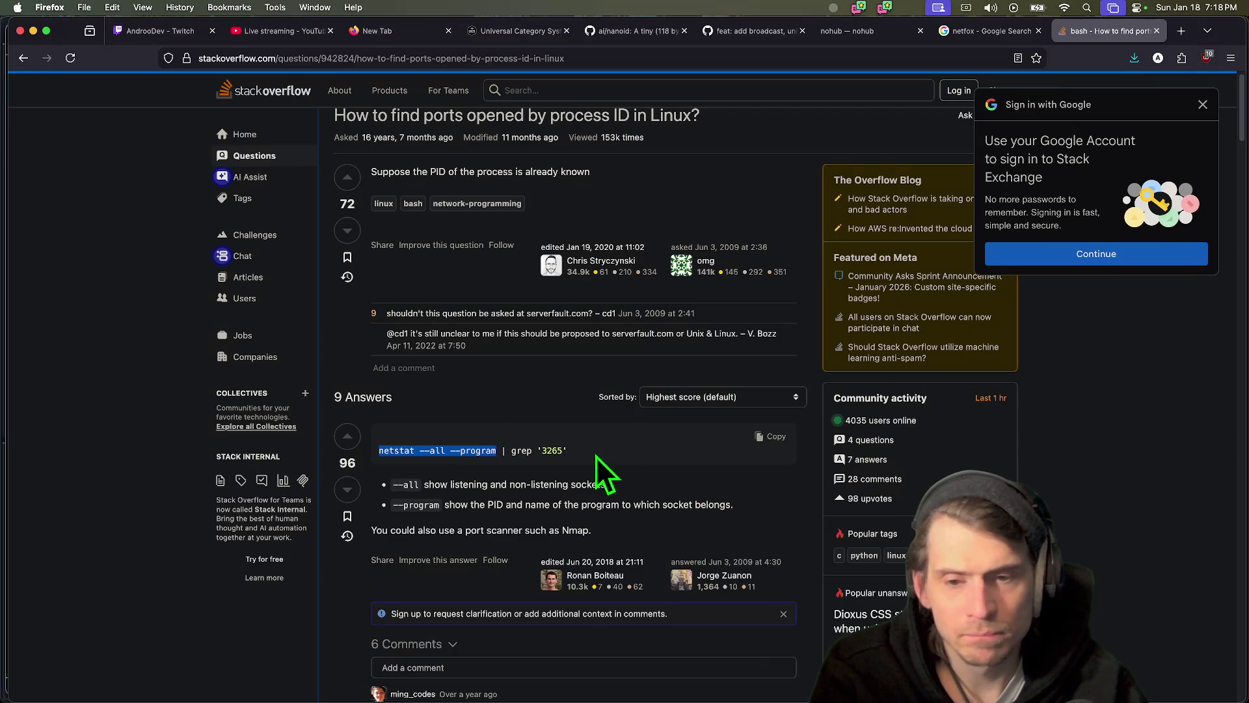
# - Copy the answer's netstat grep command and run it filtered for 9981
pyautogui.click(524, 450)
pyautogui.tripleClick(493, 446)
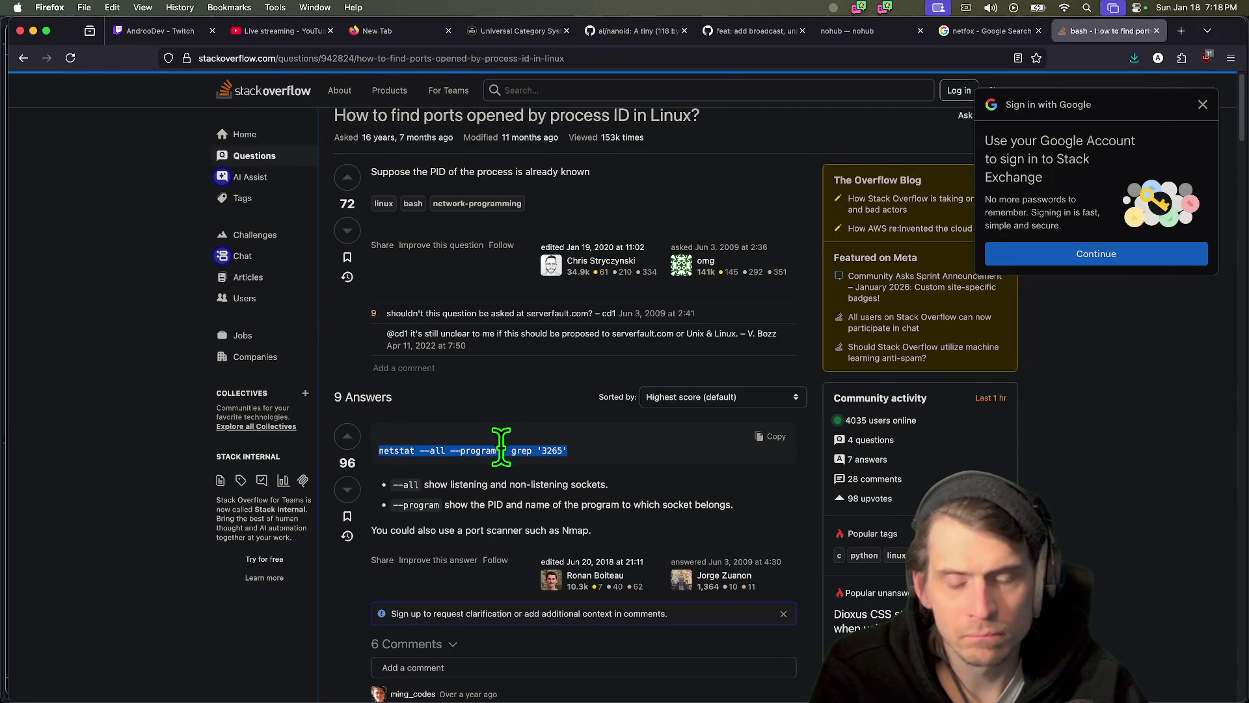
pyautogui.press('super+Tab')
pyautogui.press('Return')
pyautogui.hotkey('ctrl', 'c')
pyautogui.press('Up')
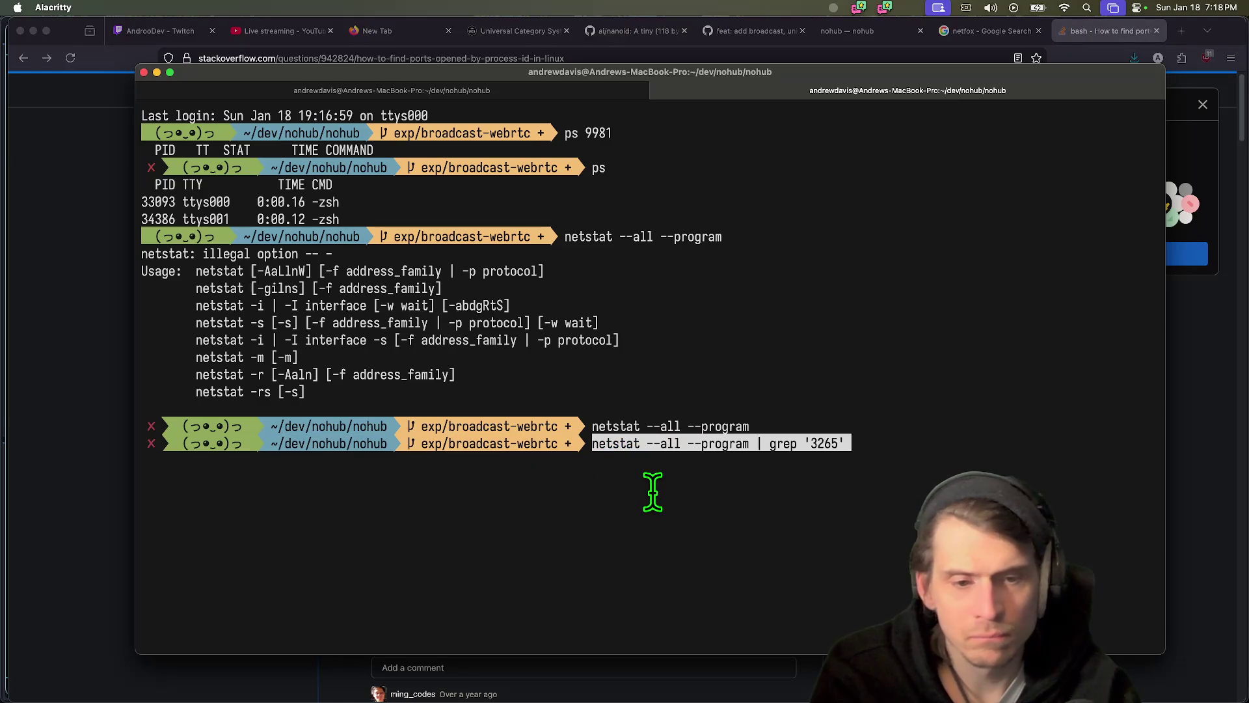
pyautogui.press('BackSpace')
pyautogui.press('BackSpace')
pyautogui.press('BackSpace')
pyautogui.press('BackSpace')
pyautogui.write('9981')
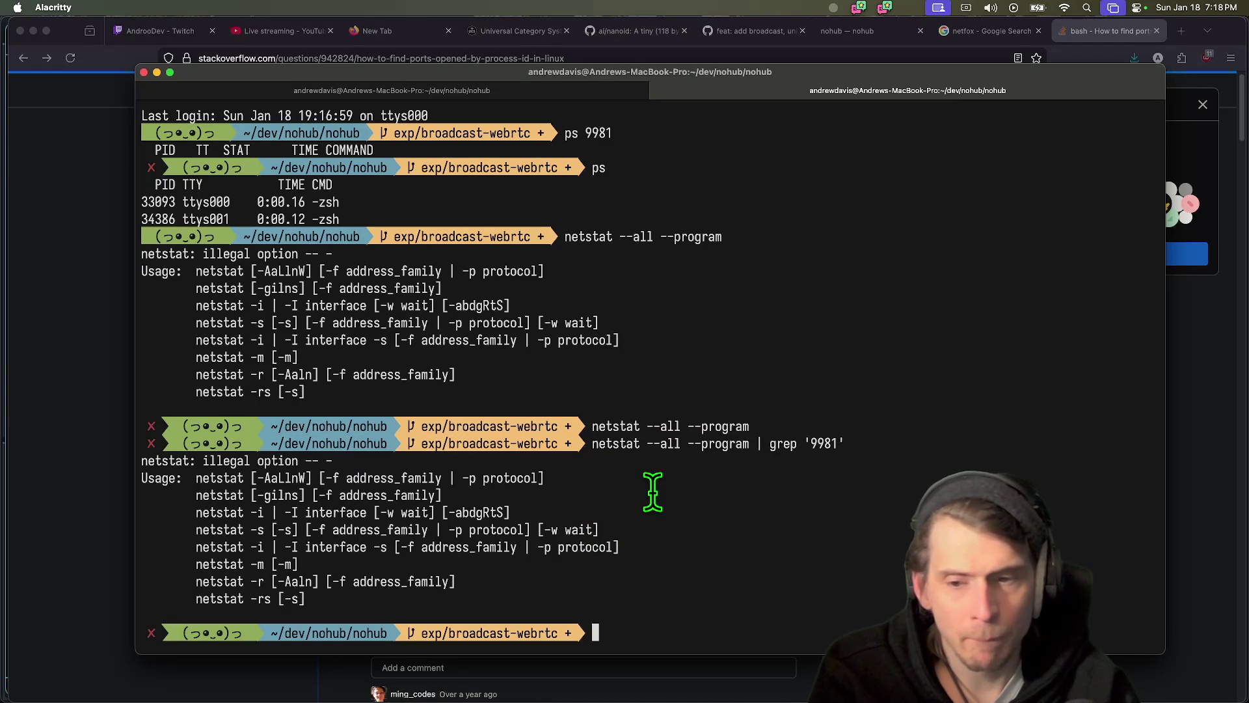
pyautogui.press('super+Tab')
pyautogui.press('super+Tab')
pyautogui.press('super+Tab')
# - Run lsof -i -P |grep pid, then rerun it as plain lsof -i -P without the filter
pyautogui.scroll(-4, 646, 490)
pyautogui.scroll(-10, 1161, 540)
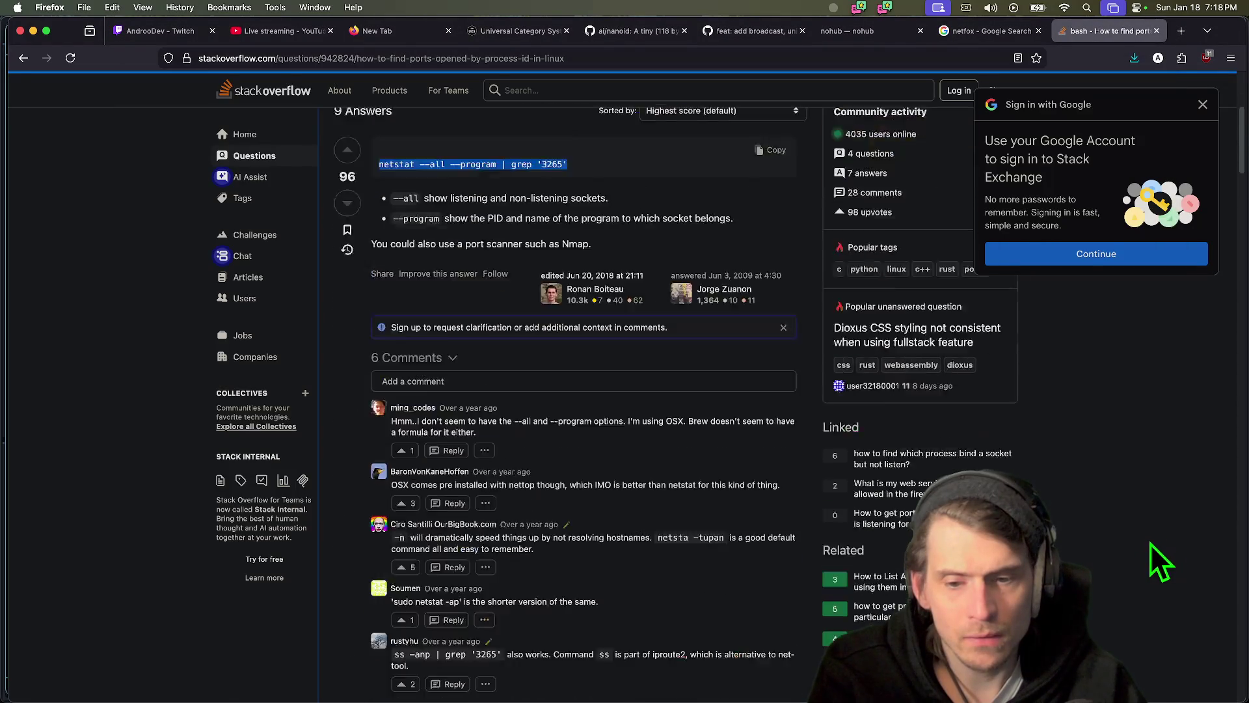
pyautogui.tripleClick(547, 591)
pyautogui.press('super+Tab')
pyautogui.press('super+v')
pyautogui.press('Return')
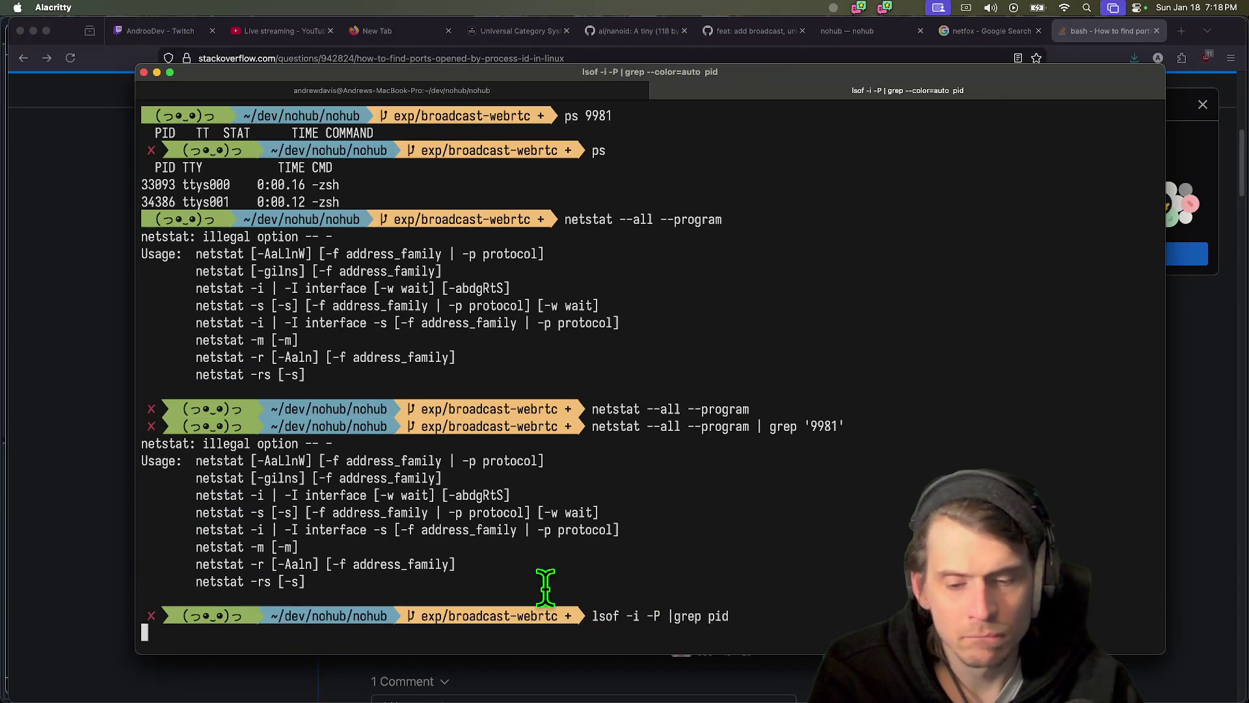
pyautogui.hotkey('ctrl', 'c')
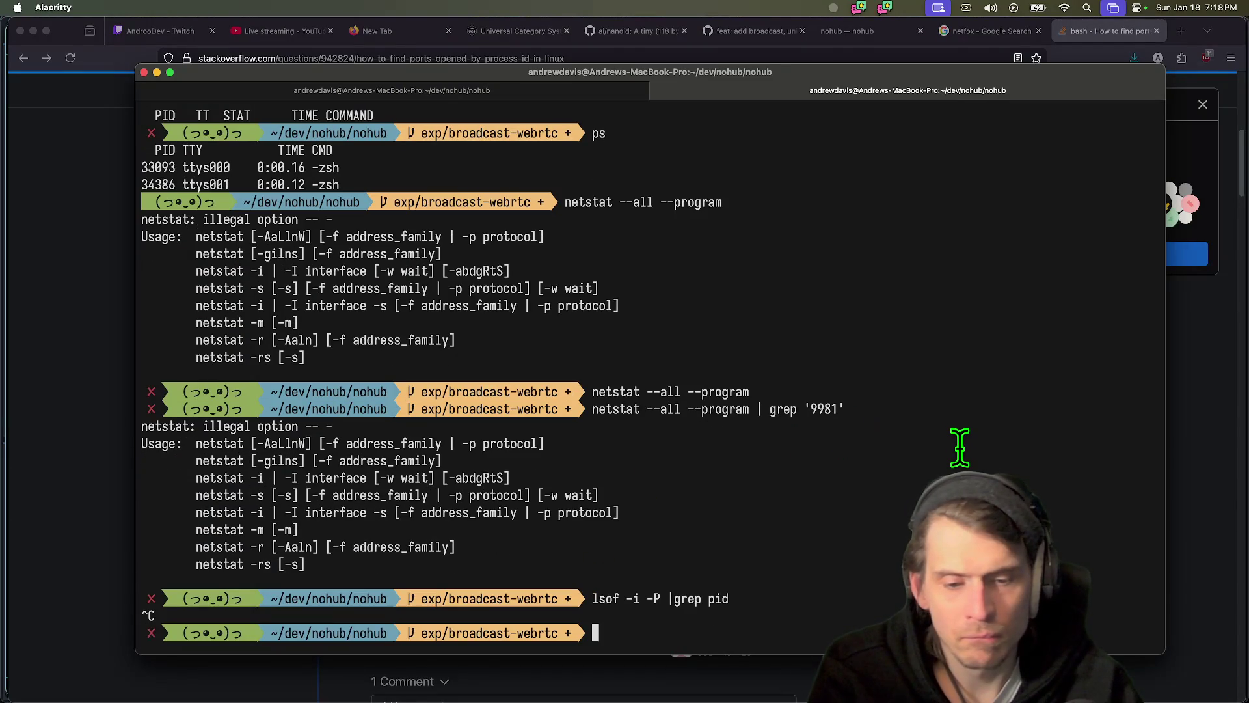
pyautogui.press('Up')
pyautogui.press('BackSpace')
pyautogui.press('BackSpace')
pyautogui.press('BackSpace')
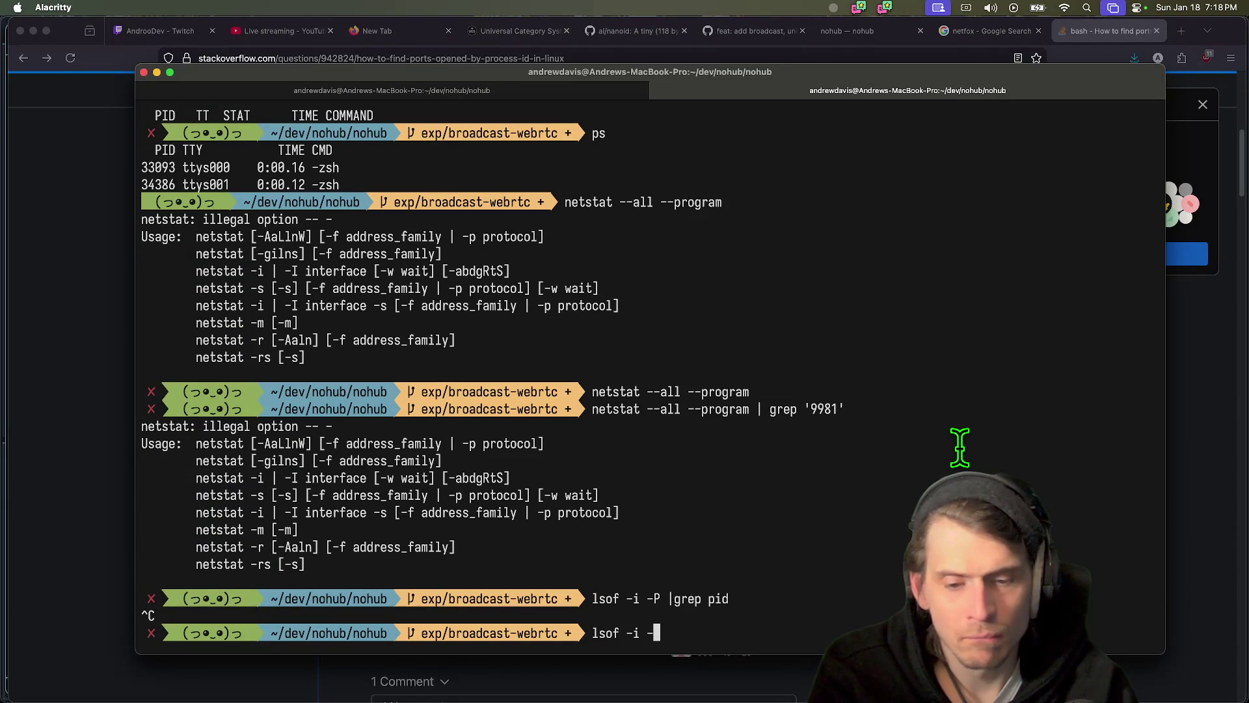
pyautogui.write('P')
pyautogui.press('Return')
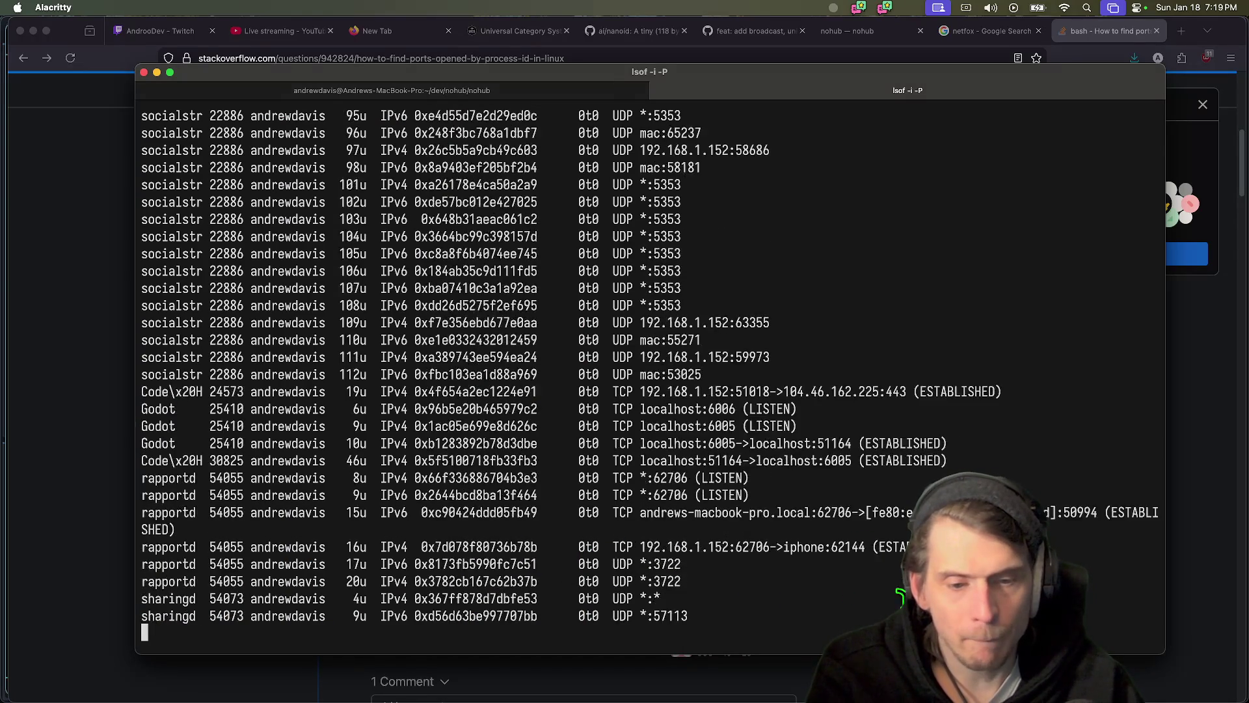
# - Scroll through the lsof listing of open network connections and listening ports
pyautogui.scroll(10, 866, 574)
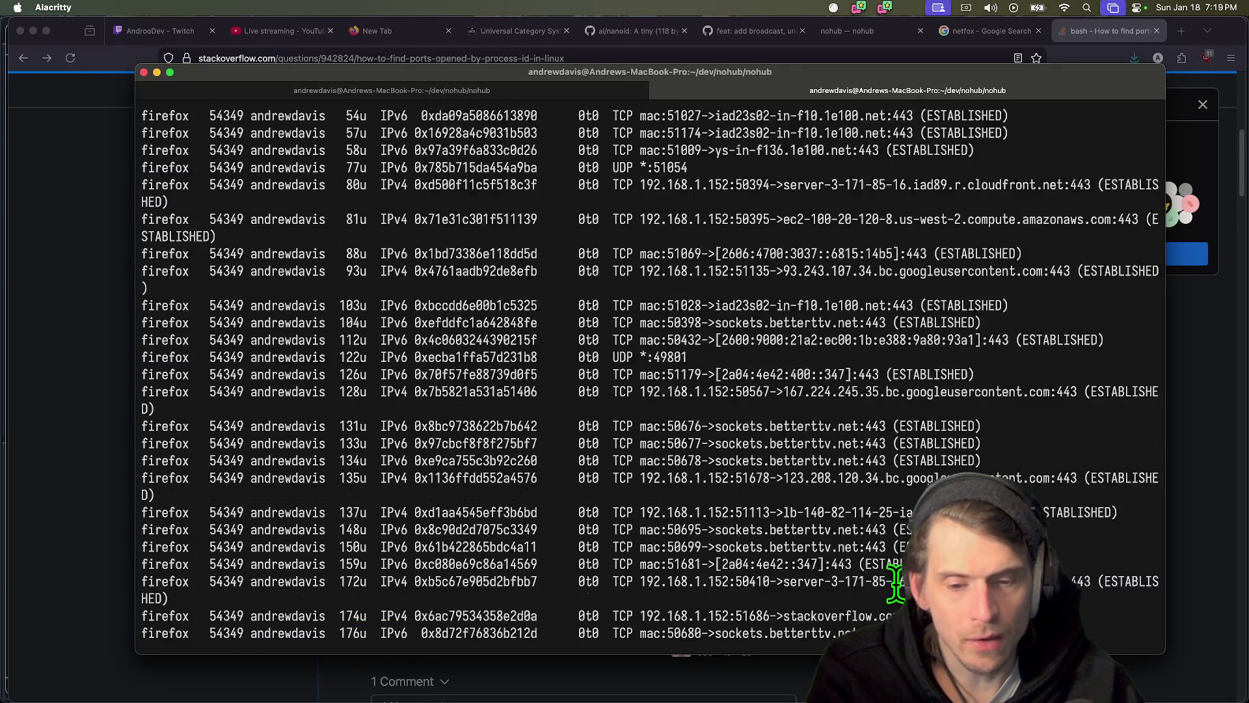
pyautogui.scroll(20, 896, 582)
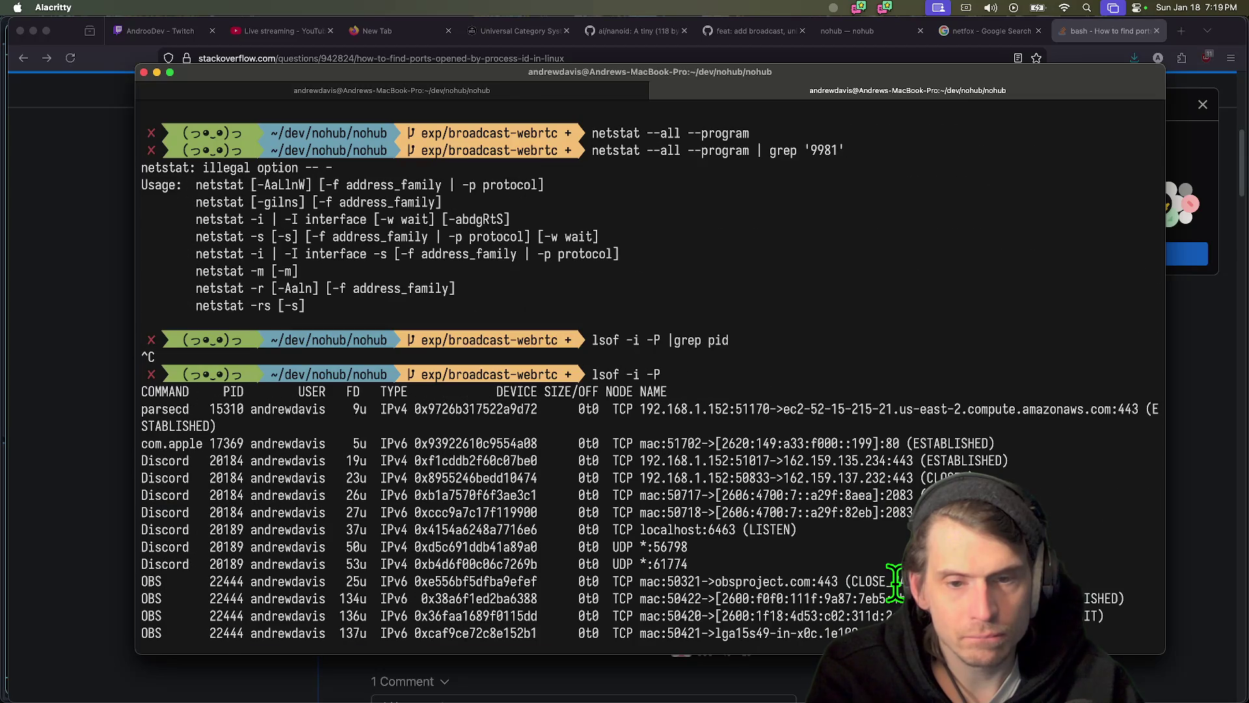
pyautogui.scroll(-20, 895, 582)
pyautogui.scroll(5, 895, 582)
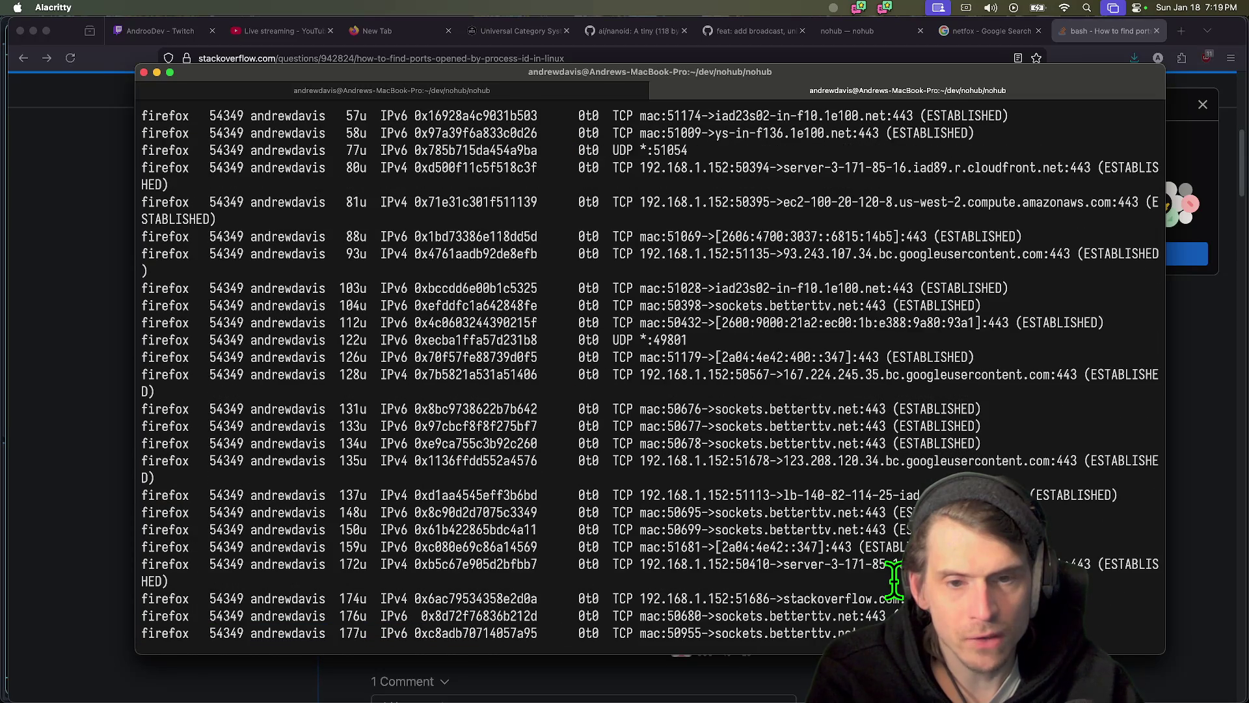
pyautogui.scroll(-10, 895, 583)
pyautogui.press('cmd+Tab')
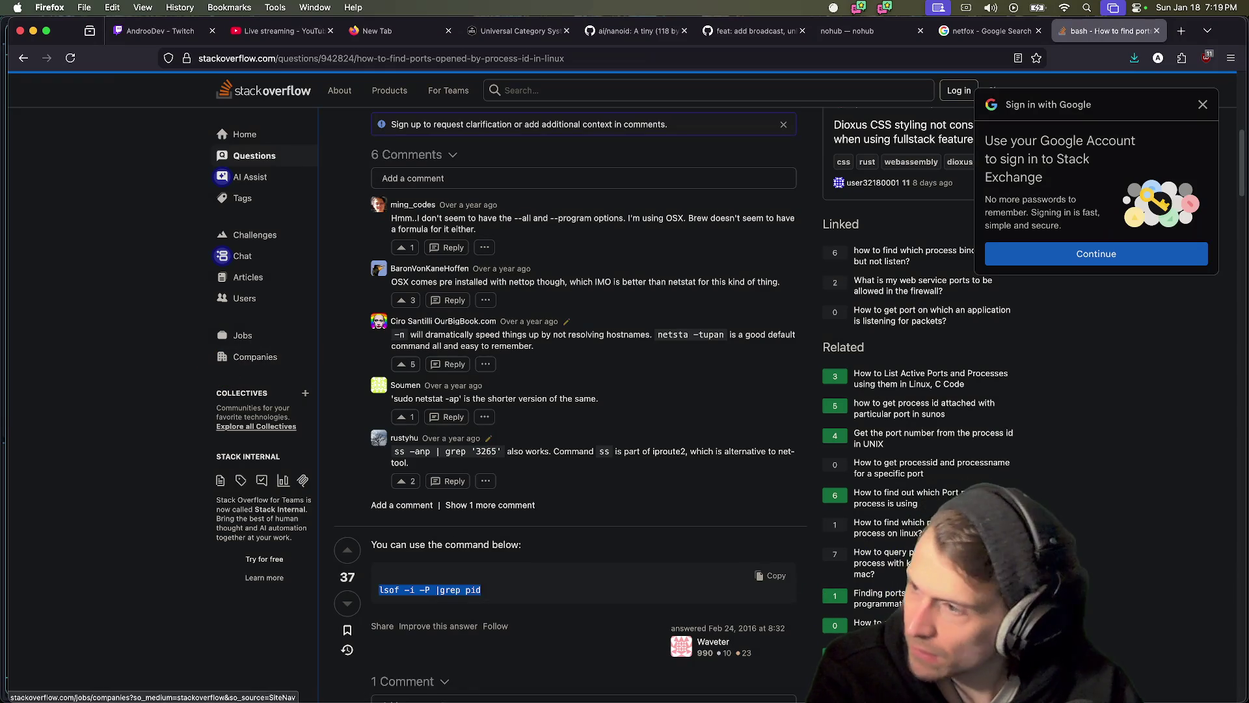
# - Switch from Firefox to the Godot editor showing nohub_client.gd
pyautogui.press('super+Tab')
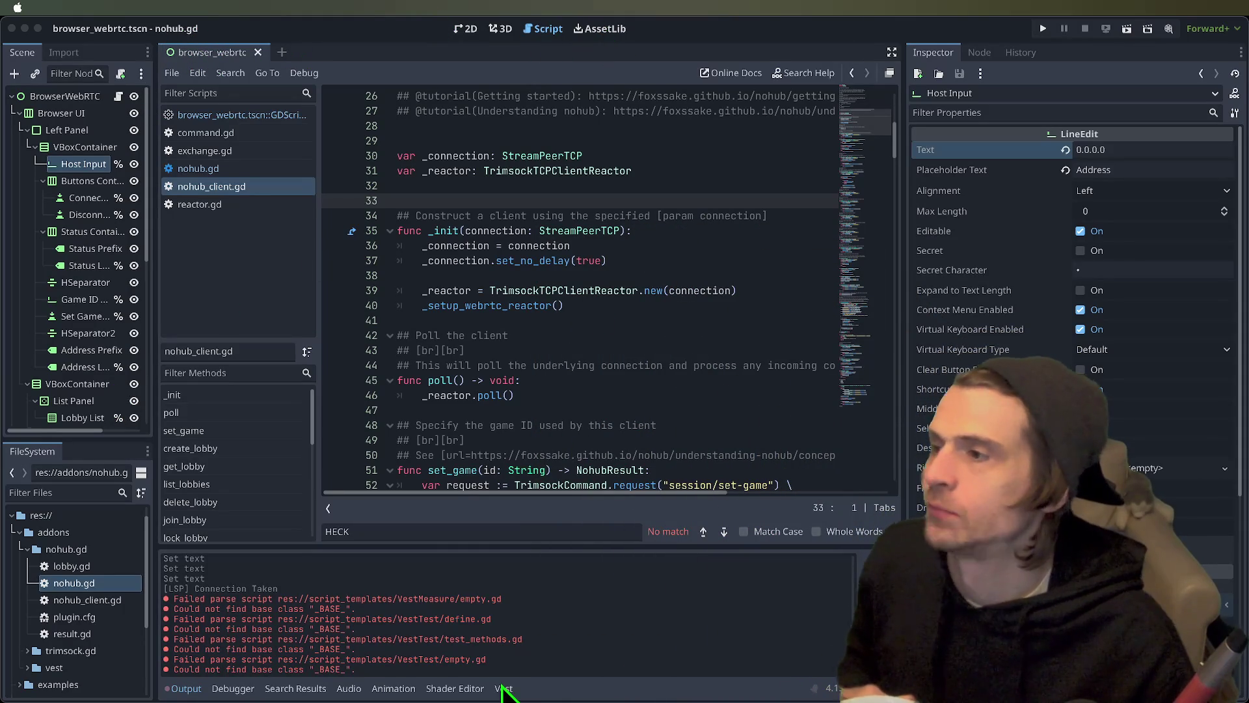
# - Review nohub_client.gd in Godot's Script editor, then switch to Firefox's magic spoon cereal results
pyautogui.click(759, 661)
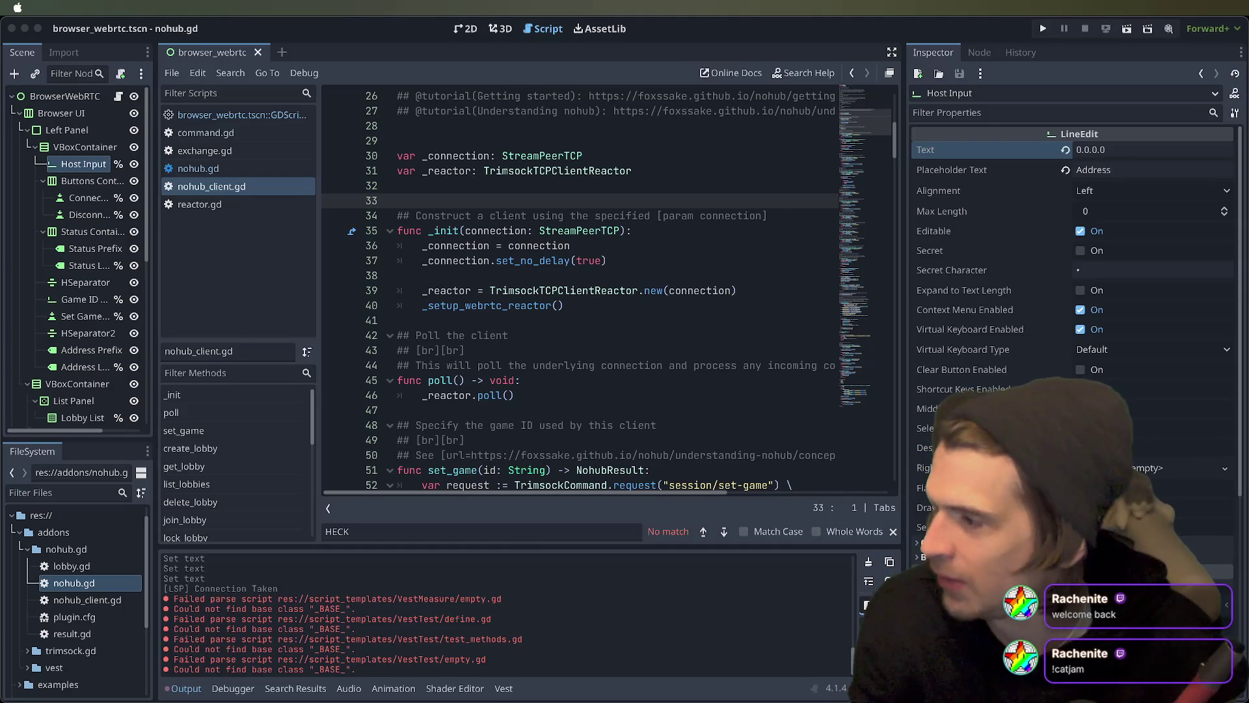
pyautogui.press('super+Tab')
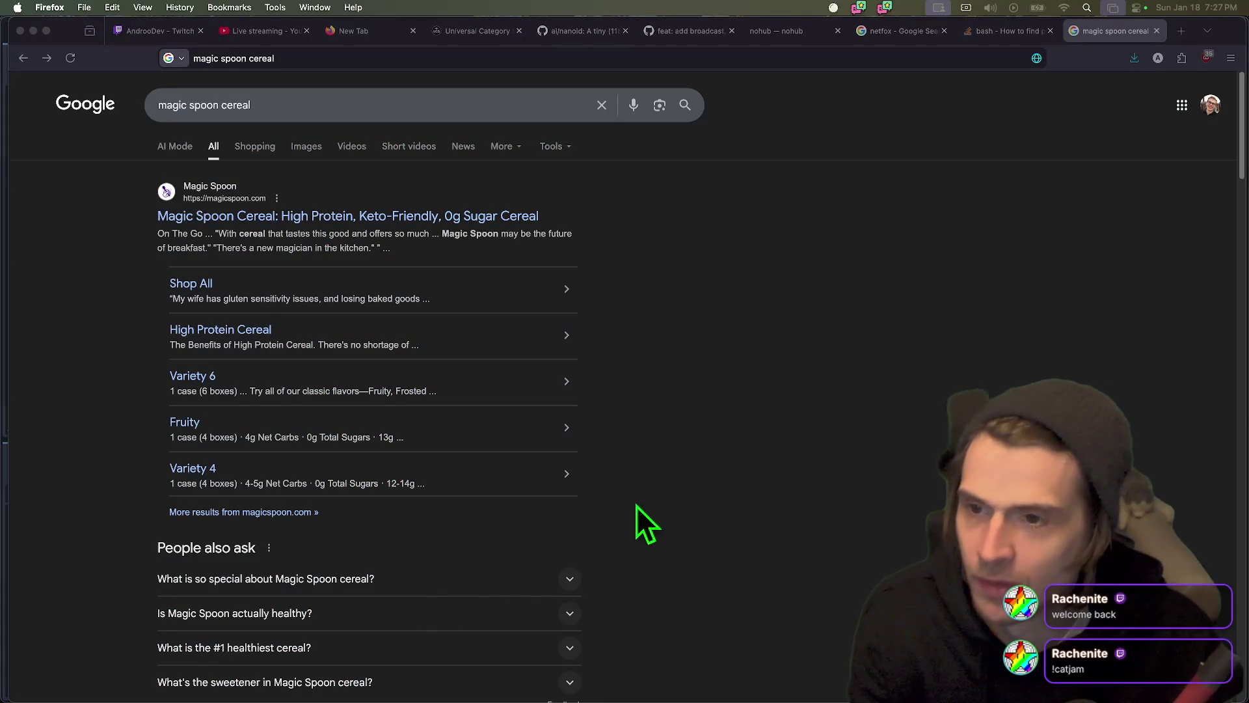
# - Open the magicspoon.com result and filter the shop to CEREAL products
pyautogui.moveTo(157, 215); pyautogui.dragTo(267, 220)
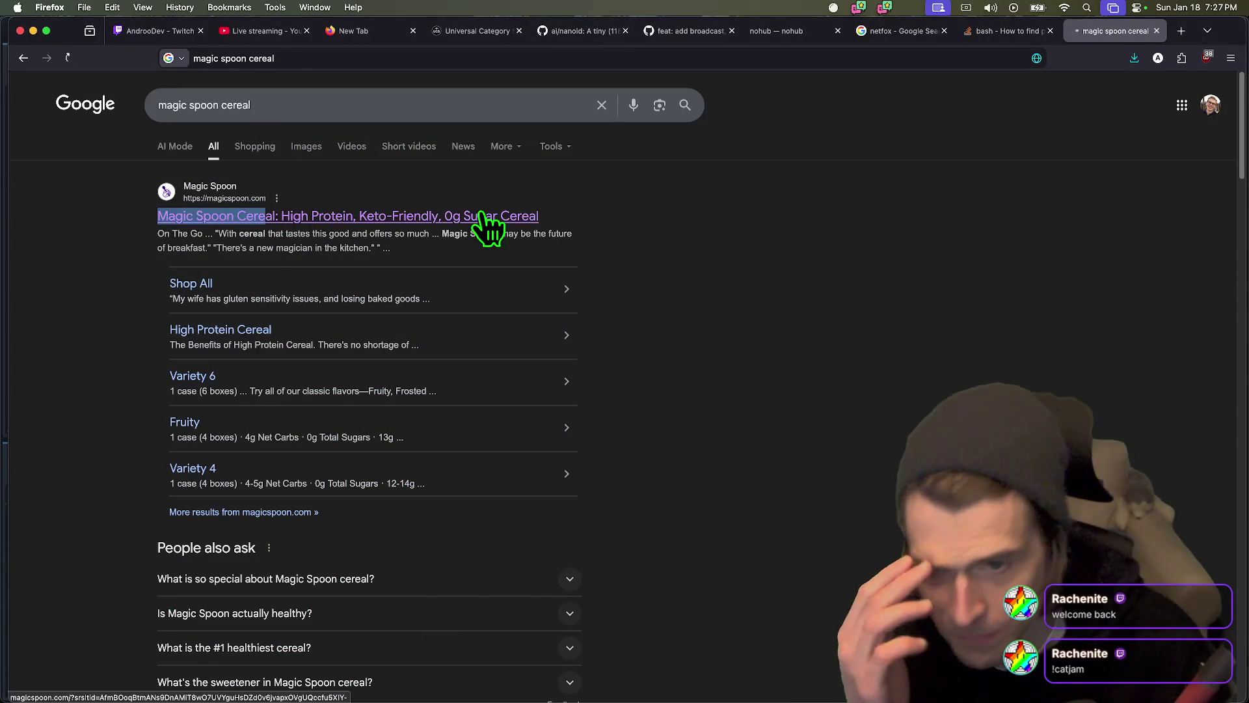
pyautogui.click(490, 218)
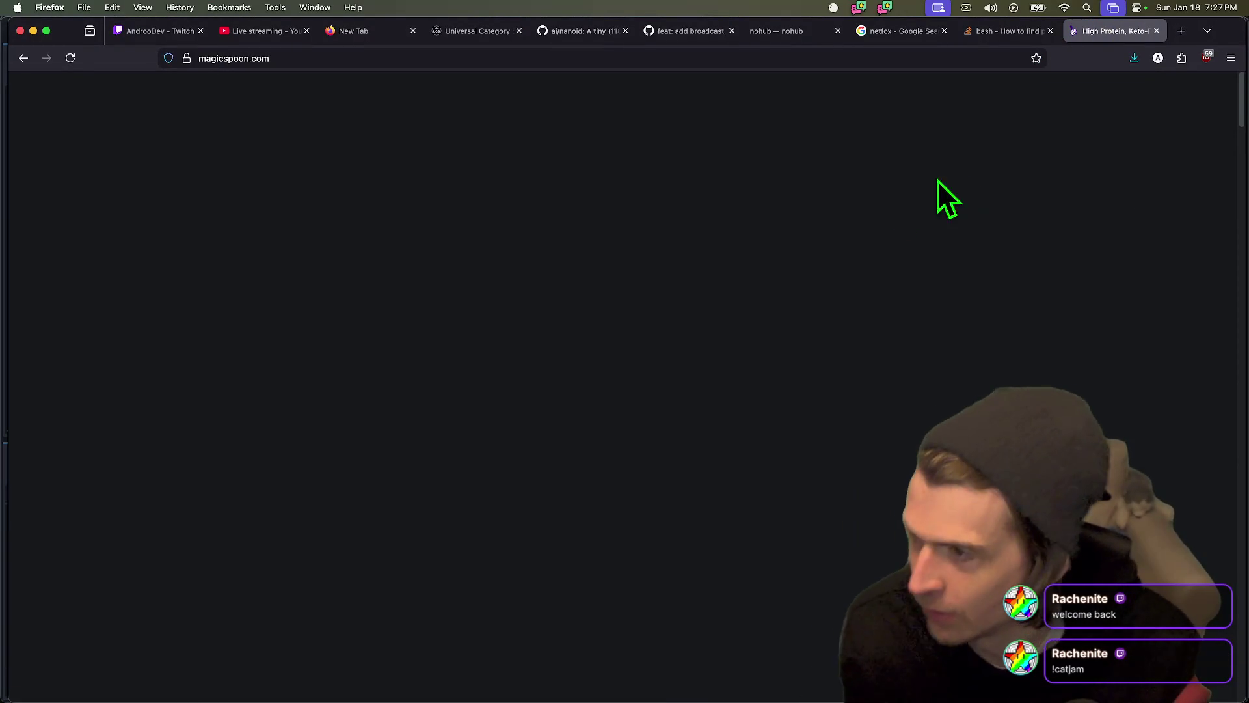
pyautogui.scroll(-3, 520, 420)
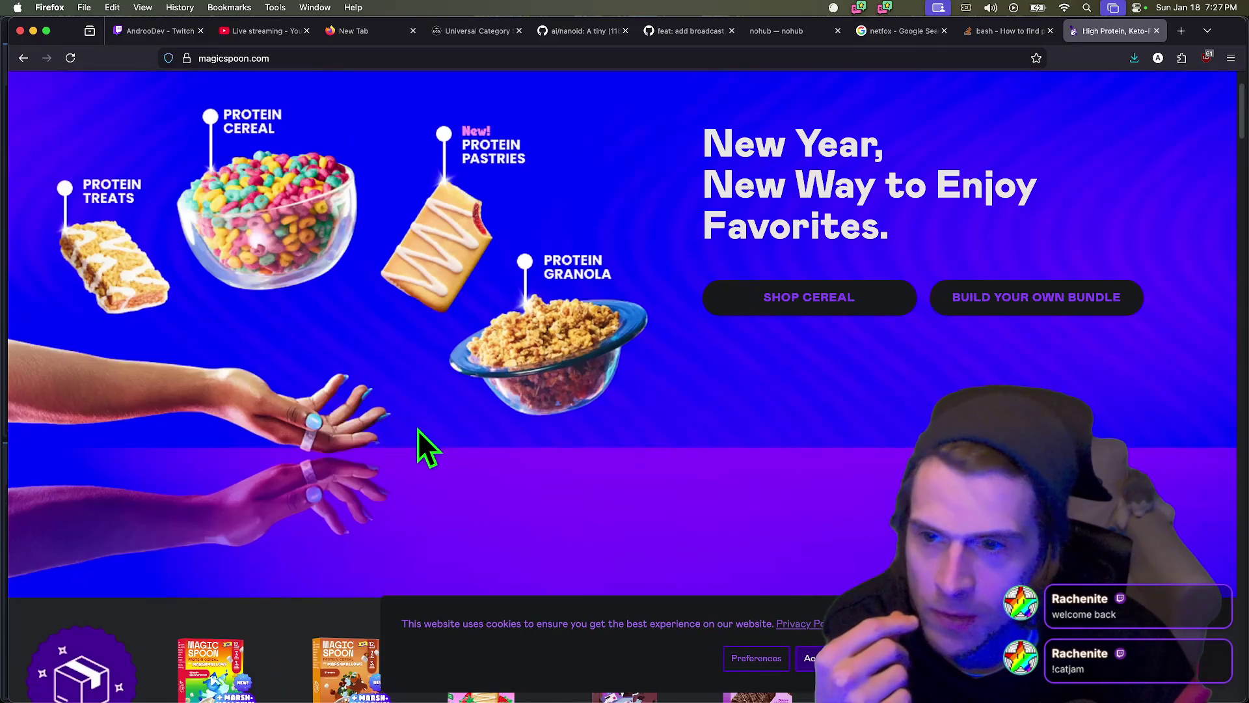
pyautogui.scroll(3, 383, 365)
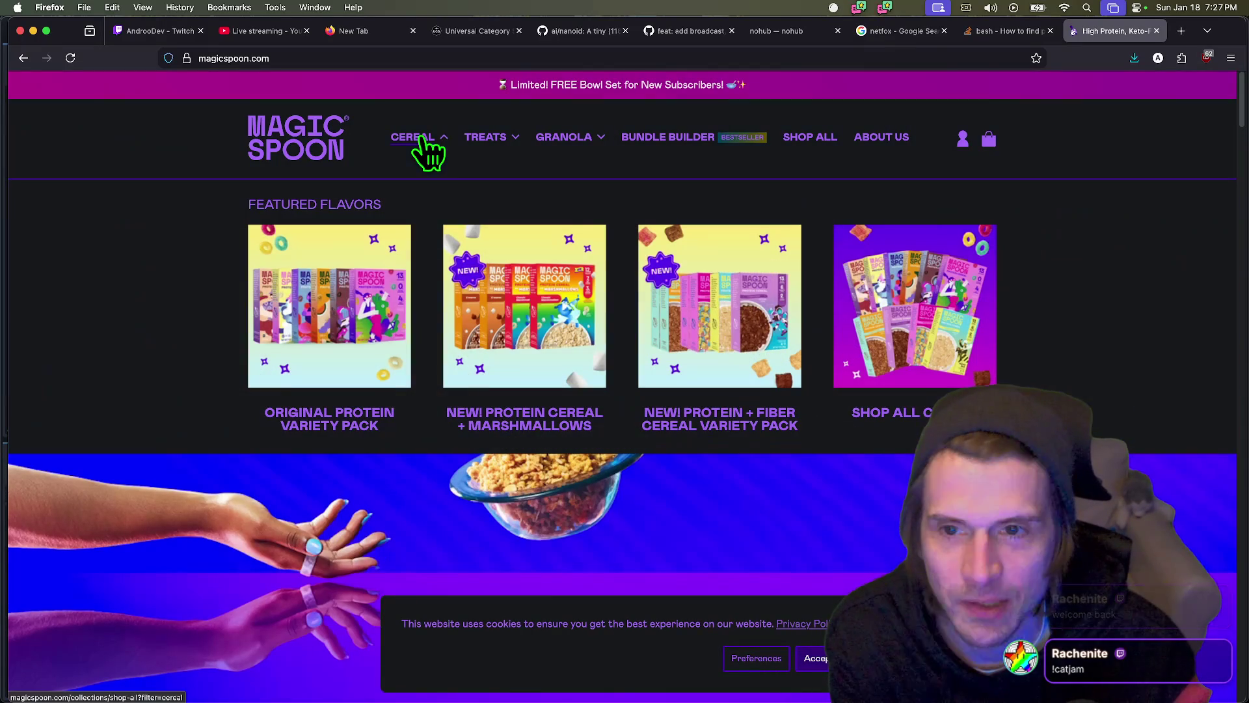
pyautogui.click(422, 138)
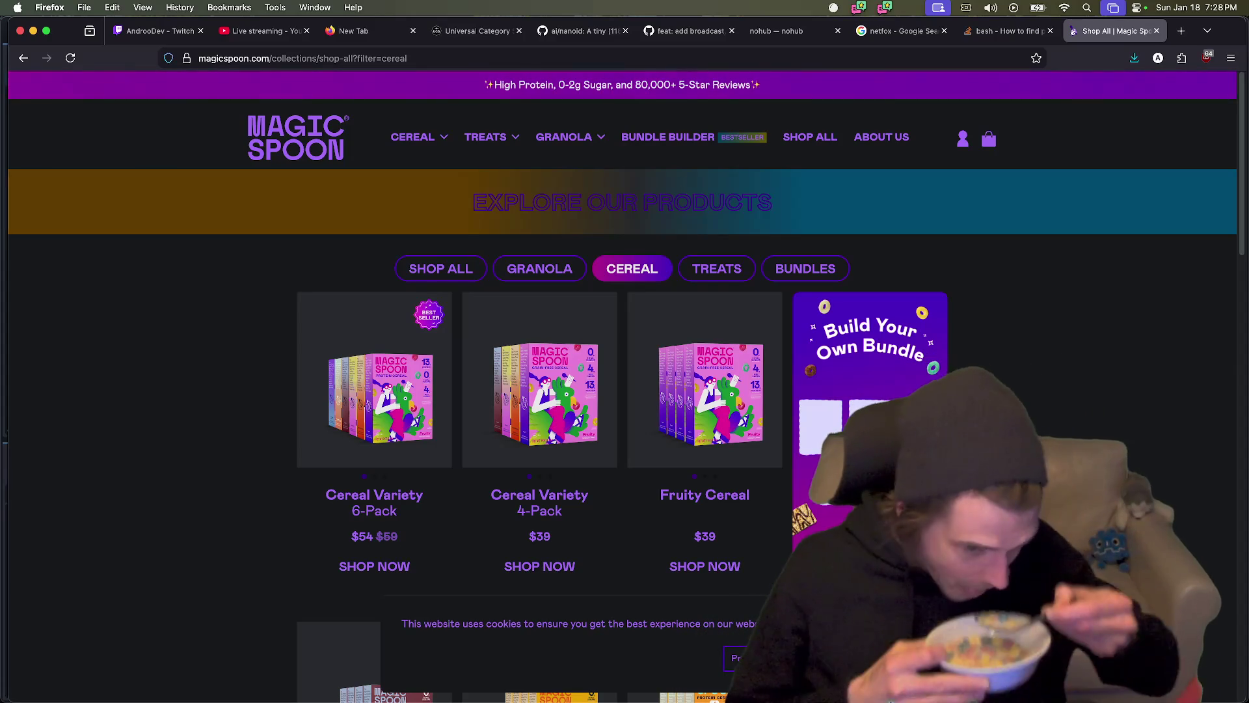
# - Accept cookies, expand the FAQ on where the carbs and sugar went, and scroll back to the cereals
pyautogui.scroll(-1, 622, 391)
pyautogui.scroll(-10, 816, 664)
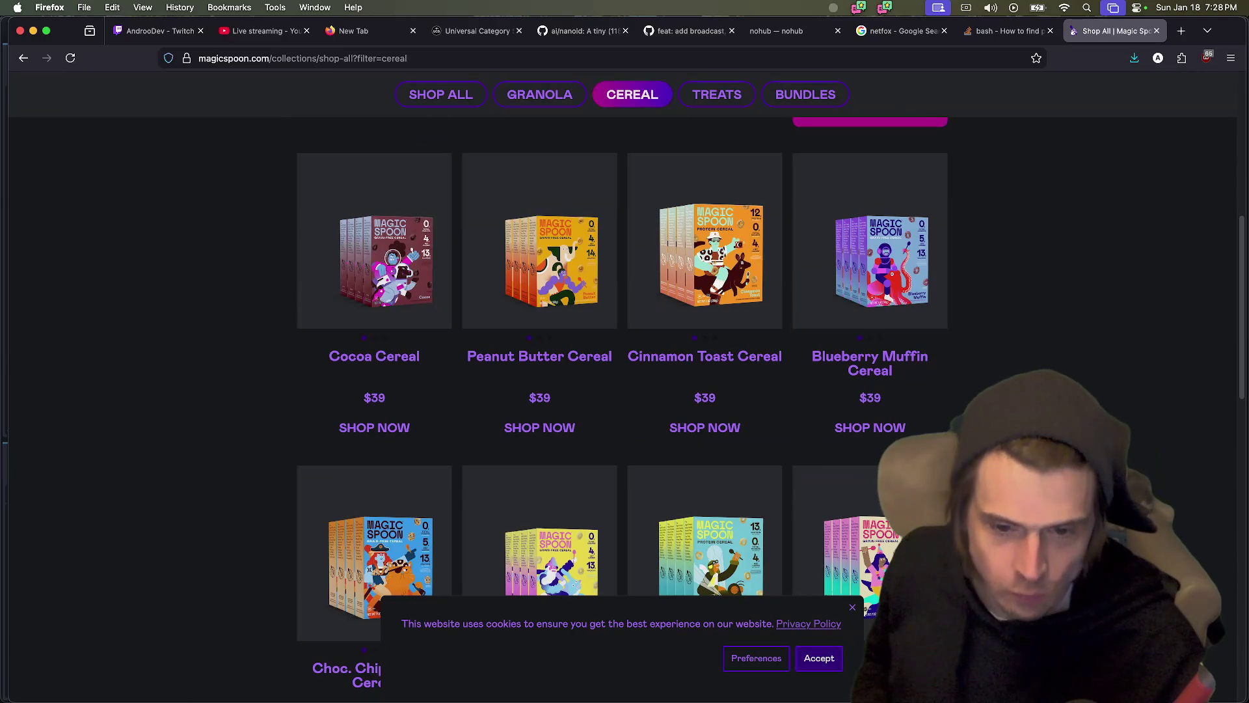
pyautogui.click(817, 659)
pyautogui.scroll(-5, 817, 659)
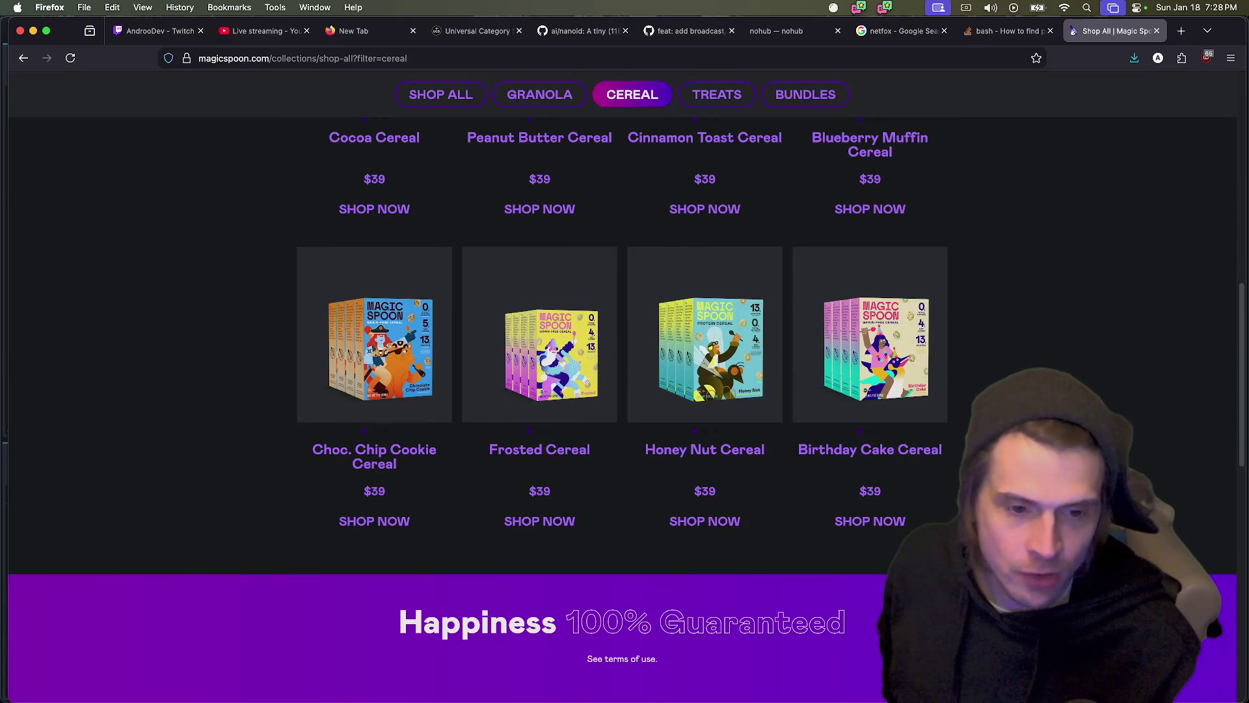
pyautogui.scroll(-6, 622, 391)
pyautogui.scroll(3, 622, 390)
pyautogui.scroll(-8, 622, 390)
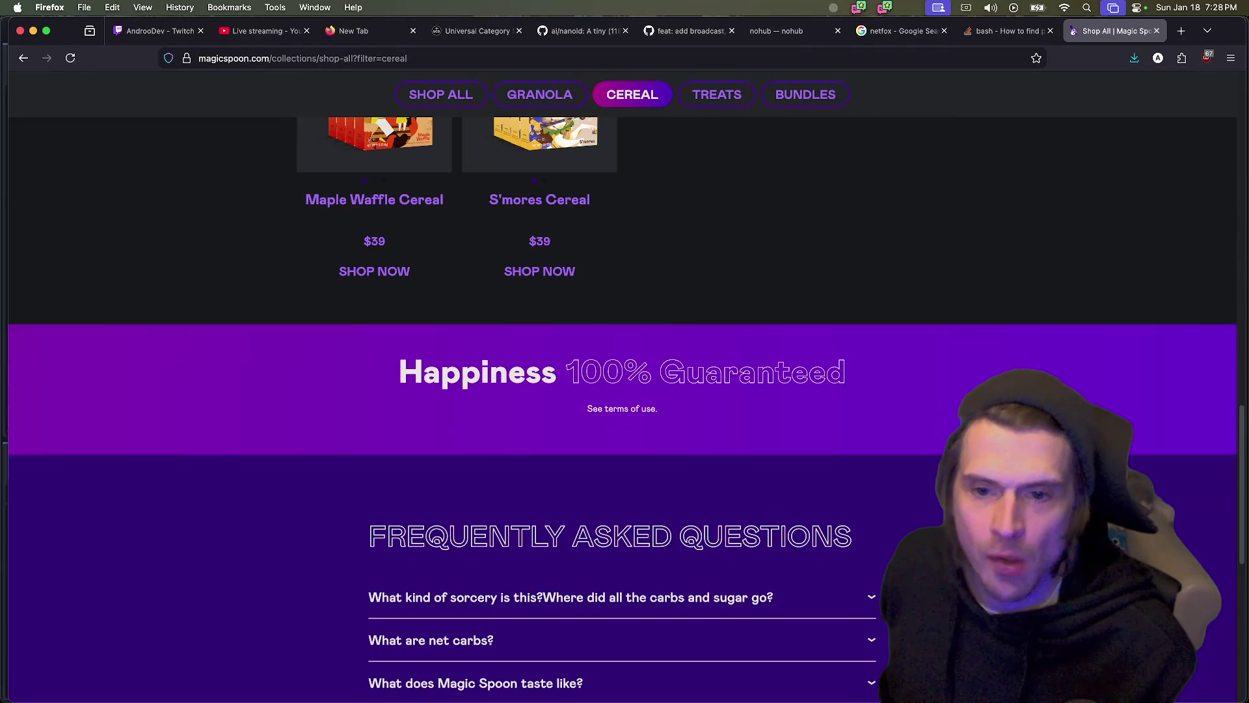
pyautogui.scroll(-9, 622, 391)
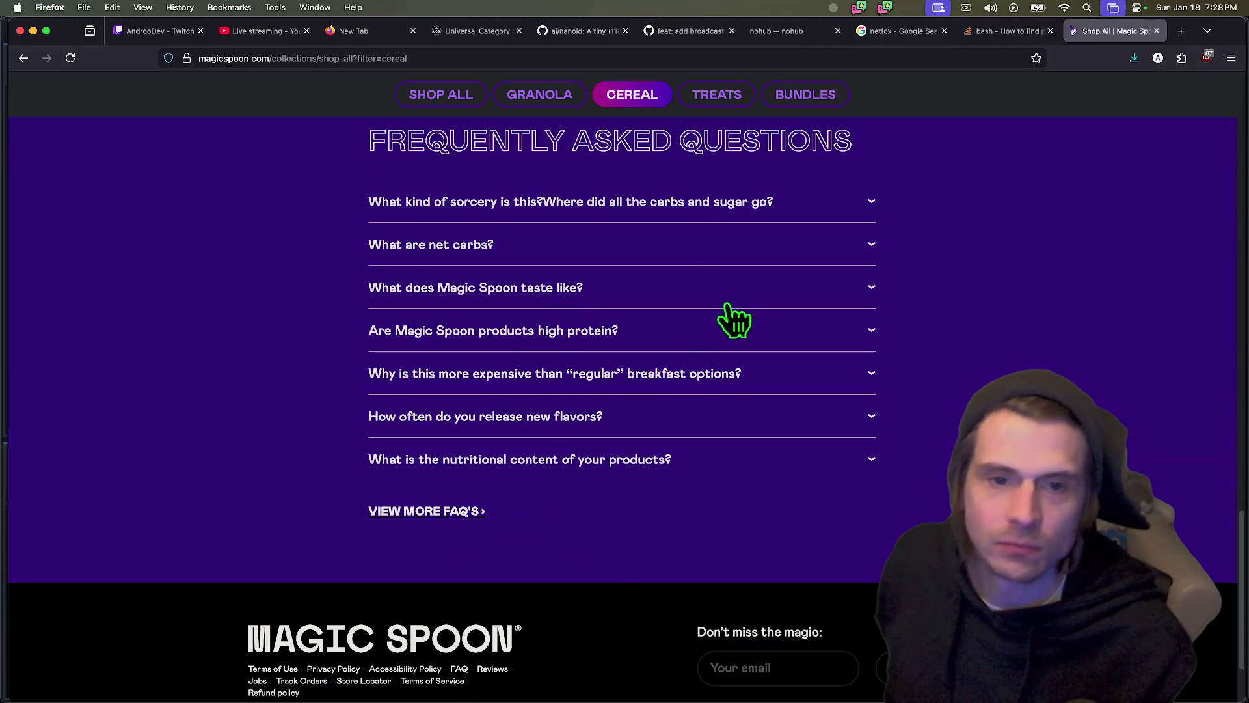
pyautogui.click(703, 203)
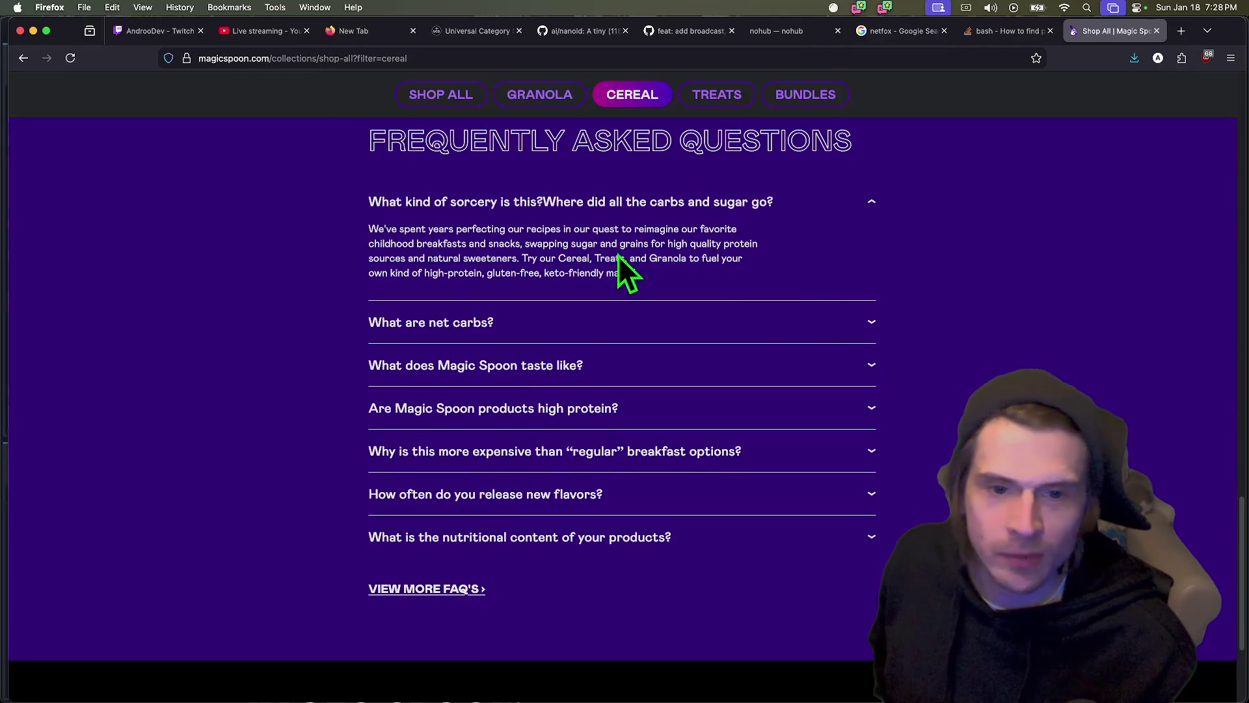
pyautogui.scroll(20, 1080, 293)
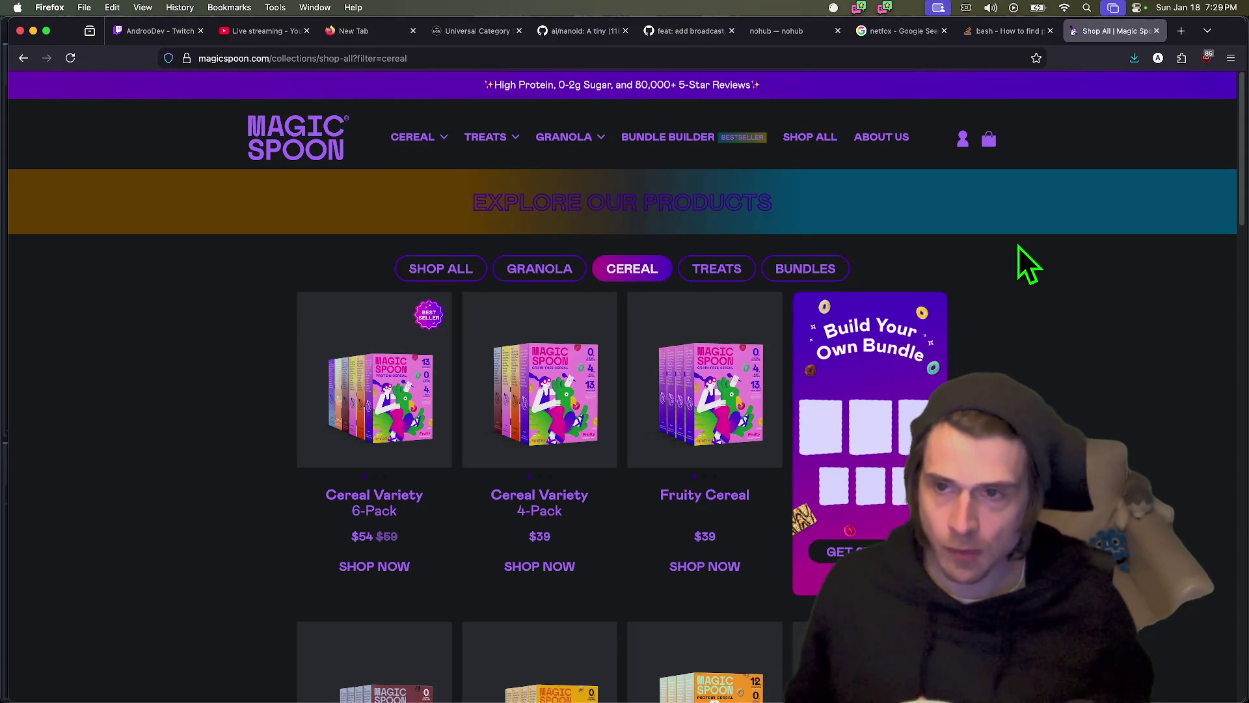
# - Switch to PR #90's changed files and scroll up to the top of the file list
pyautogui.click(558, 31)
pyautogui.click(665, 30)
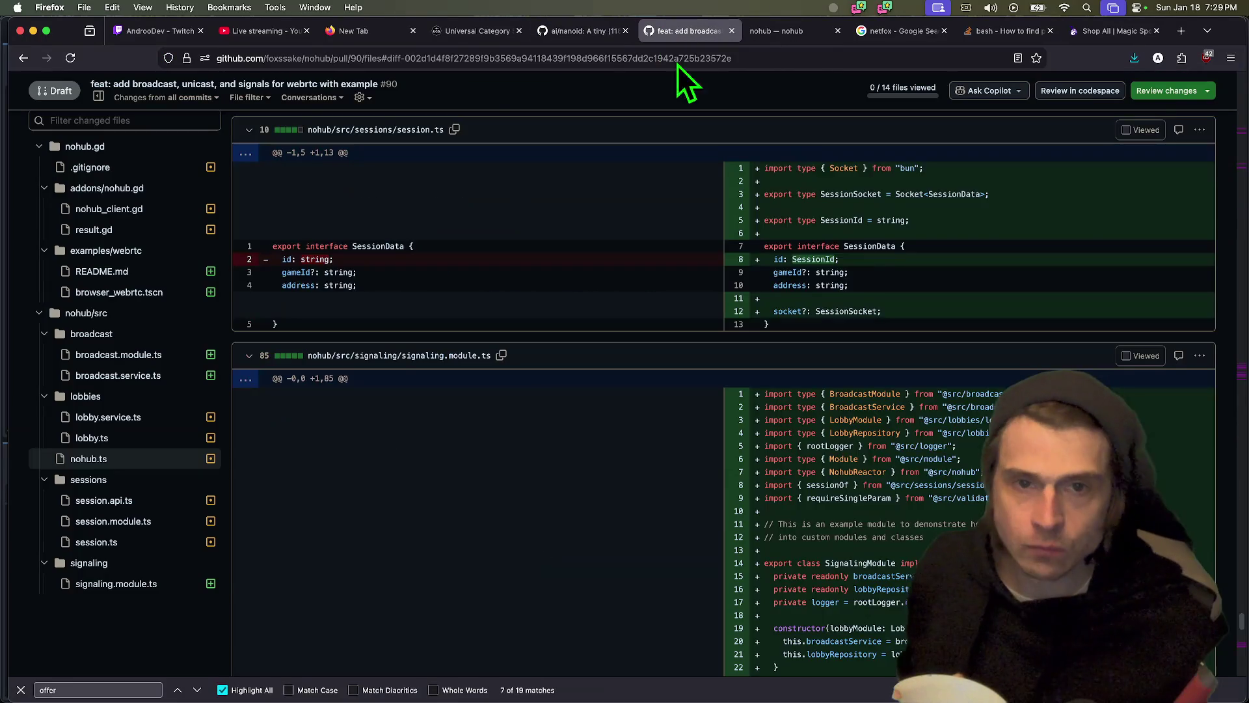
pyautogui.scroll(20, 937, 495)
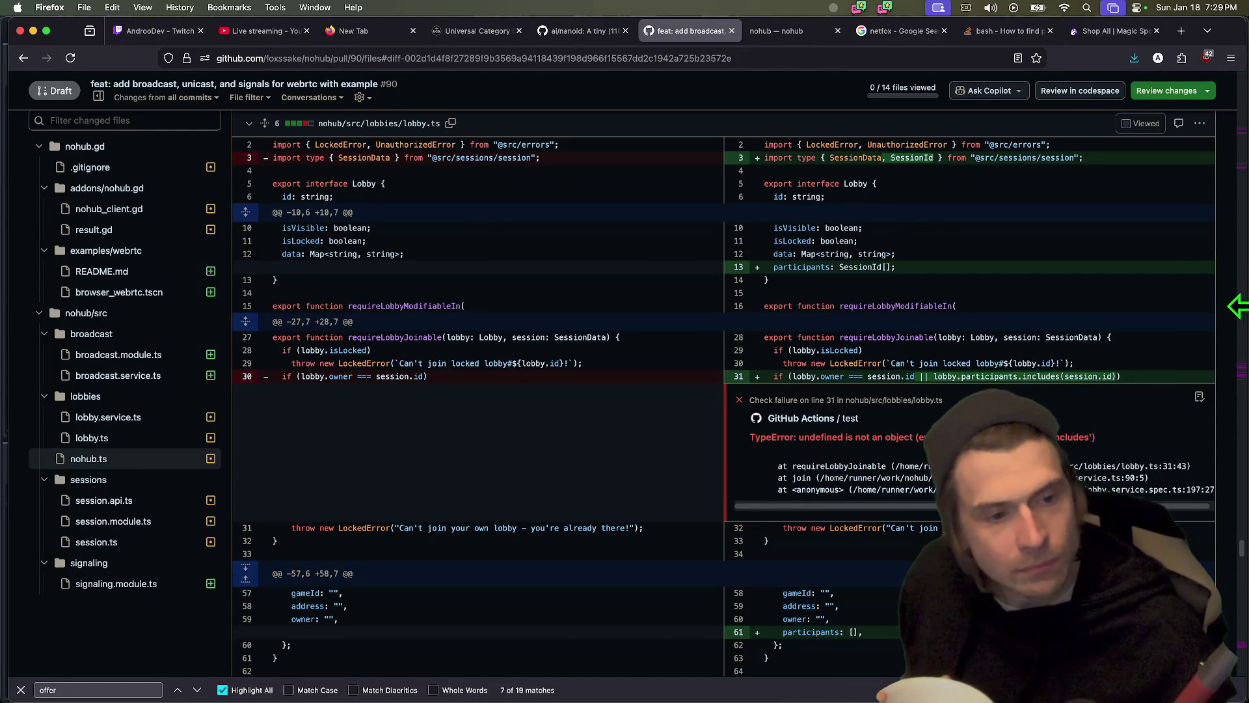
pyautogui.scroll(7, 1236, 306)
pyautogui.scroll(20, 1243, 301)
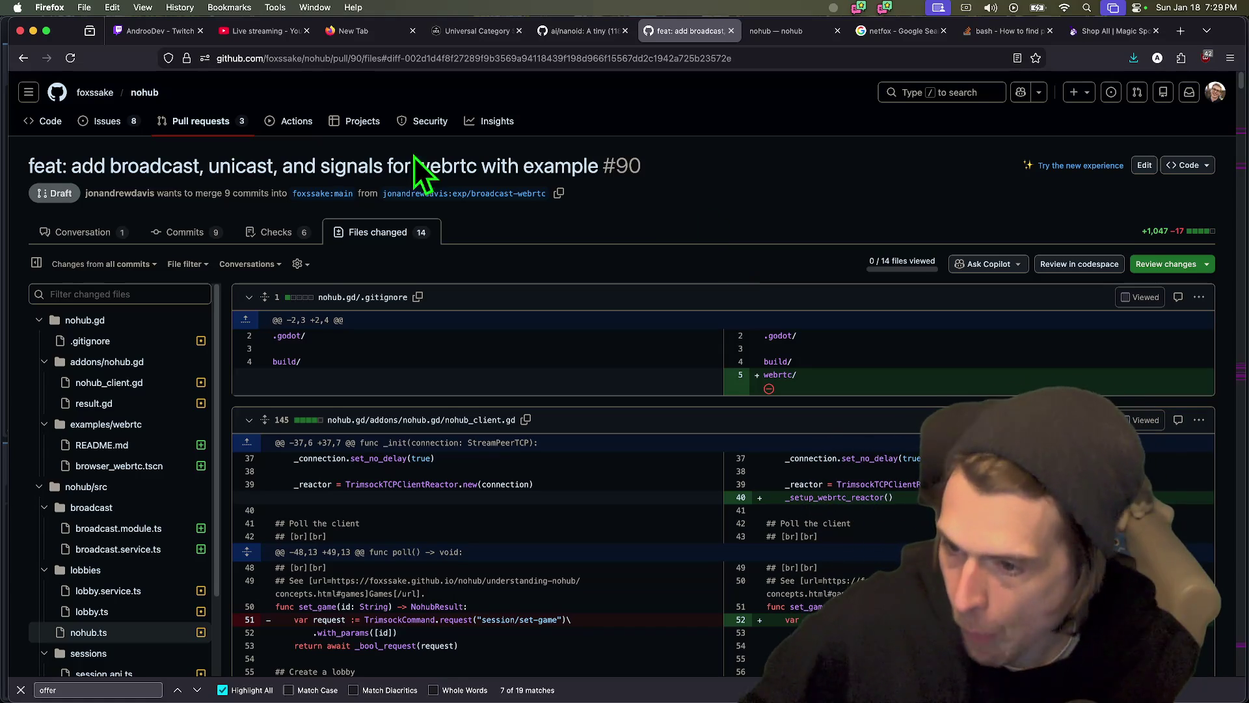
# - Toggle the nohub/src and nohub.gd folders, viewing the broadcast.service.ts then nohub_client.gd diffs
pyautogui.click(127, 320)
pyautogui.click(111, 340)
pyautogui.click(111, 340)
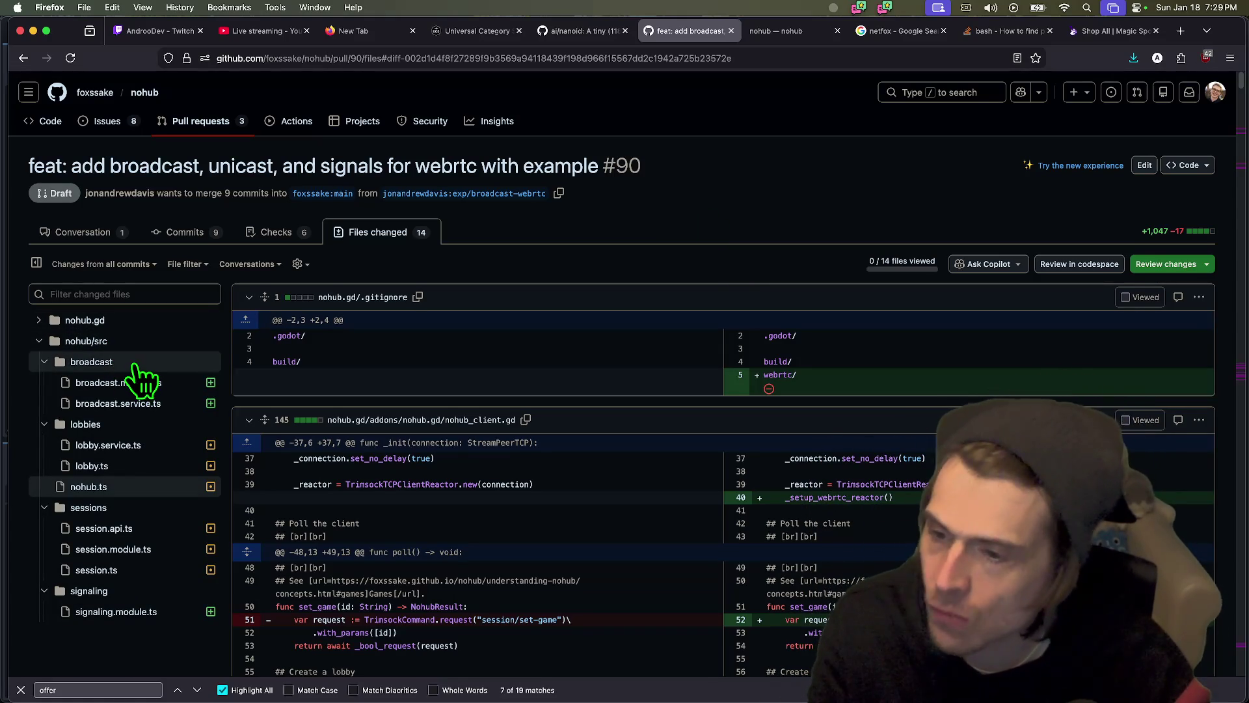
pyautogui.click(142, 404)
pyautogui.click(171, 167)
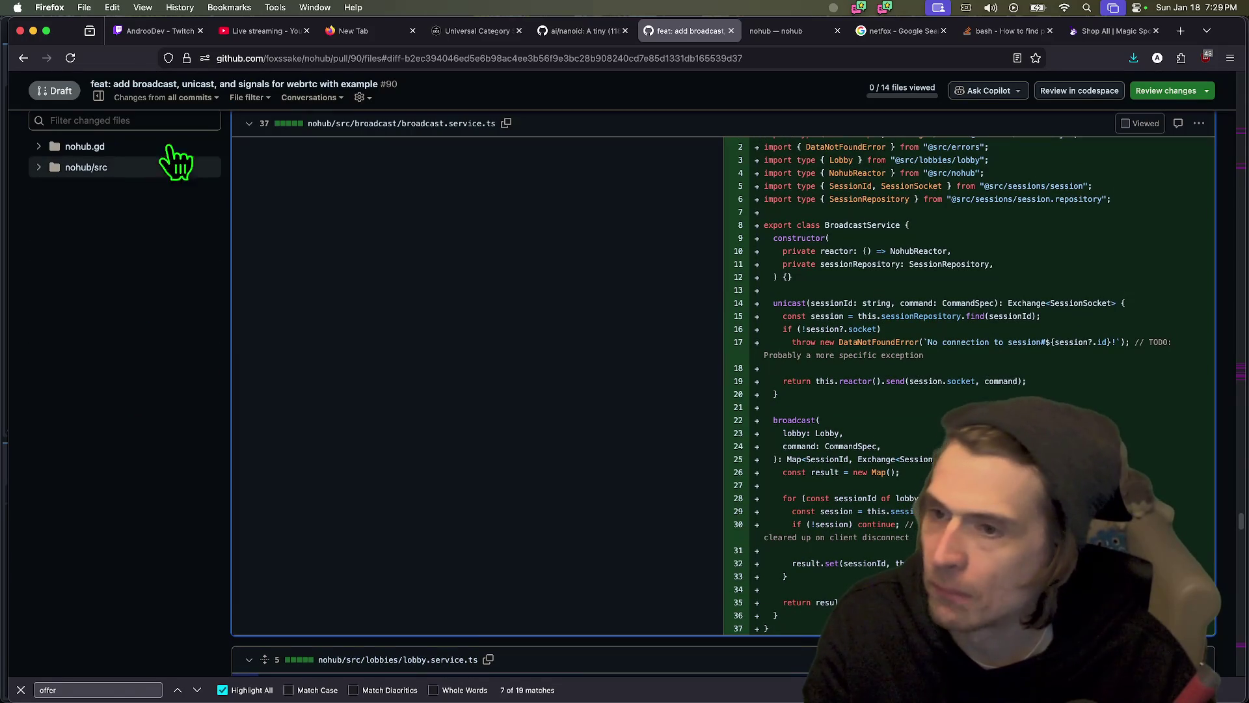
pyautogui.click(170, 146)
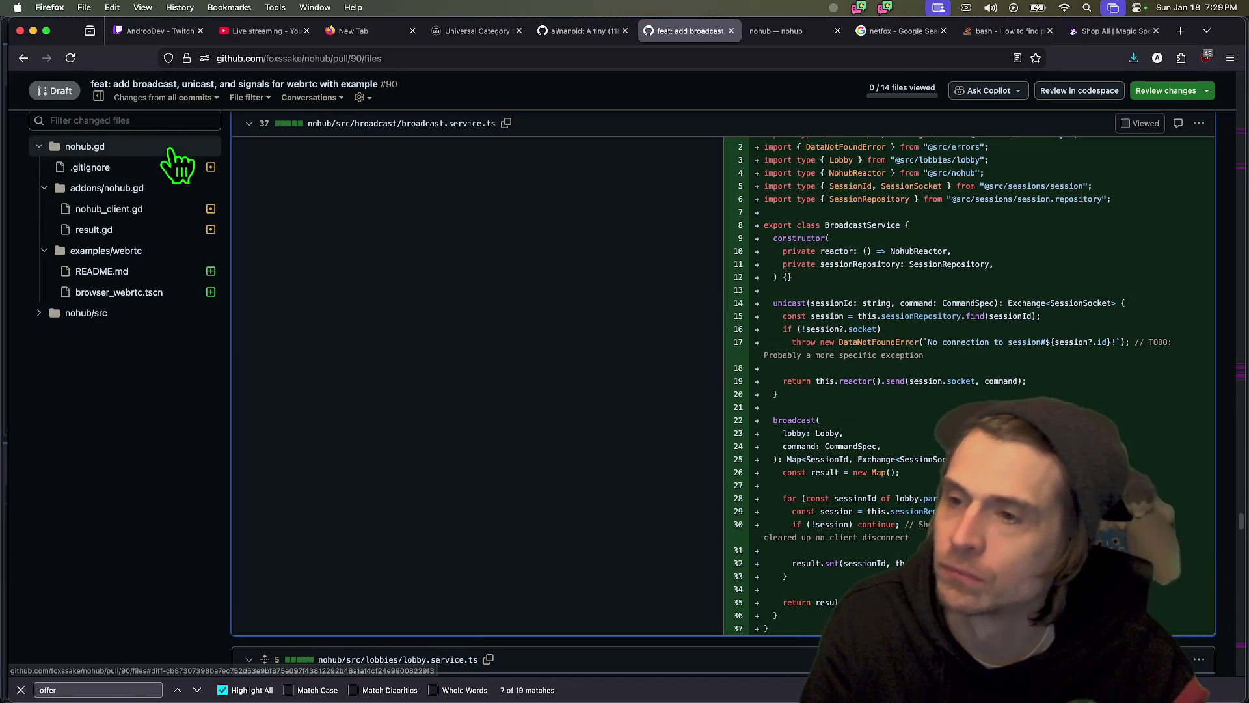
pyautogui.click(156, 215)
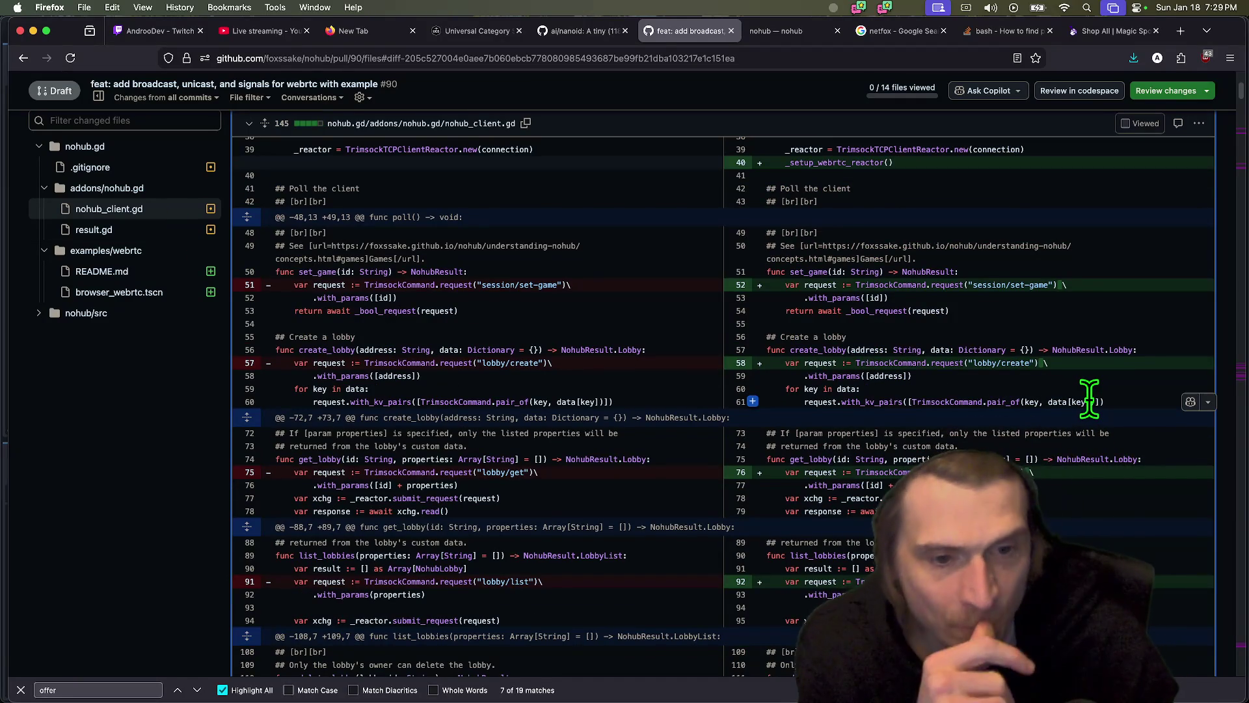
# - Scroll down the nohub_client.gd diff to the TODO comment and new signal declarations
pyautogui.scroll(-3, 1090, 397)
pyautogui.scroll(-4, 1089, 396)
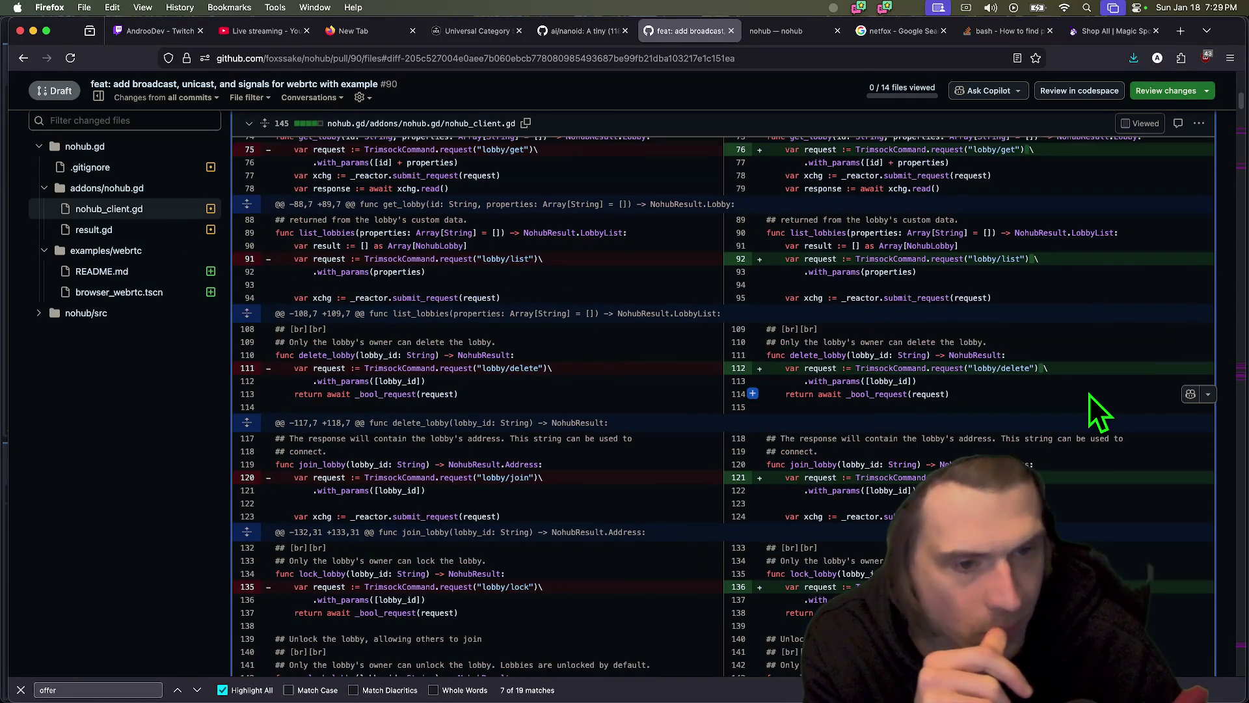
pyautogui.scroll(-4, 1089, 394)
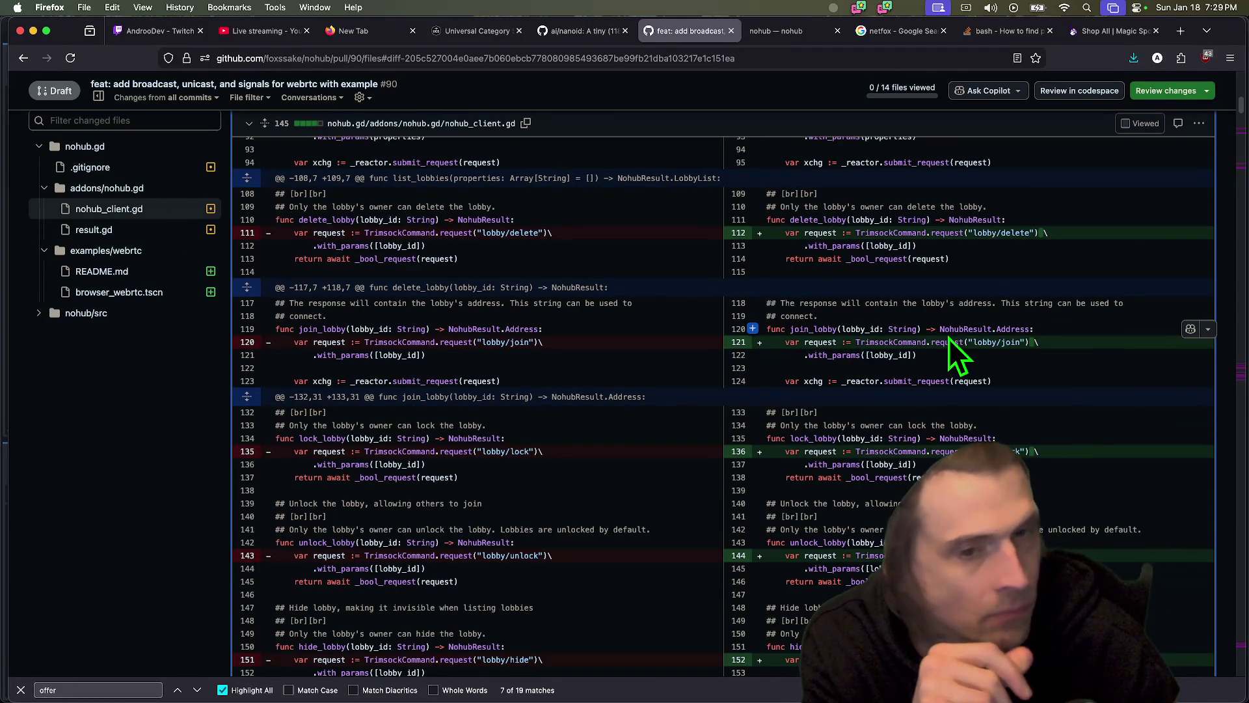
pyautogui.scroll(-5, 1038, 352)
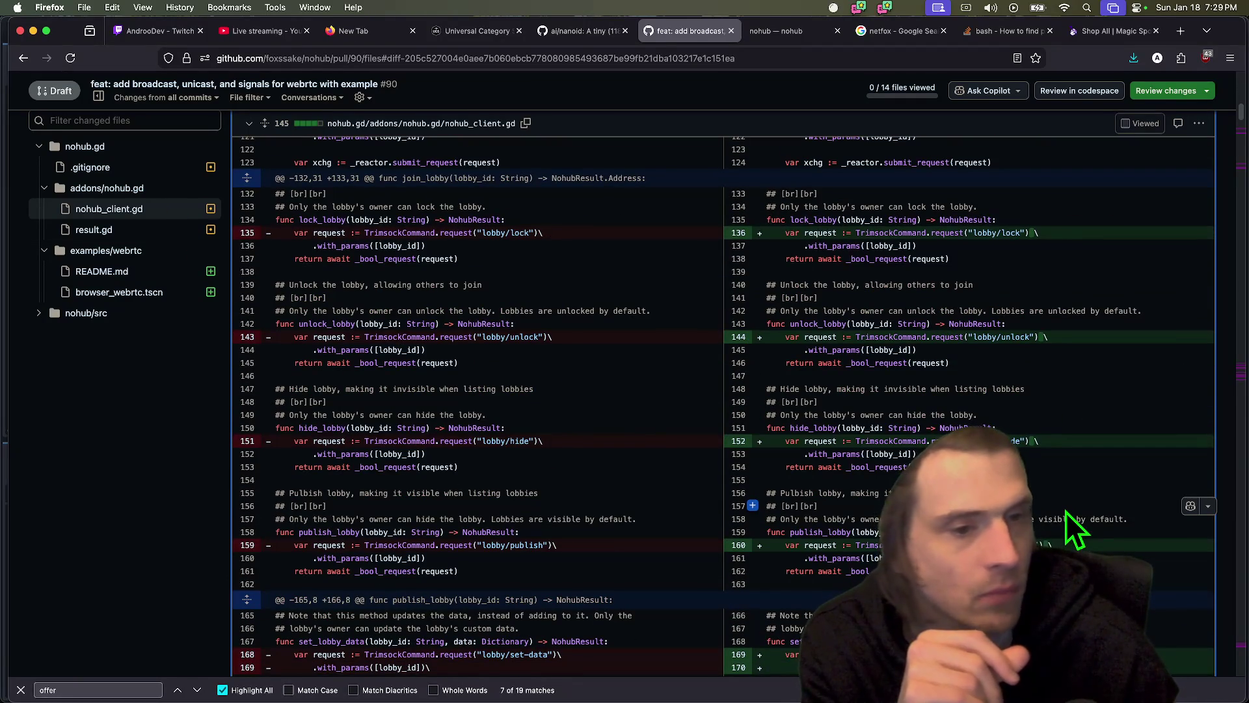
pyautogui.scroll(-5, 1072, 520)
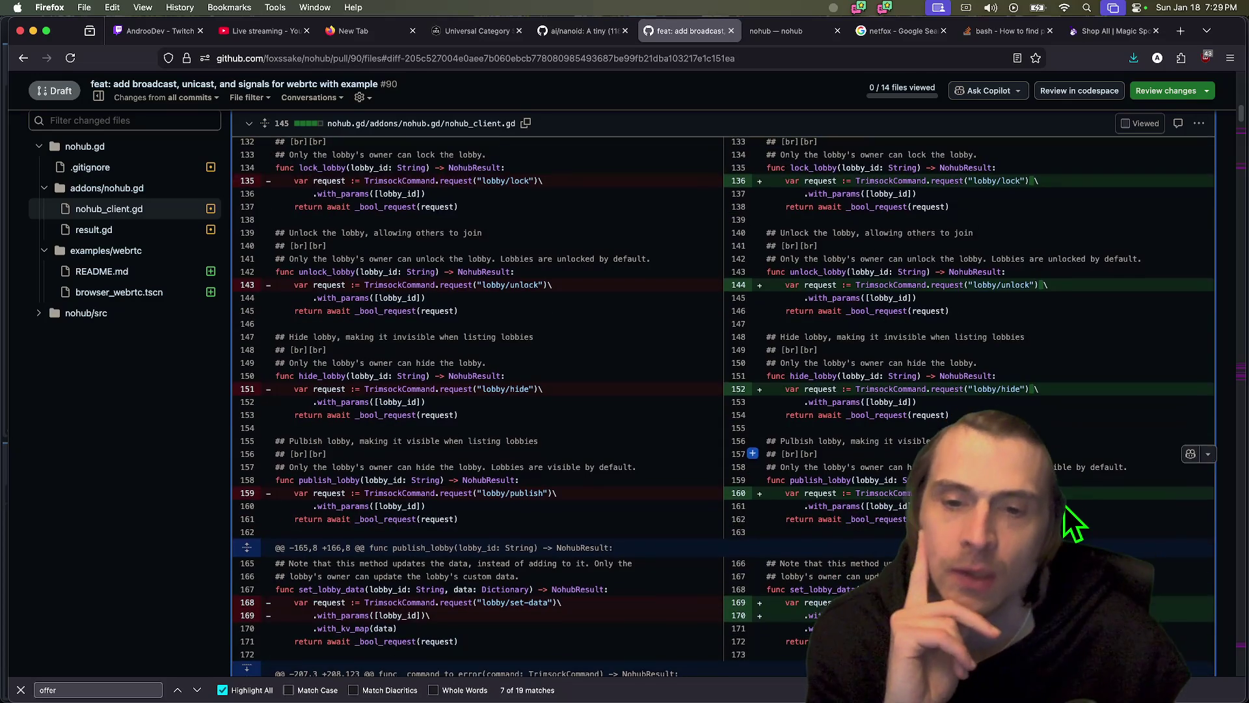
pyautogui.scroll(-3, 1077, 521)
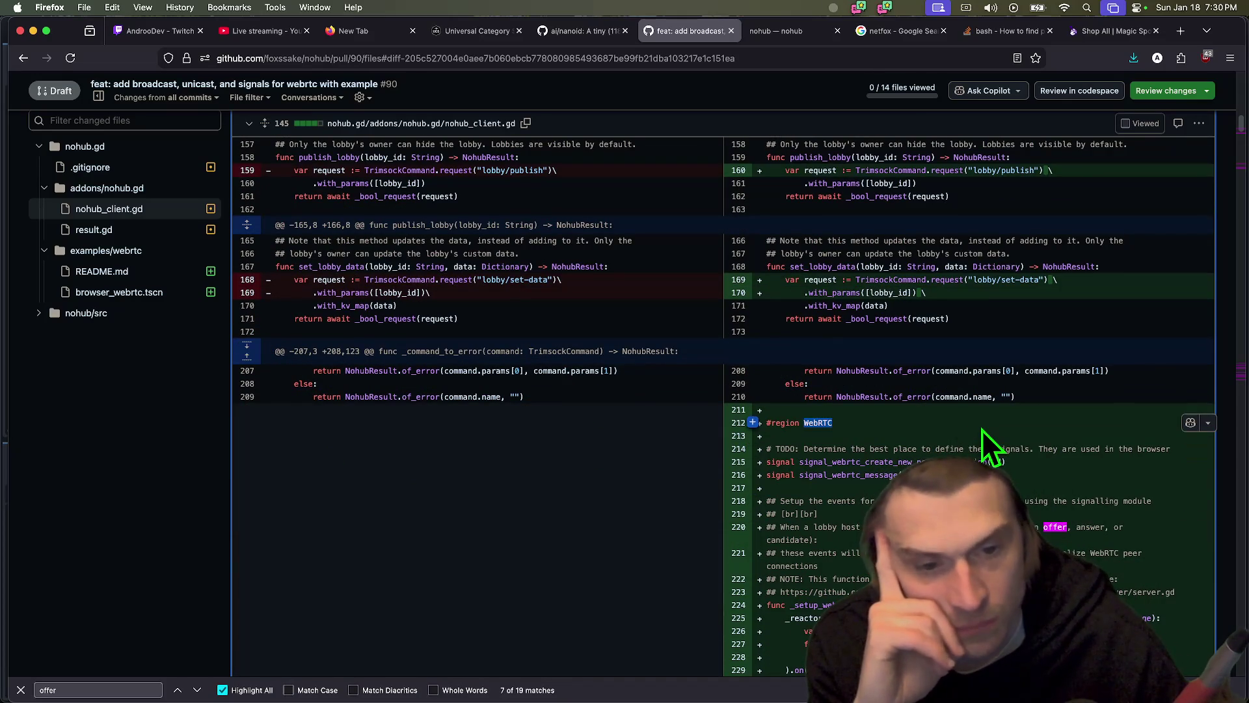
pyautogui.tripleClick(1075, 443)
pyautogui.click(1074, 443)
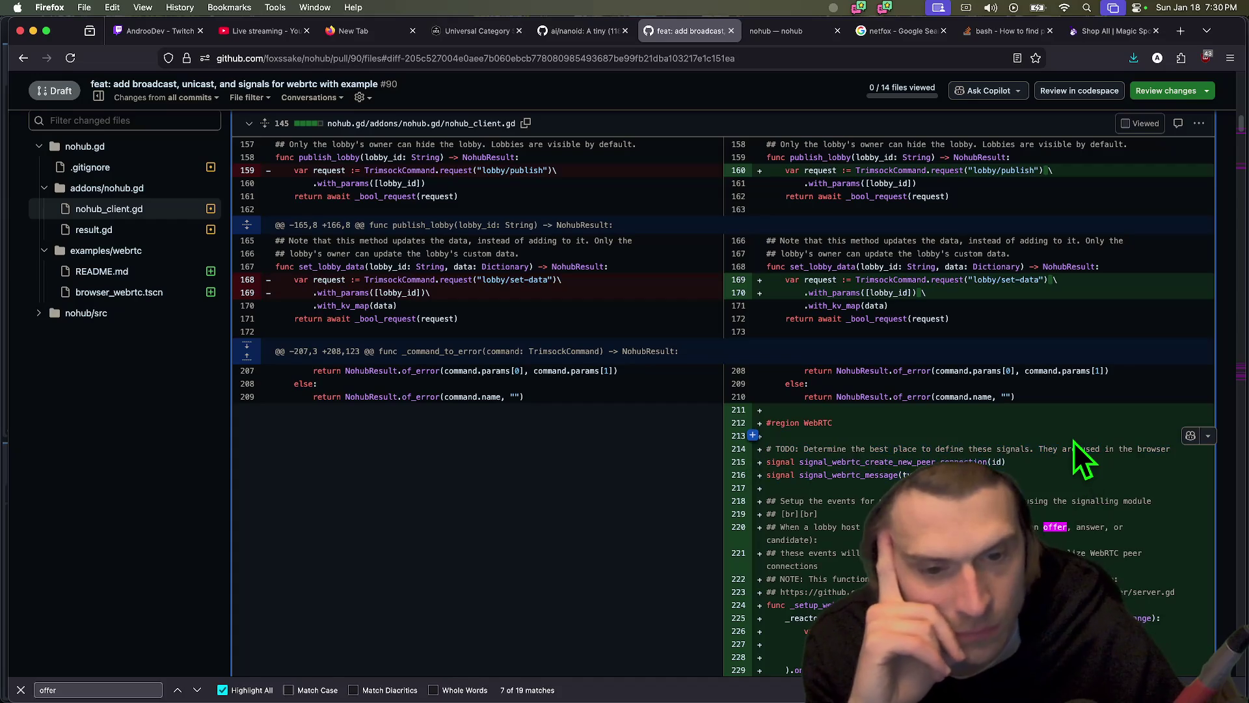
# - Scroll back and forth through the WebRTC signal setup in nohub_client.gd
pyautogui.scroll(-8, 1070, 501)
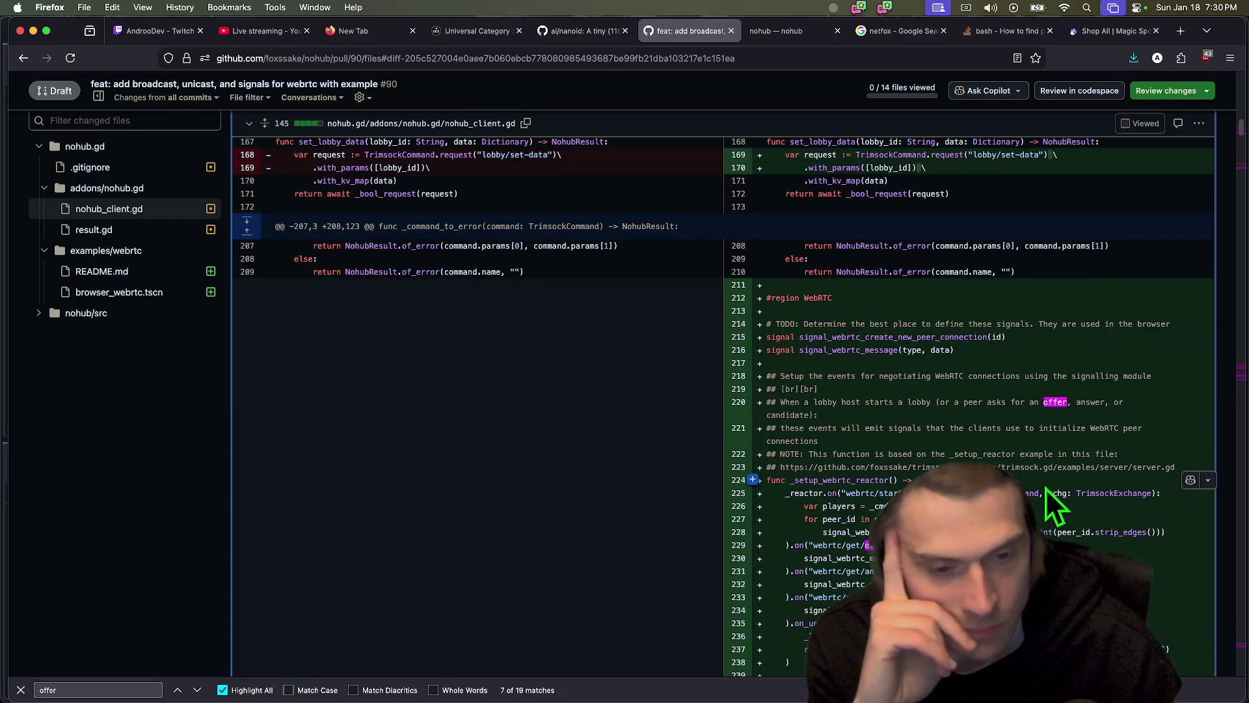
pyautogui.scroll(5, 1054, 504)
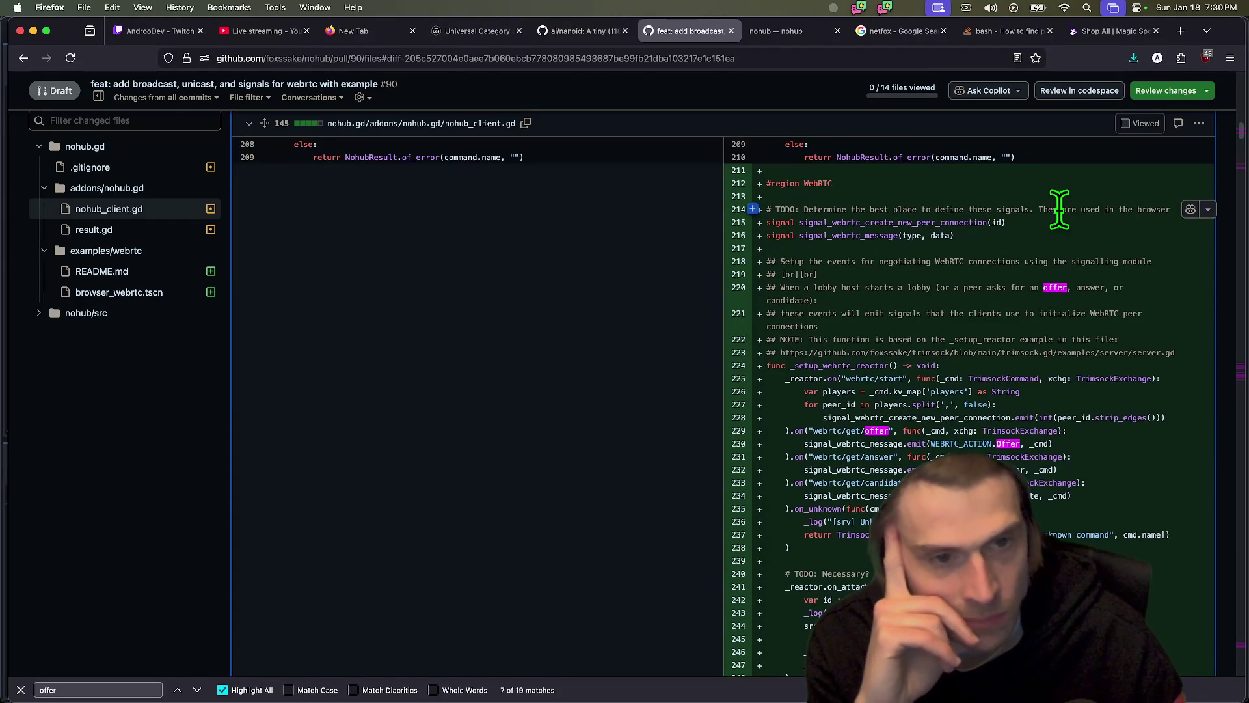
pyautogui.scroll(-15, 1075, 411)
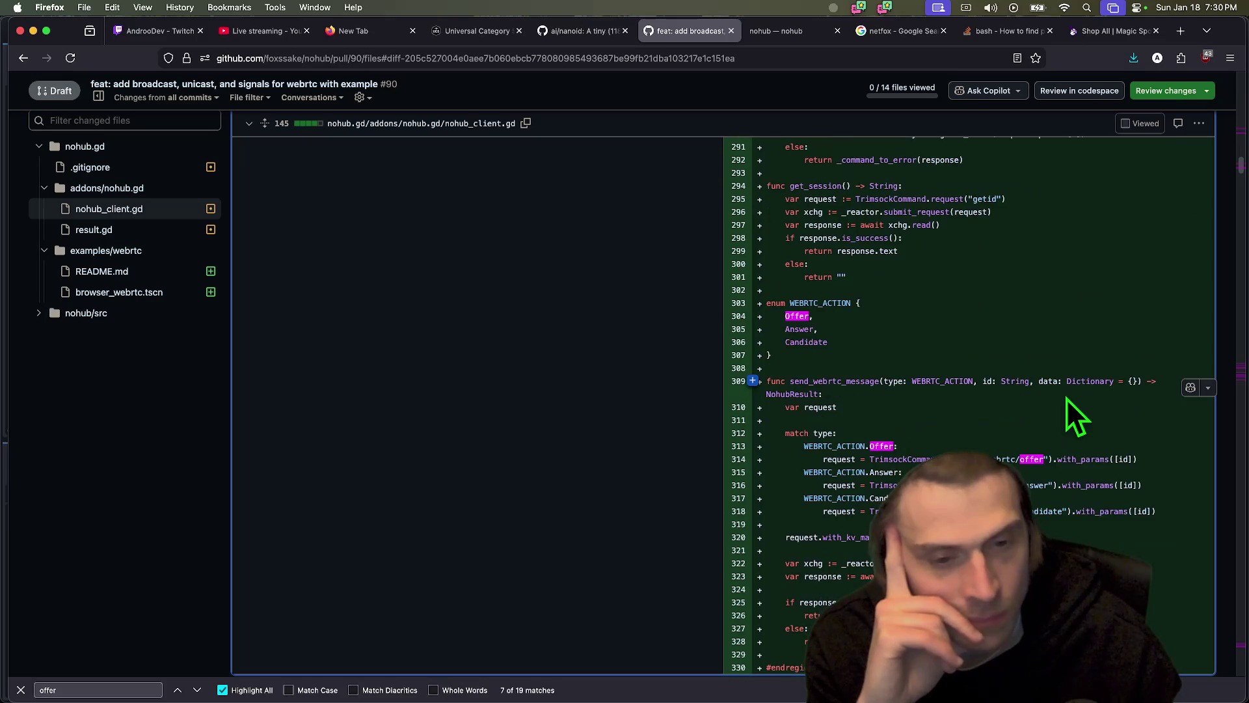
pyautogui.scroll(20, 1077, 416)
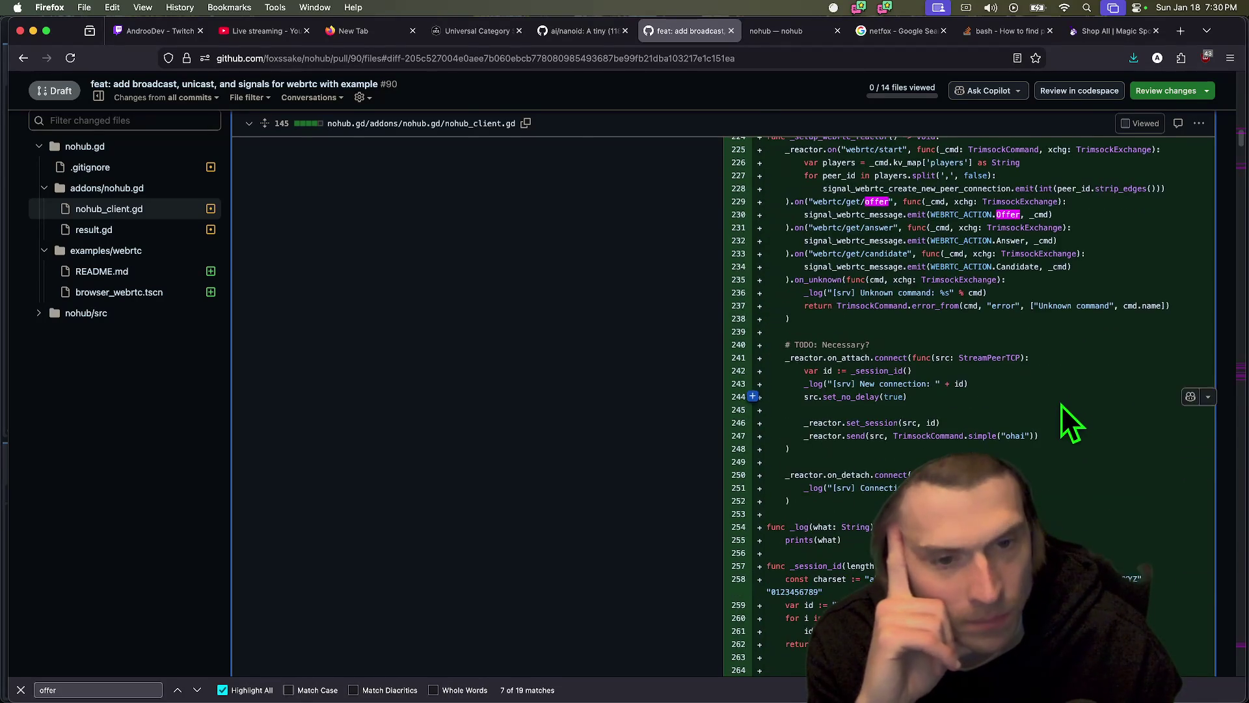
pyautogui.scroll(-5, 1054, 471)
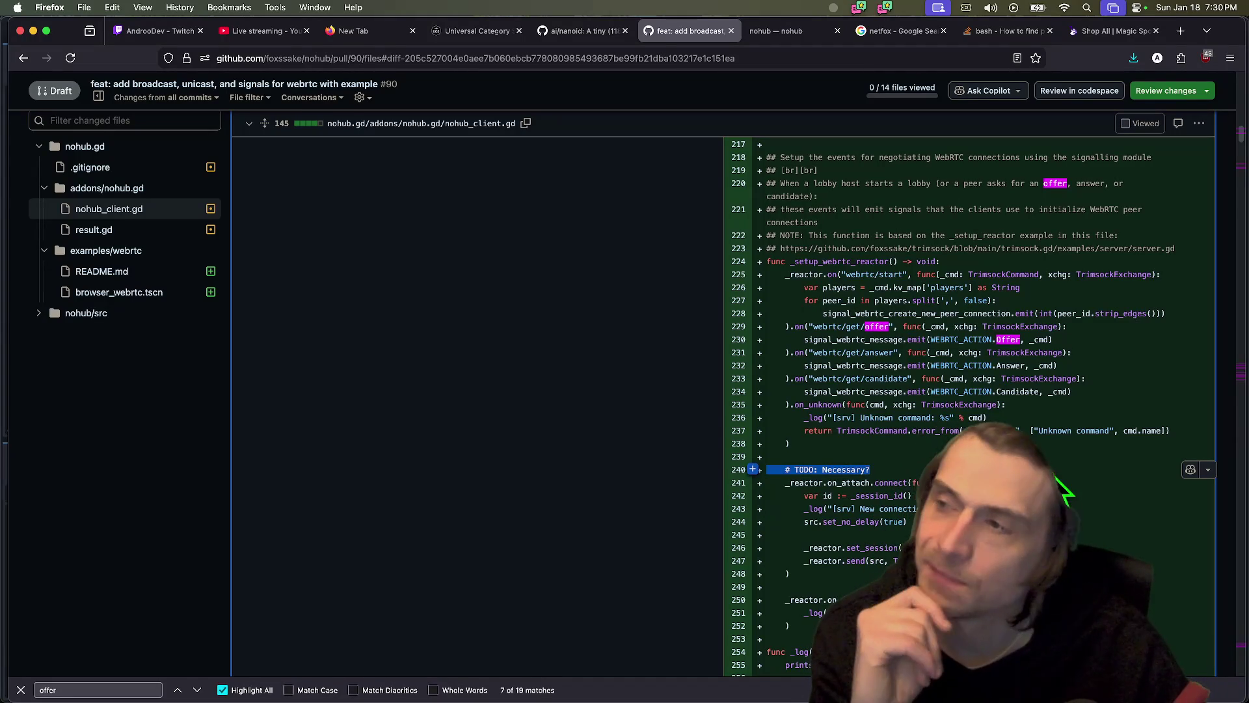
pyautogui.scroll(2, 1034, 273)
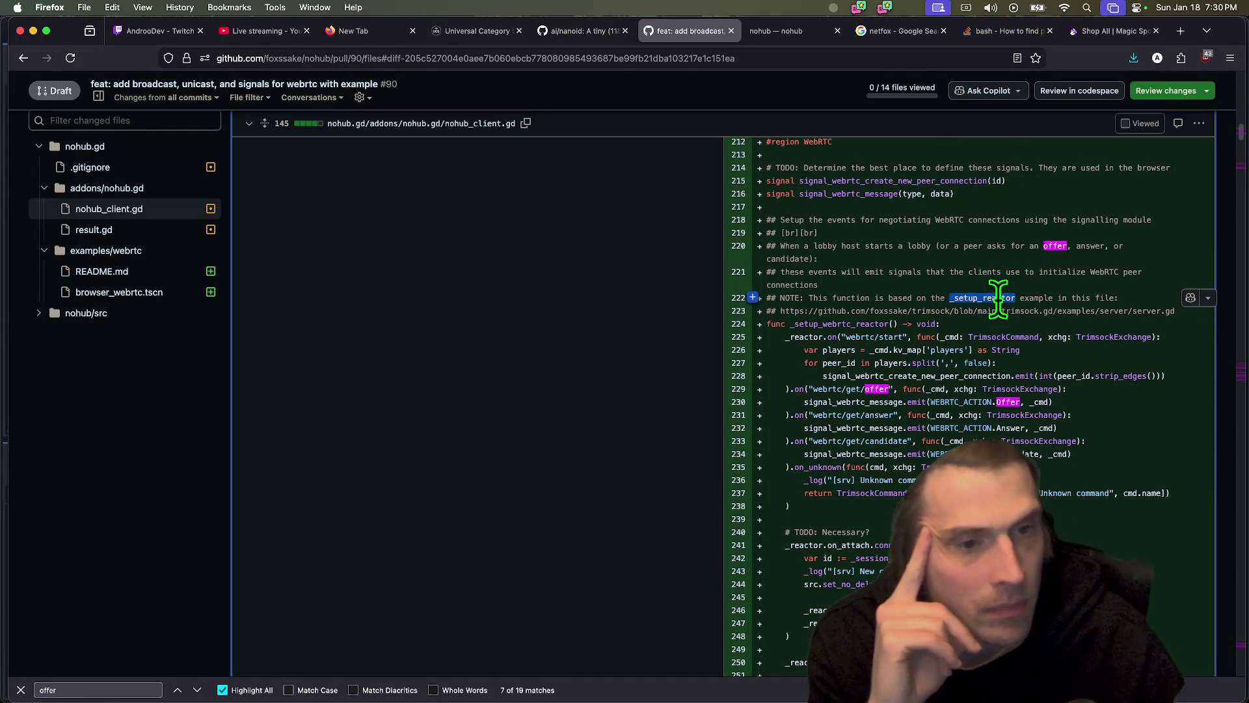
pyautogui.scroll(4, 999, 299)
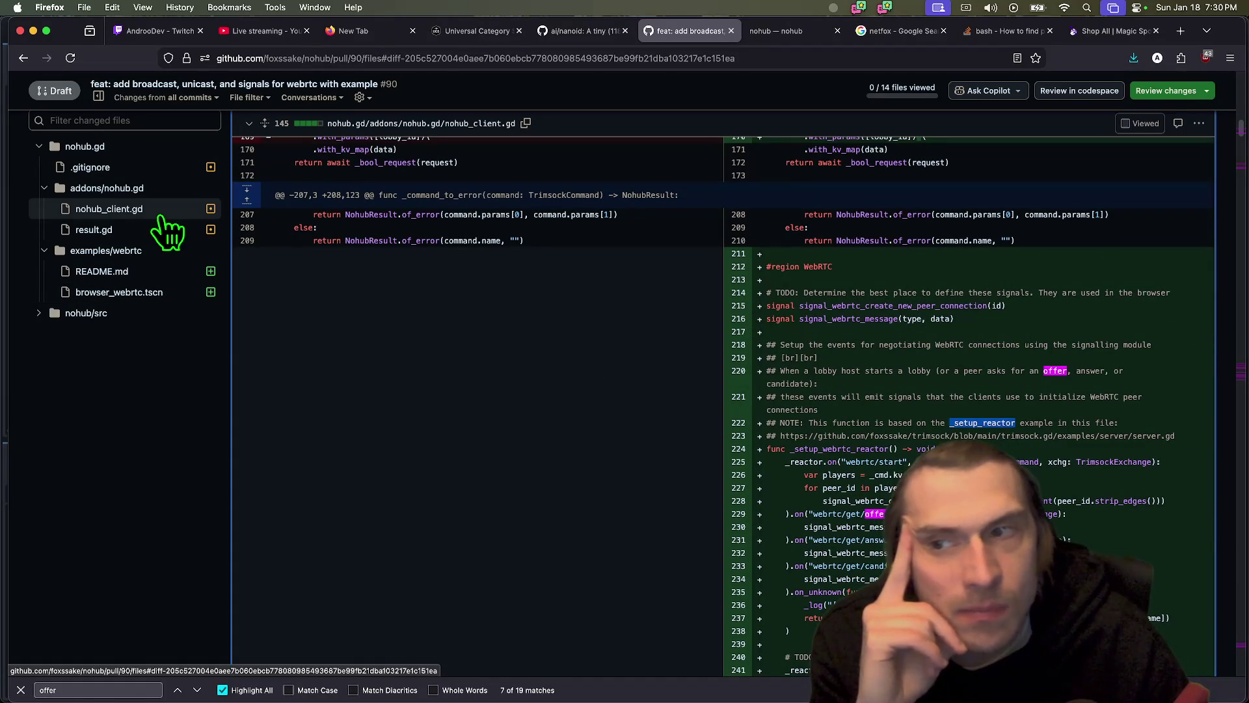
pyautogui.scroll(-20, 911, 325)
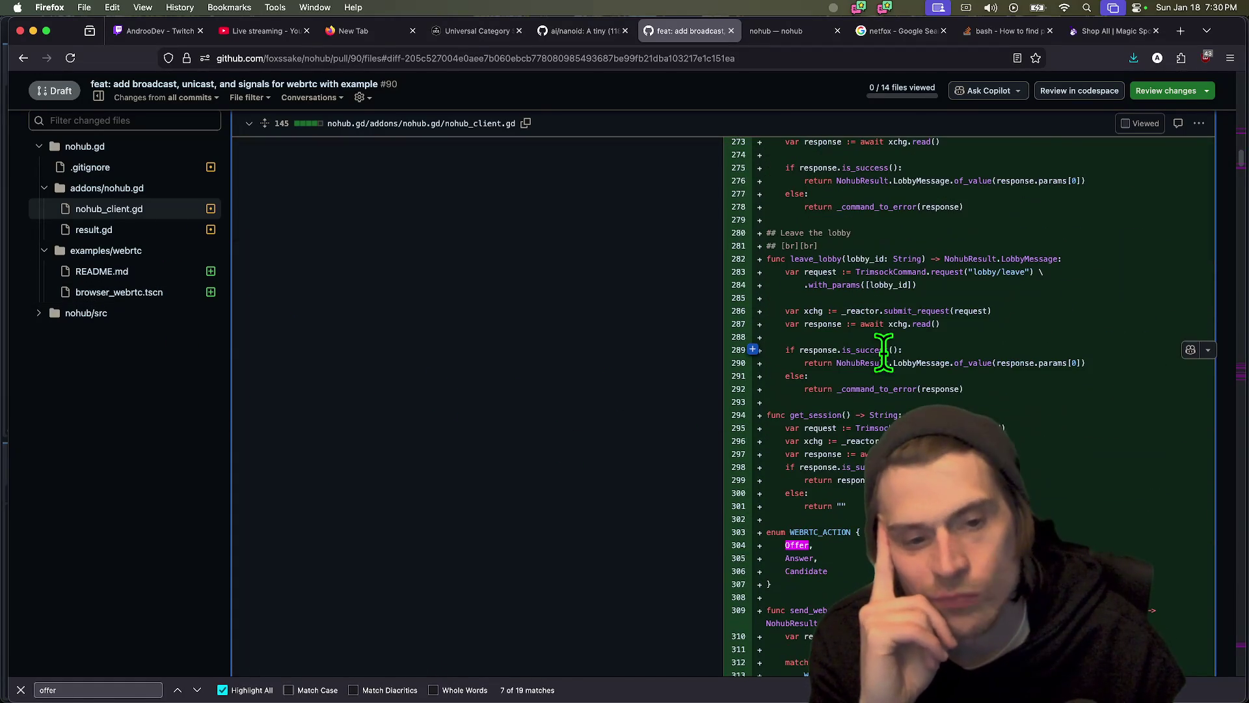
pyautogui.scroll(-2, 853, 286)
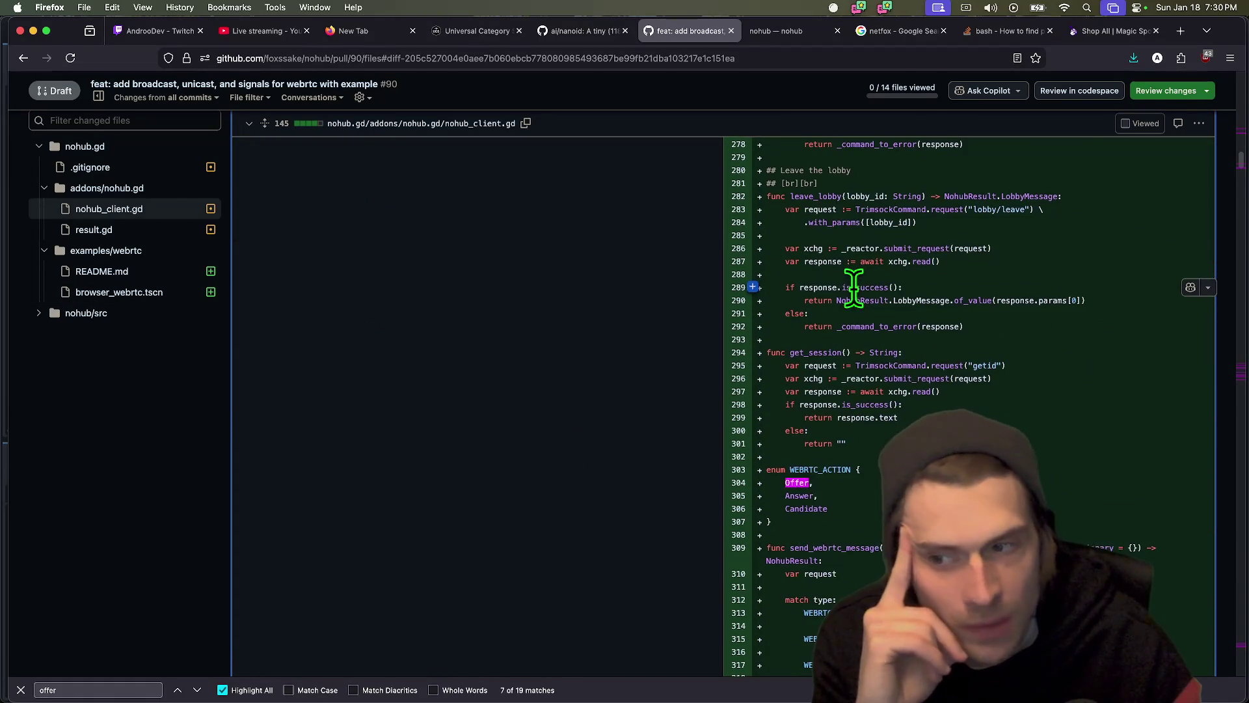
# - Jump between the nohub_client.gd and result.gd diffs, then scroll nohub_client.gd again
pyautogui.click(144, 209)
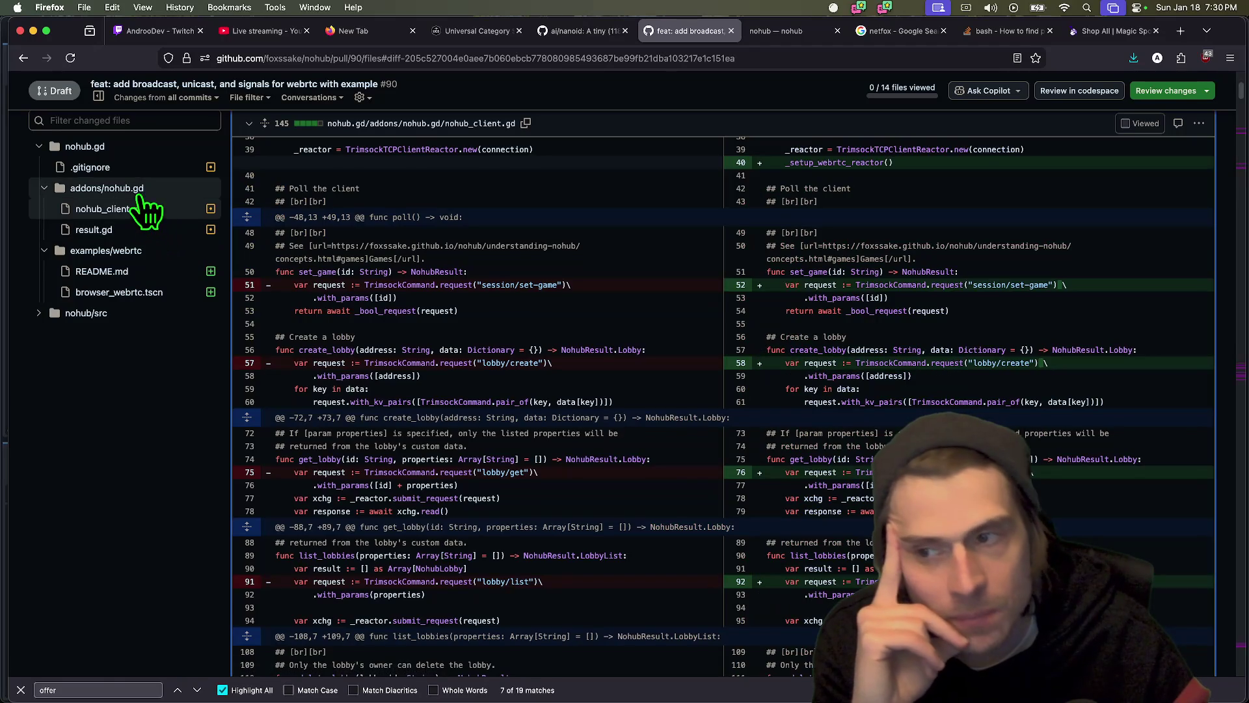
pyautogui.click(135, 229)
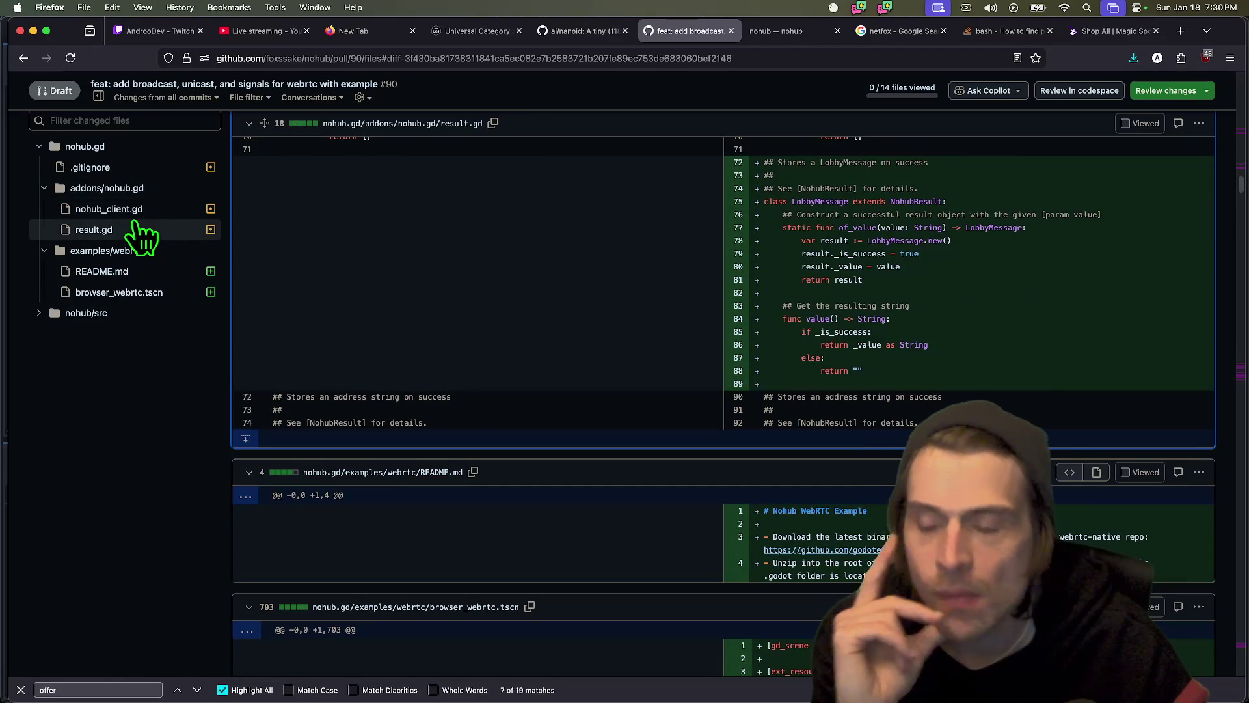
pyautogui.click(133, 210)
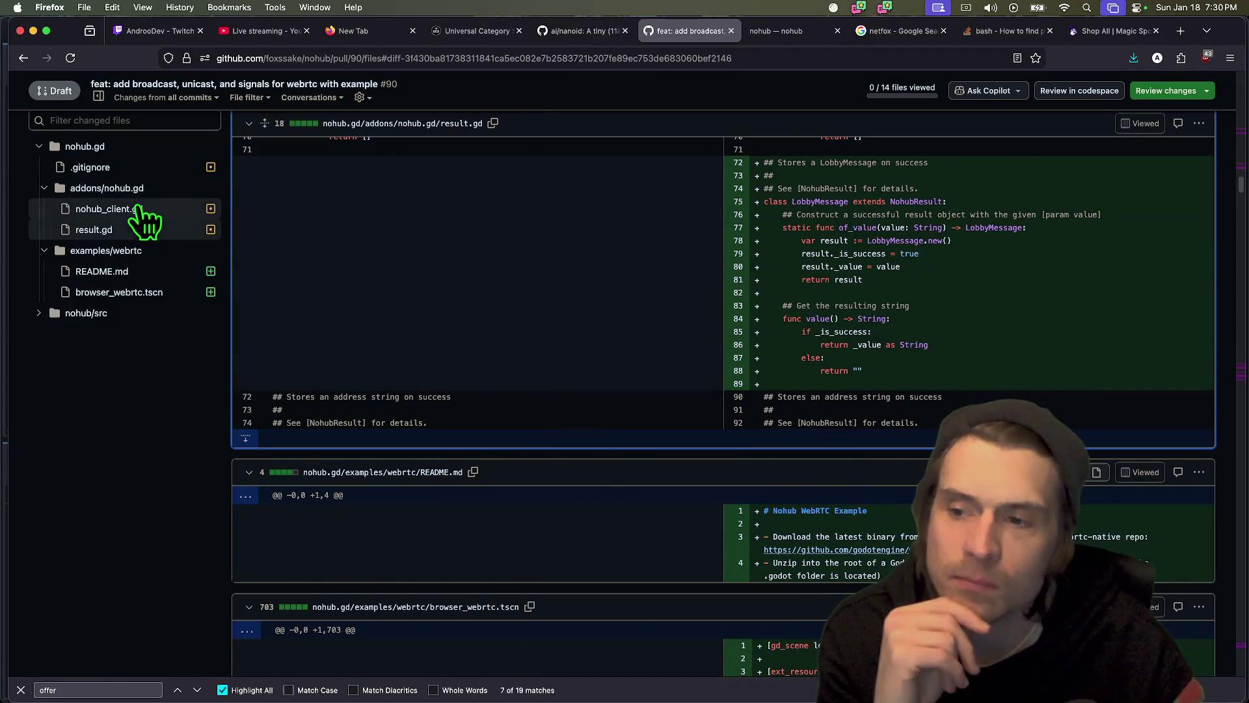
pyautogui.scroll(-15, 1047, 332)
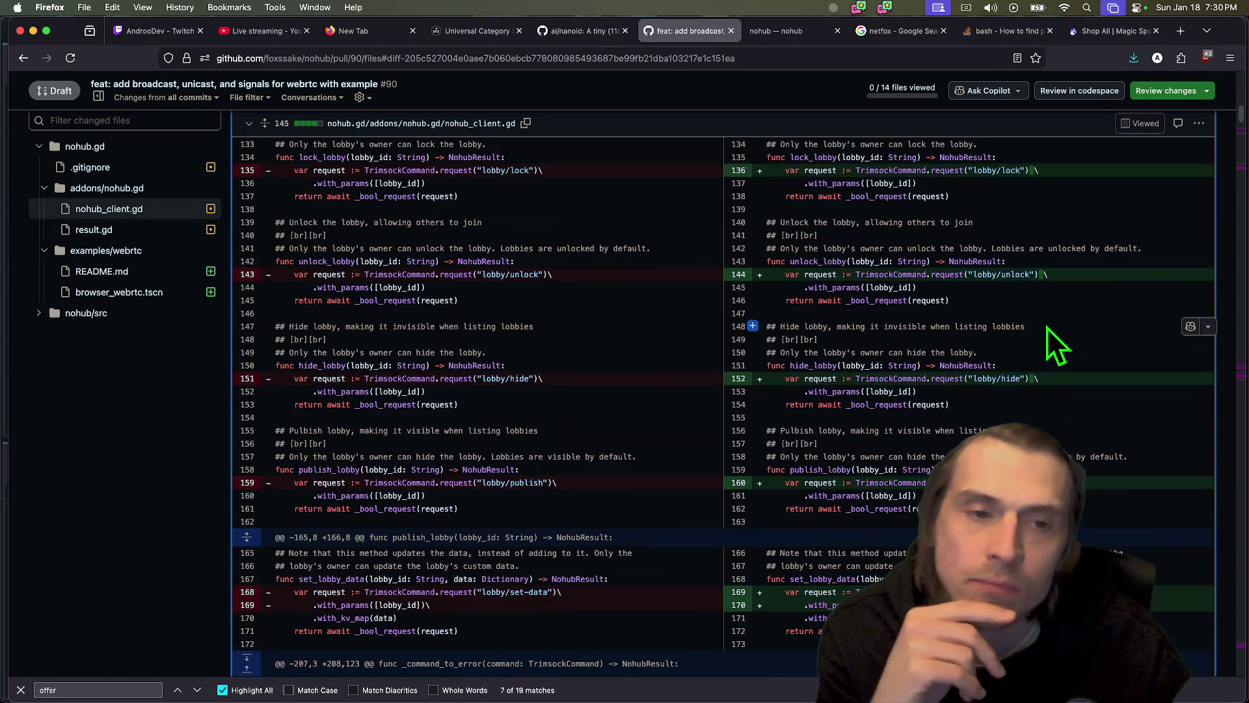
pyautogui.scroll(-8, 1054, 341)
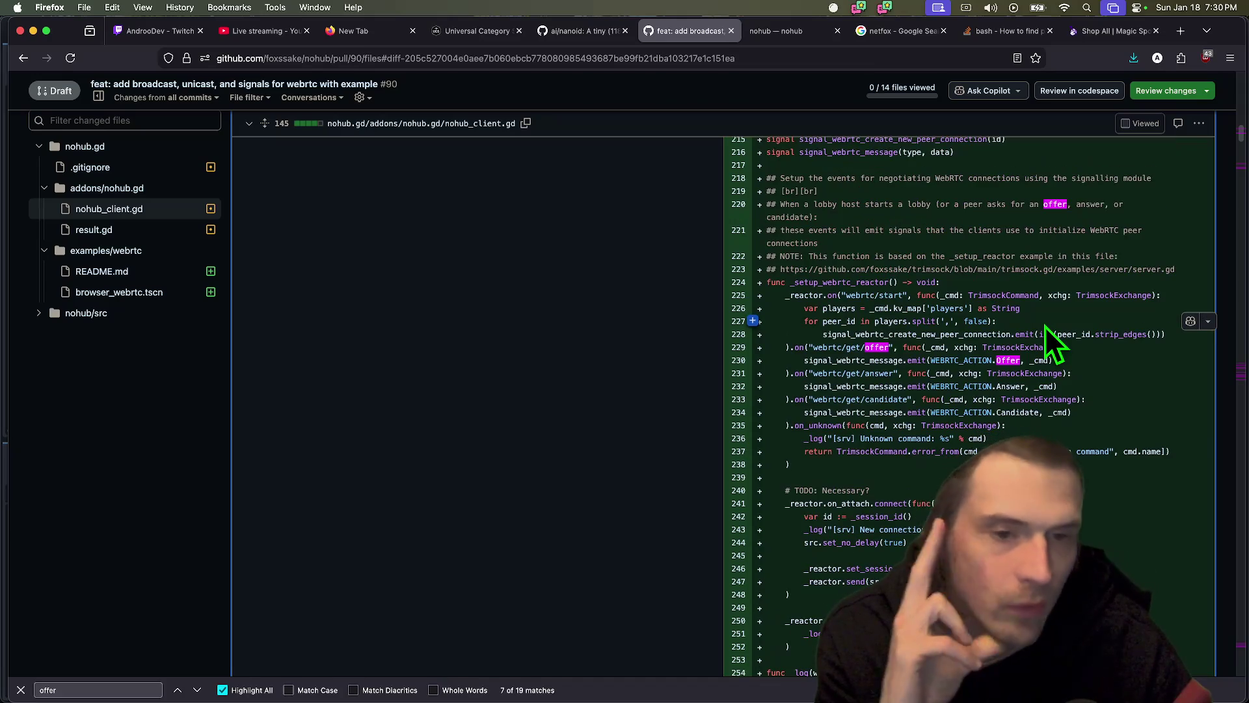
pyautogui.scroll(2, 1033, 247)
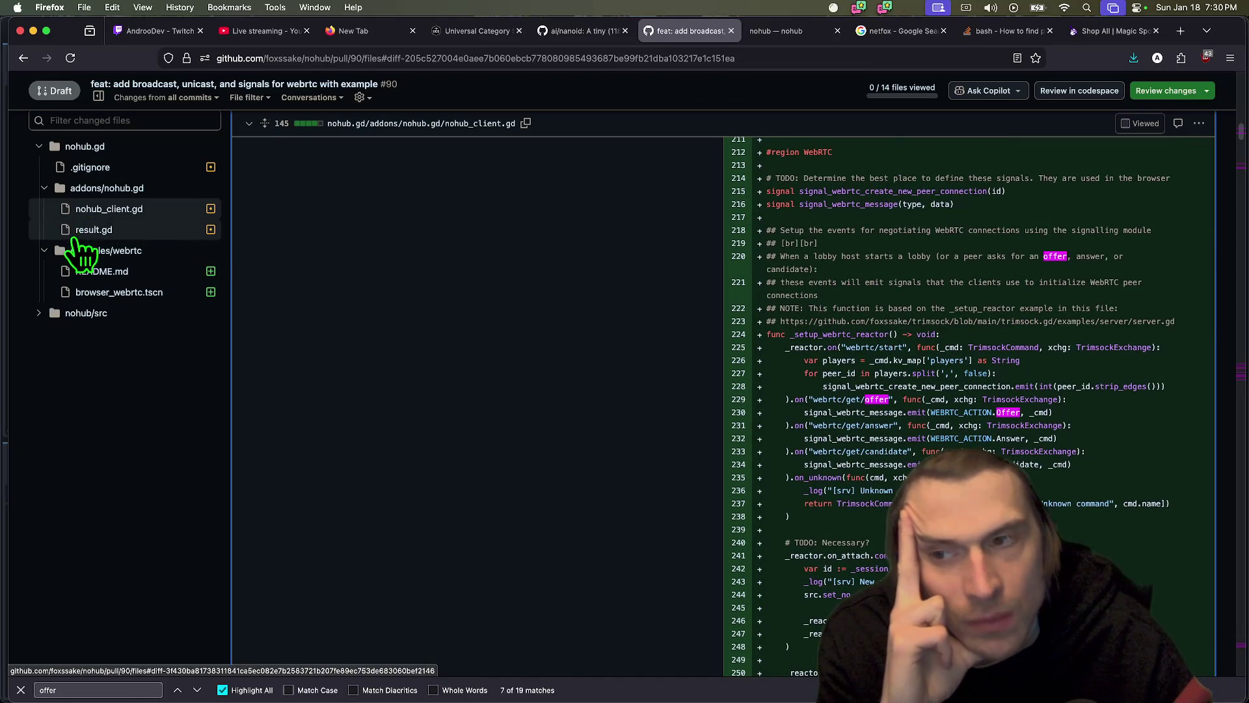
pyautogui.scroll(15, 1145, 469)
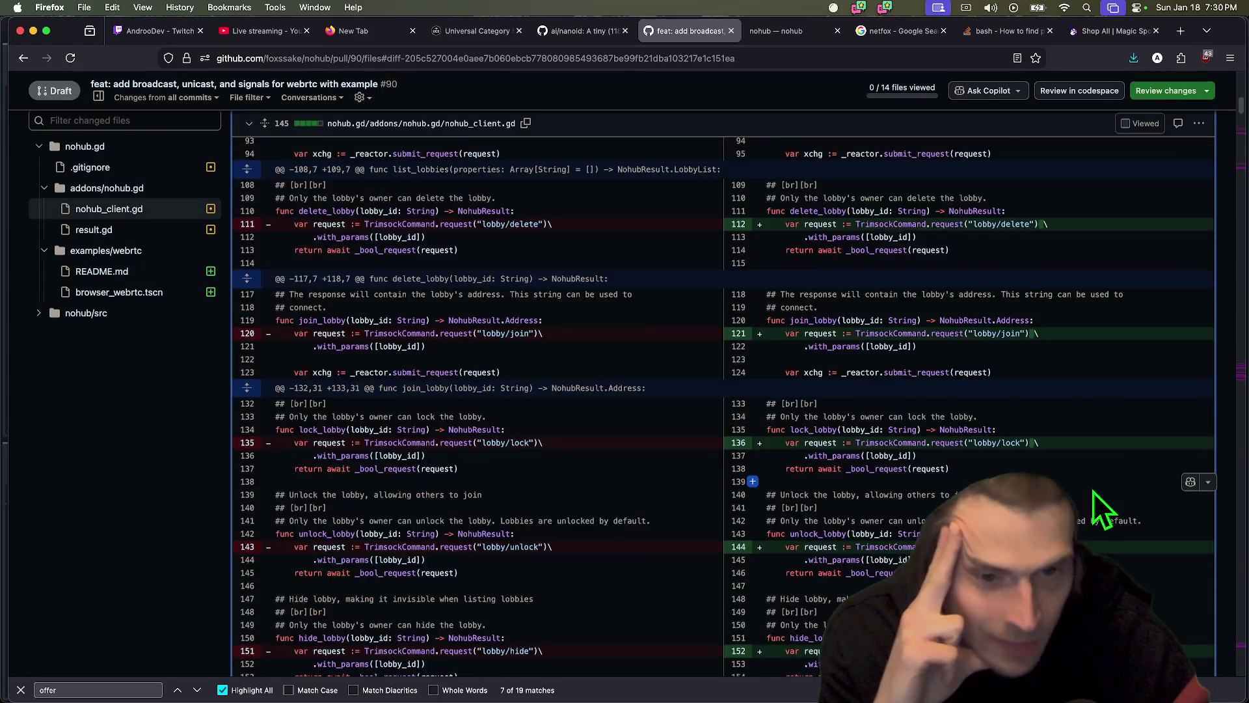
pyautogui.scroll(-10, 1093, 494)
# - Jump through the browser_webrtc.tscn, broadcast.service.ts, session.ts and signaling.module.ts diffs
pyautogui.click(134, 294)
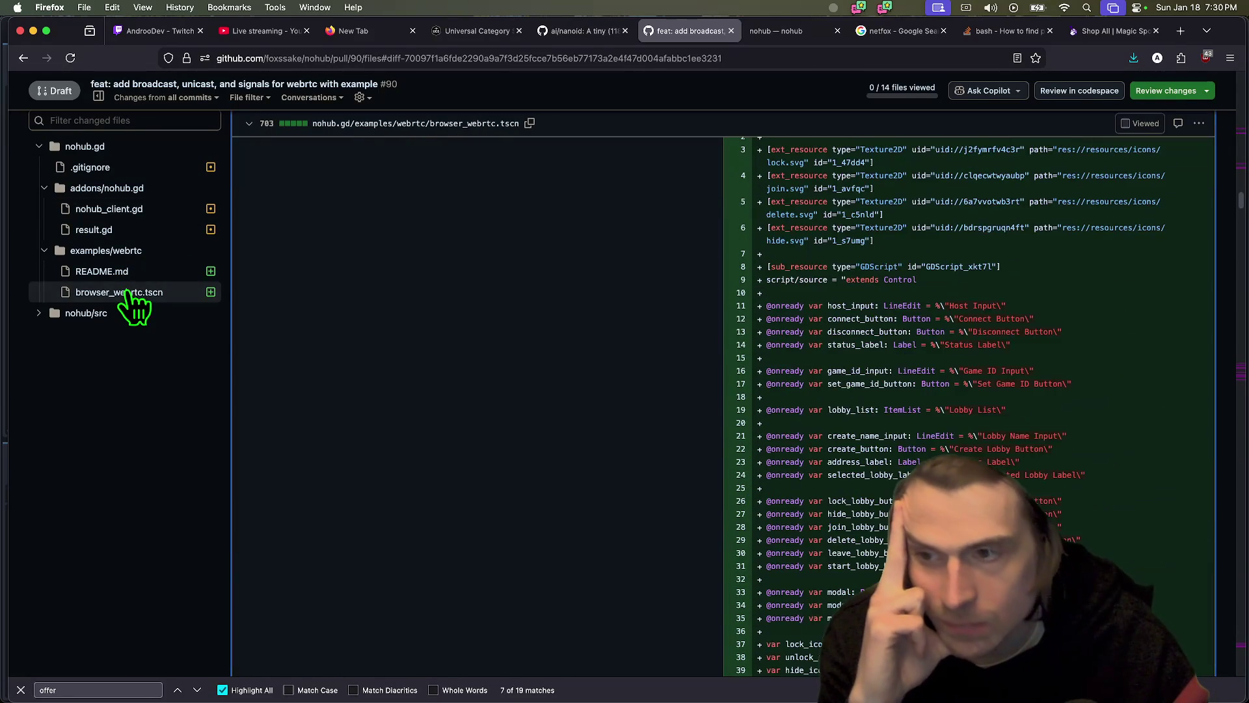
pyautogui.click(122, 312)
pyautogui.click(127, 355)
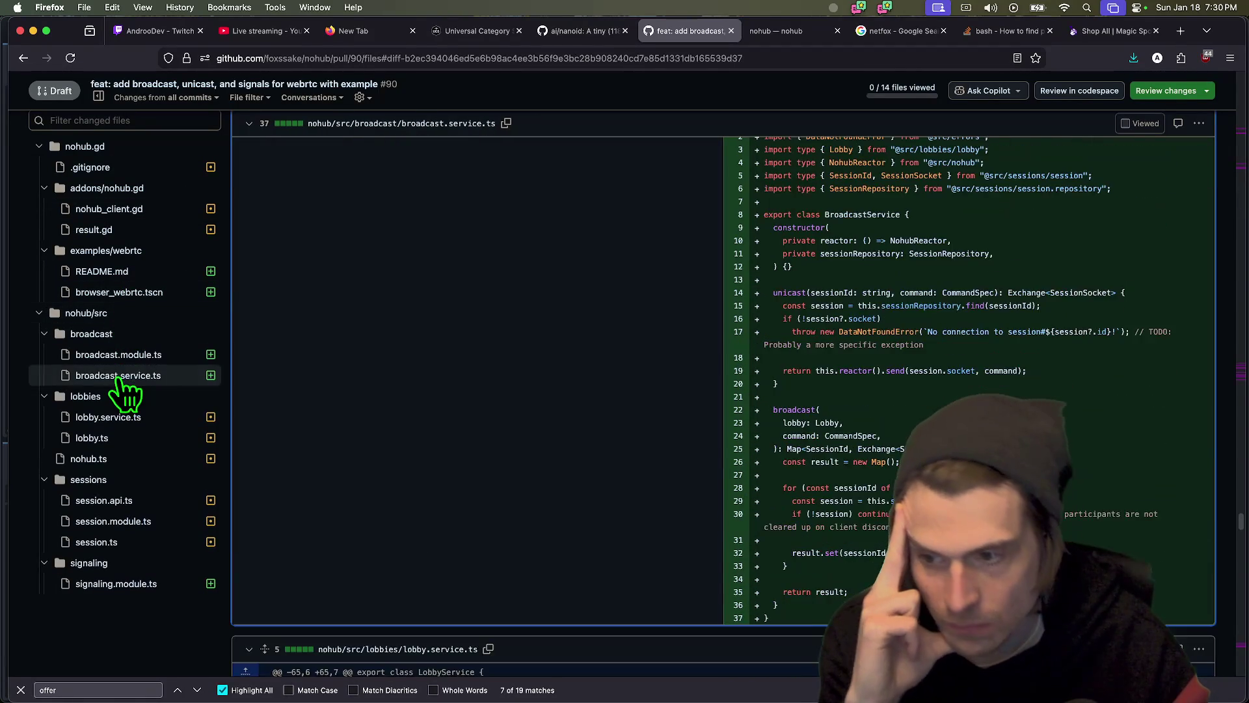
pyautogui.click(123, 499)
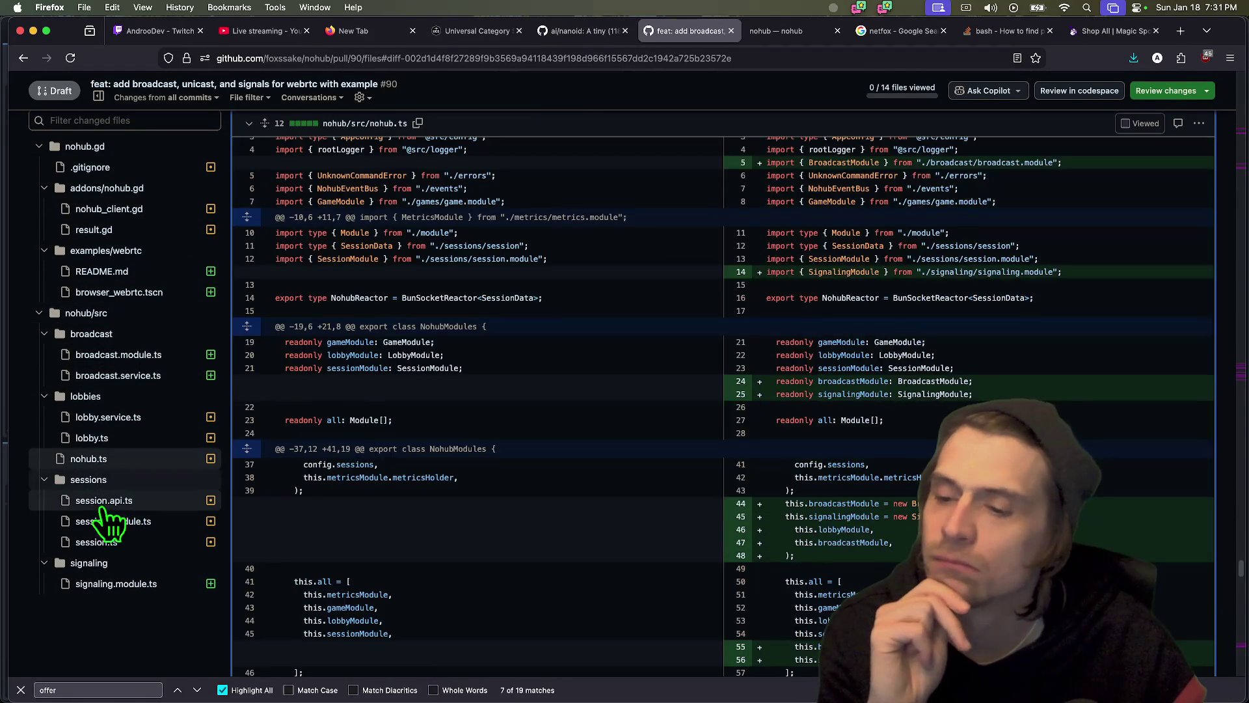
pyautogui.click(96, 542)
pyautogui.click(98, 584)
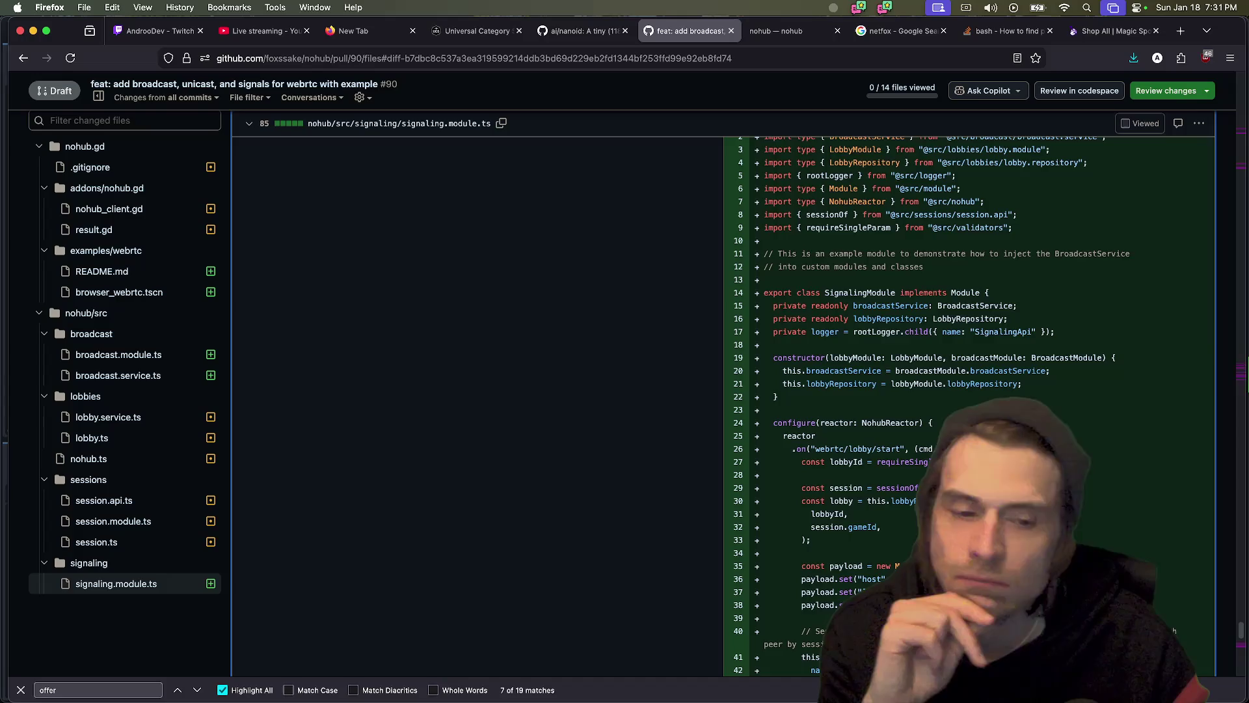
# - Scroll through the signaling.module.ts diff, then return to the PR's Conversation page
pyautogui.scroll(-10, 1034, 374)
pyautogui.scroll(-5, 1037, 375)
pyautogui.scroll(5, 1037, 375)
pyautogui.scroll(-5, 1038, 375)
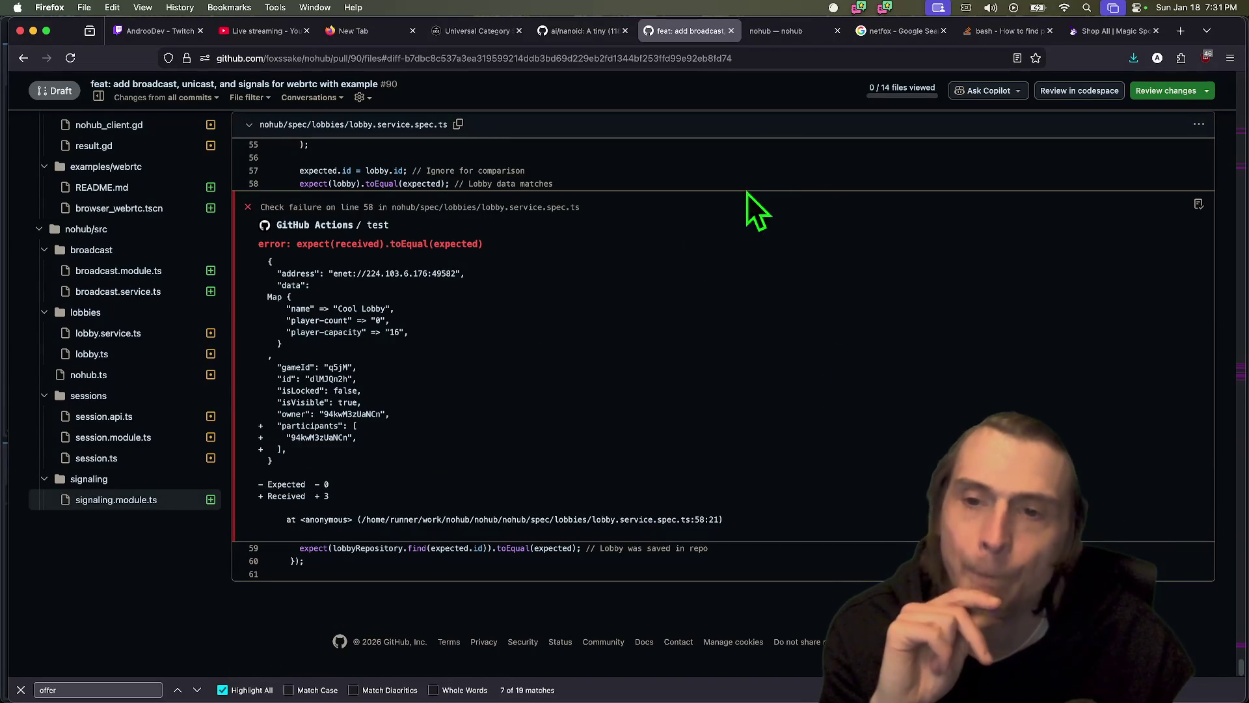
pyautogui.scroll(10, 791, 514)
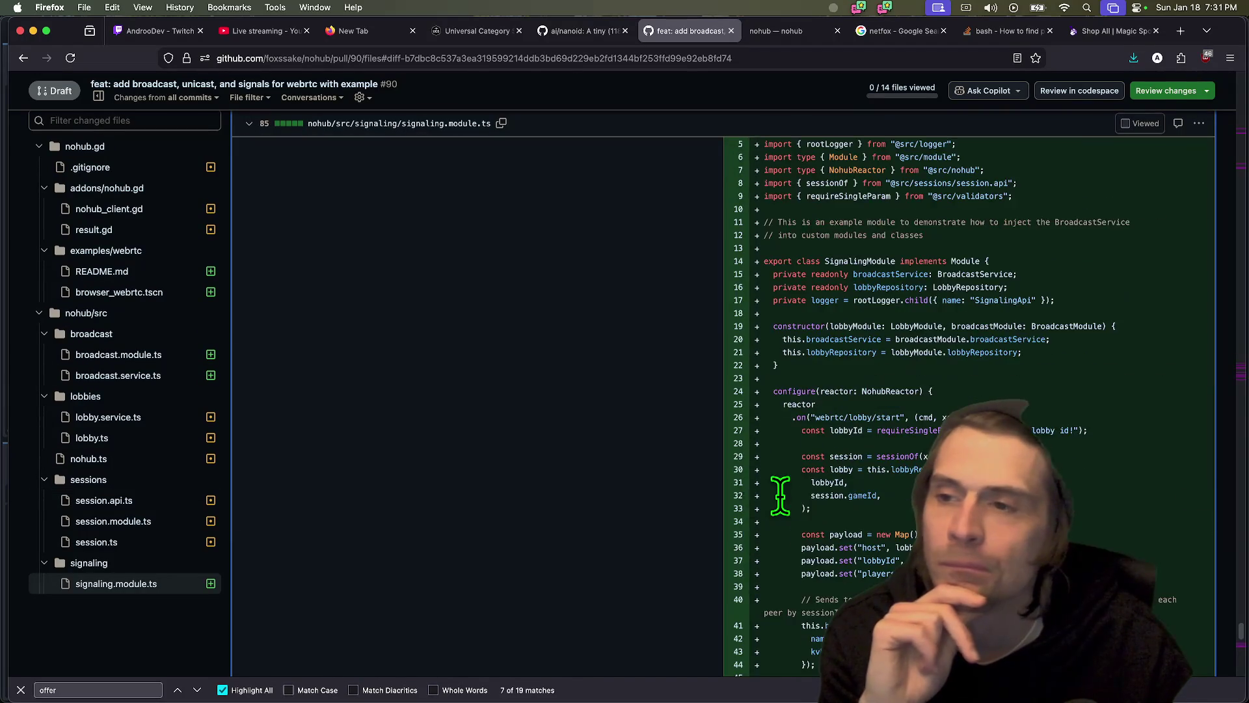
pyautogui.scroll(15, 611, 431)
pyautogui.click(111, 237)
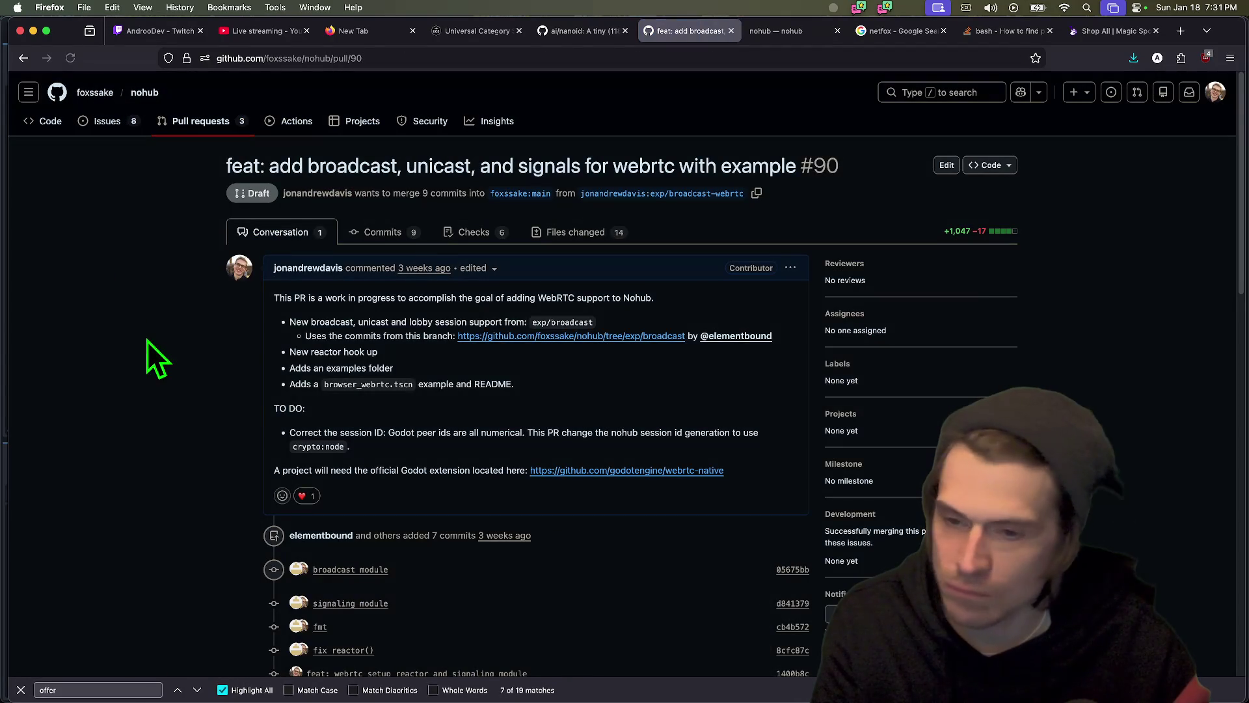
# - In the terminal, close the extra tab, stage all changes and check the git status
pyautogui.press('super+Tab')
pyautogui.press('super+Tab')
pyautogui.press('super+Tab')
pyautogui.press('super+w')
pyautogui.write('git add .')
pyautogui.press('Return')
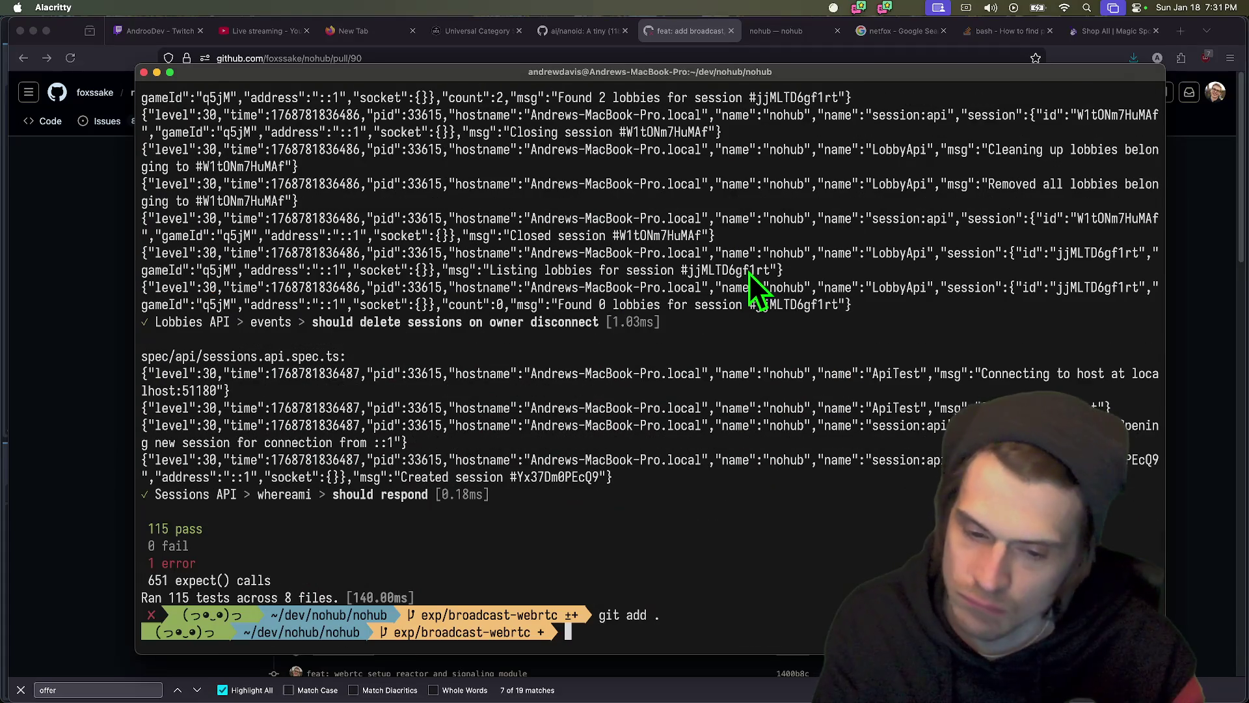
pyautogui.write('gst')
pyautogui.press('Return')
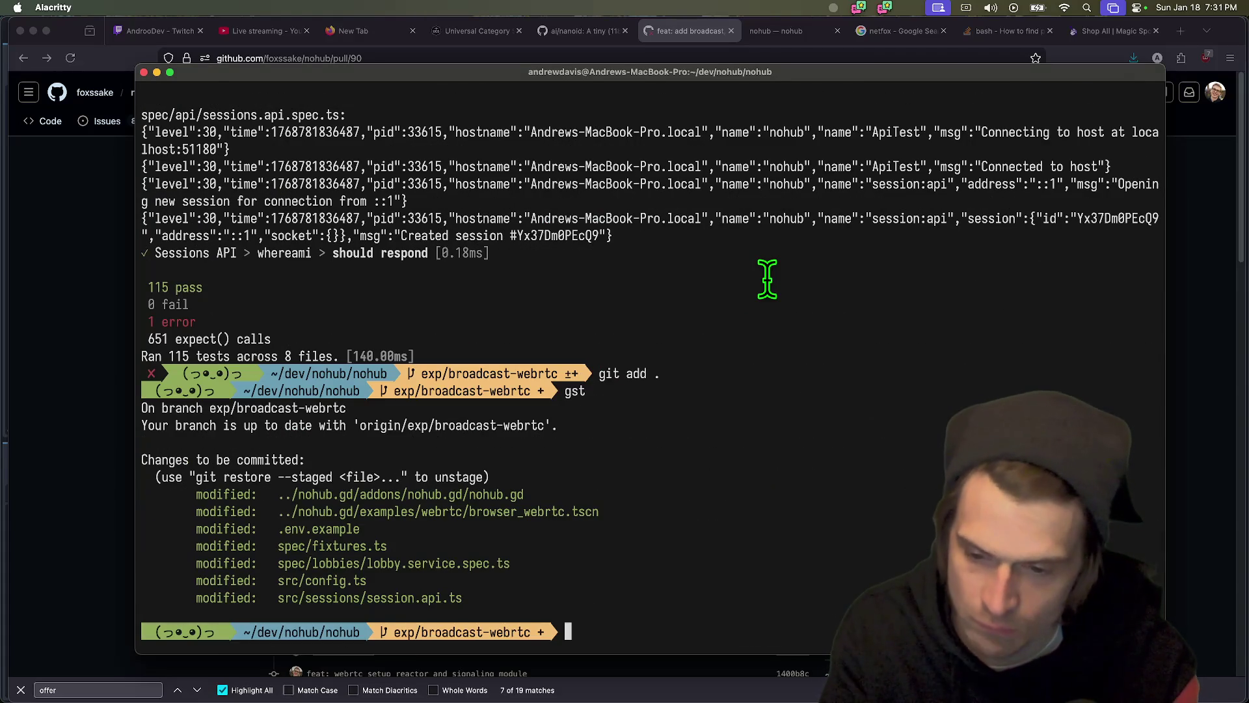
pyautogui.write('git add.')
pyautogui.press('Return')
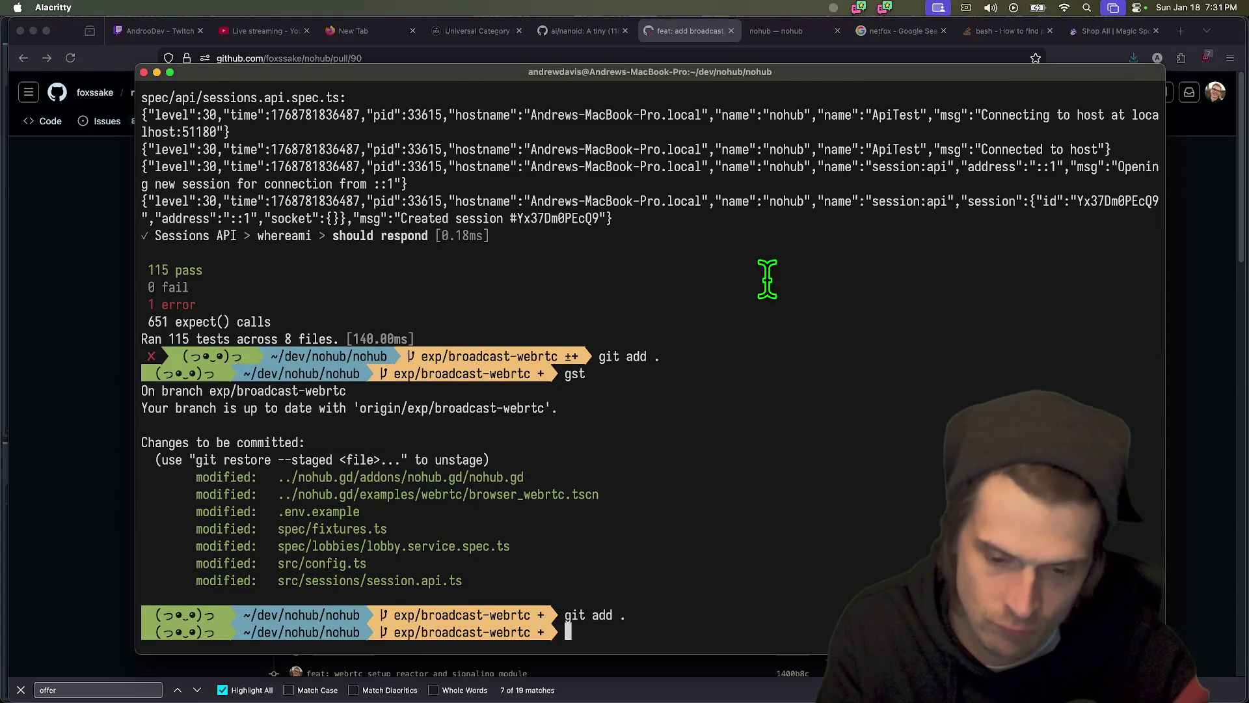
pyautogui.write('gca')
# - Commit as 'feat: update session to use number with nanoid customAlphabet' and push
pyautogui.press('Up')
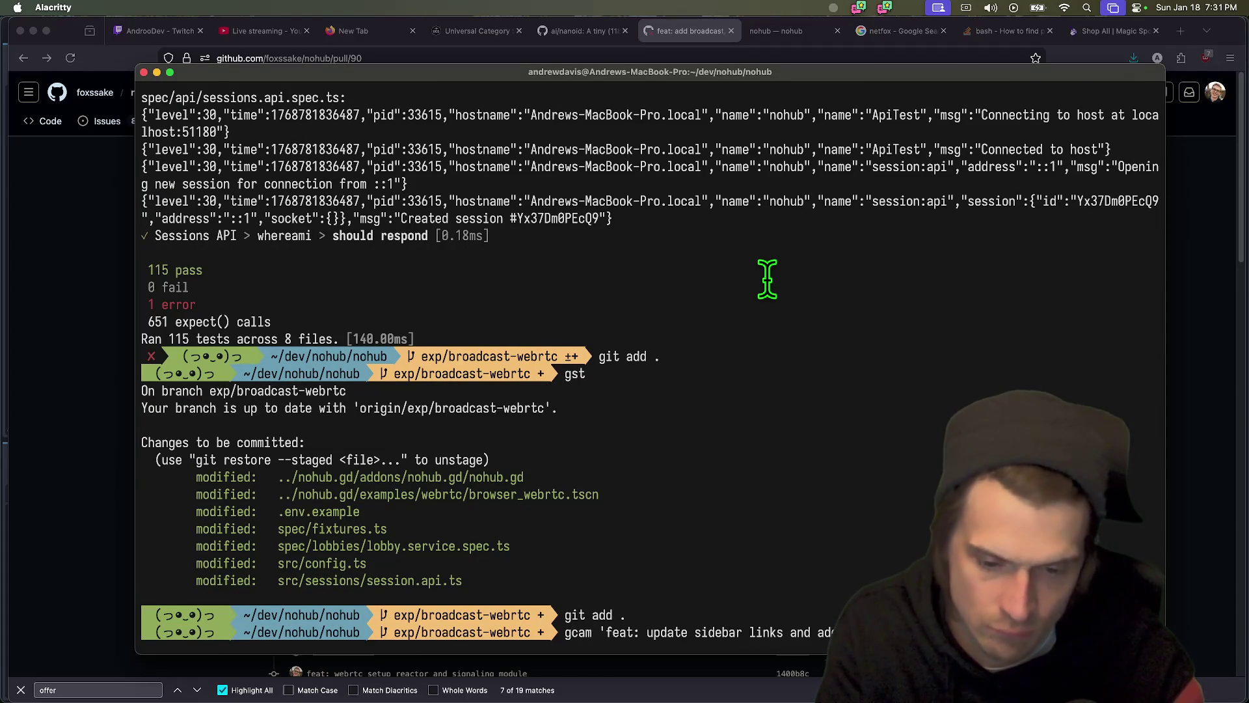
pyautogui.hotkey('ctrl', 'w')
pyautogui.hotkey('ctrl', 'w')
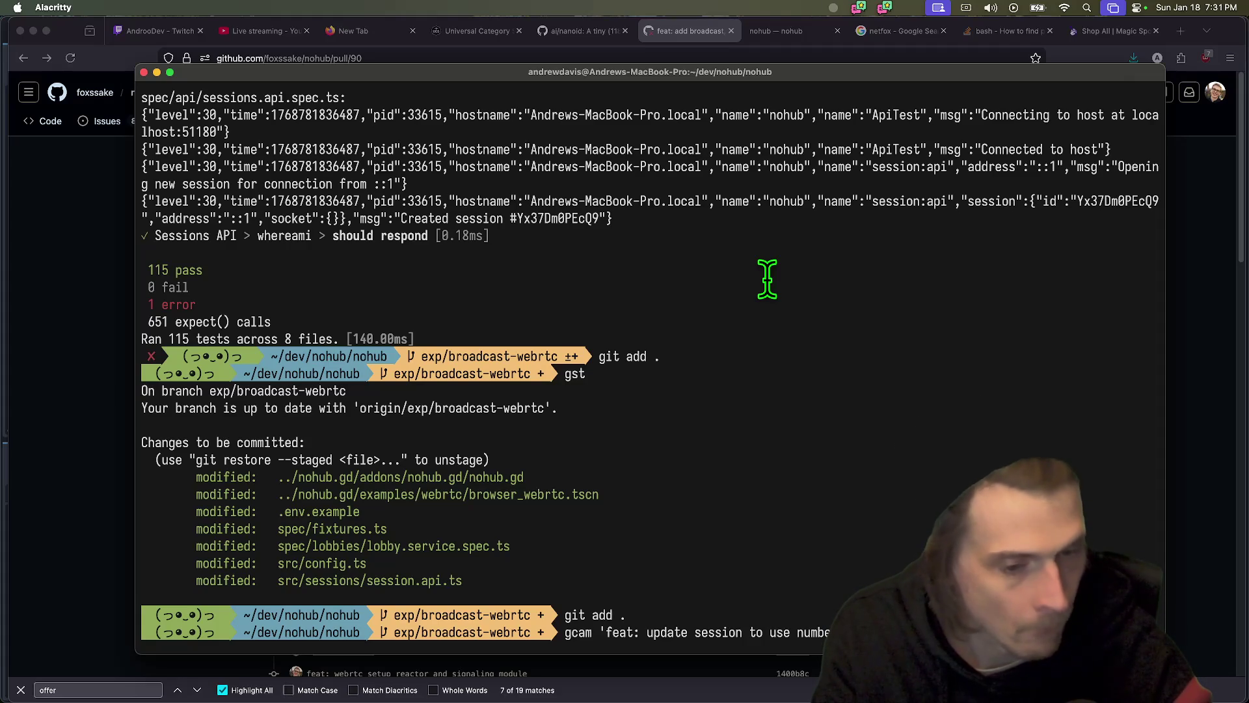
pyautogui.press('Return')
pyautogui.write('git push')
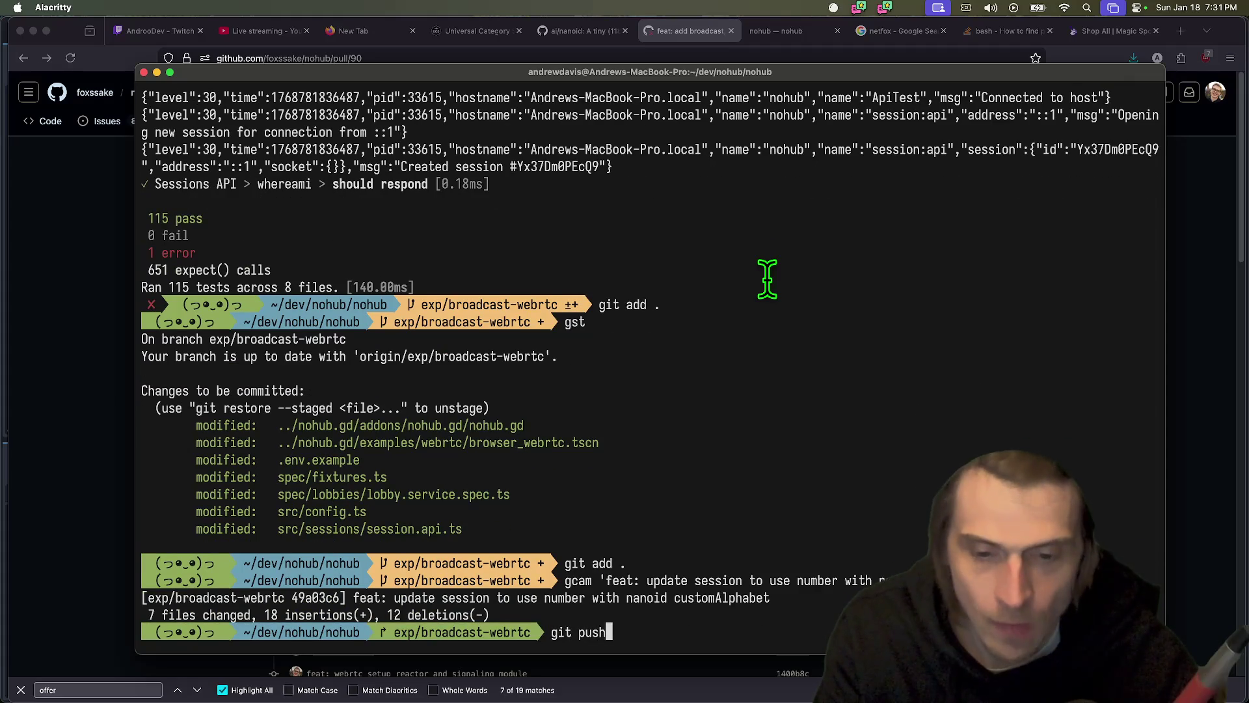
pyautogui.press('Return')
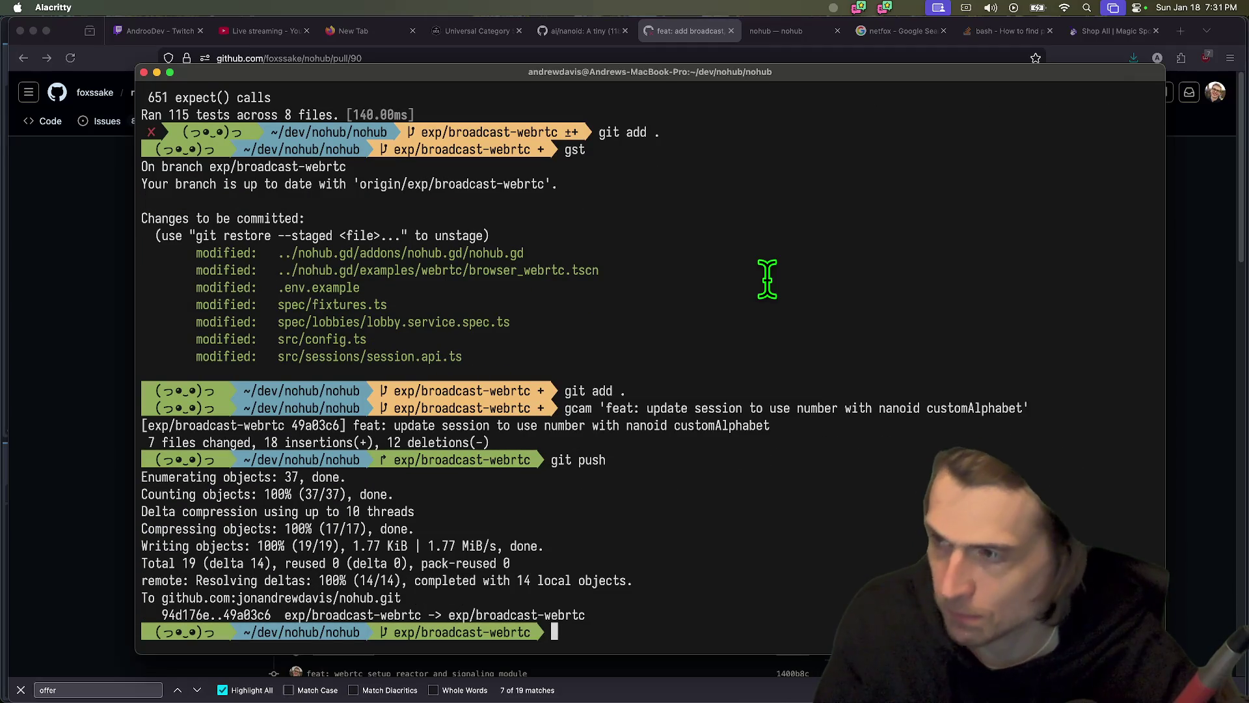
# - Clear the terminal screen and reposition the Alacritty window
pyautogui.write('clear')
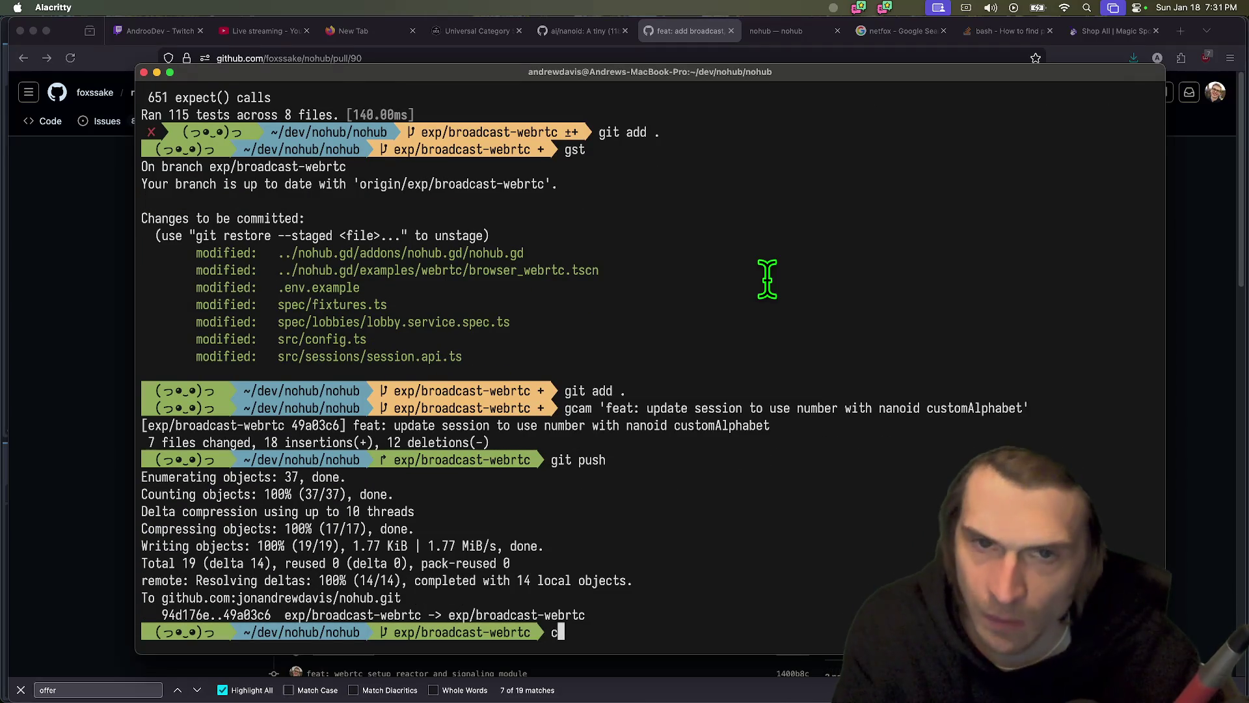
pyautogui.press('Return')
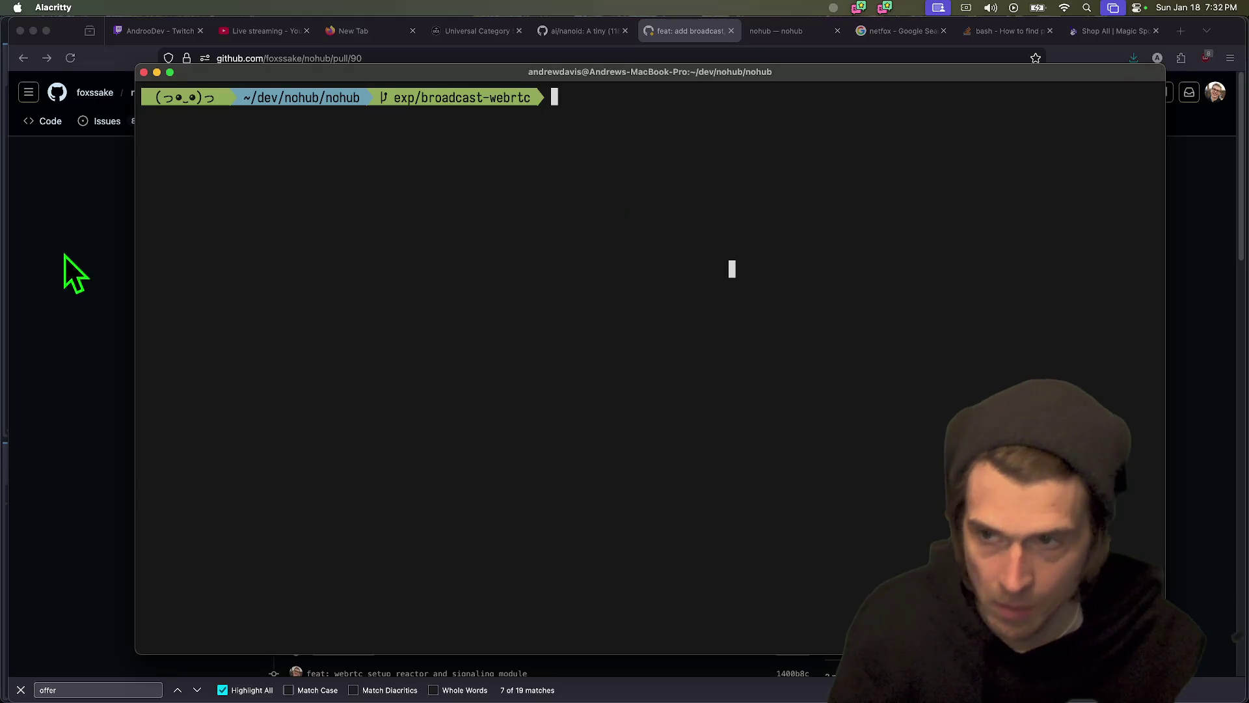
pyautogui.press('super+Tab')
pyautogui.press('super+shift+Tab')
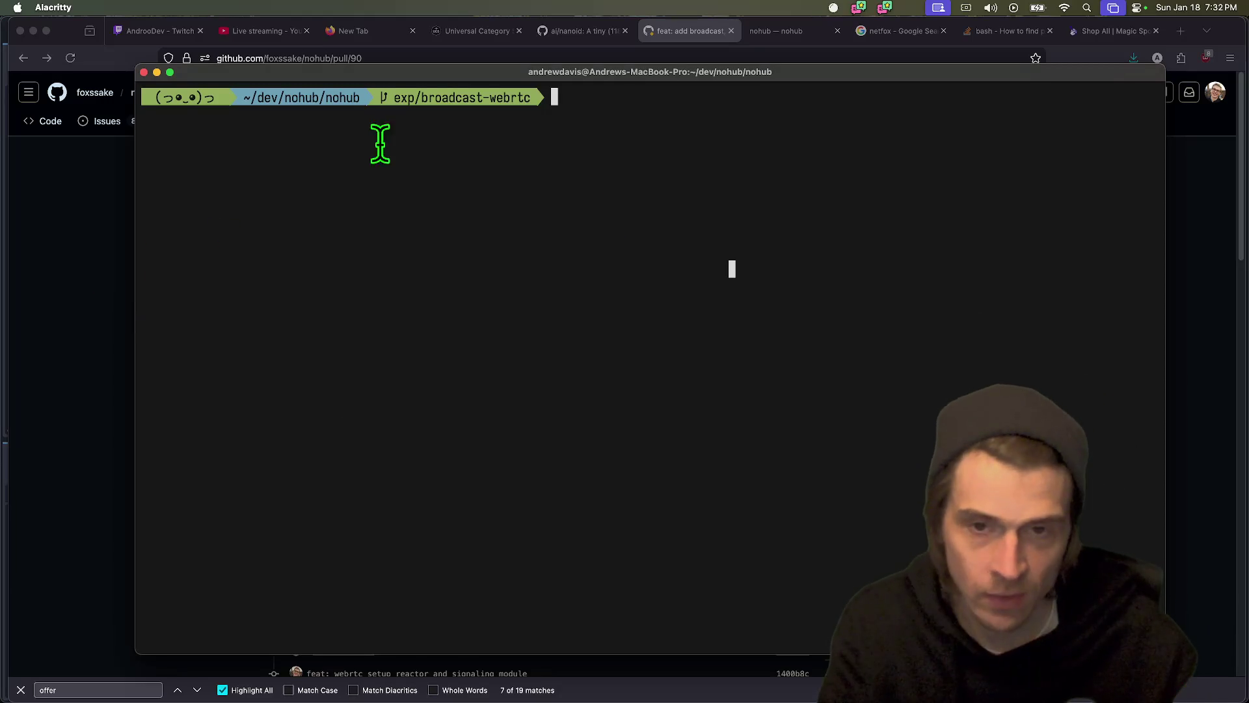
pyautogui.moveTo(571, 69); pyautogui.dragTo(488, 85)
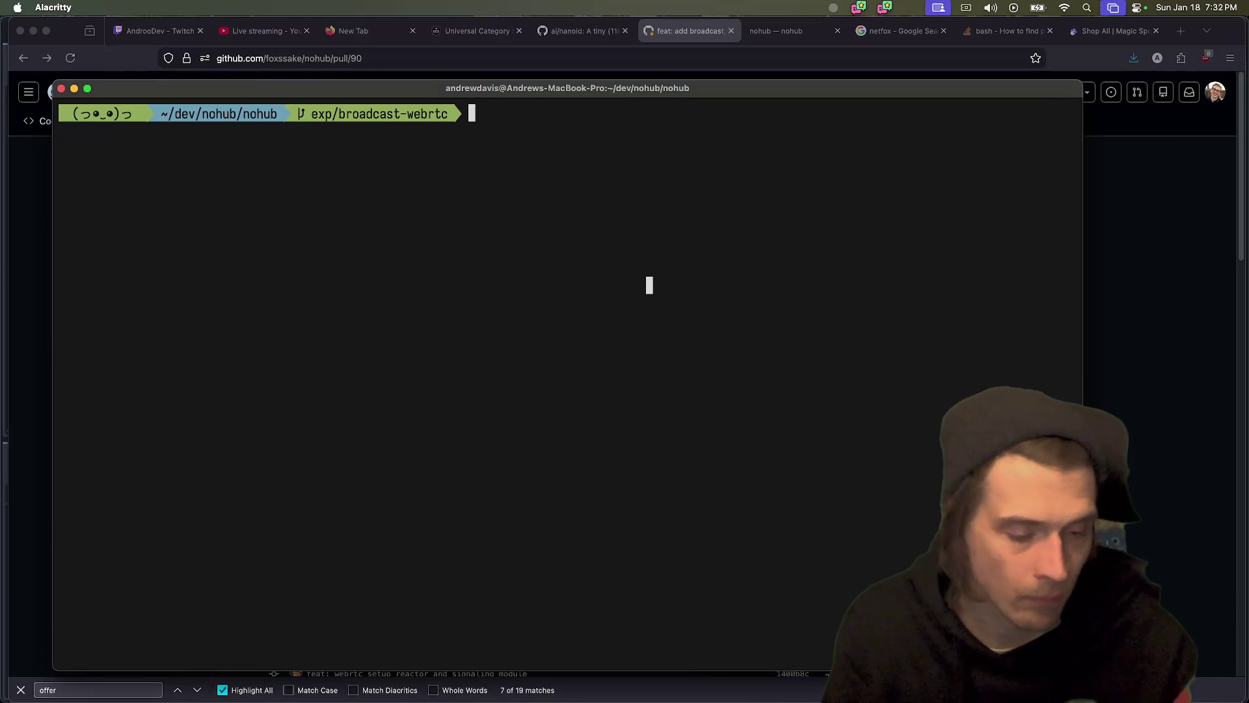
pyautogui.write('clear')
pyautogui.press('Return')
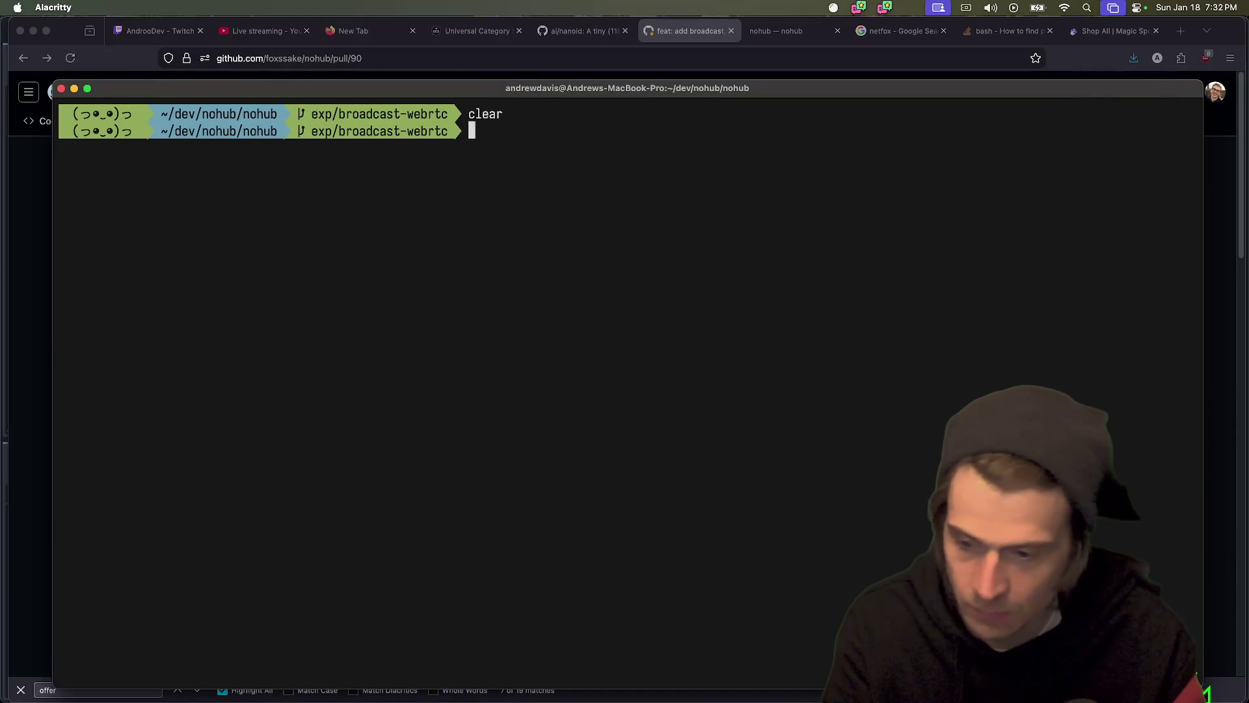
pyautogui.moveTo(319, 89)
pyautogui.mouseDown()
pyautogui.moveTo(547, 123)
pyautogui.moveTo(436, 158)
pyautogui.moveTo(472, 90)
pyautogui.moveTo(484, 158)
pyautogui.moveTo(387, 128)
pyautogui.moveTo(290, 36)
pyautogui.mouseUp()
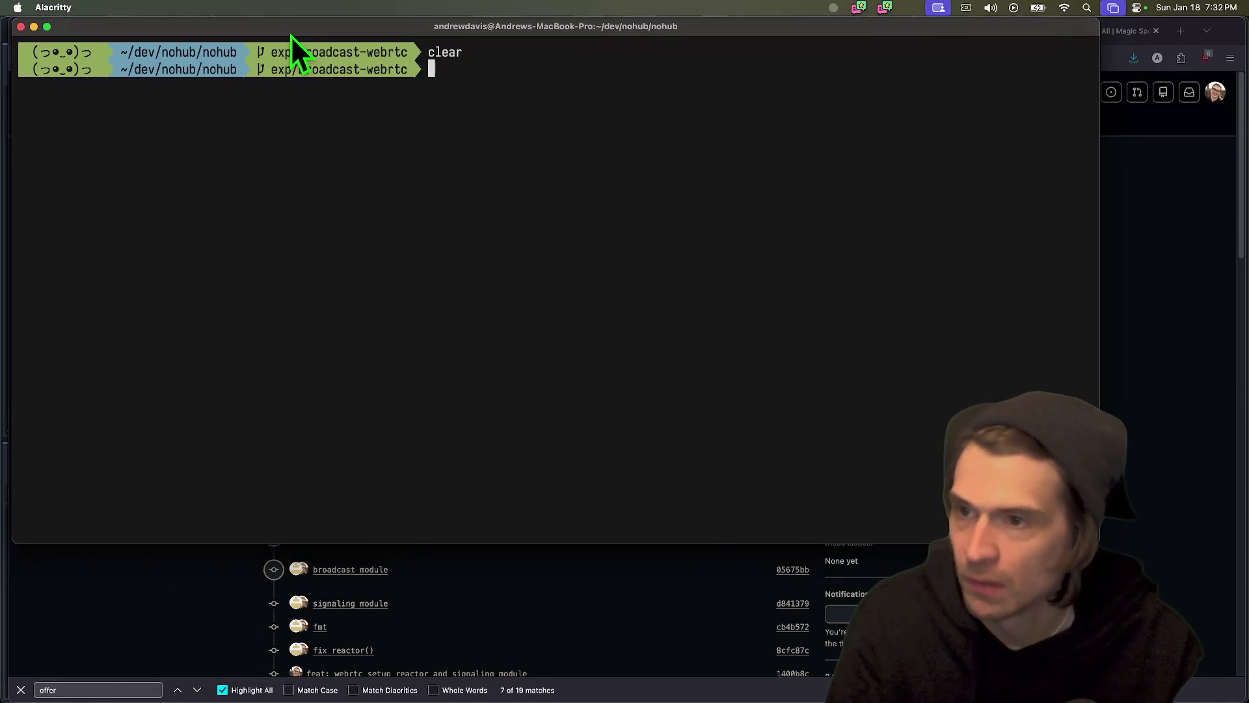
# - Reload PR #90 and scroll down to the pushed nanoid commit and its passing checks
pyautogui.click(1177, 330)
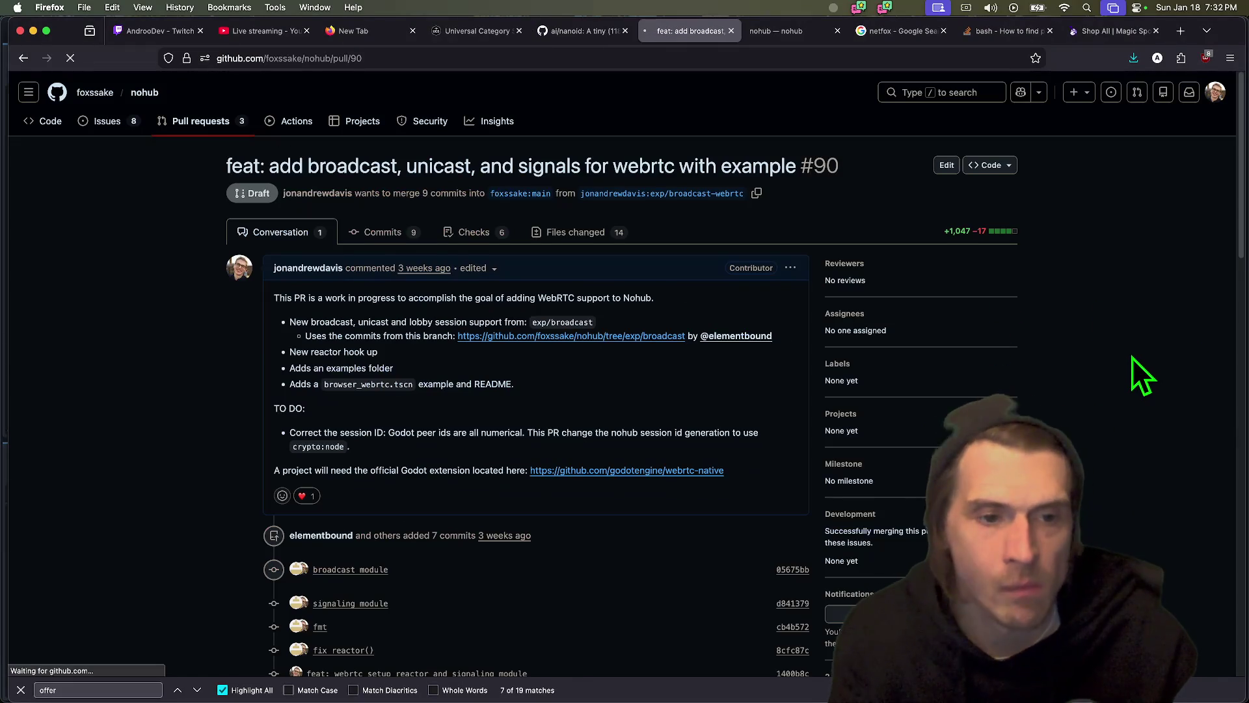
pyautogui.press('super+r')
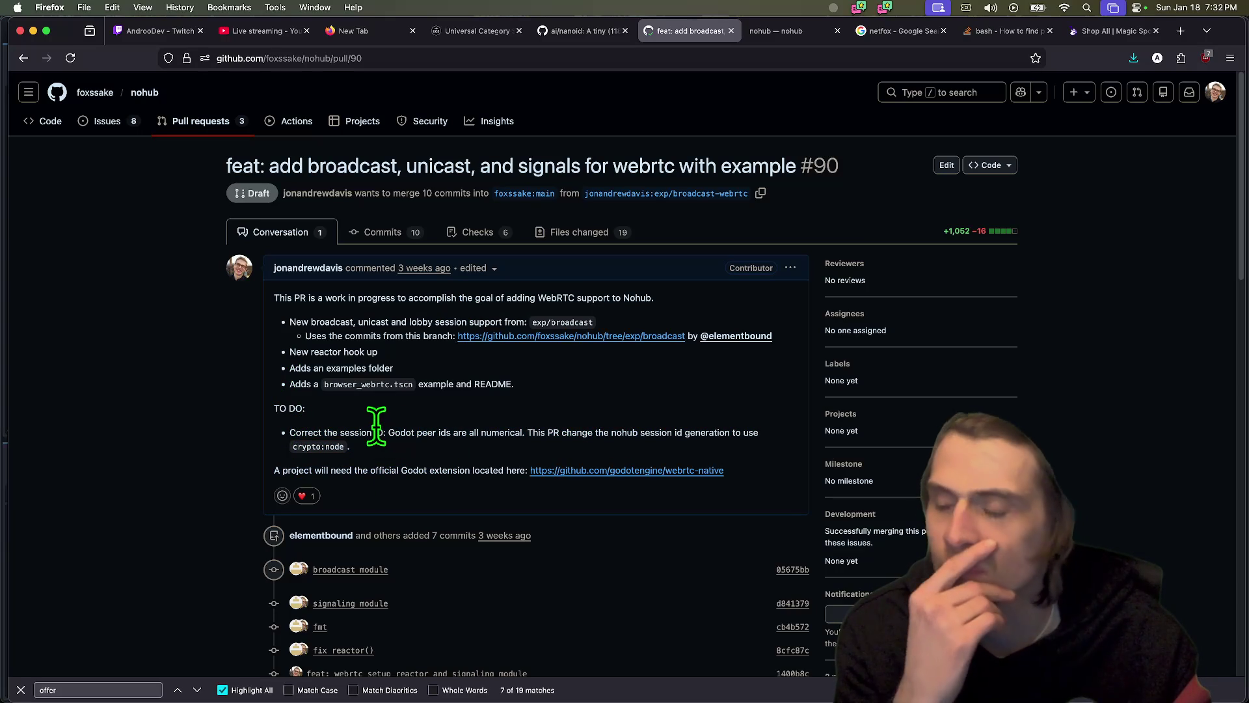
pyautogui.tripleClick(368, 473)
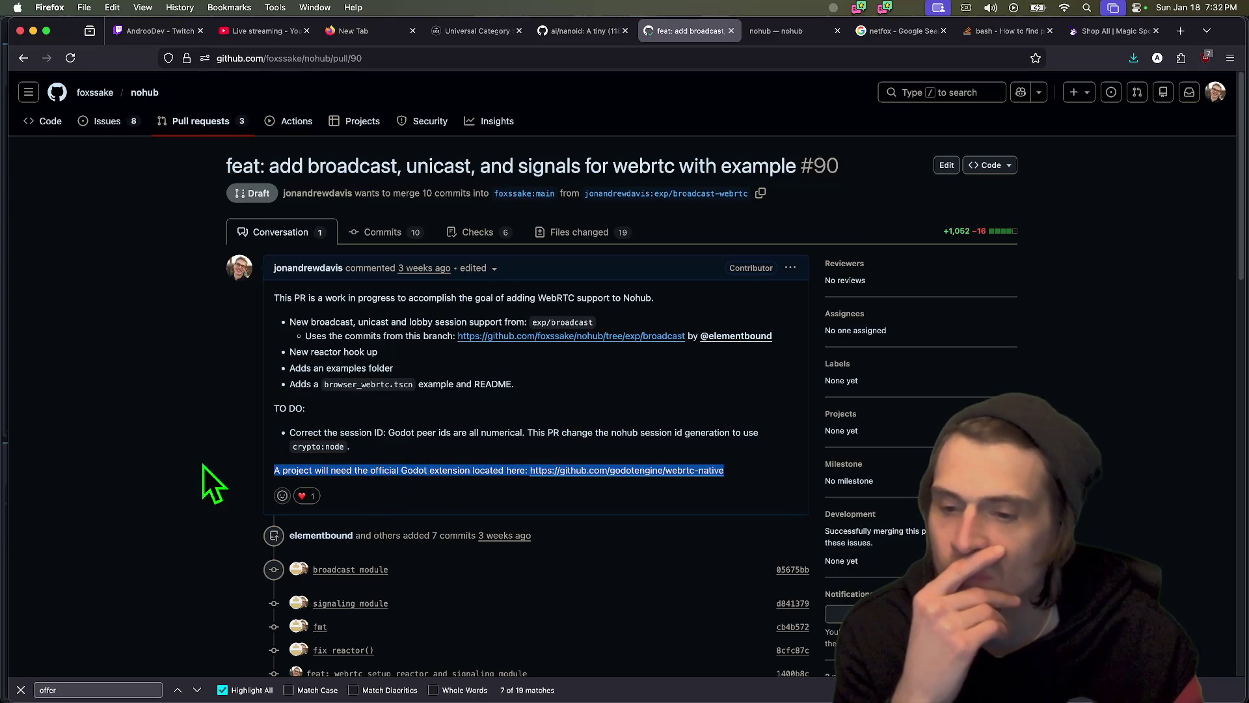
pyautogui.scroll(-10, 170, 462)
pyautogui.scroll(-3, 189, 455)
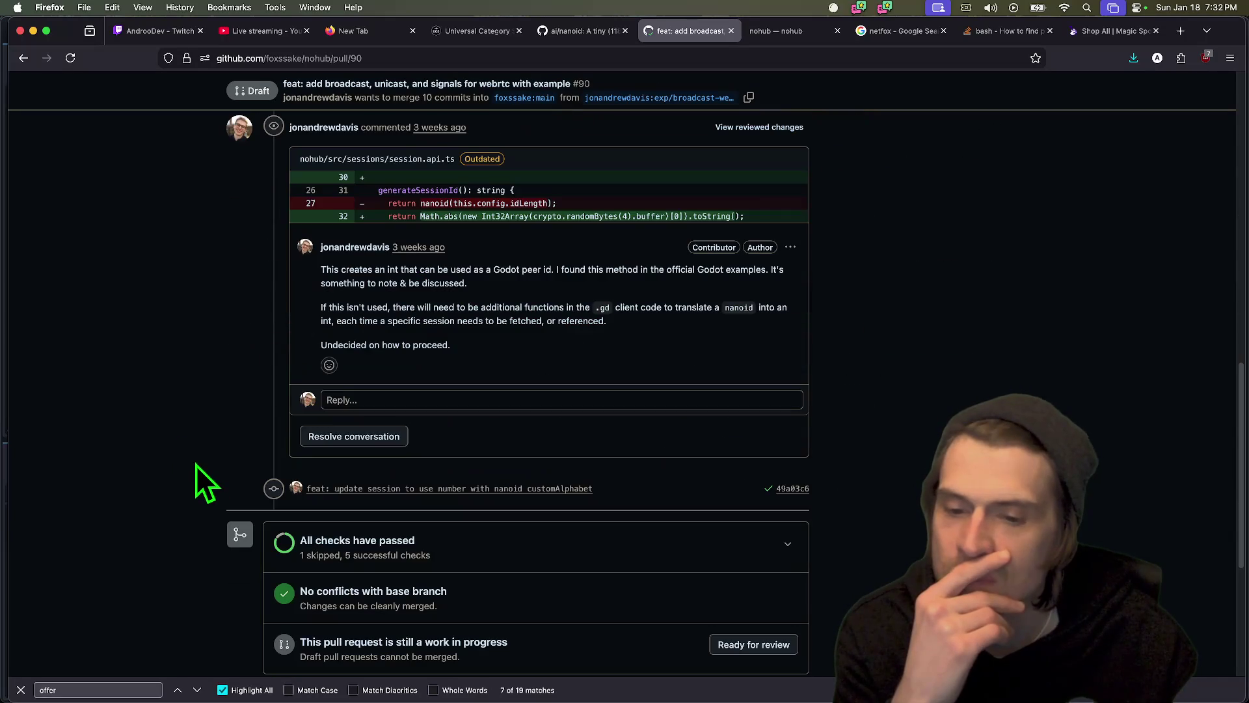
pyautogui.scroll(-5, 966, 369)
pyautogui.scroll(9, 965, 369)
pyautogui.scroll(5, 1073, 456)
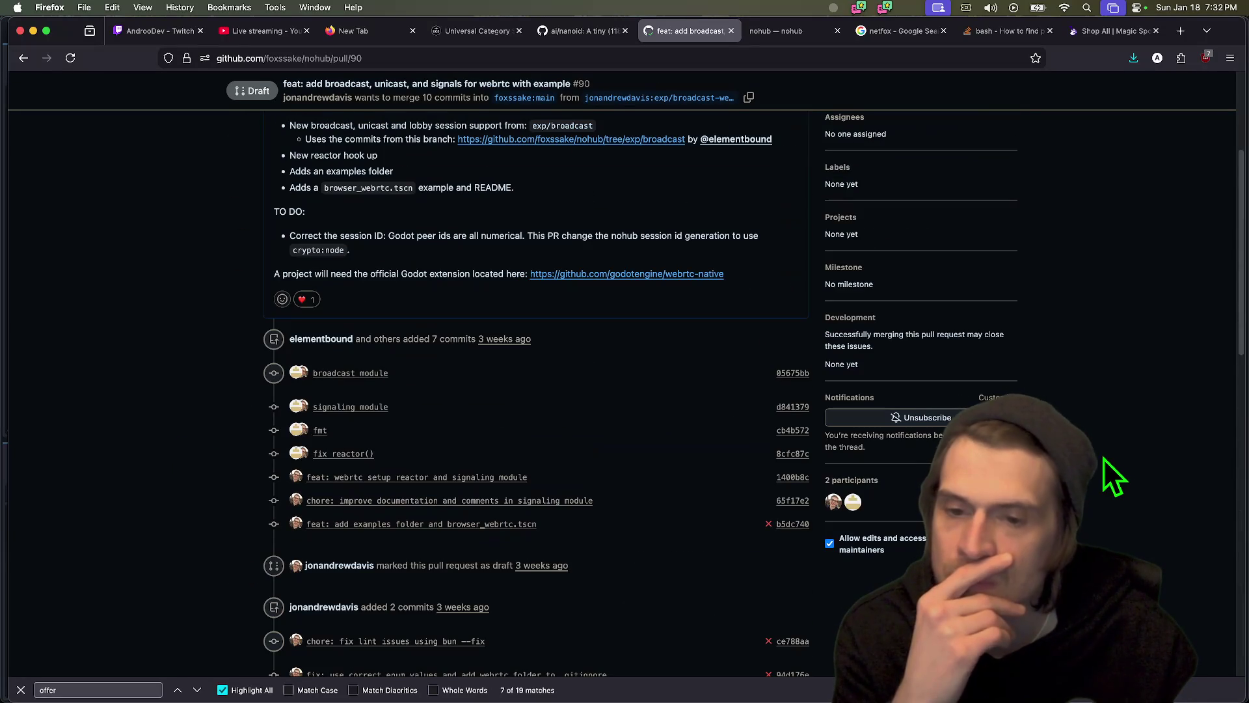
pyautogui.scroll(-10, 585, 488)
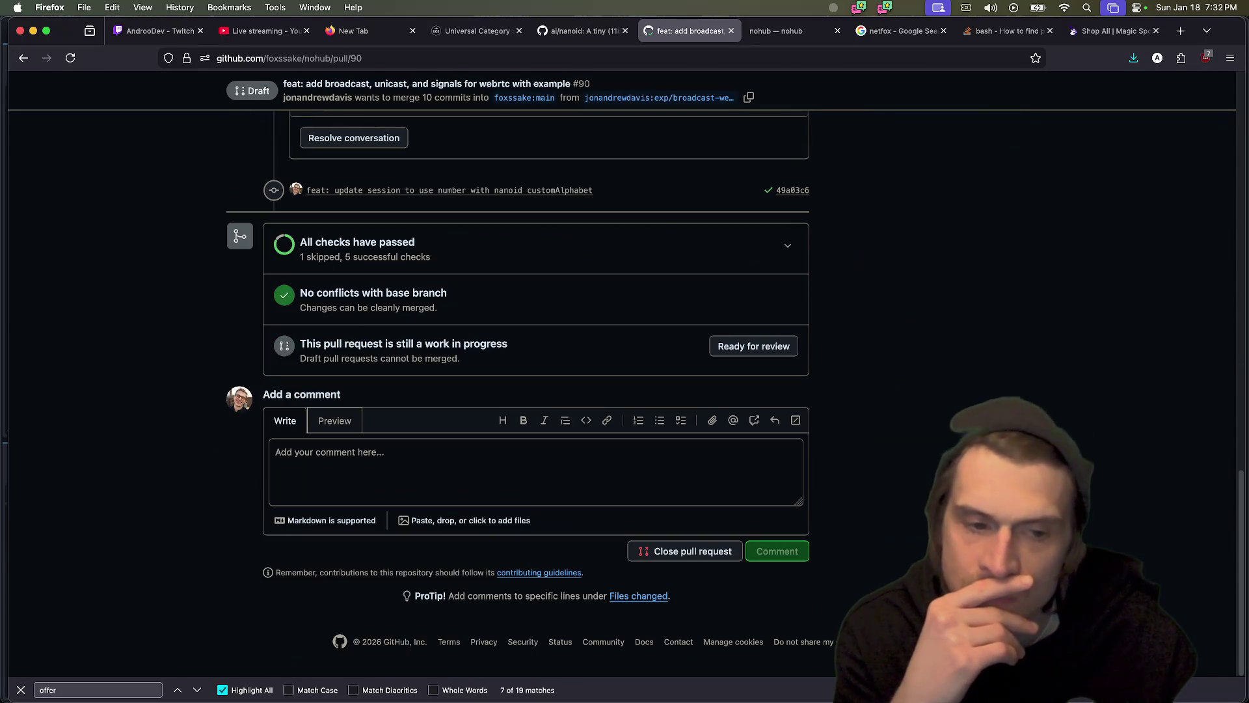
pyautogui.click(463, 688)
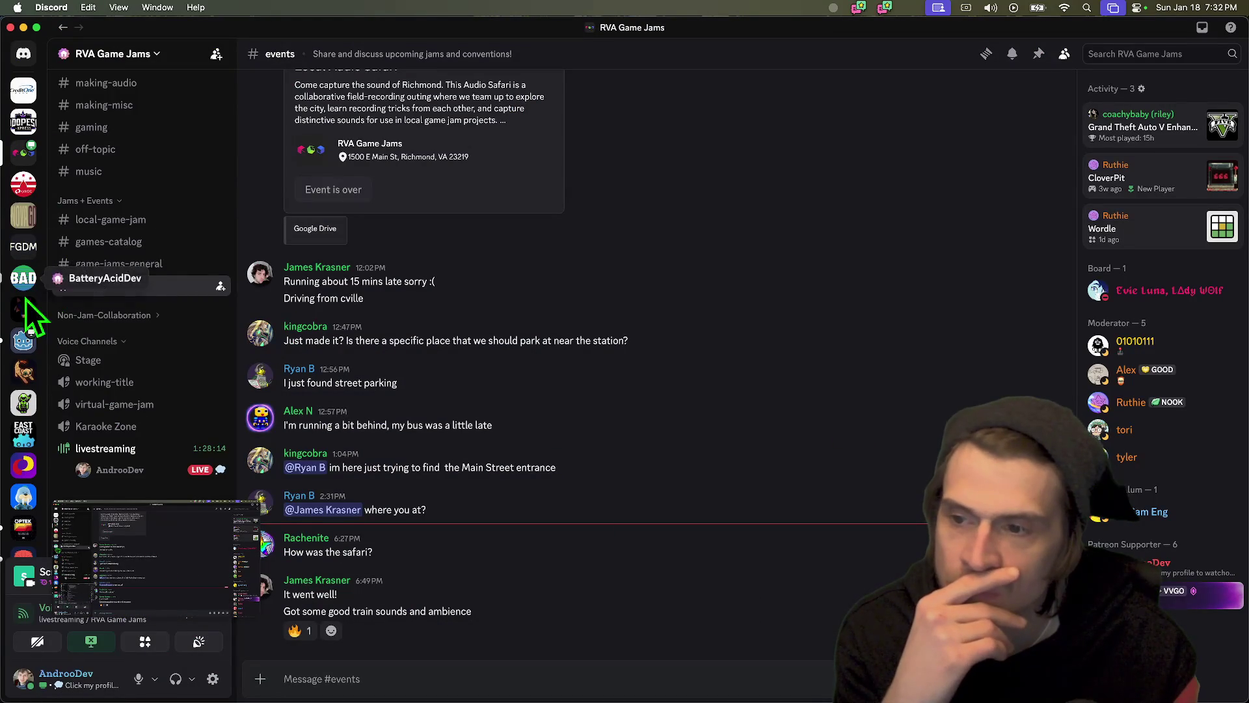
# - Browse Discord's #local-game-jam and #making-games channels, then go back to Firefox
pyautogui.moveTo(368, 693)
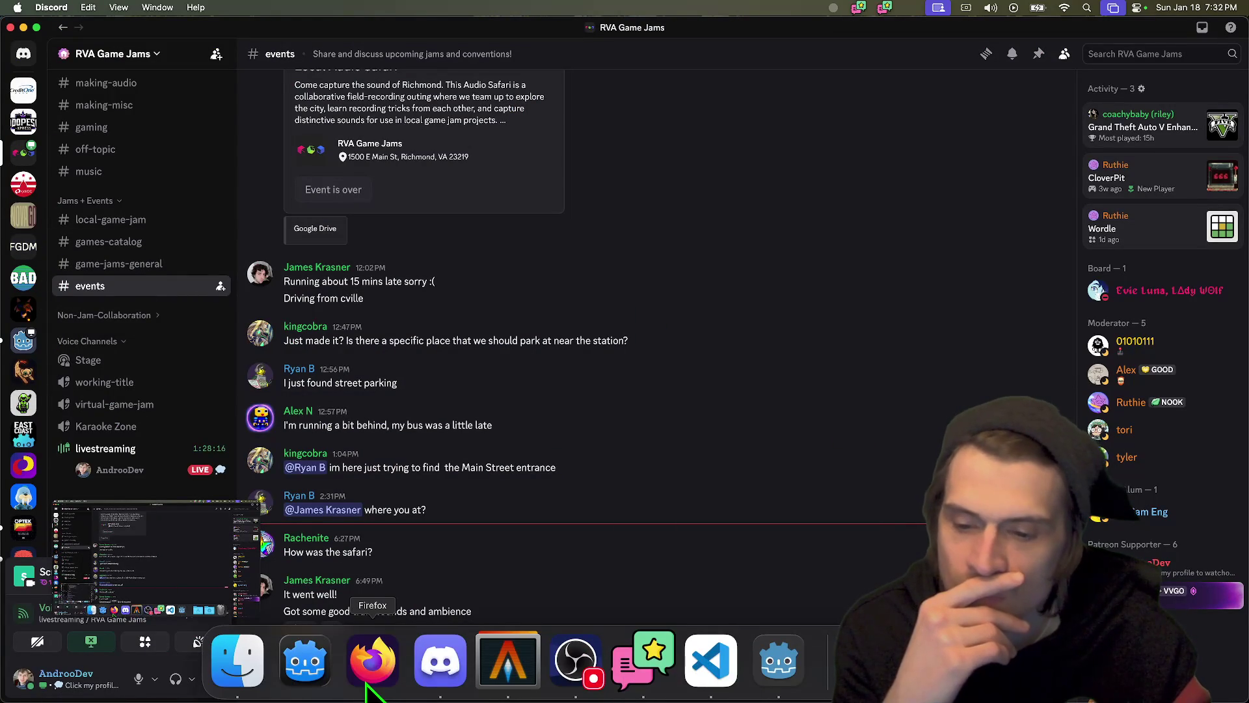
pyautogui.click(147, 221)
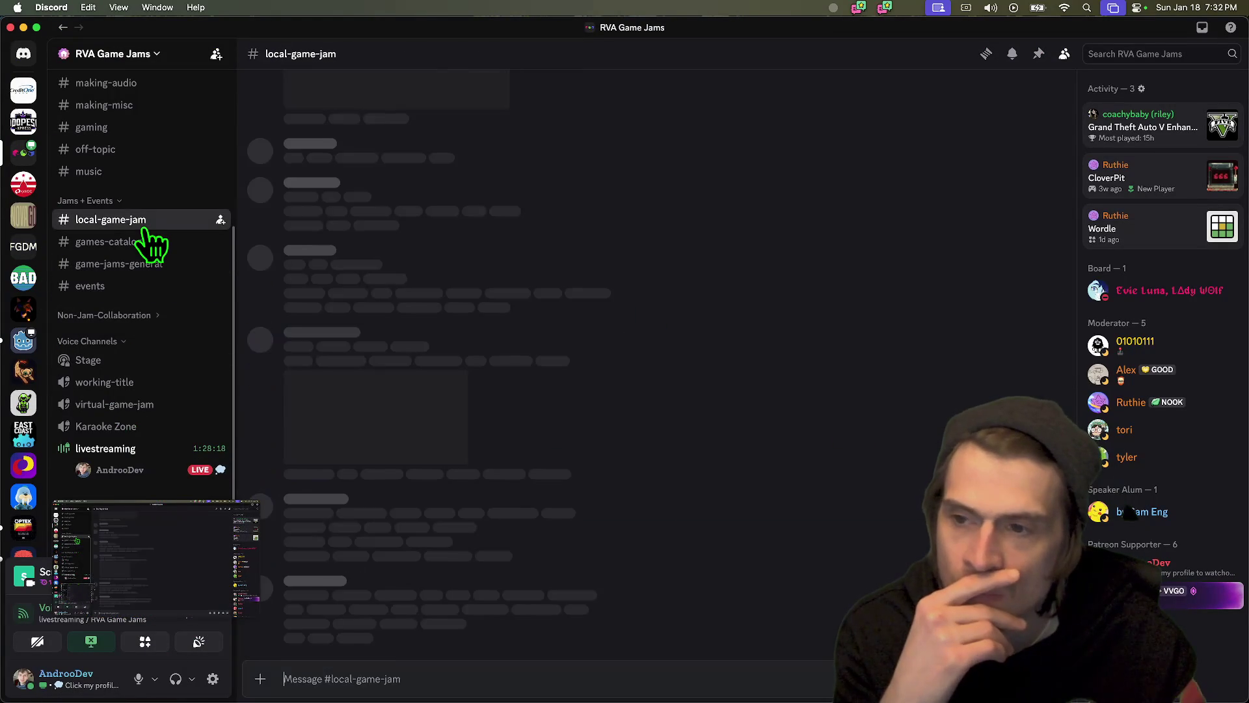
pyautogui.scroll(5, 148, 244)
pyautogui.click(130, 281)
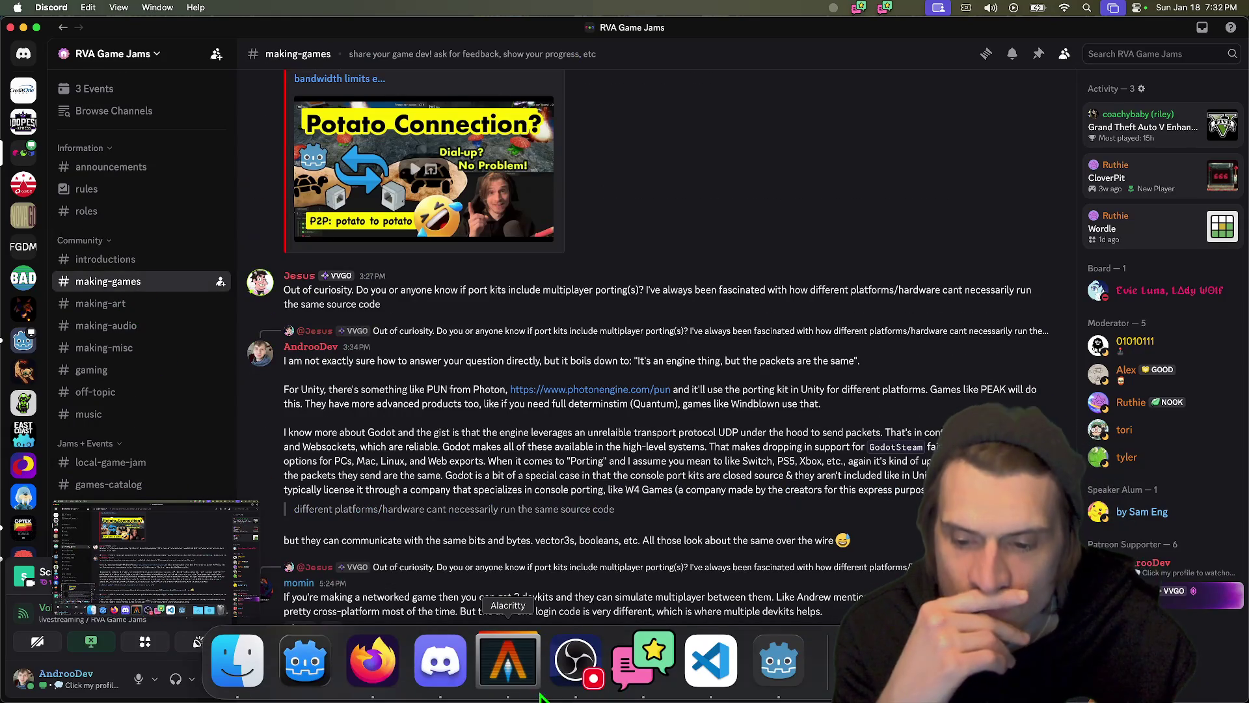
pyautogui.click(362, 678)
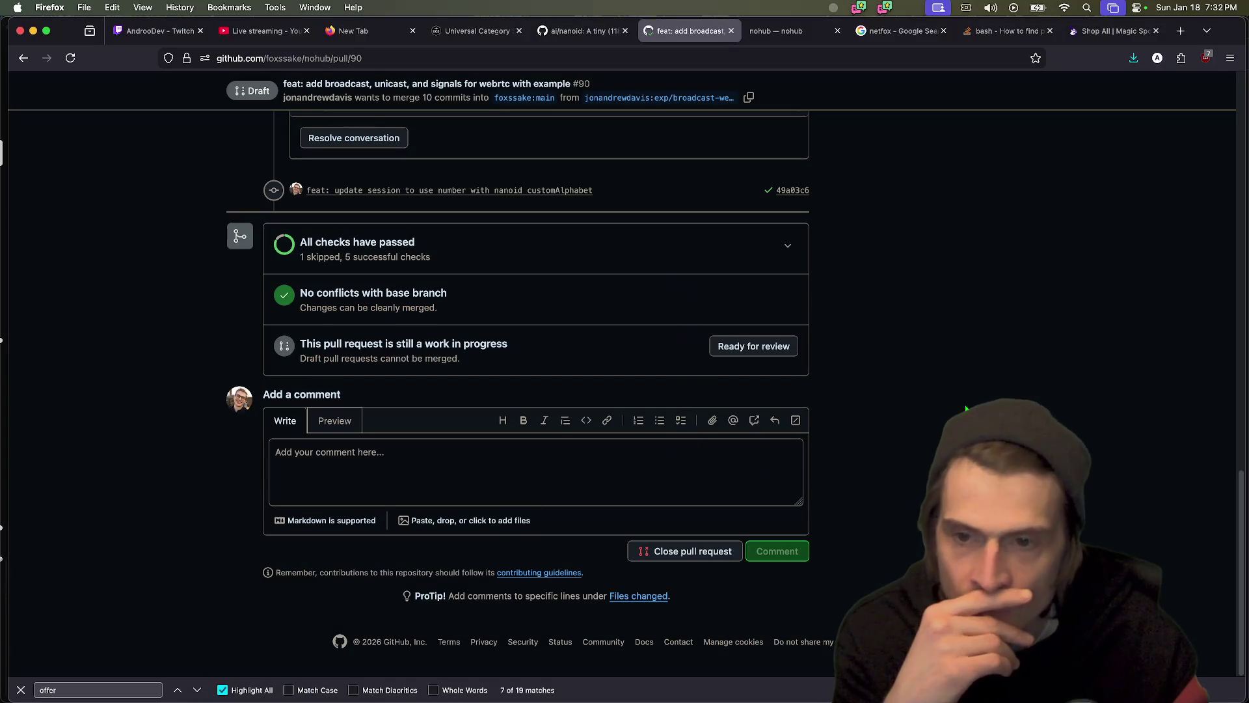
# - Reload PR #90, expand the passed checks list, and mark it Ready for review
pyautogui.scroll(15, 963, 405)
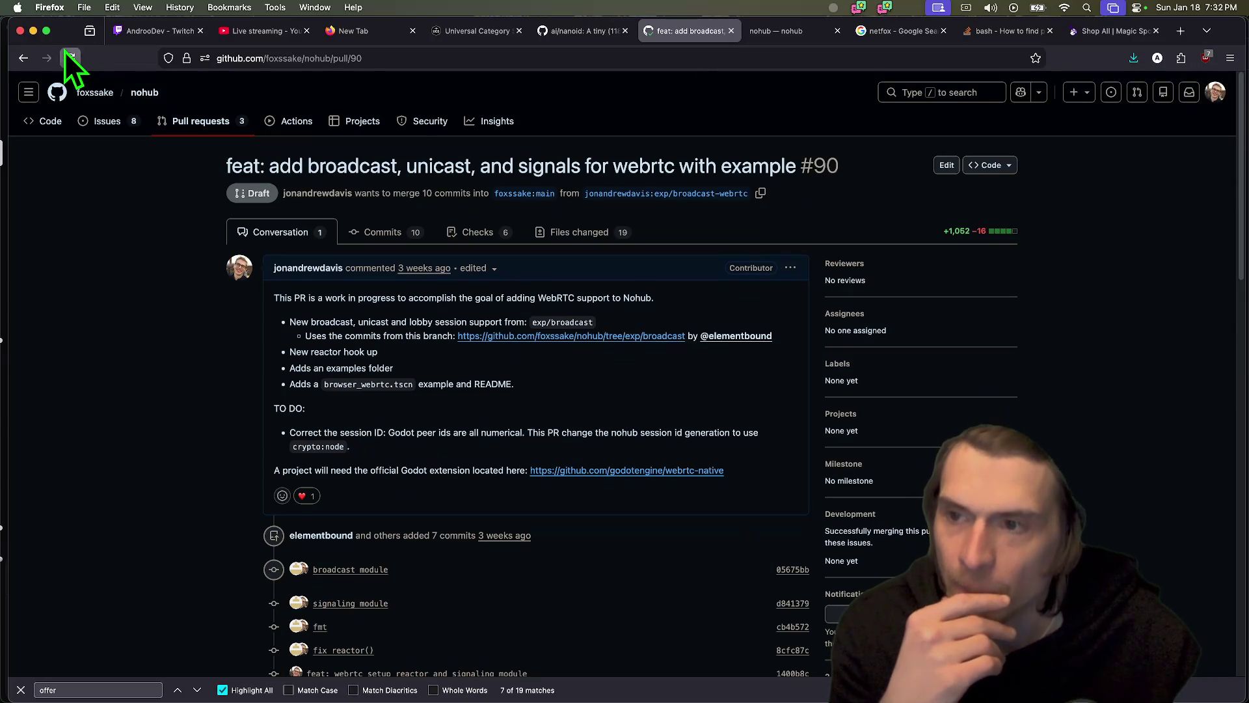
pyautogui.click(66, 53)
pyautogui.scroll(-20, 1116, 345)
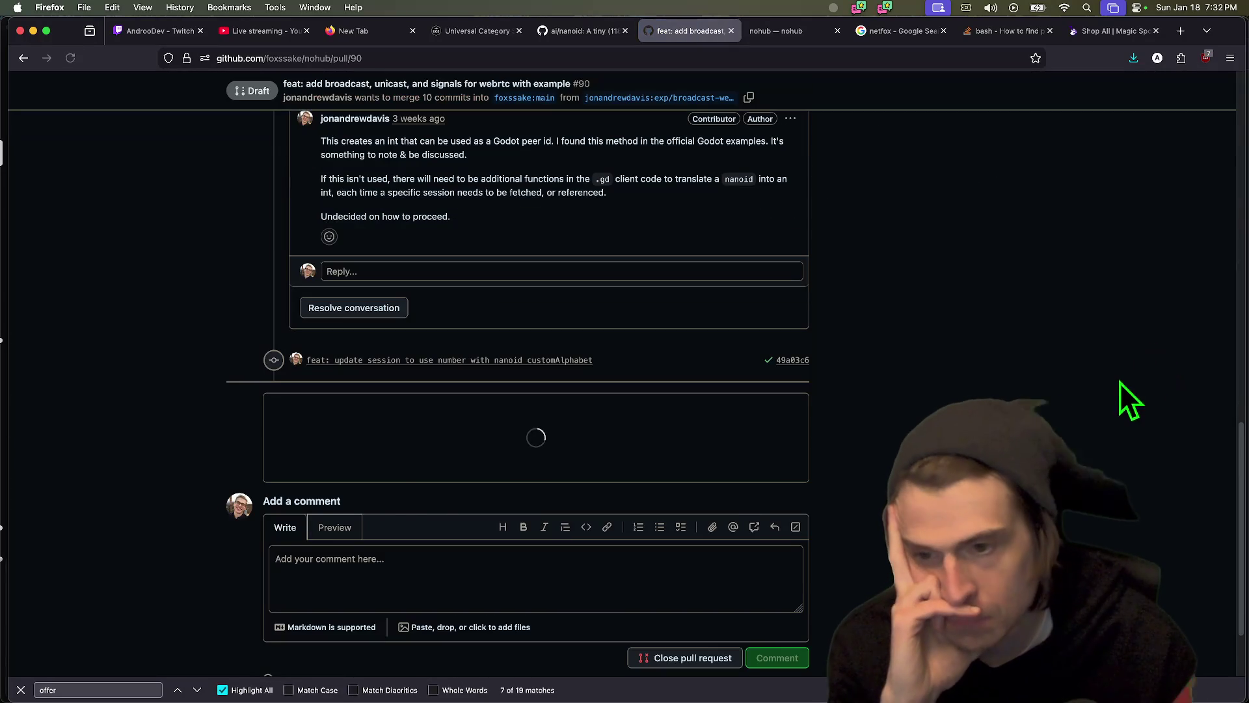
pyautogui.scroll(-3, 1119, 383)
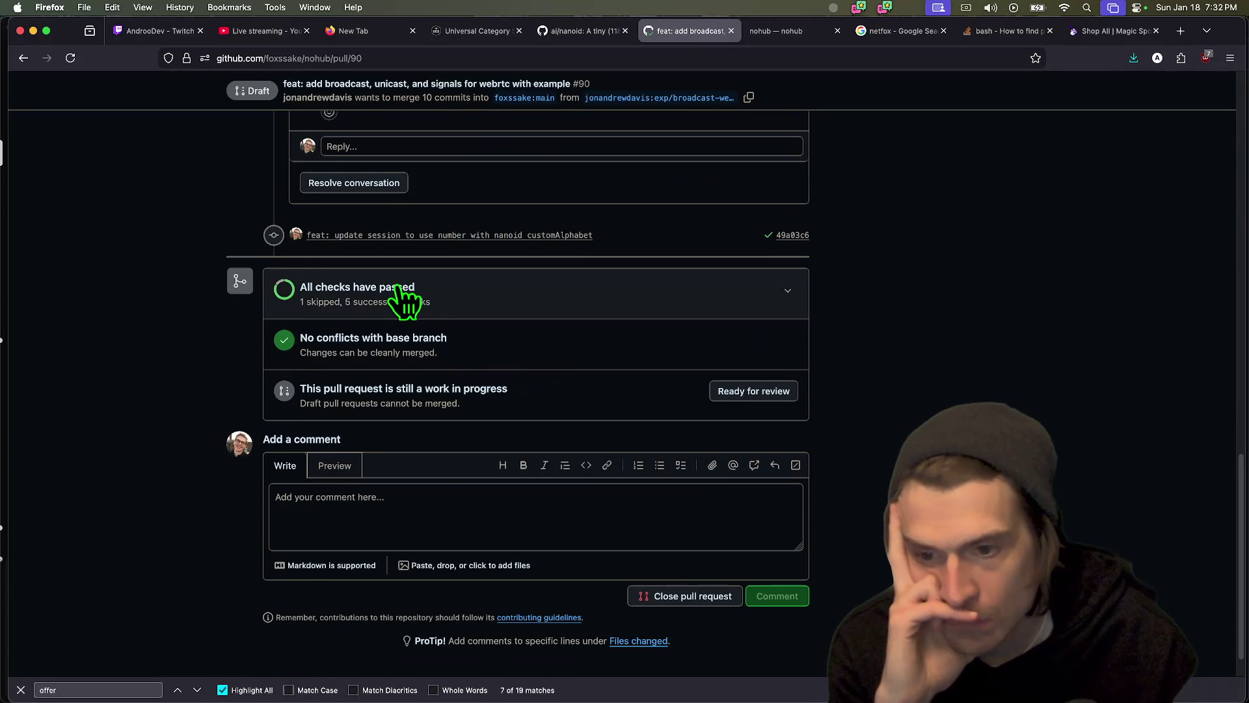
pyautogui.click(405, 301)
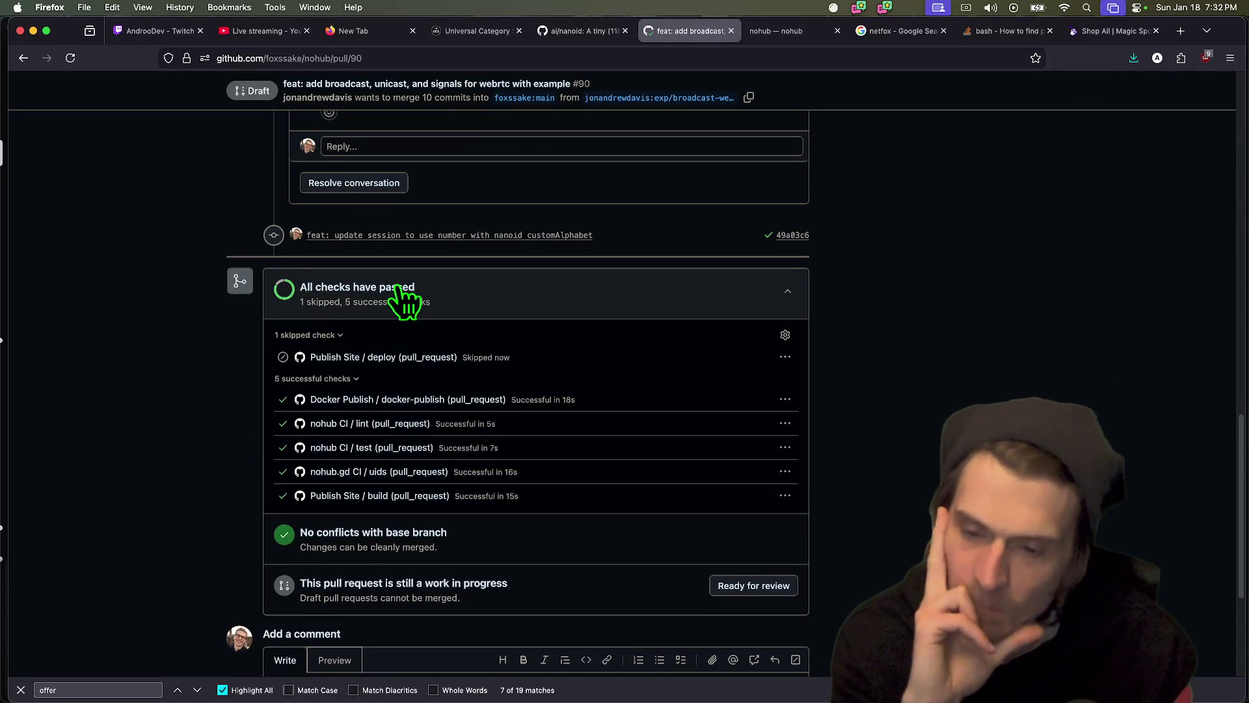
pyautogui.click(786, 589)
pyautogui.scroll(15, 926, 456)
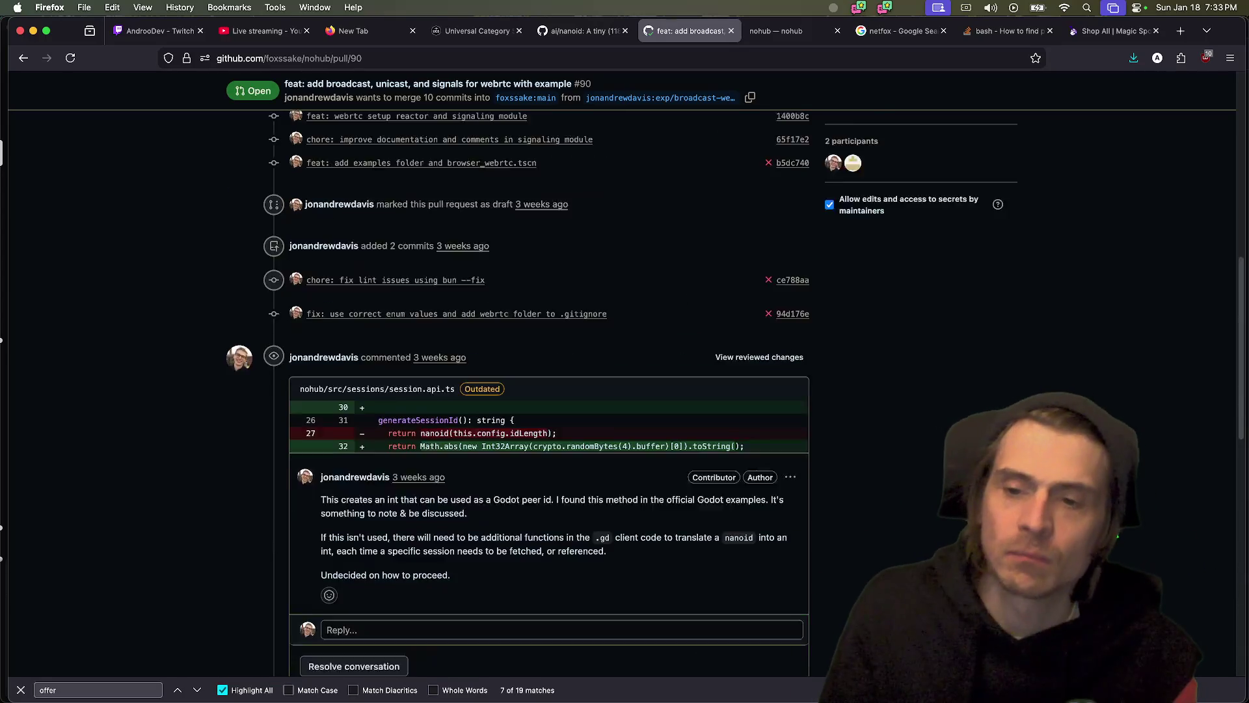
pyautogui.scroll(2, 805, 337)
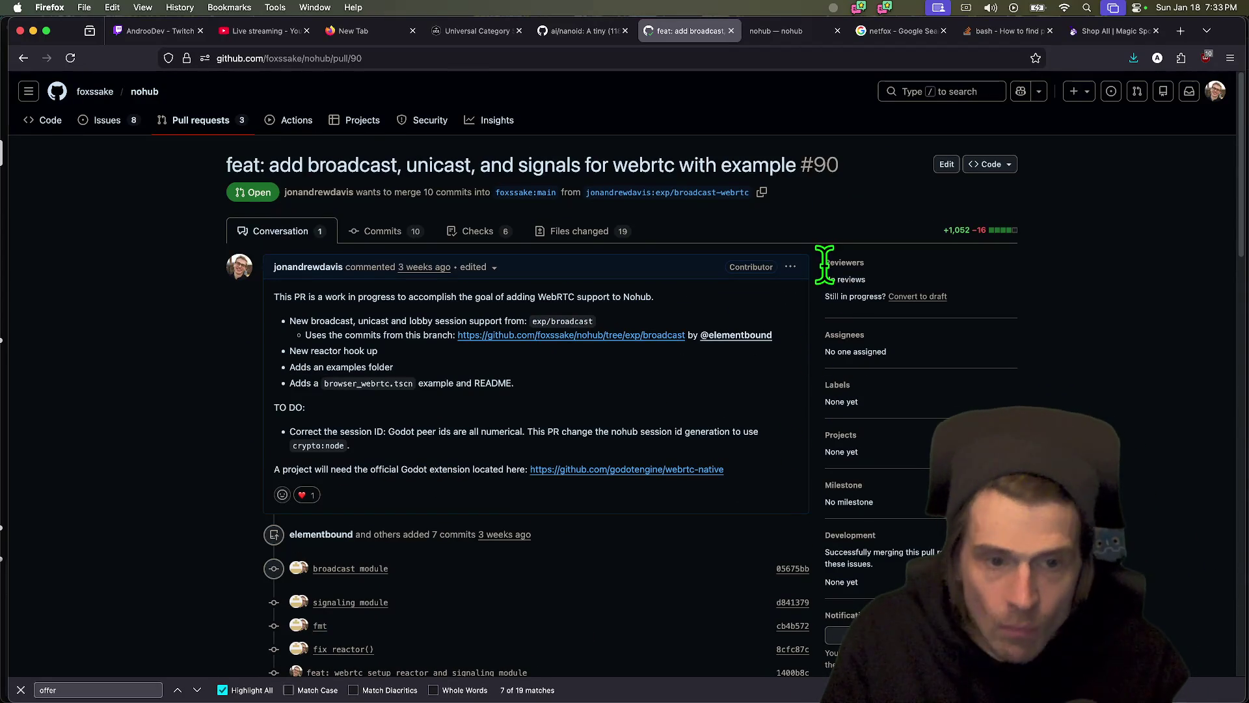
pyautogui.click(791, 268)
# - Edit the PR description and delete the TO DO block through the crypto:node line
pyautogui.click(771, 336)
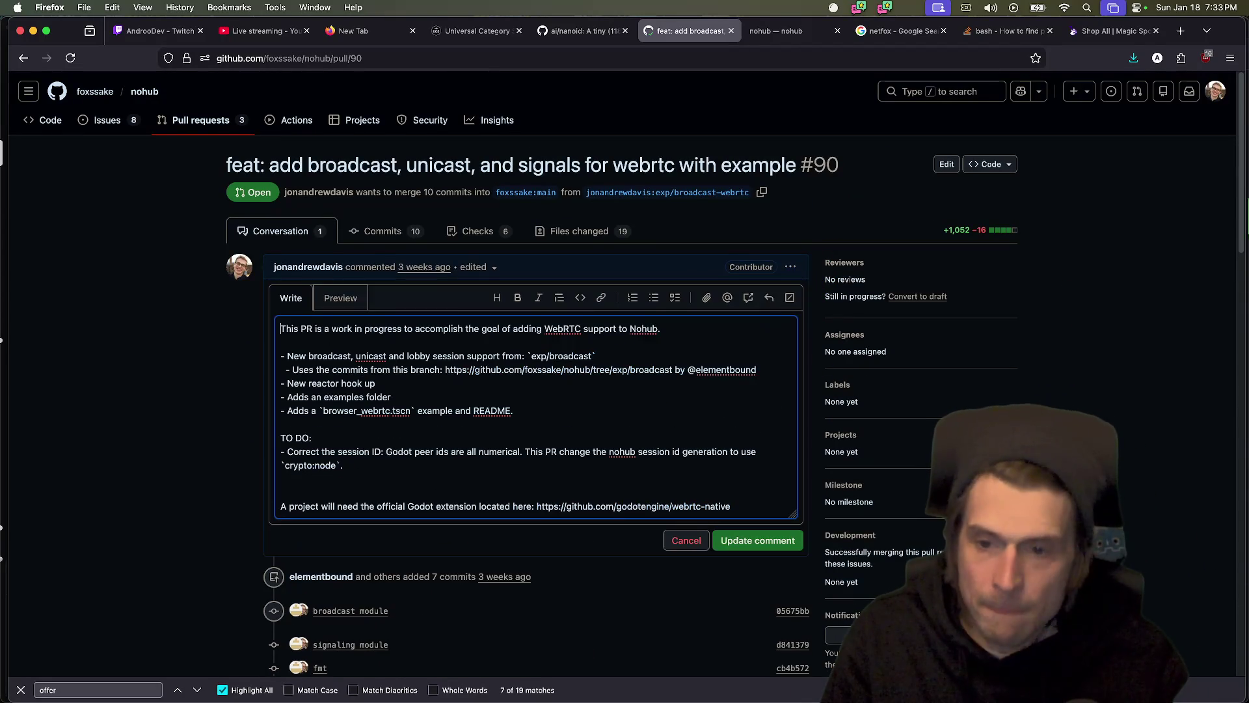
pyautogui.click(287, 397)
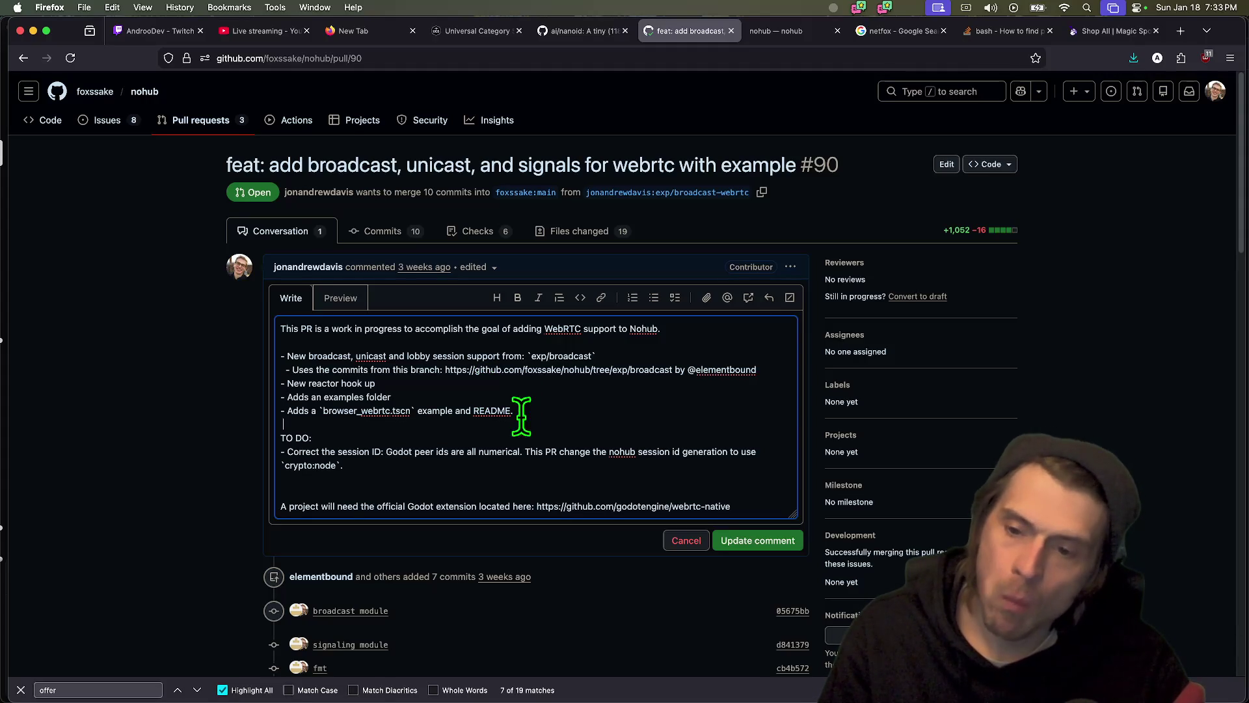
pyautogui.moveTo(500, 465); pyautogui.dragTo(220, 438)
pyautogui.press('BackSpace')
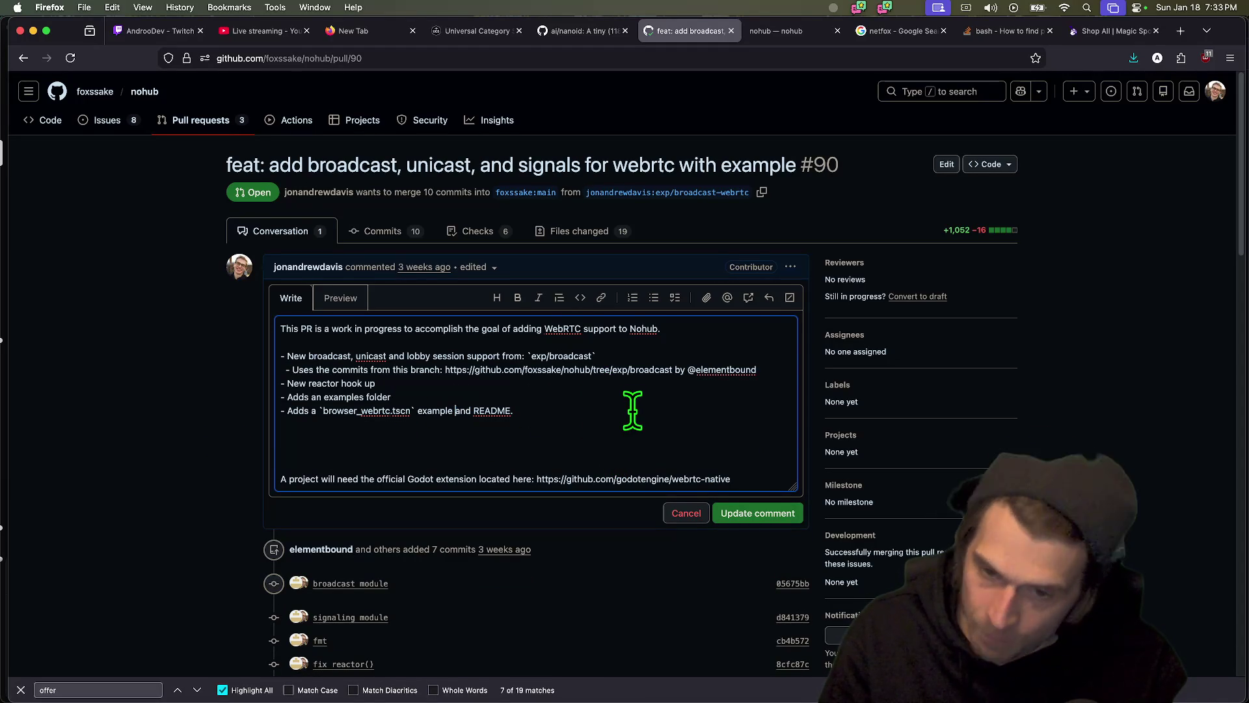
# - Add blank lines above the extension note, try rewording 'the commits' to 'session', then undo
pyautogui.moveTo(578, 410)
pyautogui.mouseDown()
pyautogui.moveTo(463, 411)
pyautogui.moveTo(567, 412)
pyautogui.mouseUp()
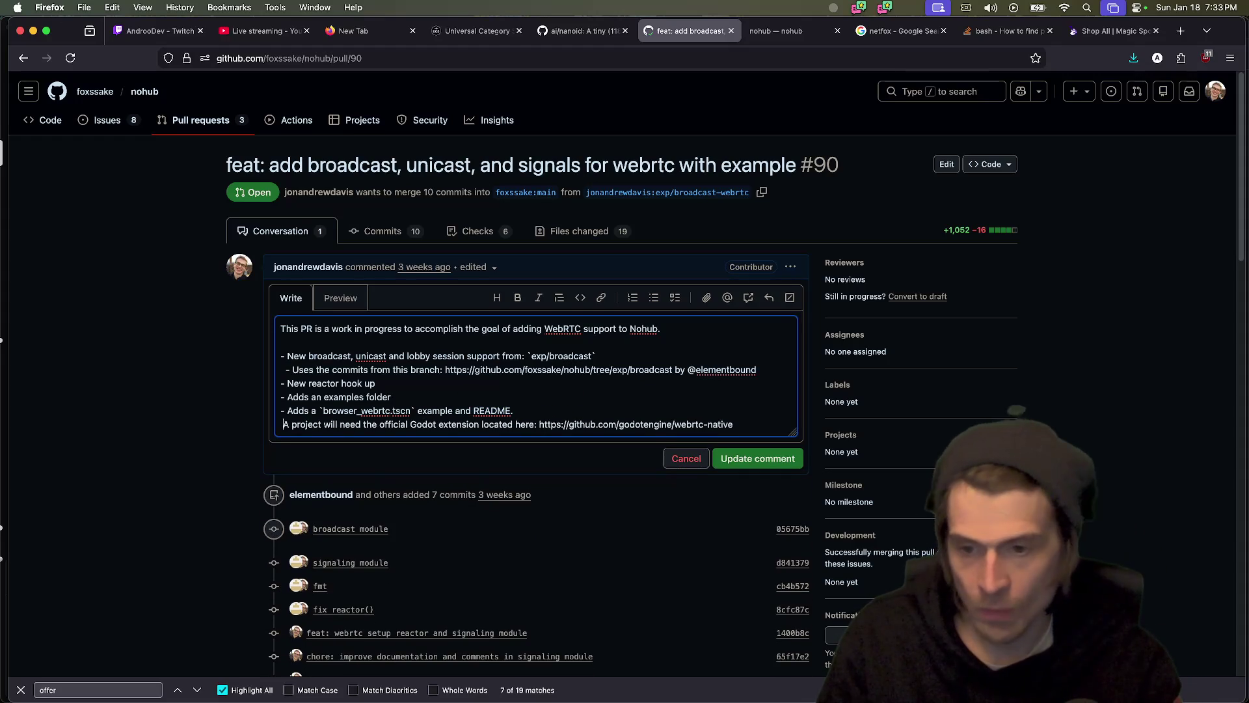
pyautogui.press('Return')
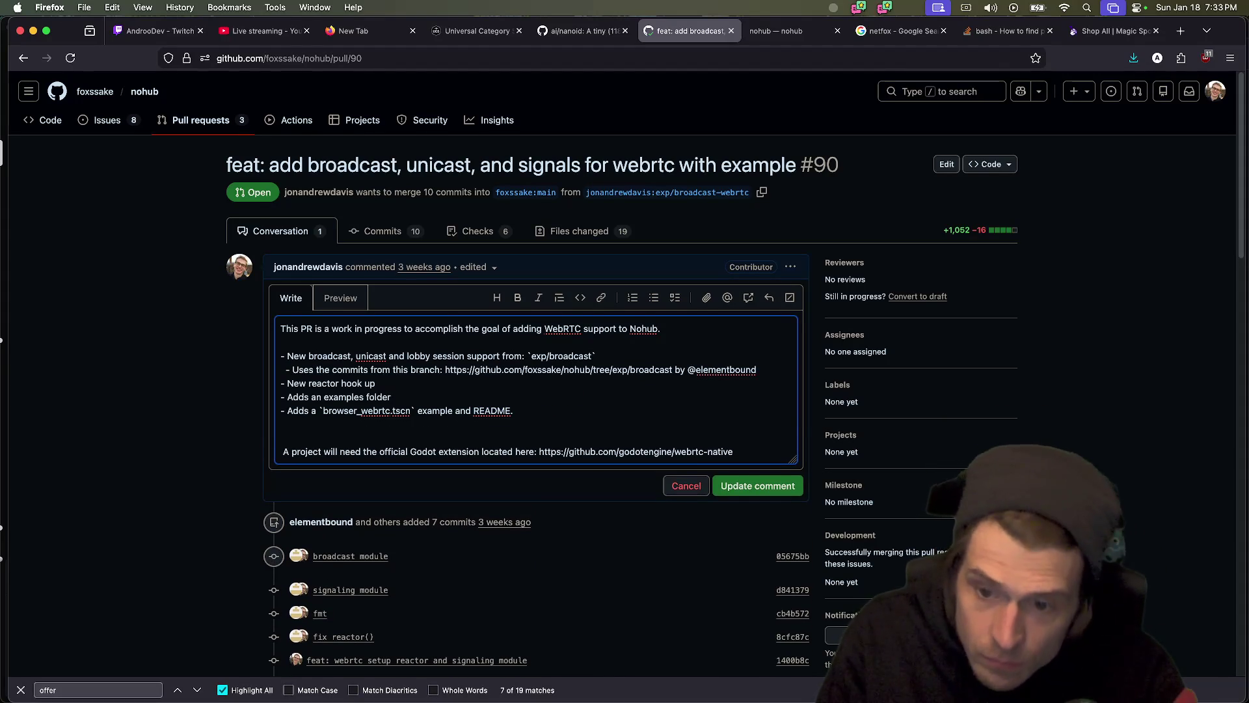
pyautogui.press('Return')
pyautogui.write('Note: Does not add a')
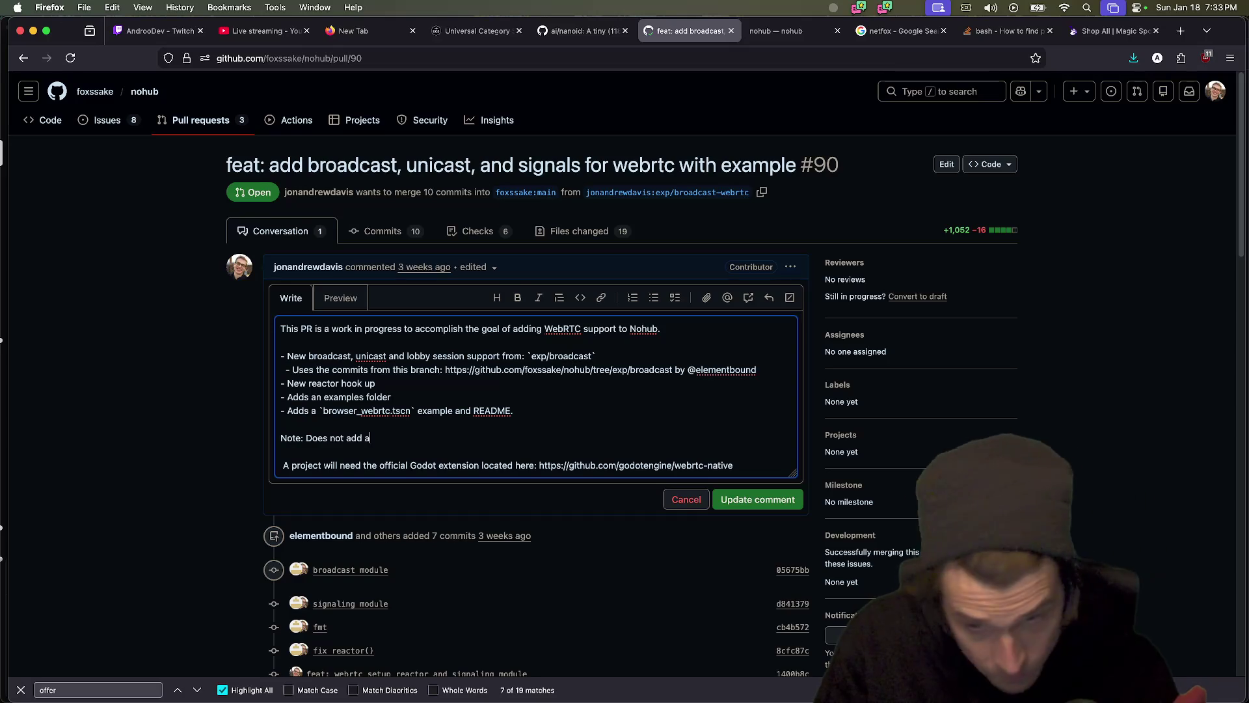
pyautogui.press('BackSpace')
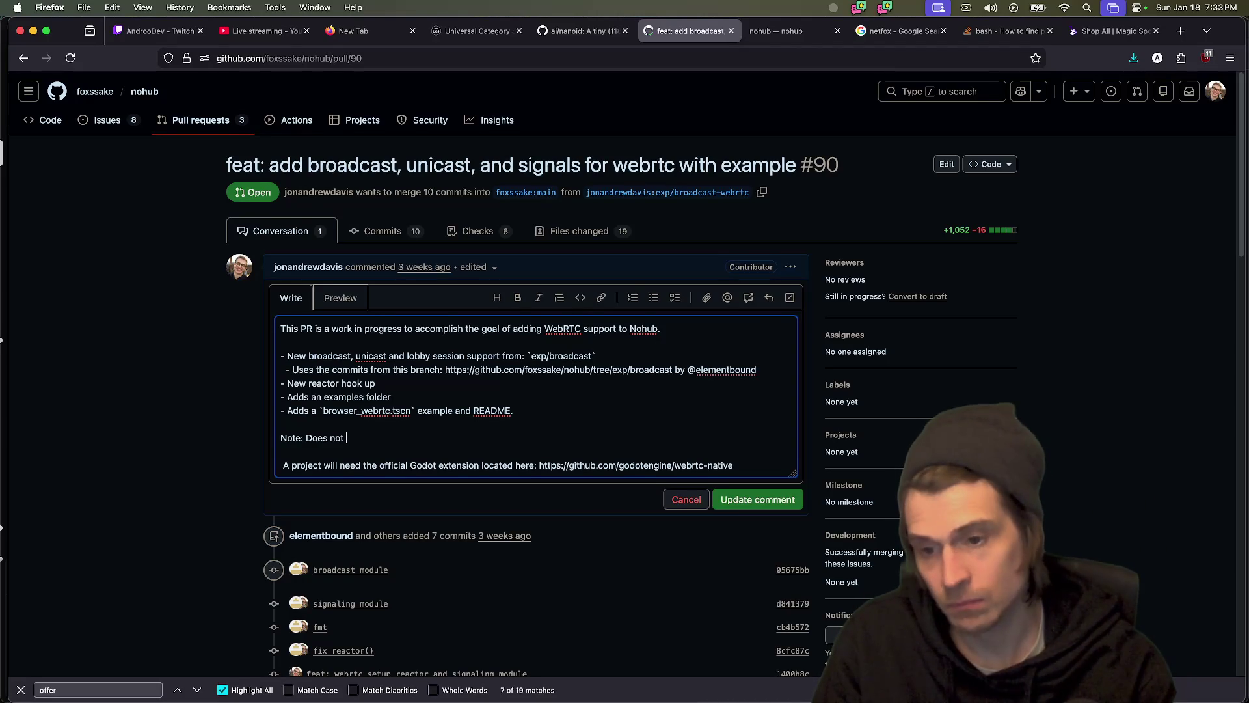
pyautogui.press('BackSpace')
pyautogui.press('BackSpace')
pyautogui.press('BackSpace')
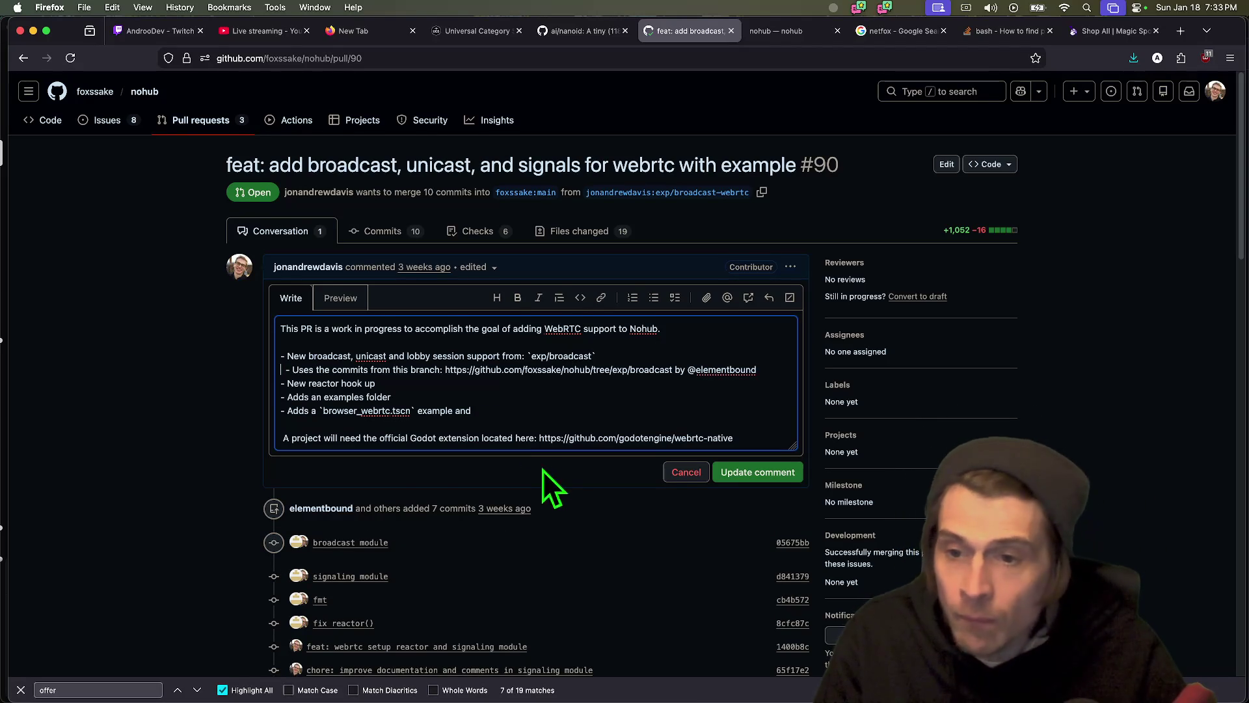
pyautogui.click(317, 369)
pyautogui.write('"ses')
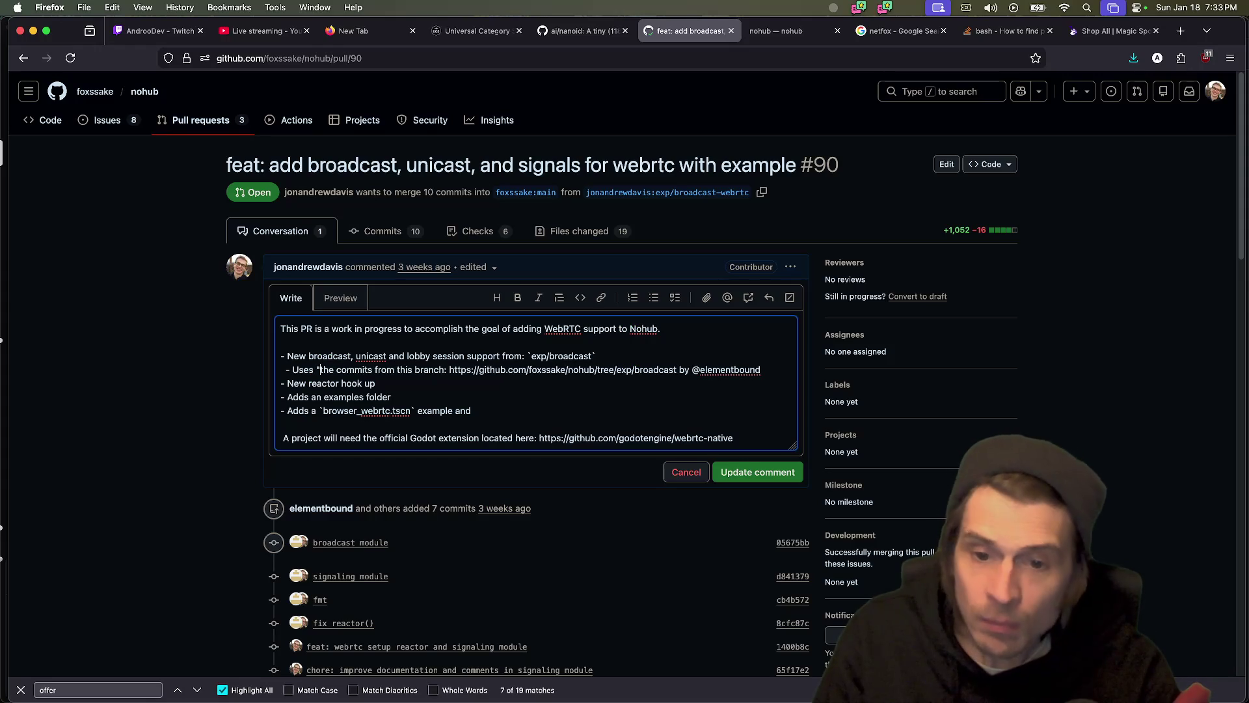
pyautogui.write('sion"')
pyautogui.press('Right')
pyautogui.press('Right')
pyautogui.press('Right')
pyautogui.press('BackSpace')
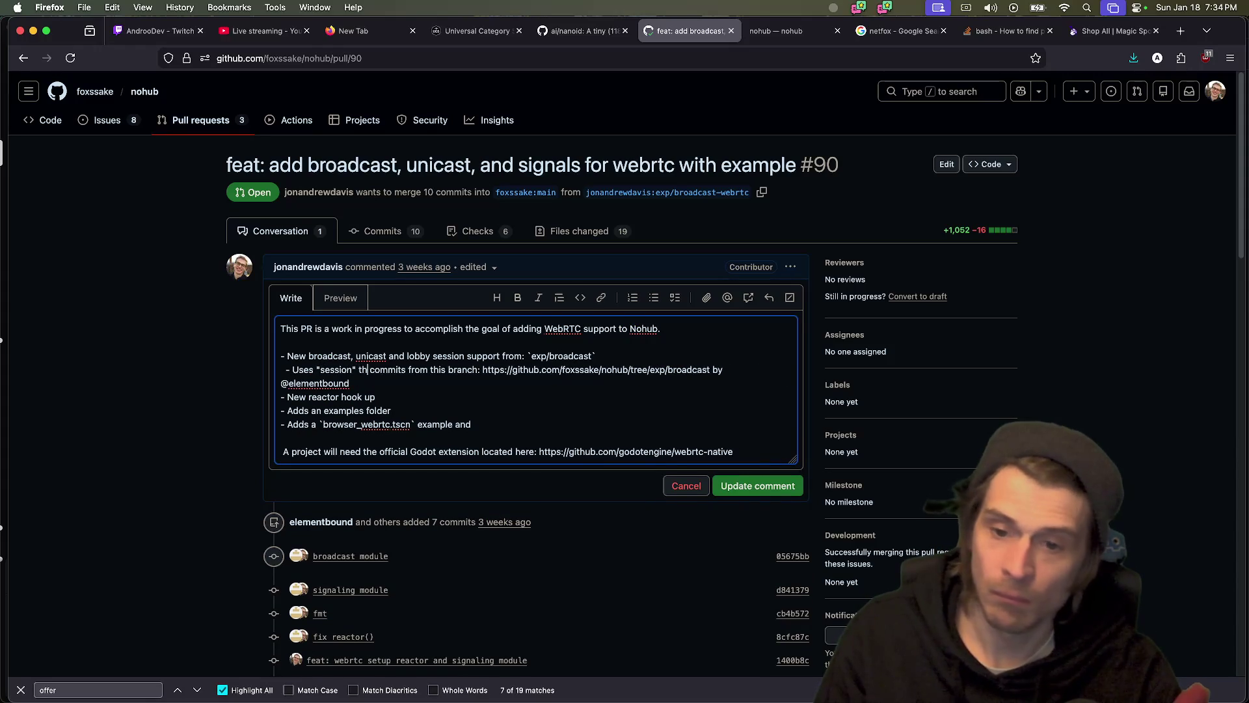
pyautogui.press('BackSpace')
pyautogui.press('BackSpace')
pyautogui.press('BackSpace')
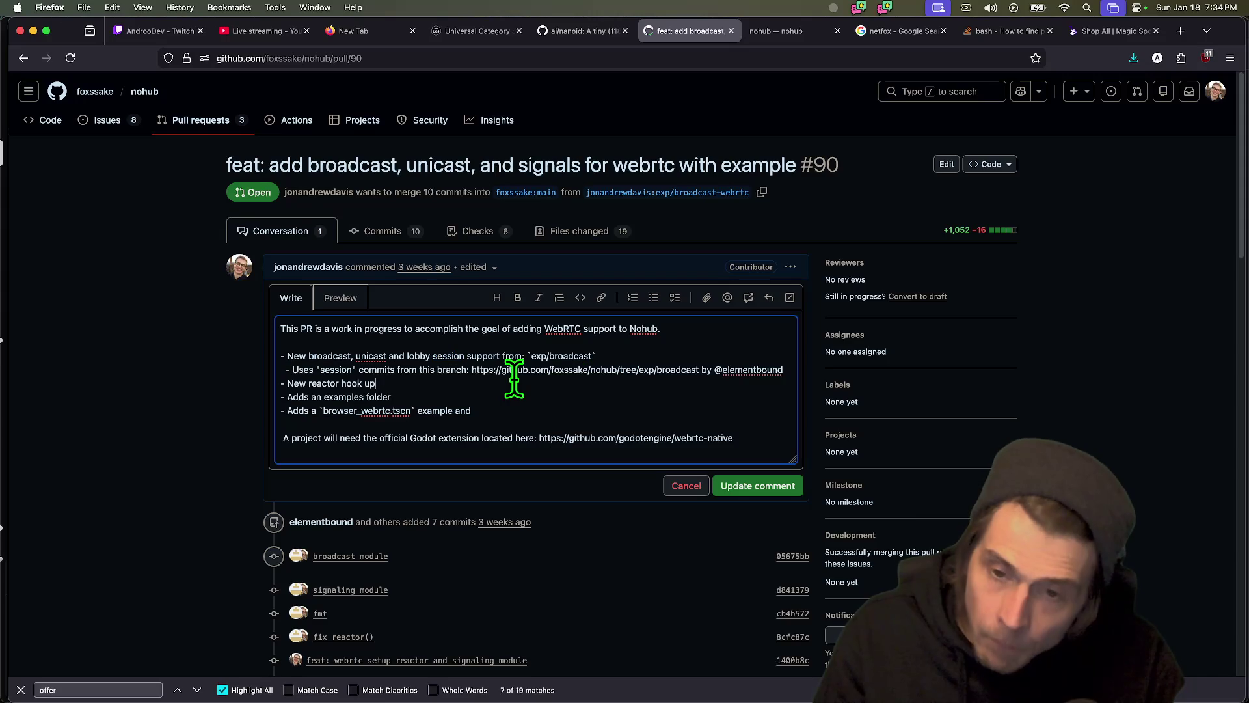
pyautogui.press('super+z')
pyautogui.press('super+z')
pyautogui.press('super+z')
# - Start a 'Note: While this' line, remove it, and save the updated description
pyautogui.write('While this')
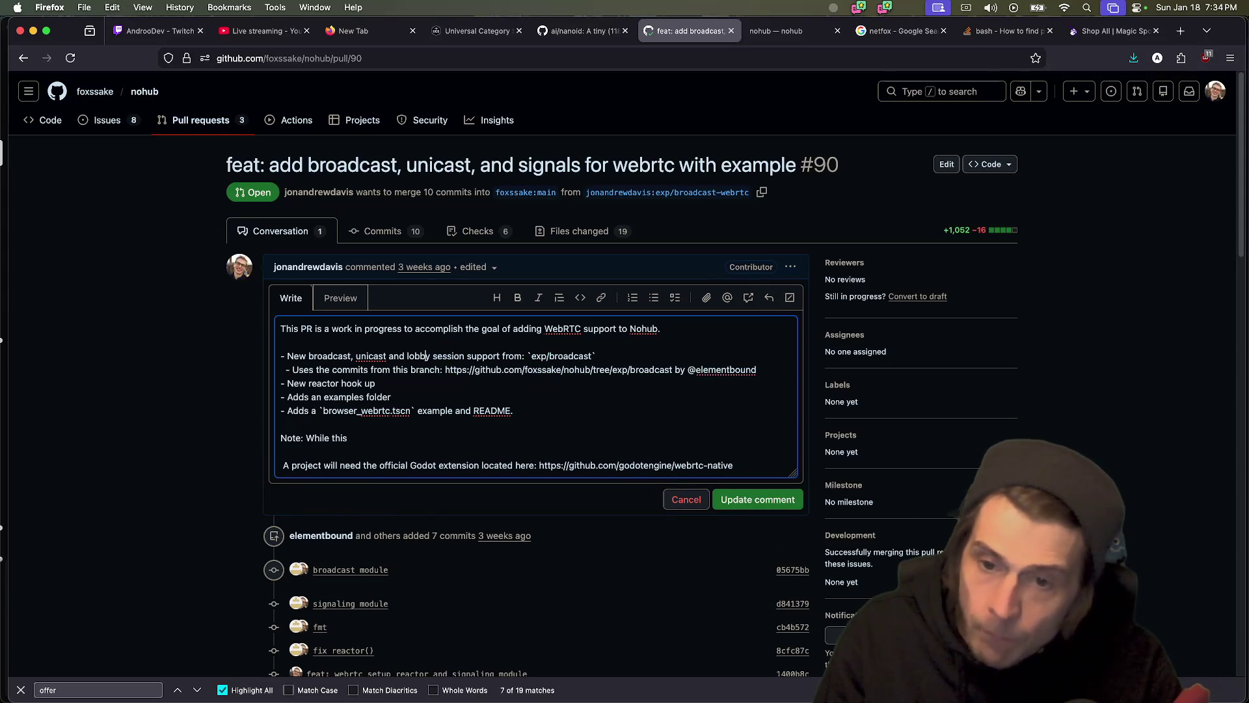
pyautogui.press('Return')
pyautogui.press('BackSpace')
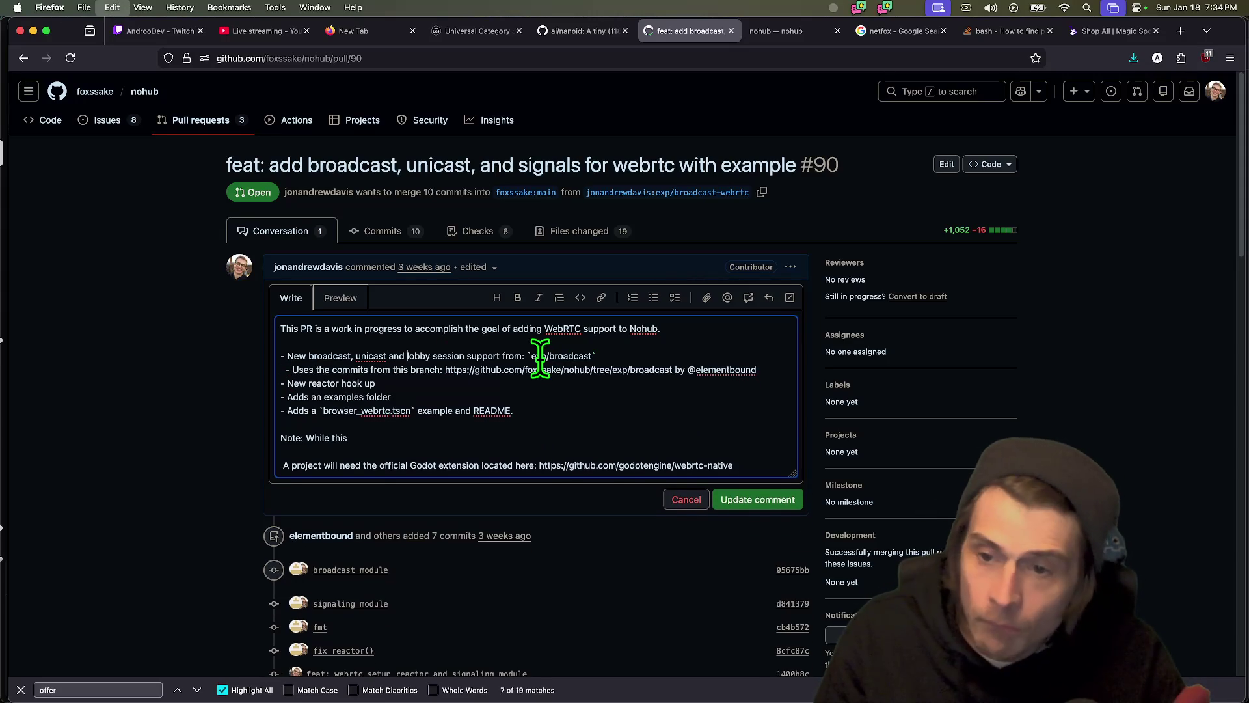
pyautogui.write('"')
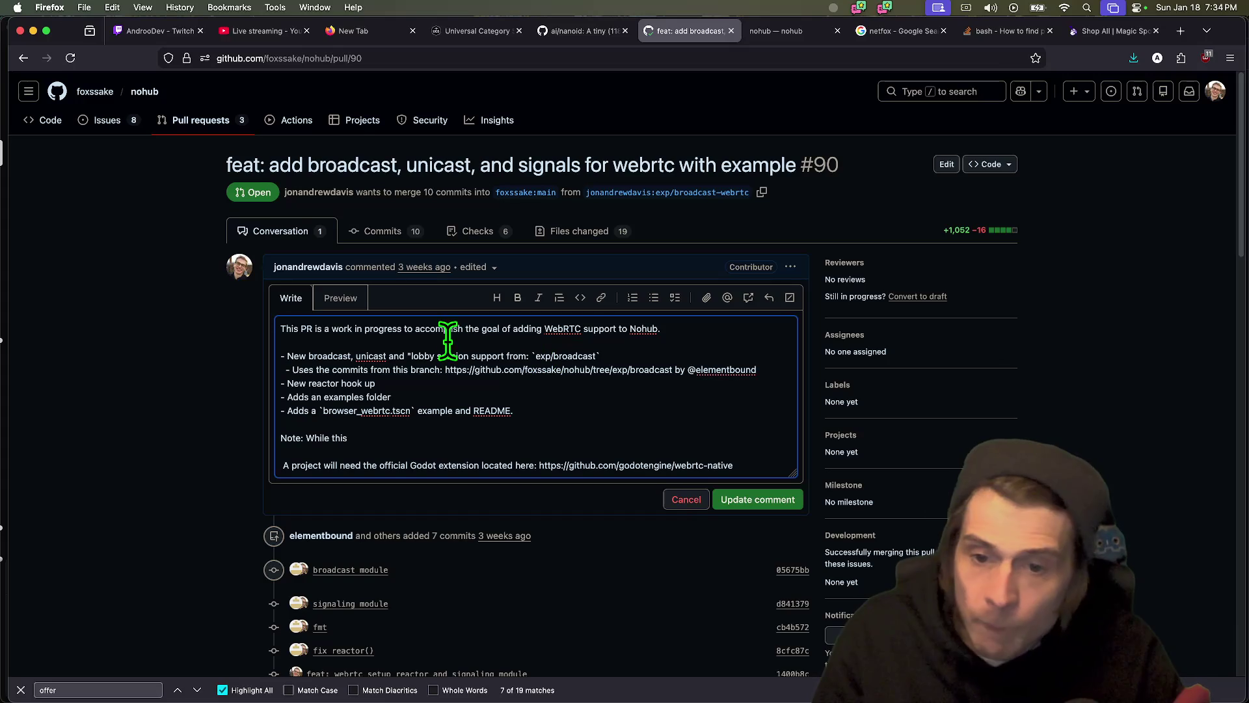
pyautogui.press('BackSpace')
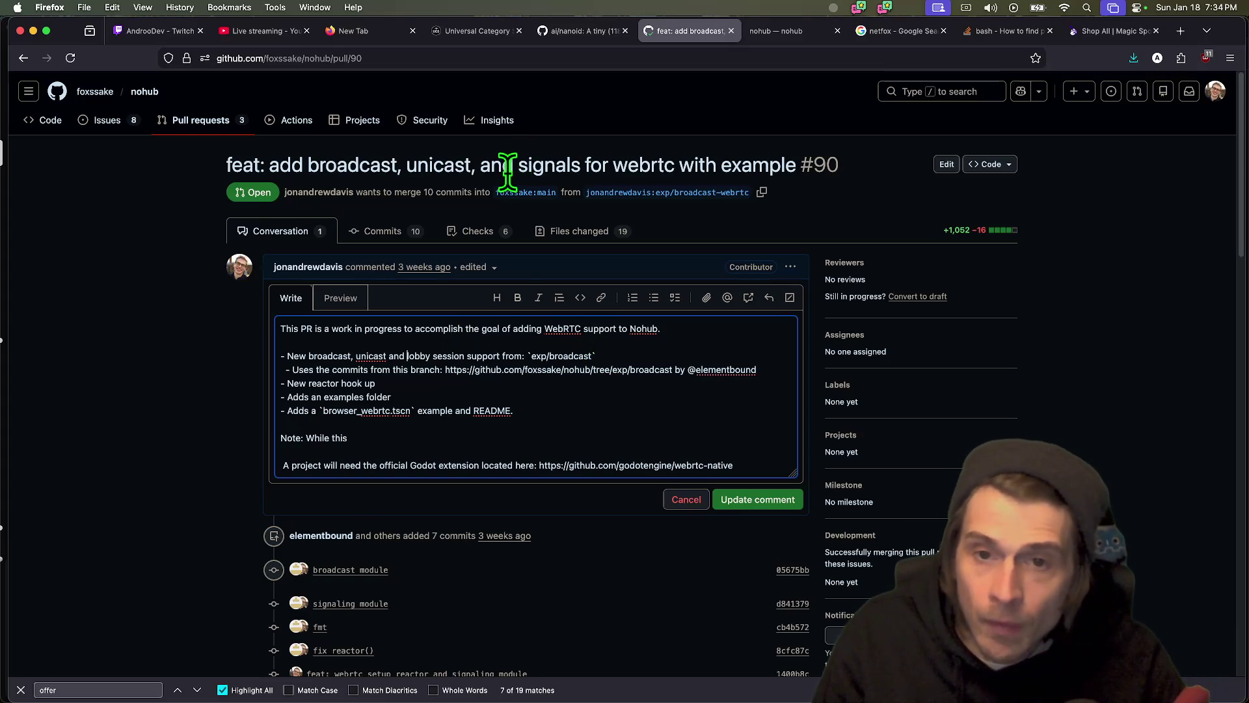
pyautogui.click(395, 382)
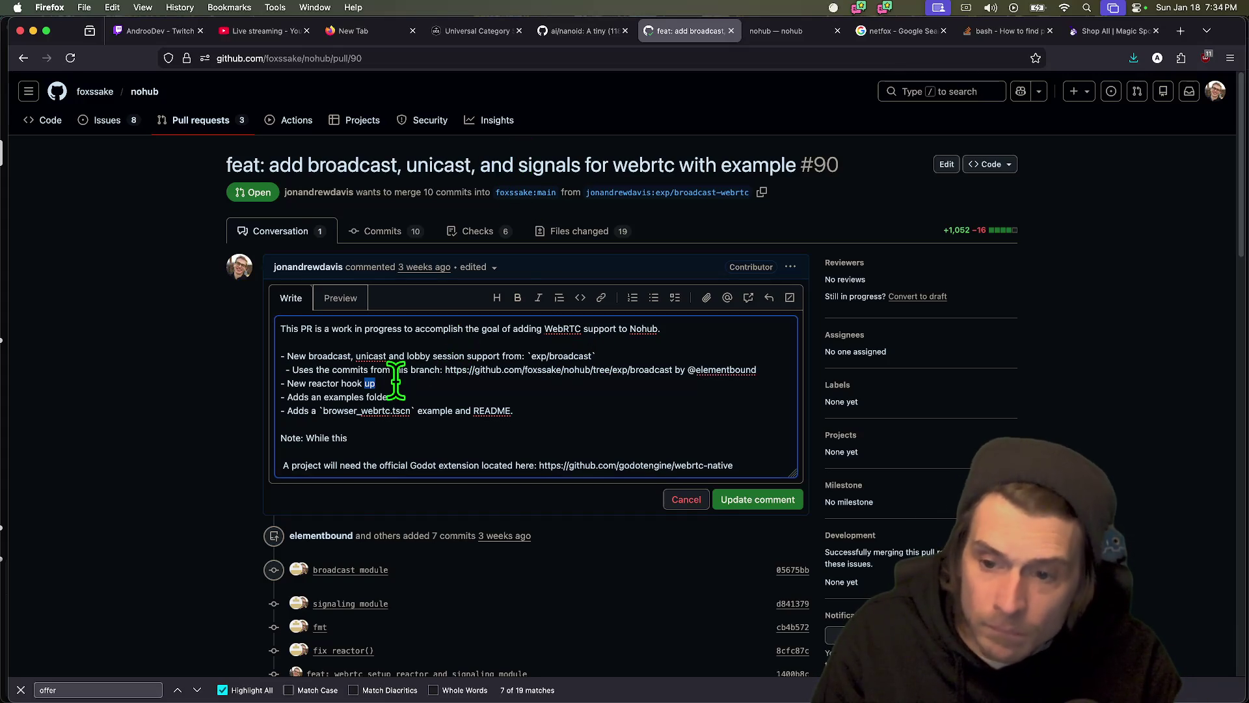
pyautogui.tripleClick(517, 440)
pyautogui.press('BackSpace')
pyautogui.press('BackSpace')
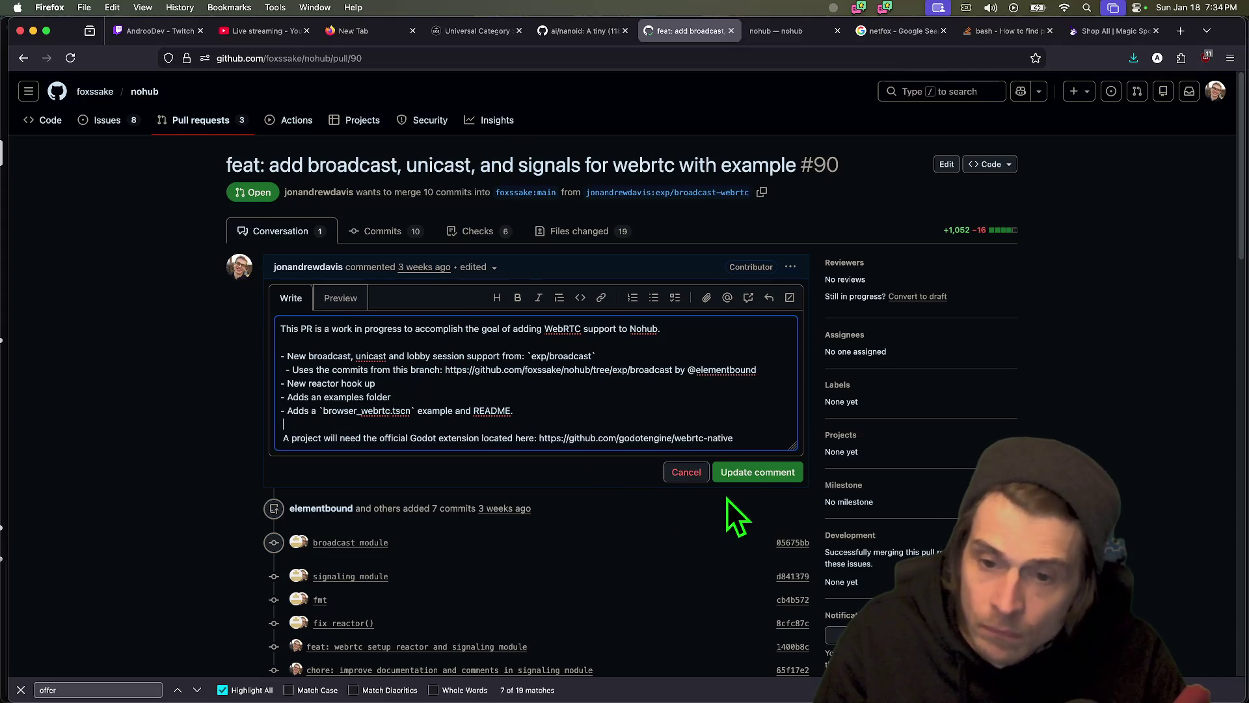
pyautogui.click(761, 478)
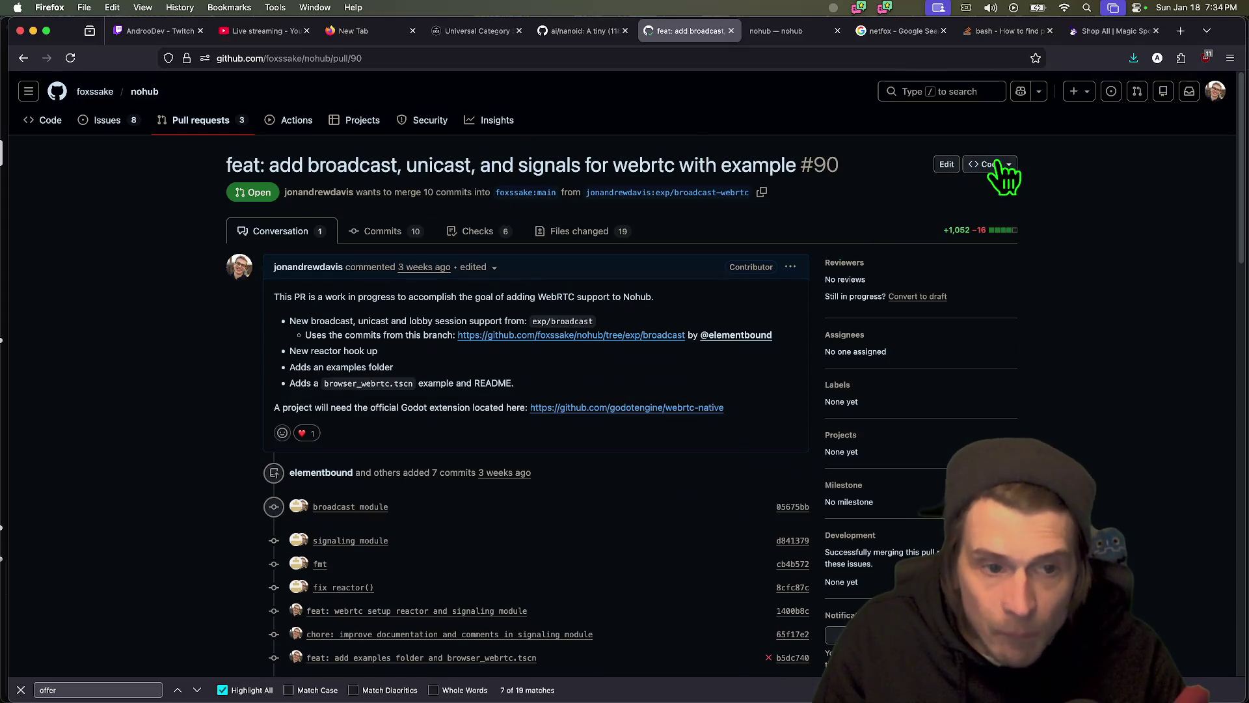
pyautogui.click(945, 165)
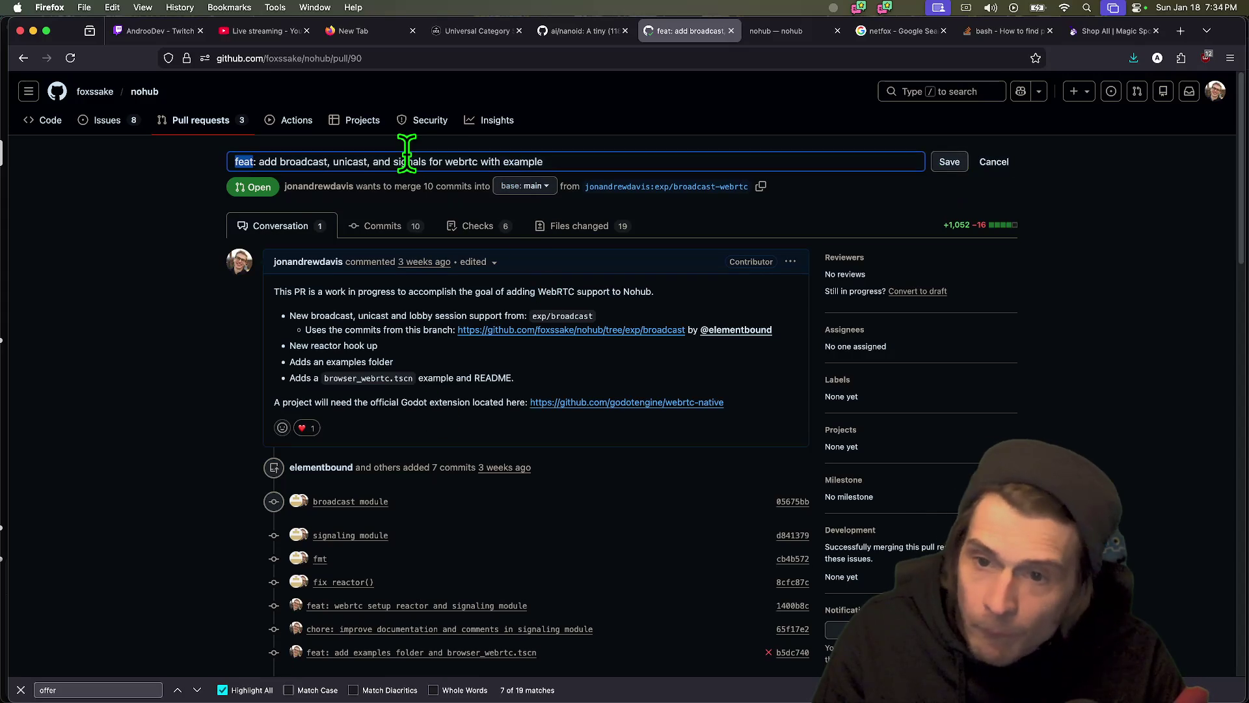
# - Retitle the PR 'feat: add lobby sessions, broadcast, unicast and signals for webrtc with example'
pyautogui.press('Left')
pyautogui.write('lobby sessions')
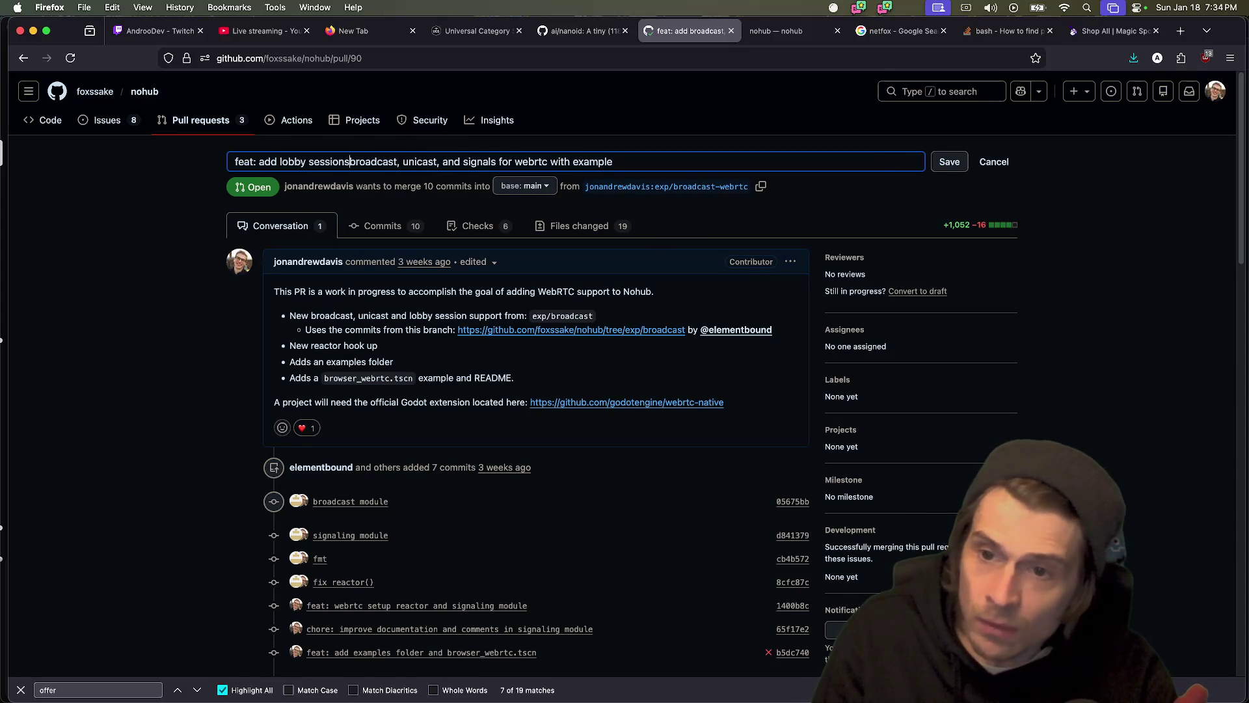
pyautogui.write(',')
pyautogui.doubleClick(425, 162)
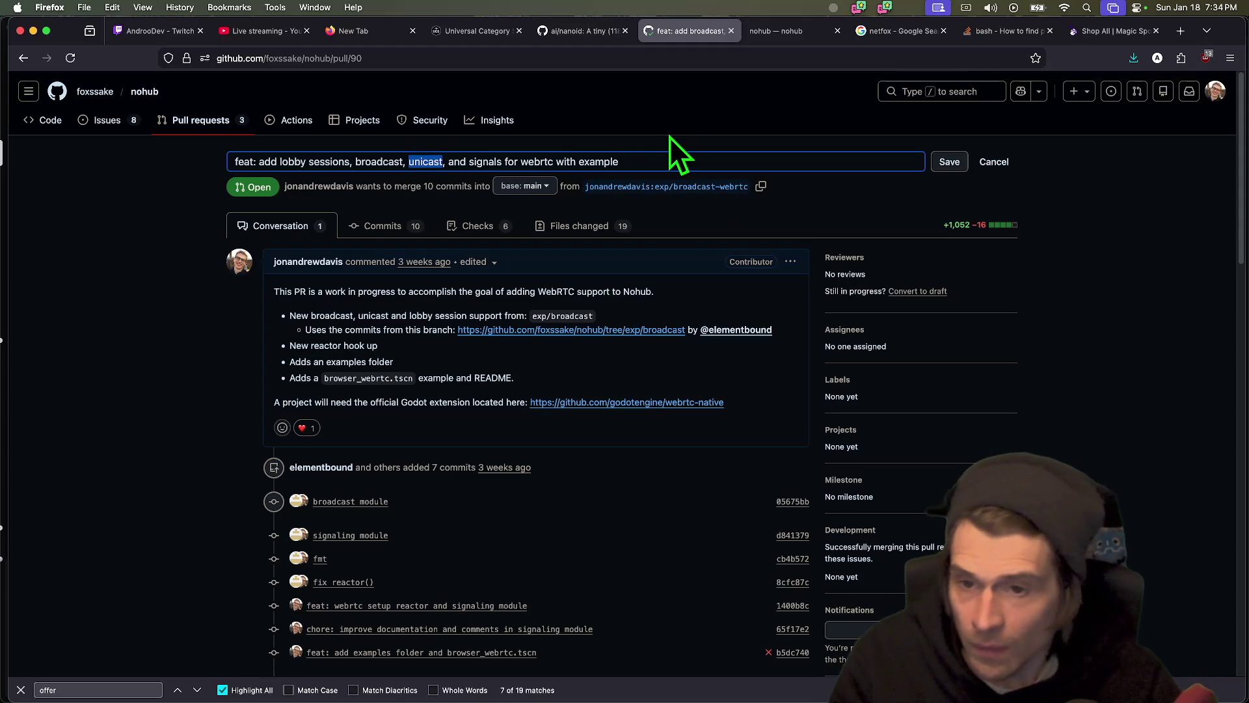
pyautogui.press('BackSpace')
pyautogui.press('BackSpace')
pyautogui.press('BackSpace')
pyautogui.press('Delete')
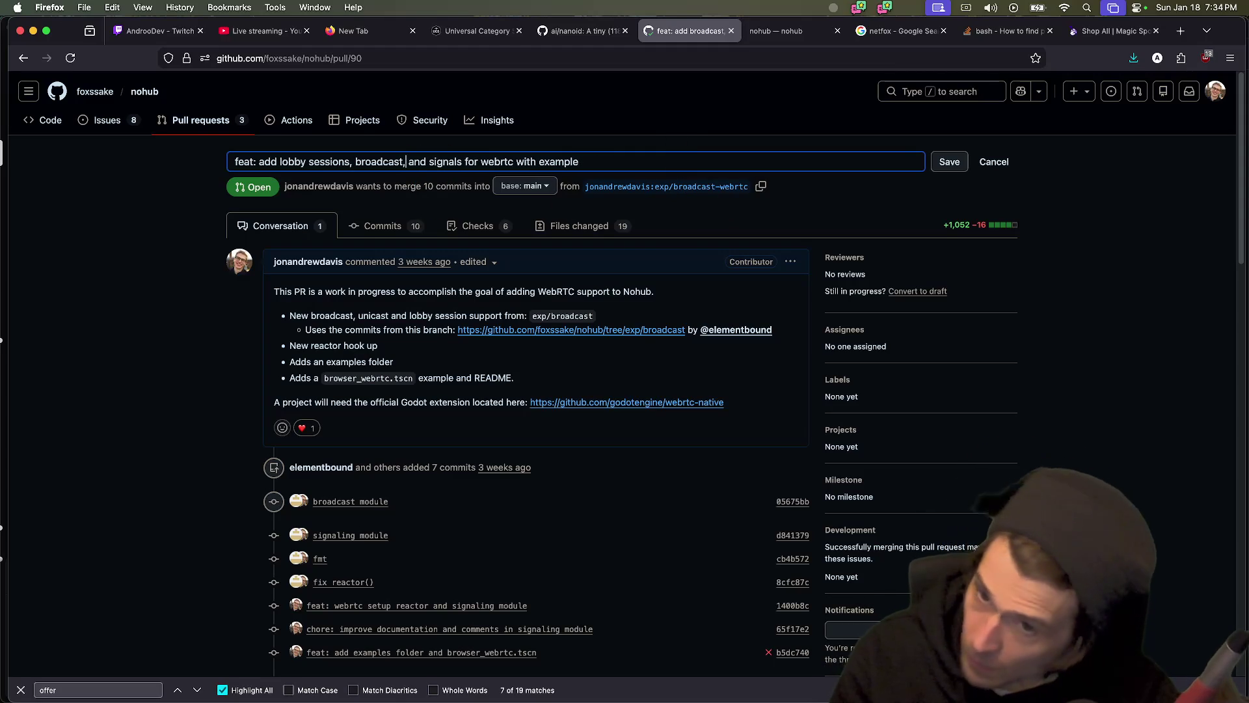
pyautogui.write(', unicast')
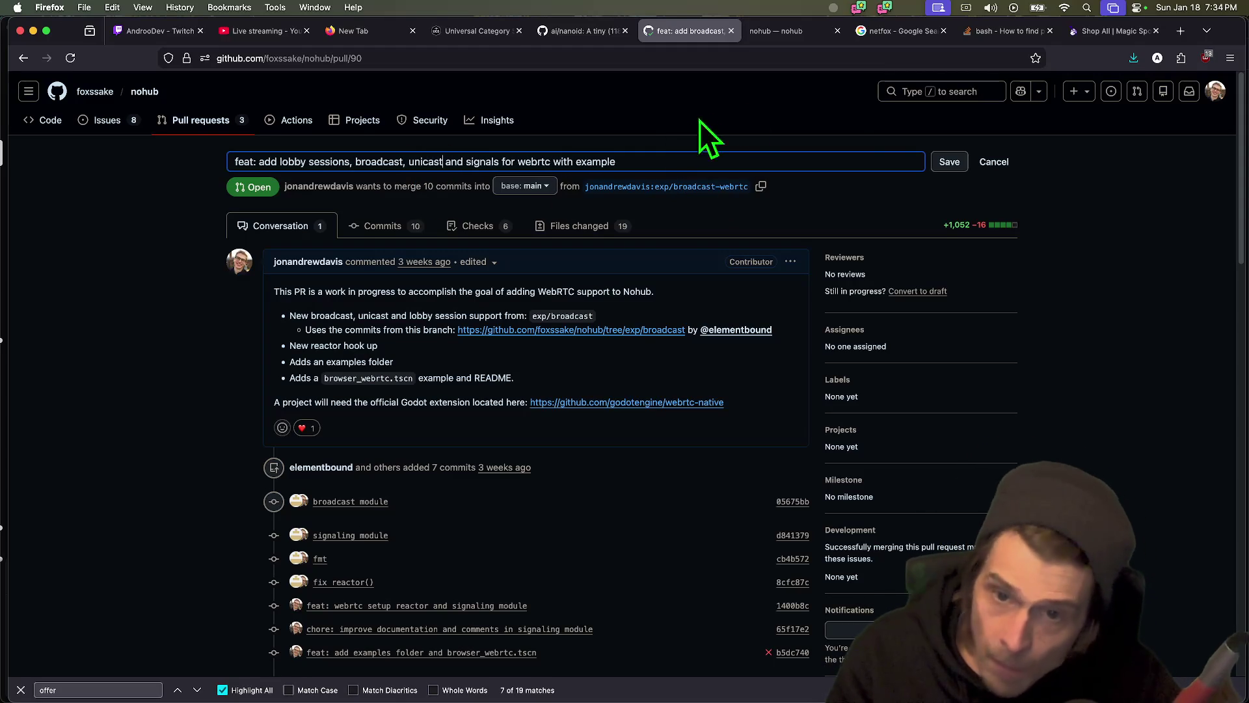
pyautogui.click(949, 162)
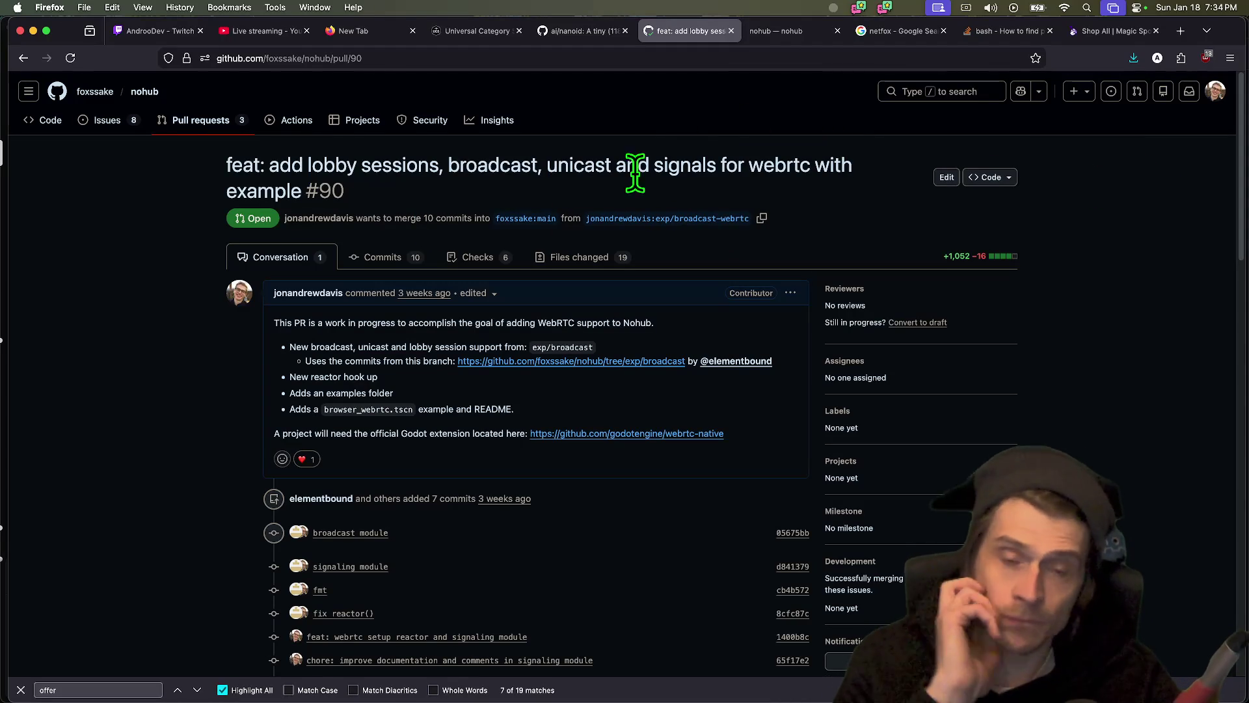
# - Select parts of the saved title, then go to the PR's changed files
pyautogui.tripleClick(612, 172)
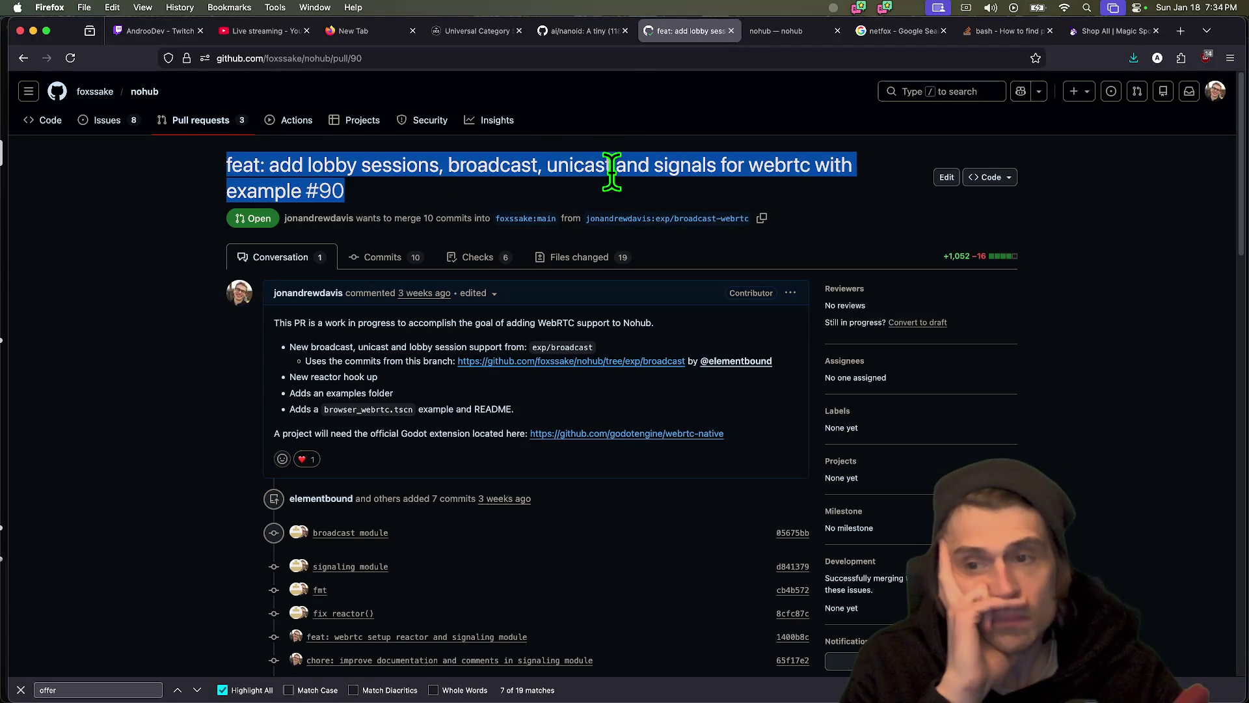
pyautogui.click(612, 166)
pyautogui.moveTo(610, 165); pyautogui.dragTo(244, 189)
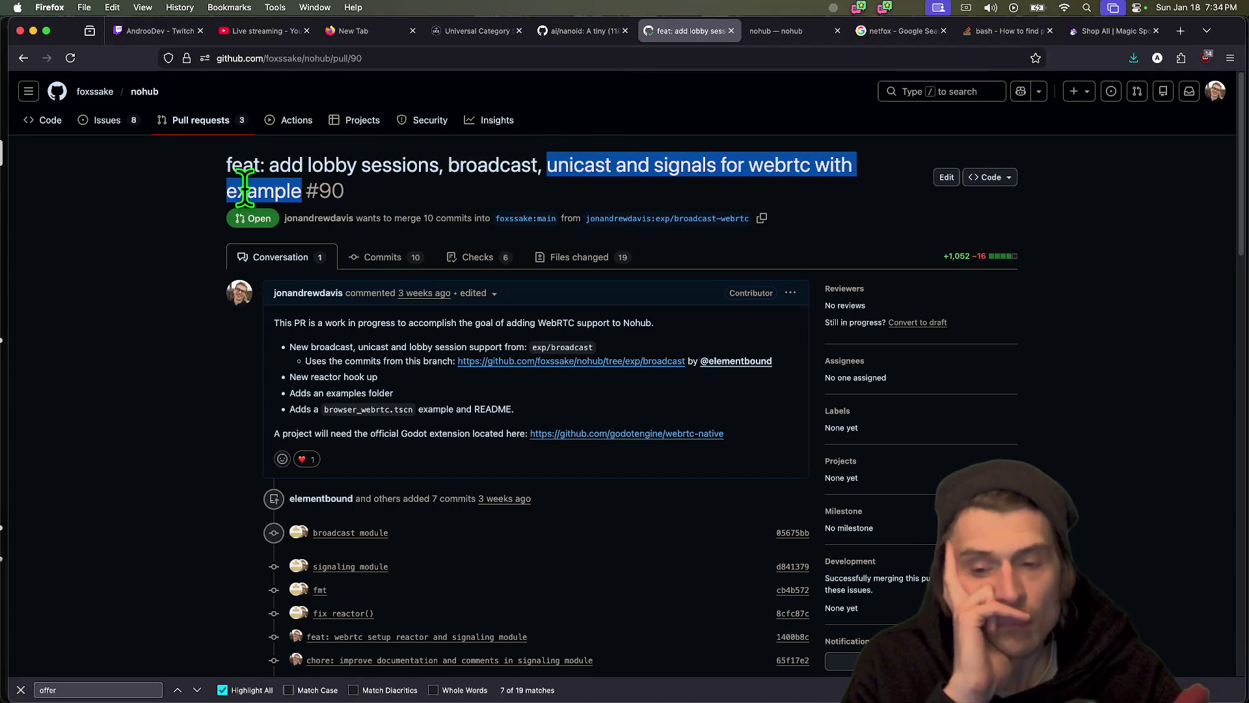
pyautogui.scroll(-3, 226, 287)
pyautogui.scroll(3, 227, 287)
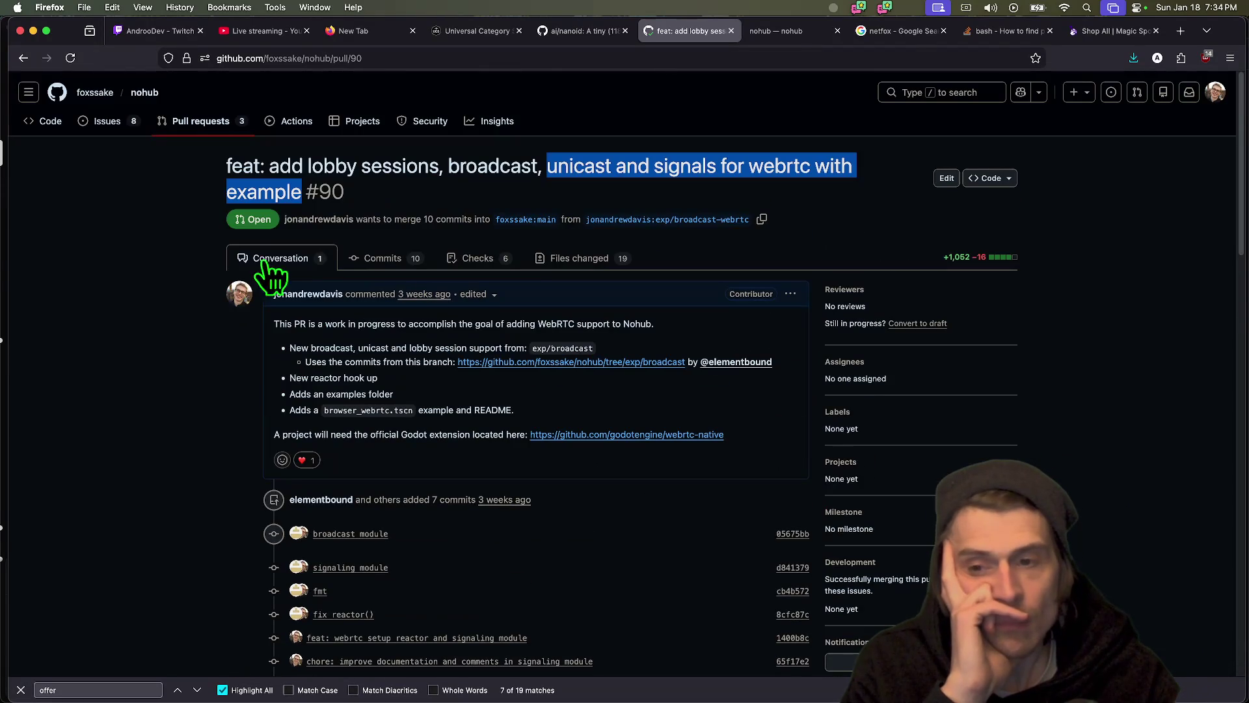
pyautogui.click(545, 260)
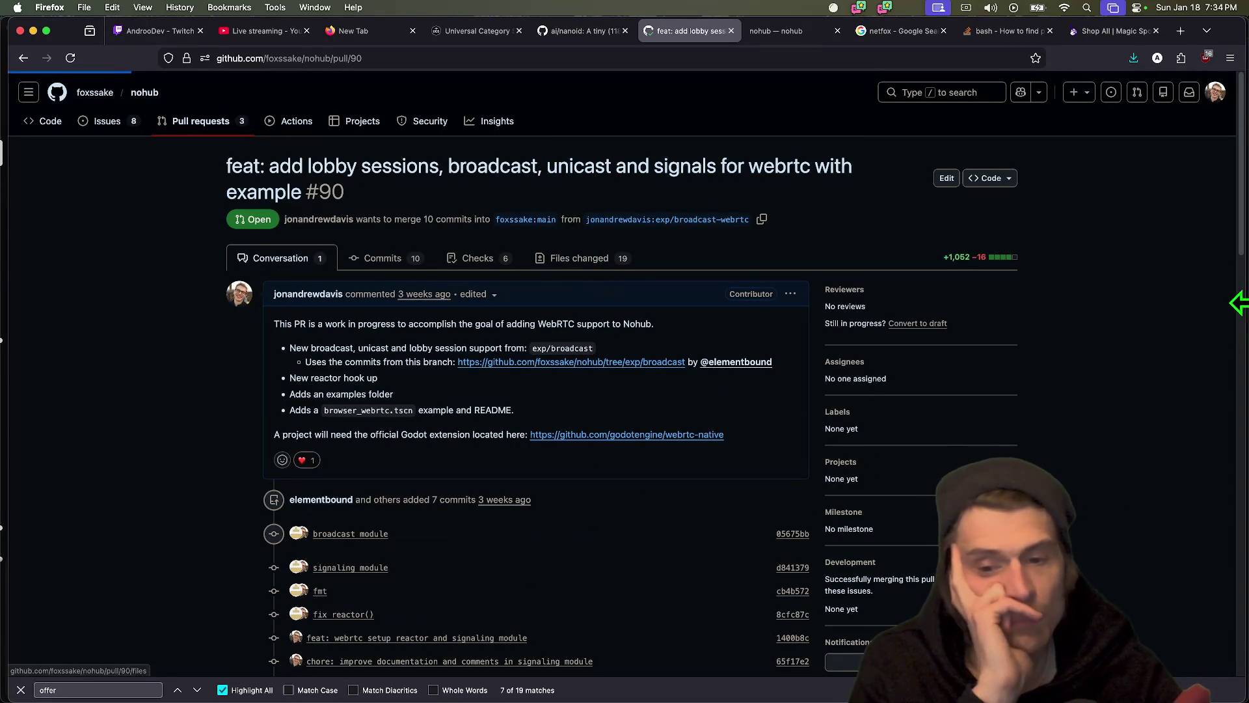
# - Step through the .env.example, webrtc example README.md and browser_webrtc.tscn diffs in PR #90
pyautogui.scroll(-15, 1093, 357)
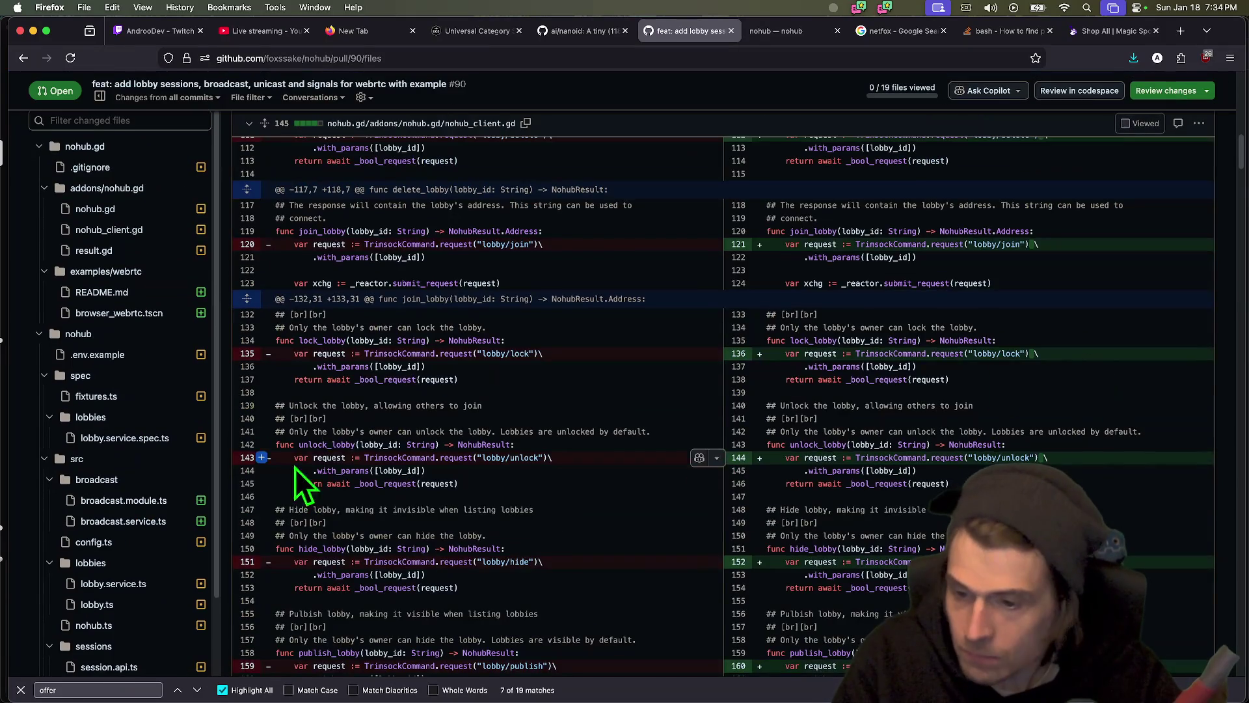
pyautogui.scroll(-3, 72, 514)
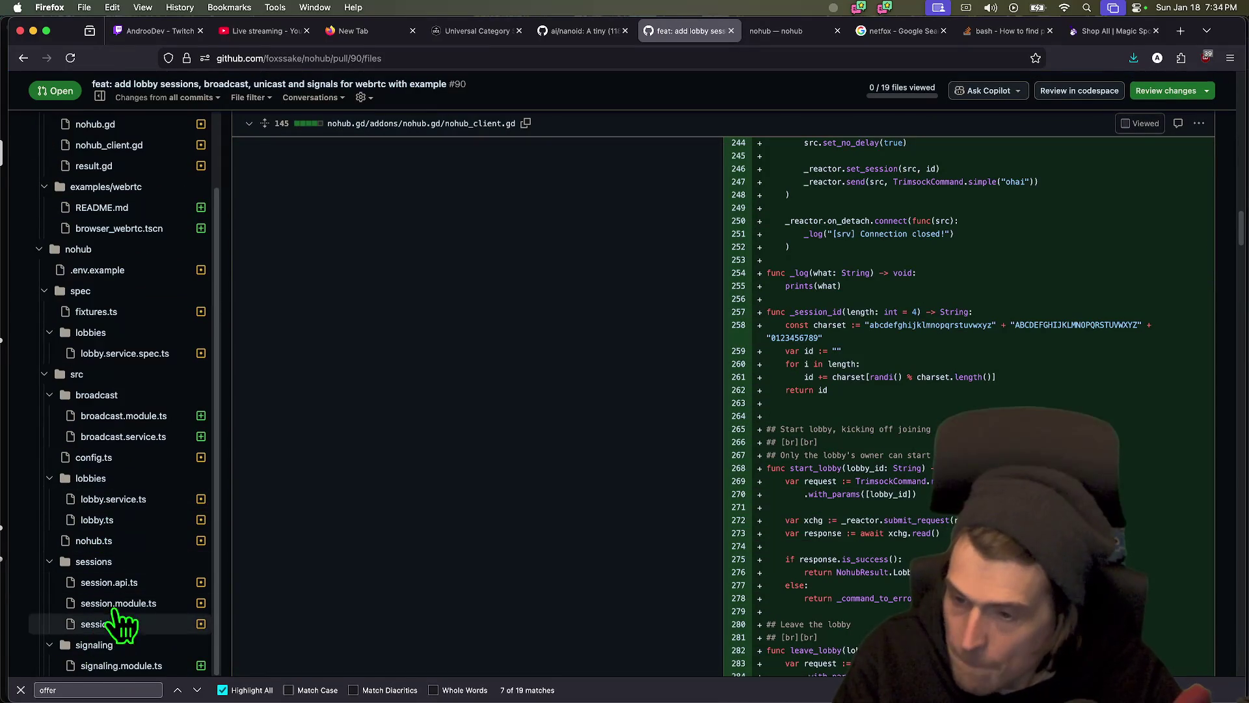
pyautogui.scroll(3, 134, 495)
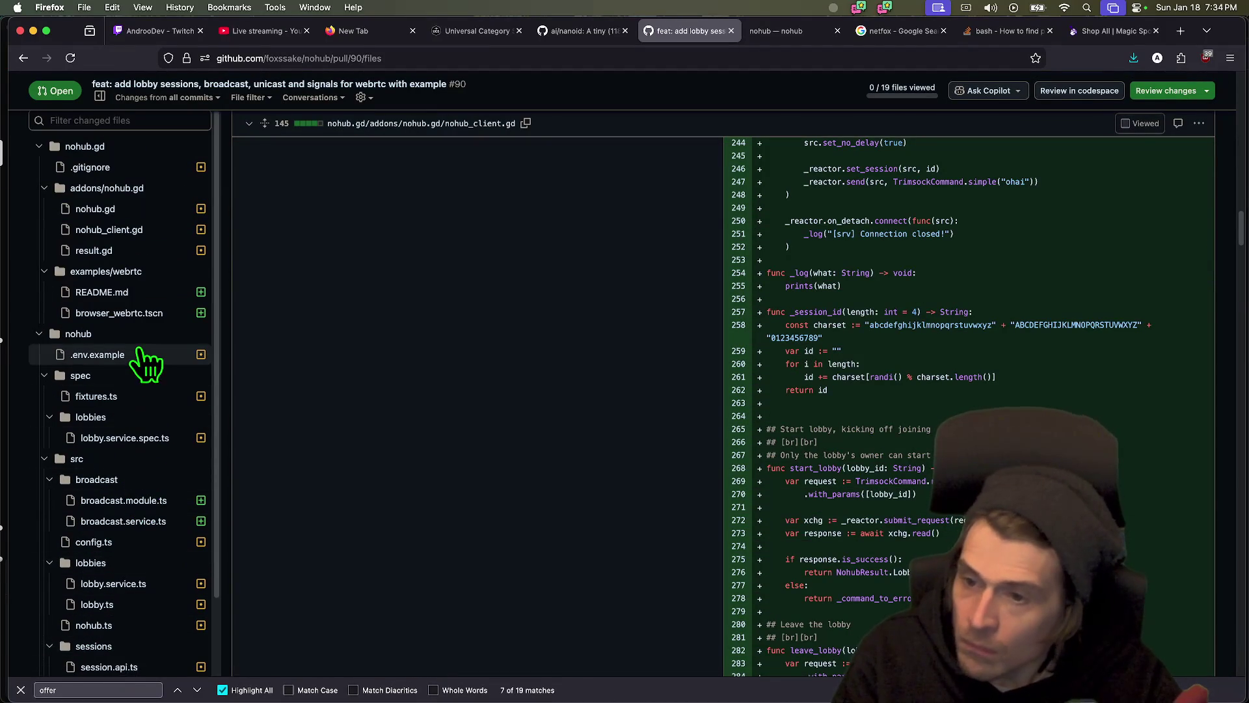
pyautogui.click(144, 355)
pyautogui.scroll(1, 814, 260)
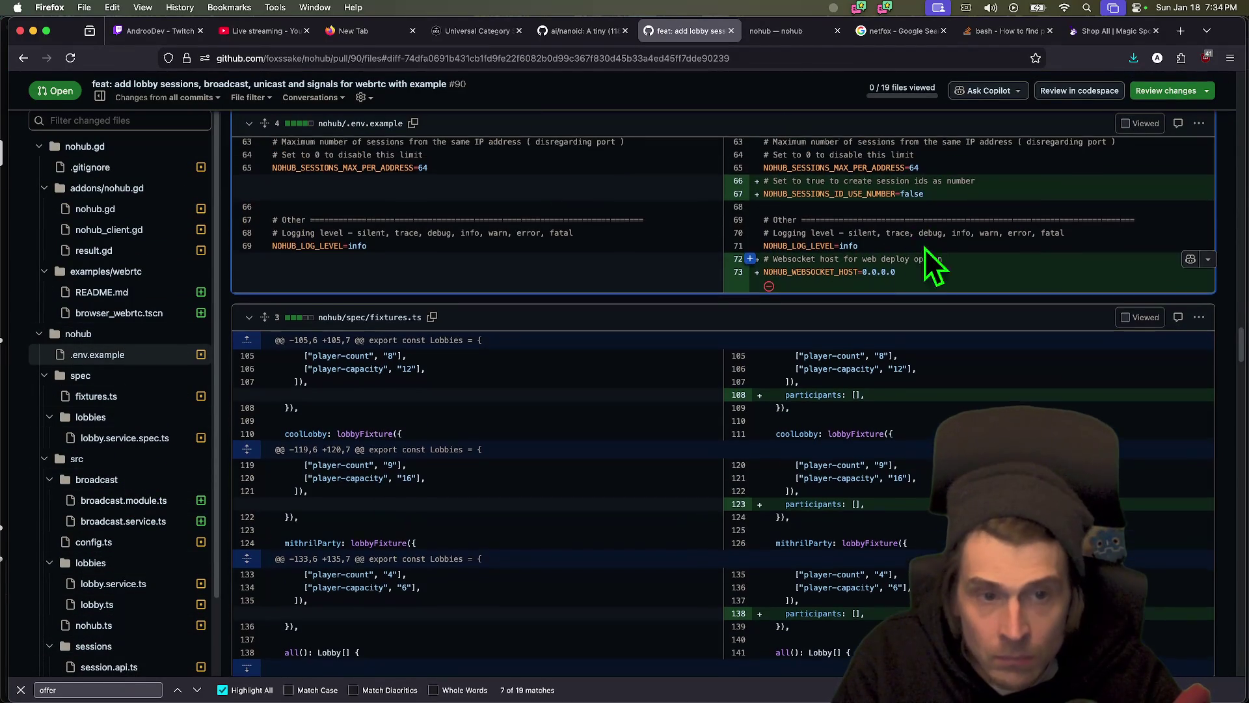
pyautogui.click(111, 295)
pyautogui.click(130, 322)
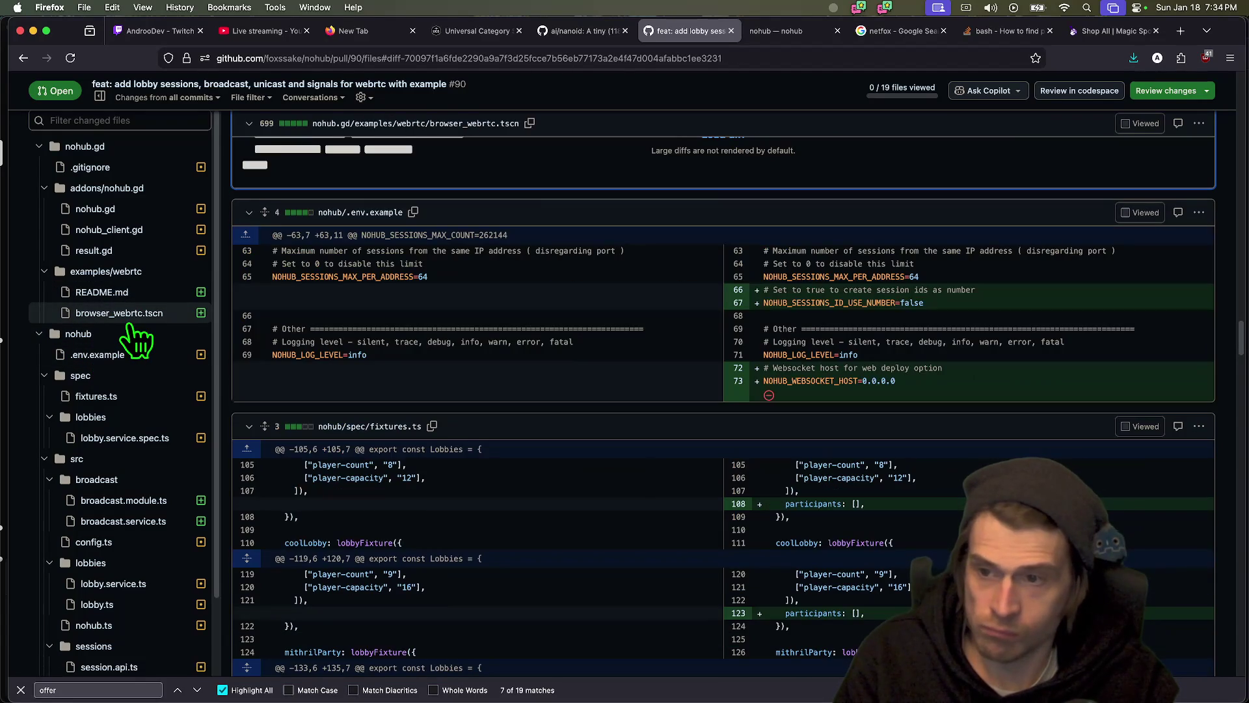
# - Show the nohub_client.gd diff's #region WebRTC block with its offer, answer and candidate handlers
pyautogui.click(130, 238)
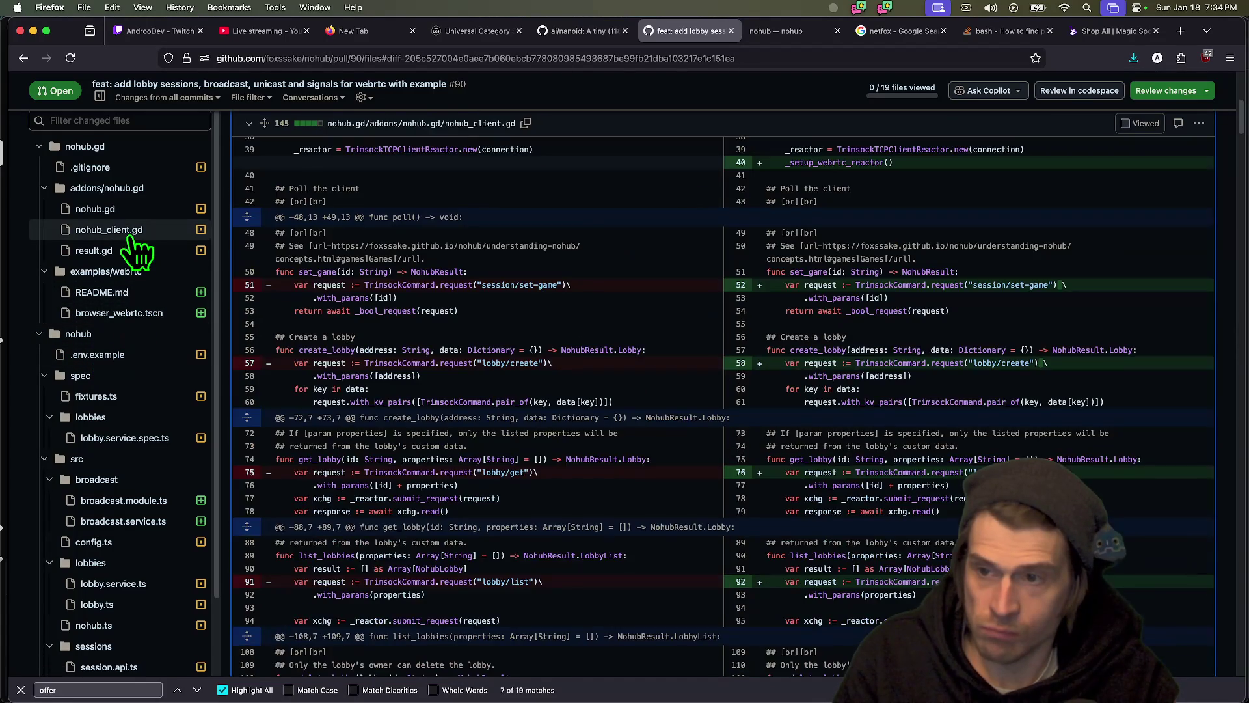
pyautogui.scroll(-15, 767, 255)
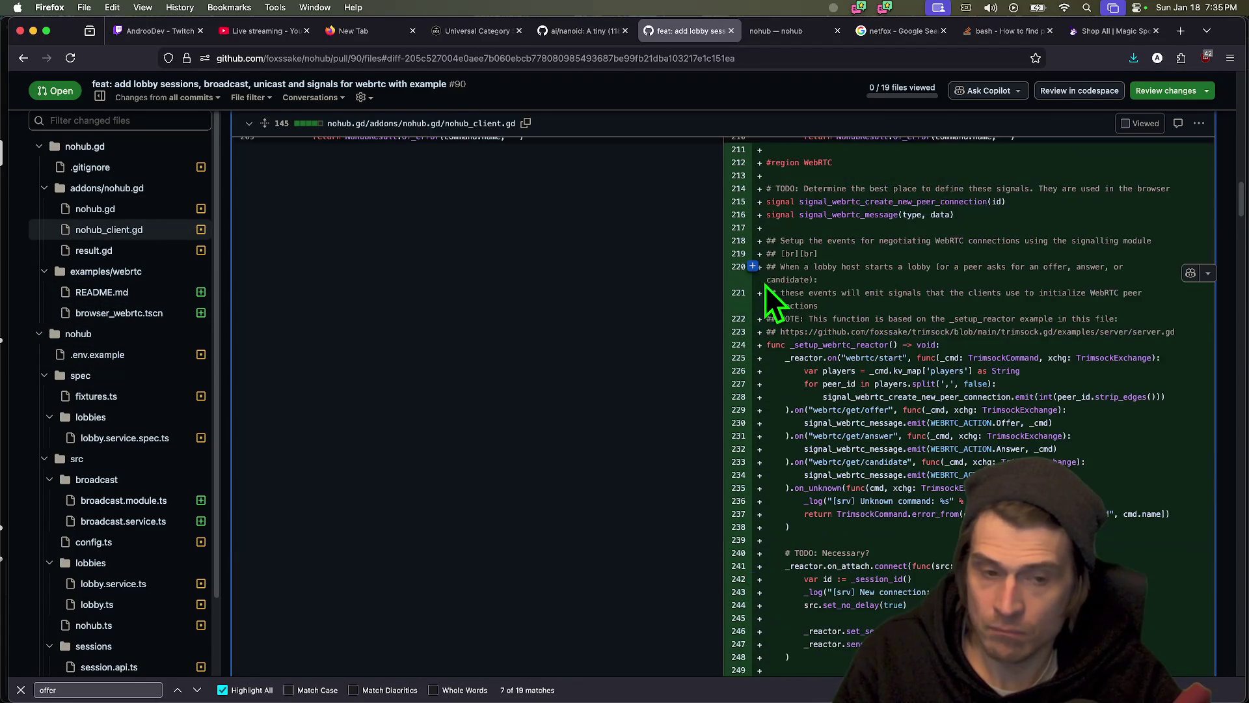
pyautogui.scroll(2, 766, 286)
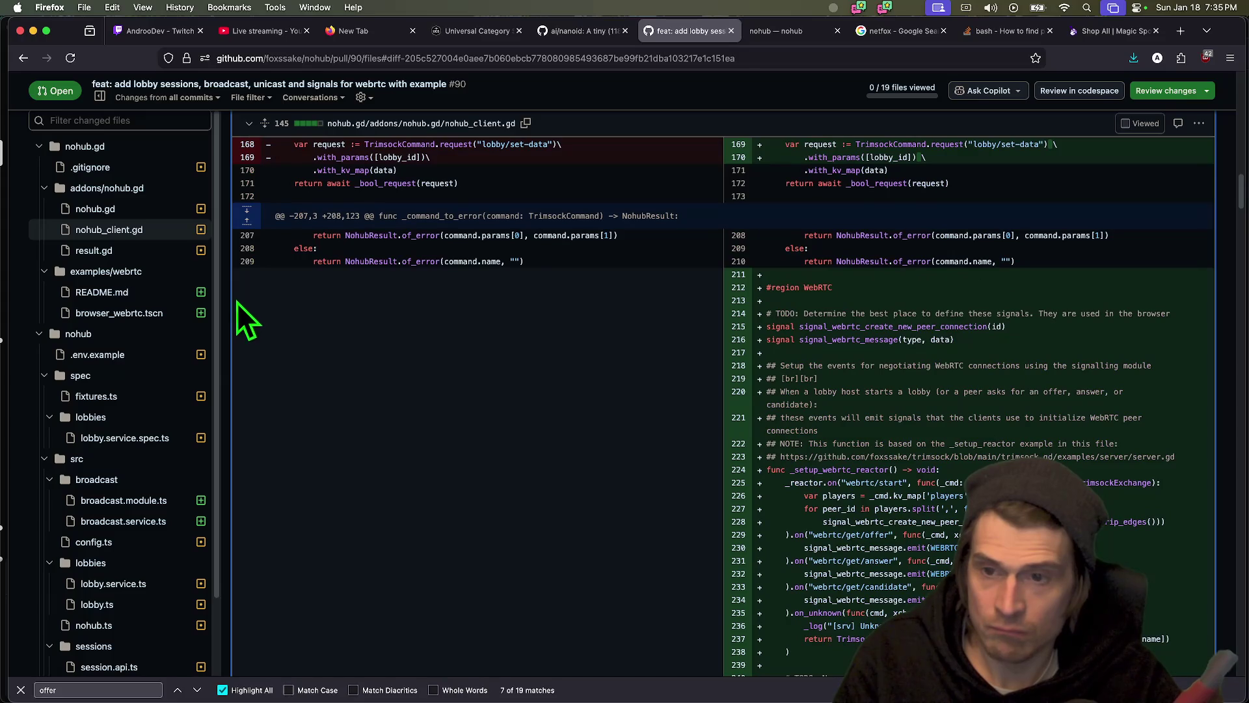
pyautogui.moveTo(751, 293)
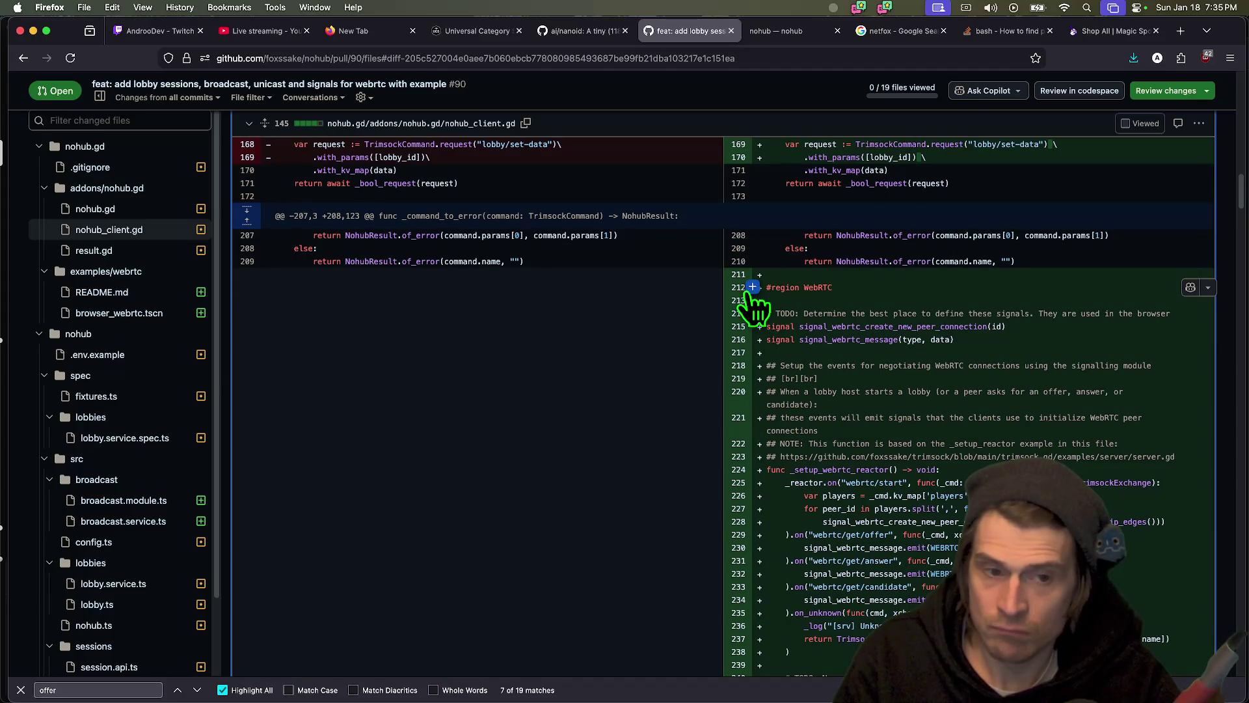
pyautogui.scroll(-5, 754, 304)
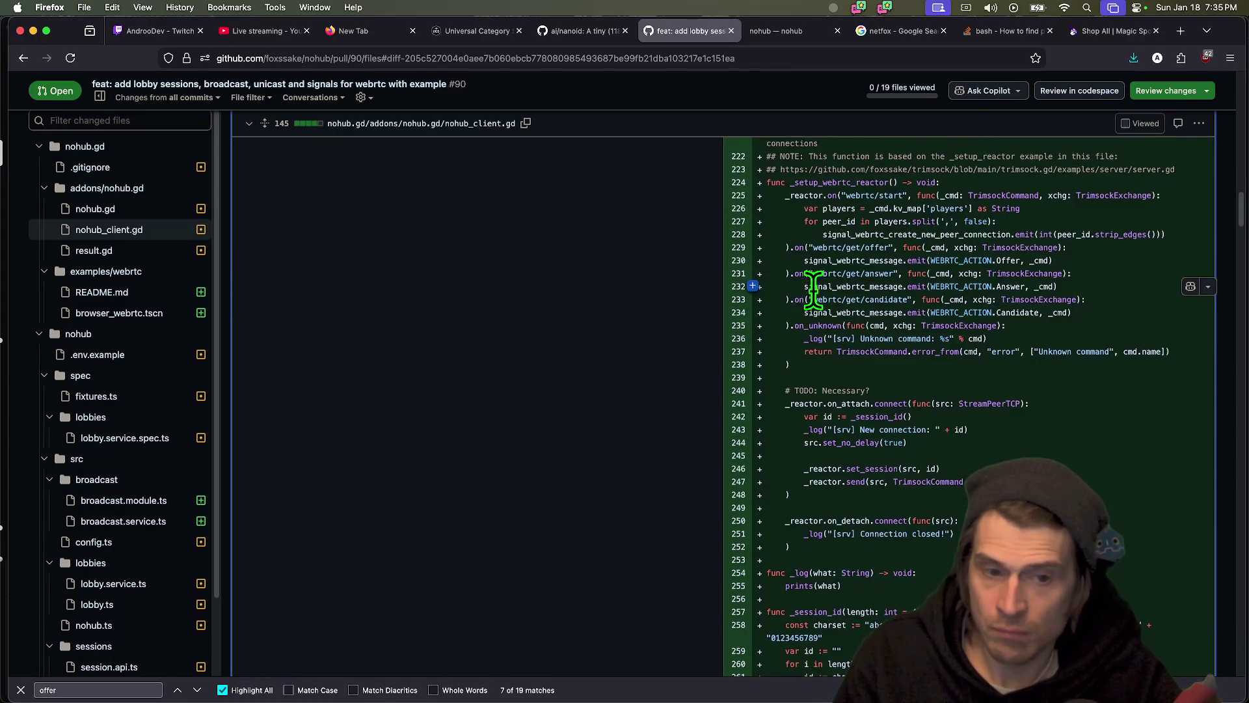
pyautogui.scroll(-1, 792, 283)
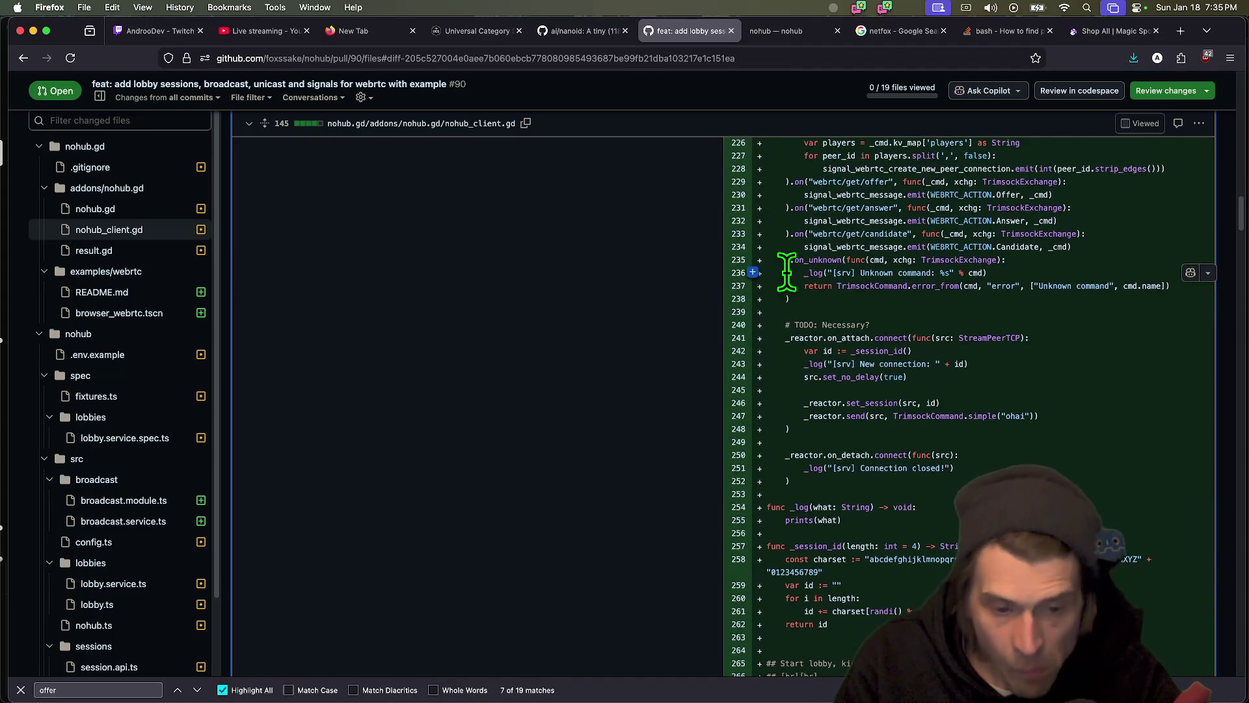
pyautogui.scroll(4, 788, 272)
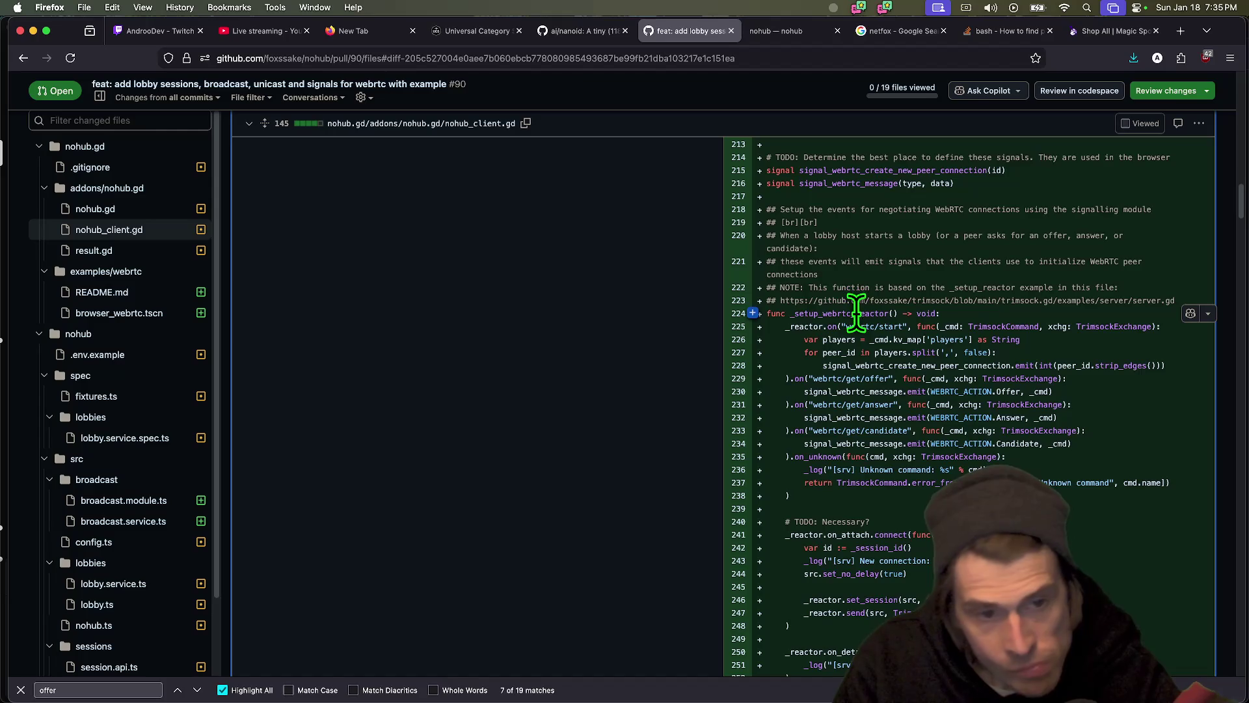
# - Search the page for _setup_webrtc_reactor, alternating between its definition and its call site
pyautogui.doubleClick(856, 313)
pyautogui.press('super+c')
pyautogui.press('super+f')
pyautogui.press('super+v')
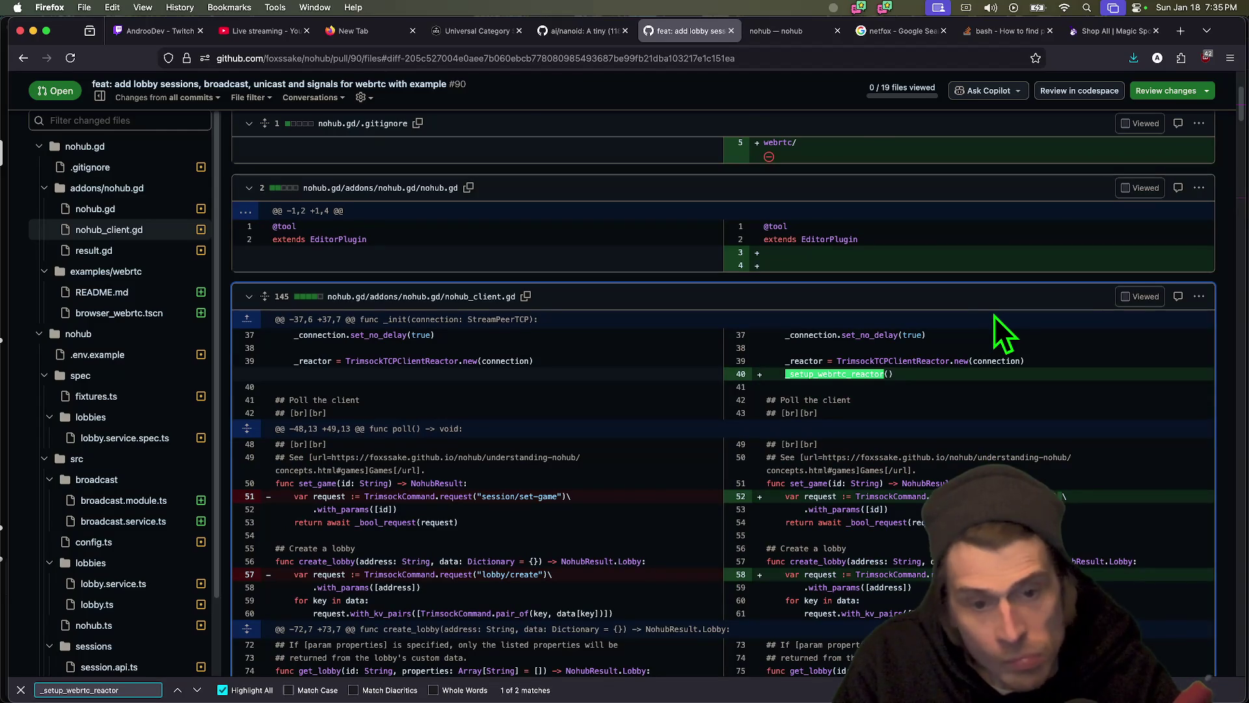
pyautogui.press('Return')
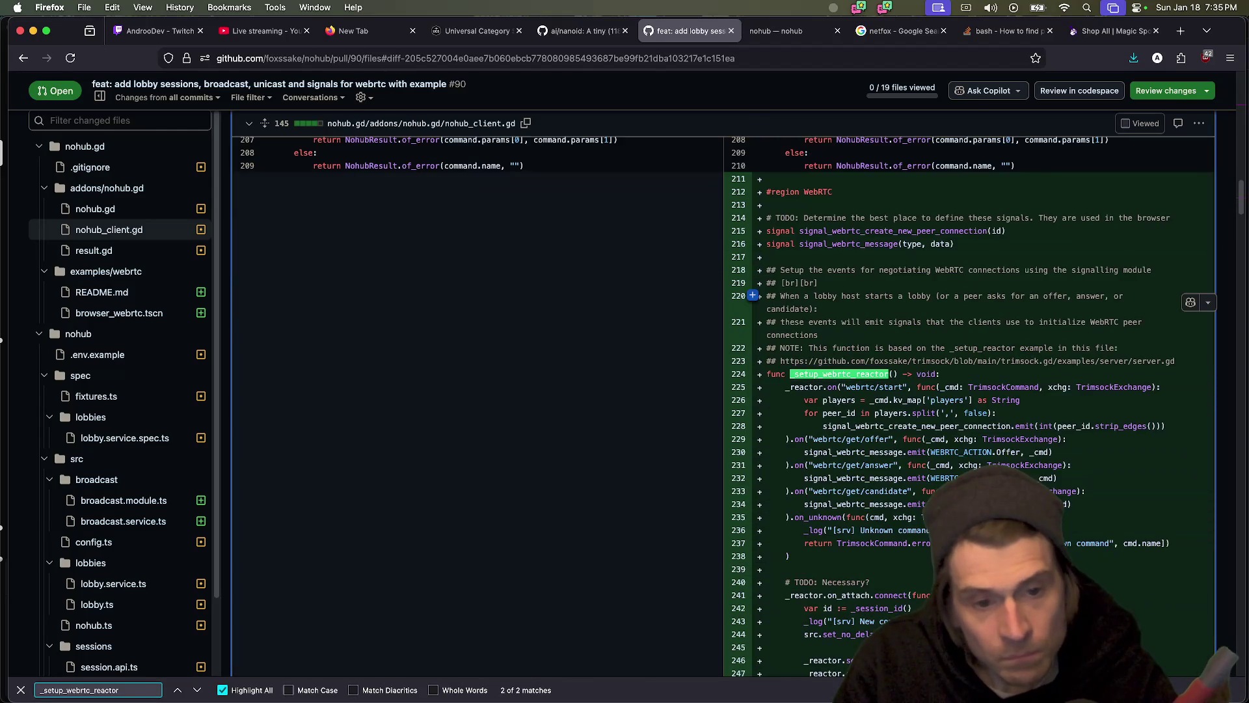
pyautogui.press('Return')
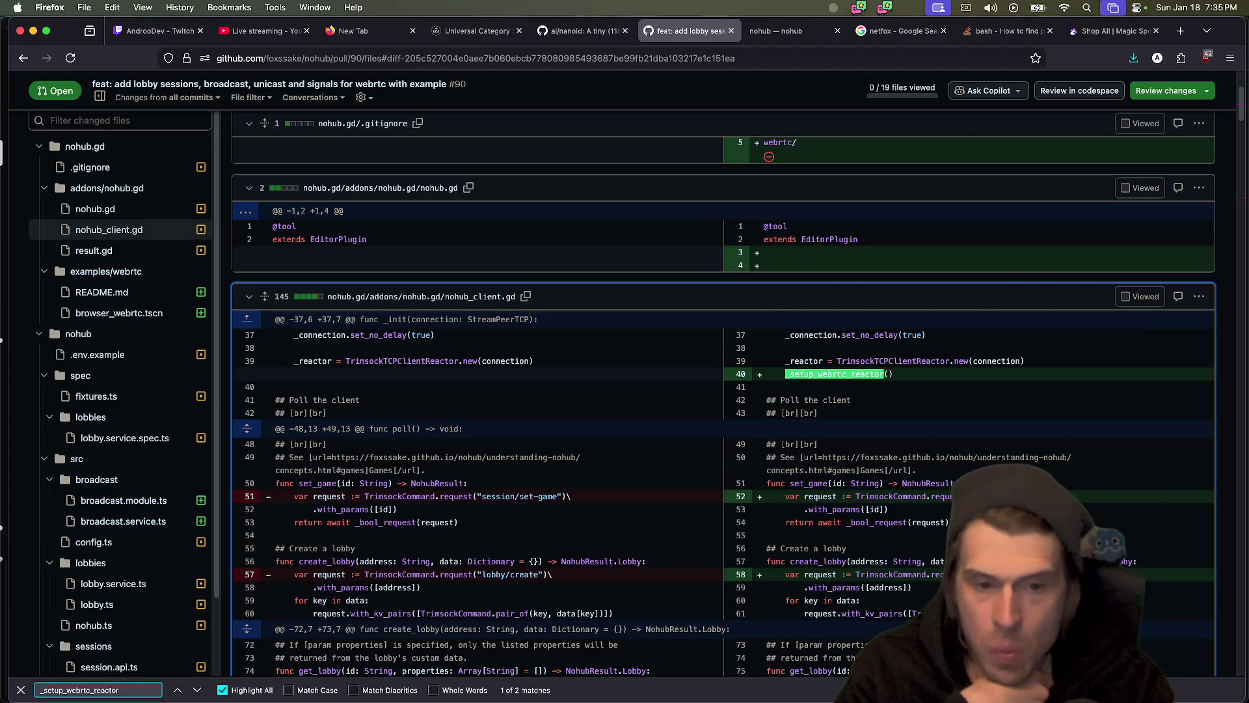
pyautogui.press('Return')
pyautogui.press('Return')
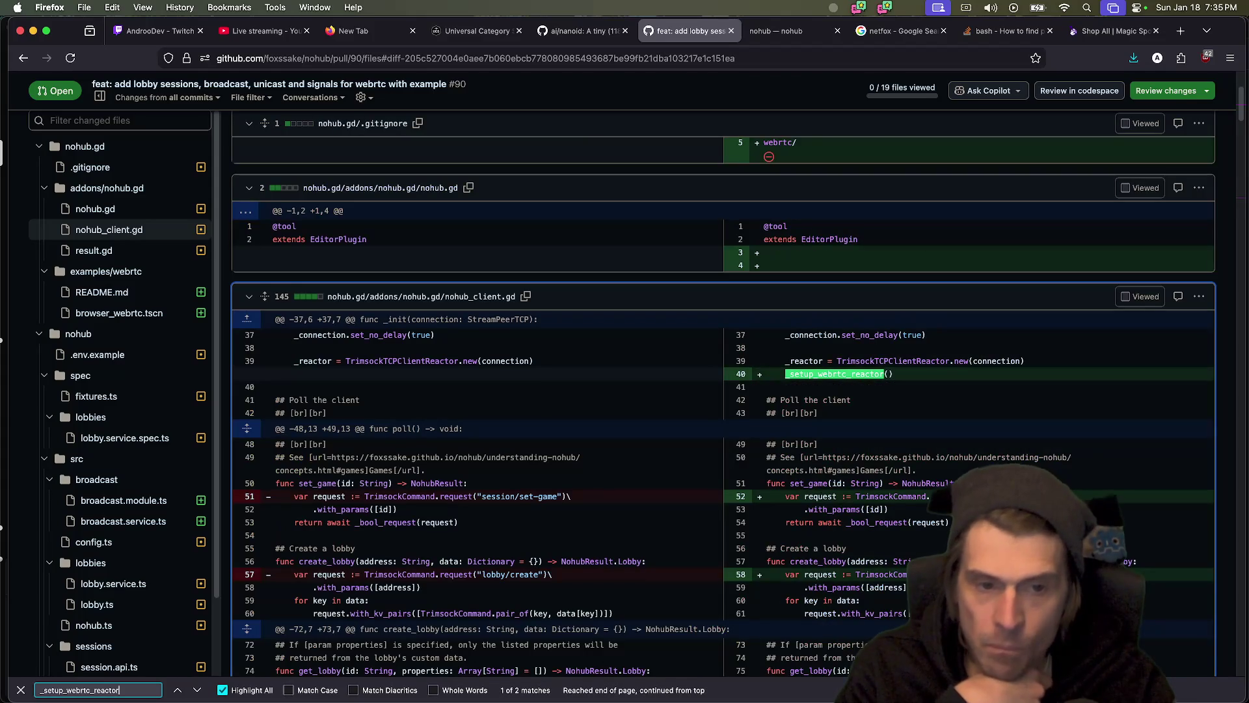
pyautogui.press('Return')
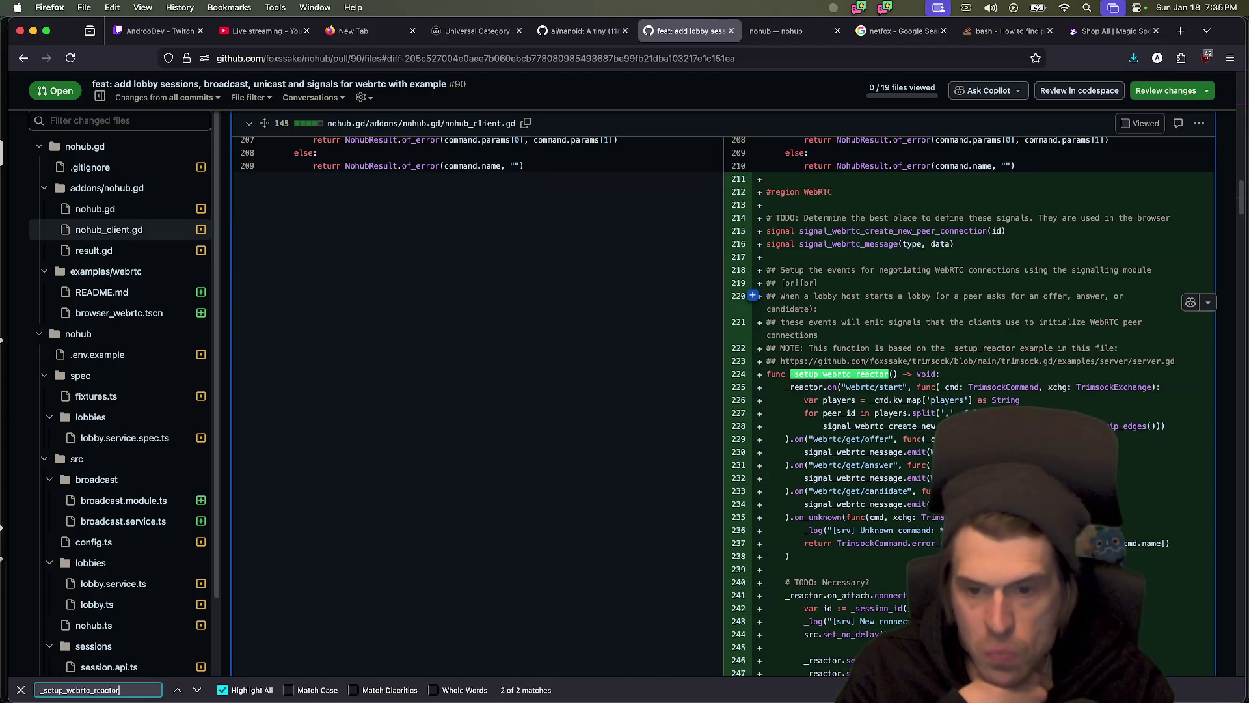
pyautogui.press('Return')
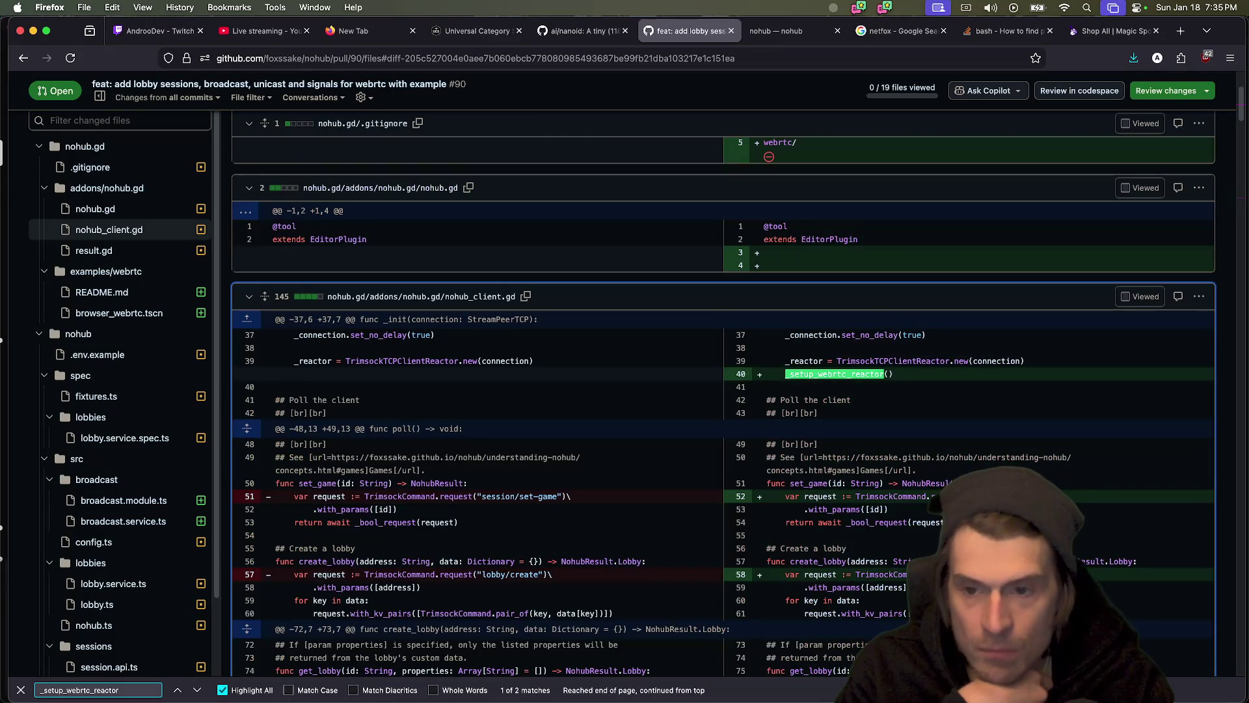
pyautogui.press('Return')
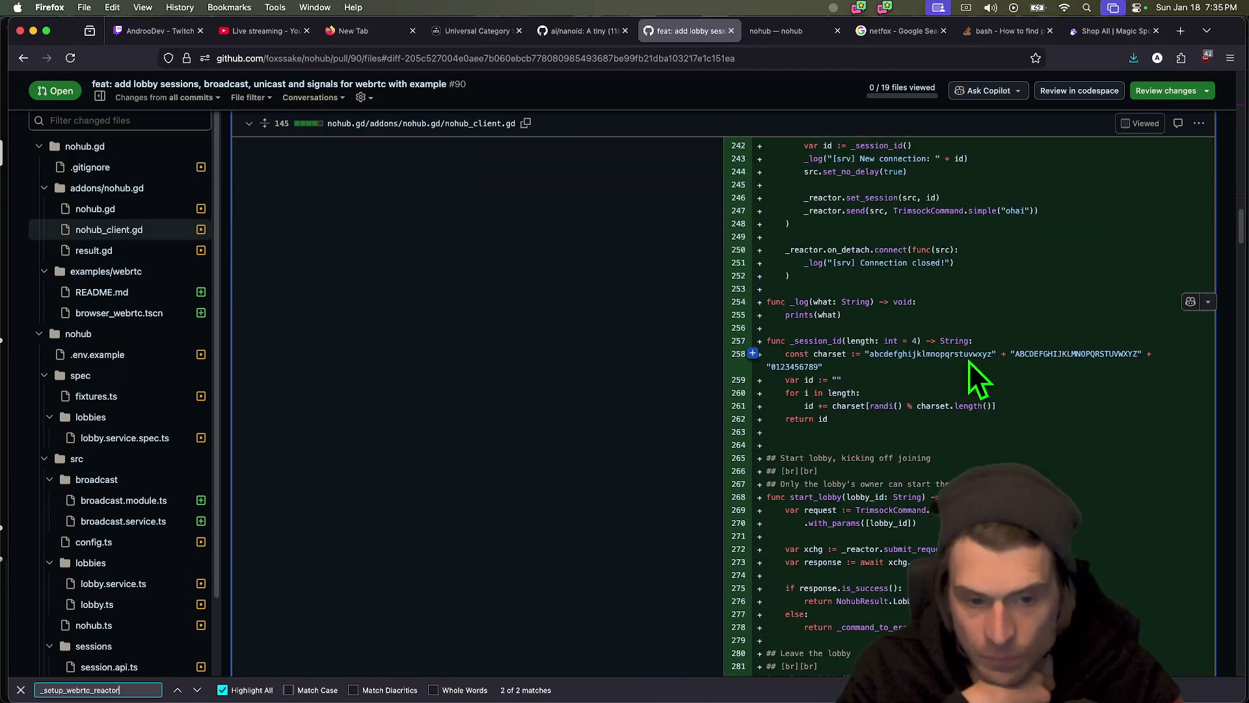
# - Review the result.gd, nohub_client.gd and nohub.gd changes, then collapse the addons/nohub.gd folder
pyautogui.scroll(-5, 943, 479)
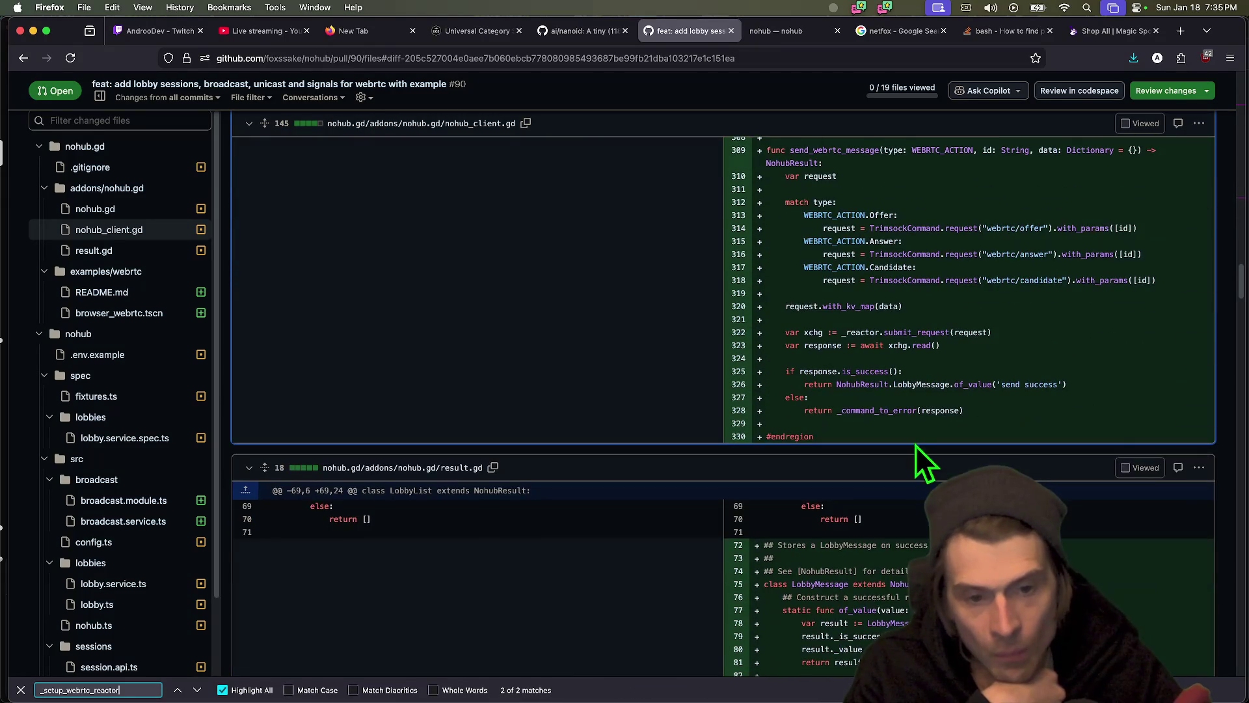
pyautogui.scroll(15, 918, 455)
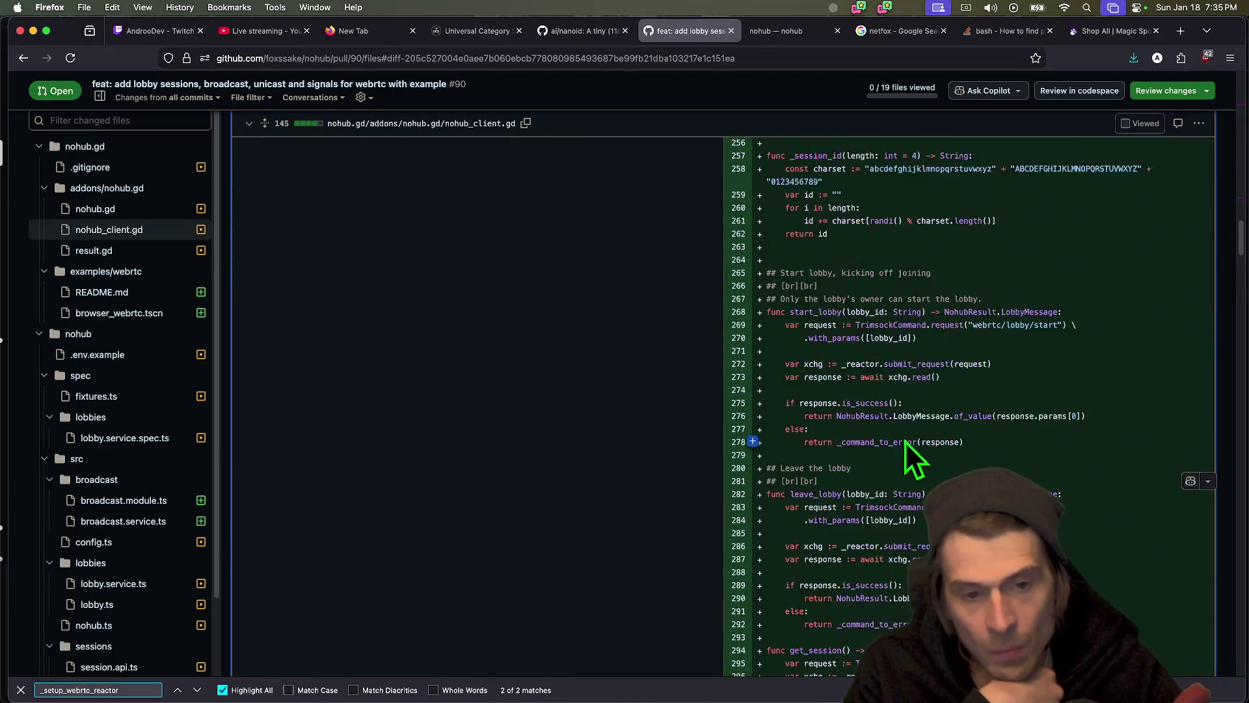
pyautogui.scroll(10, 904, 438)
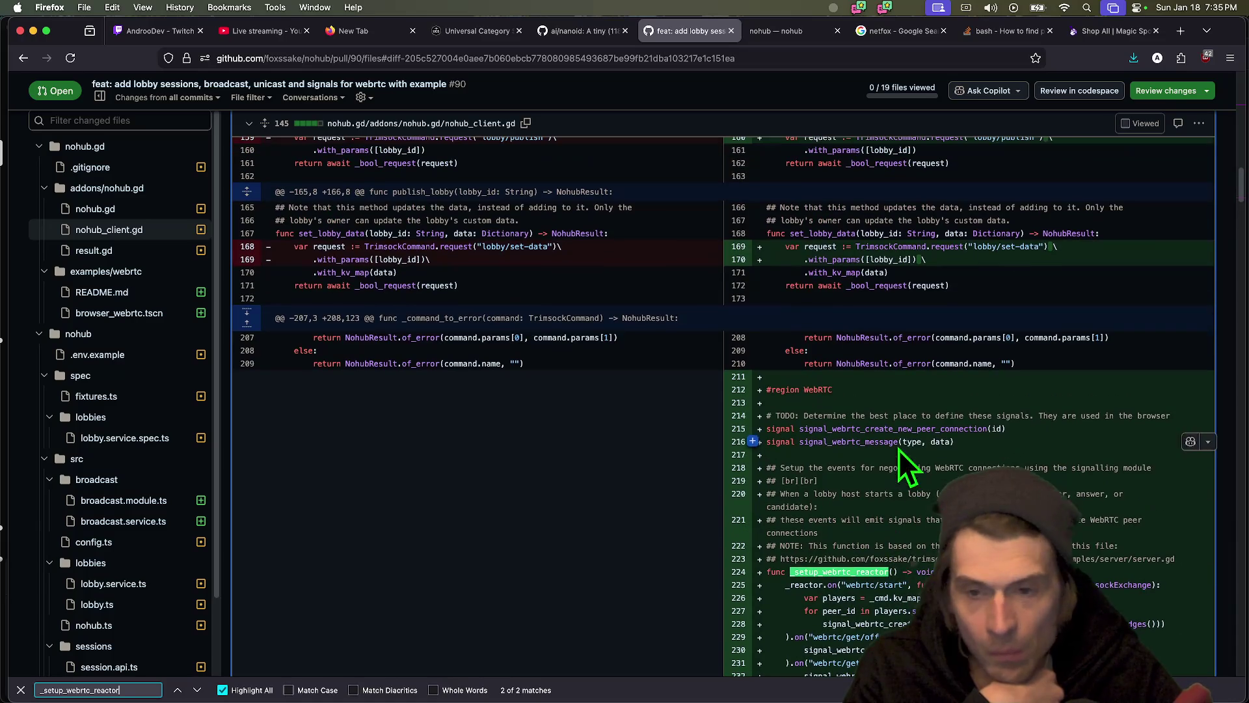
pyautogui.click(133, 250)
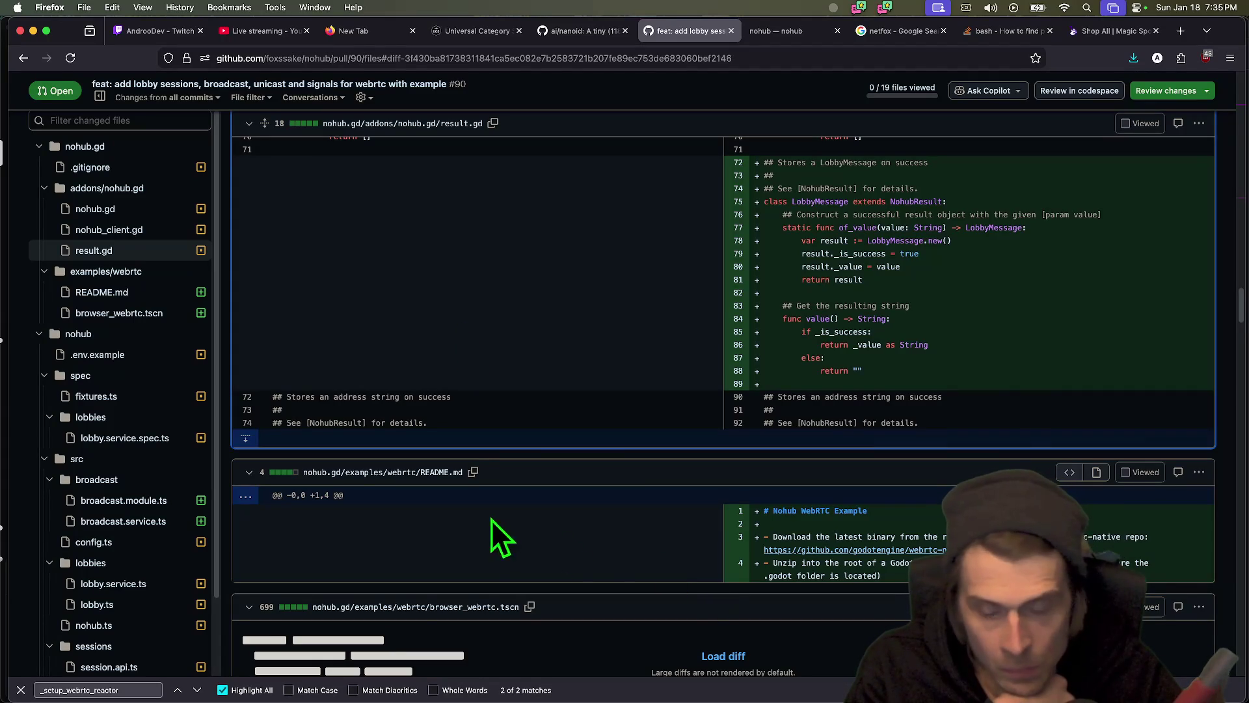
pyautogui.click(133, 231)
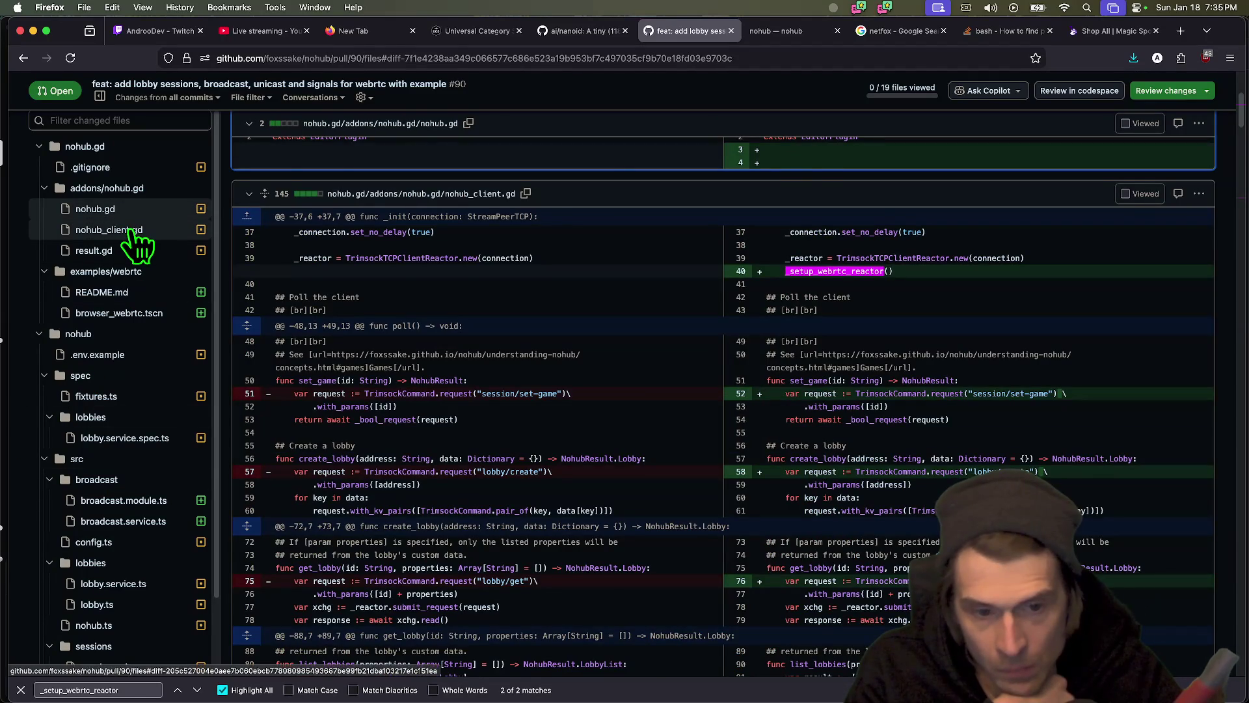
pyautogui.click(133, 231)
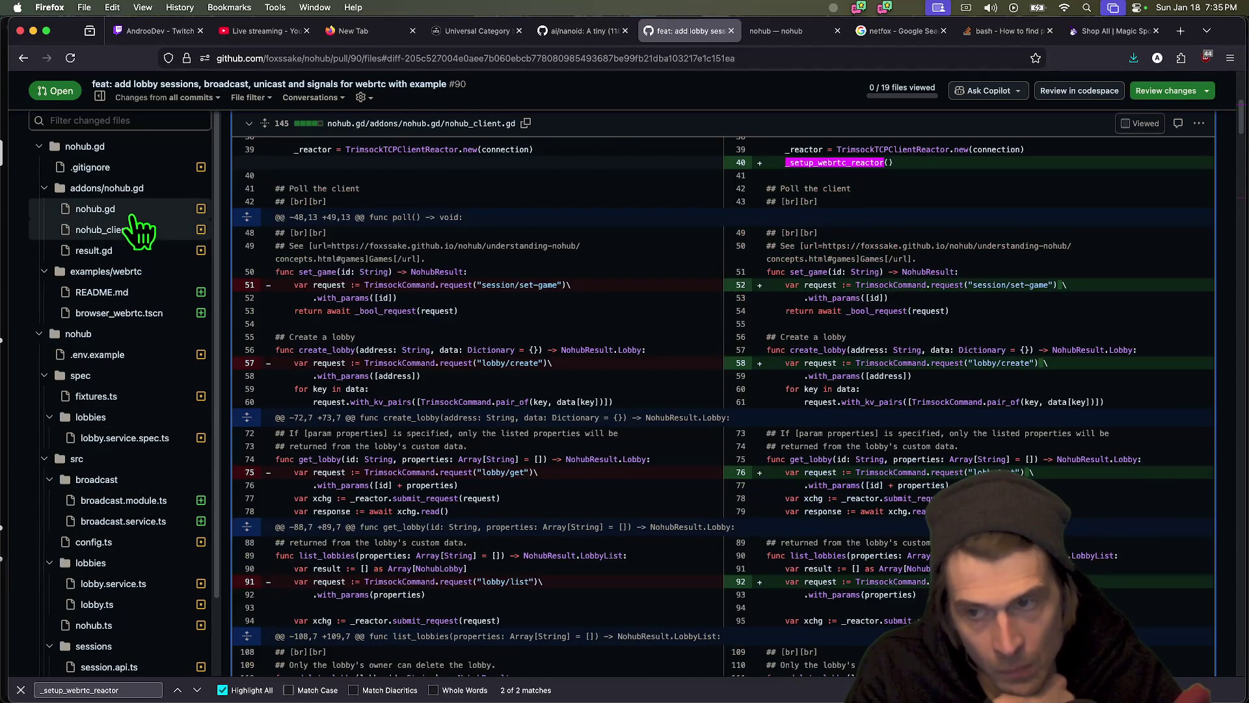
pyautogui.click(136, 208)
pyautogui.click(136, 189)
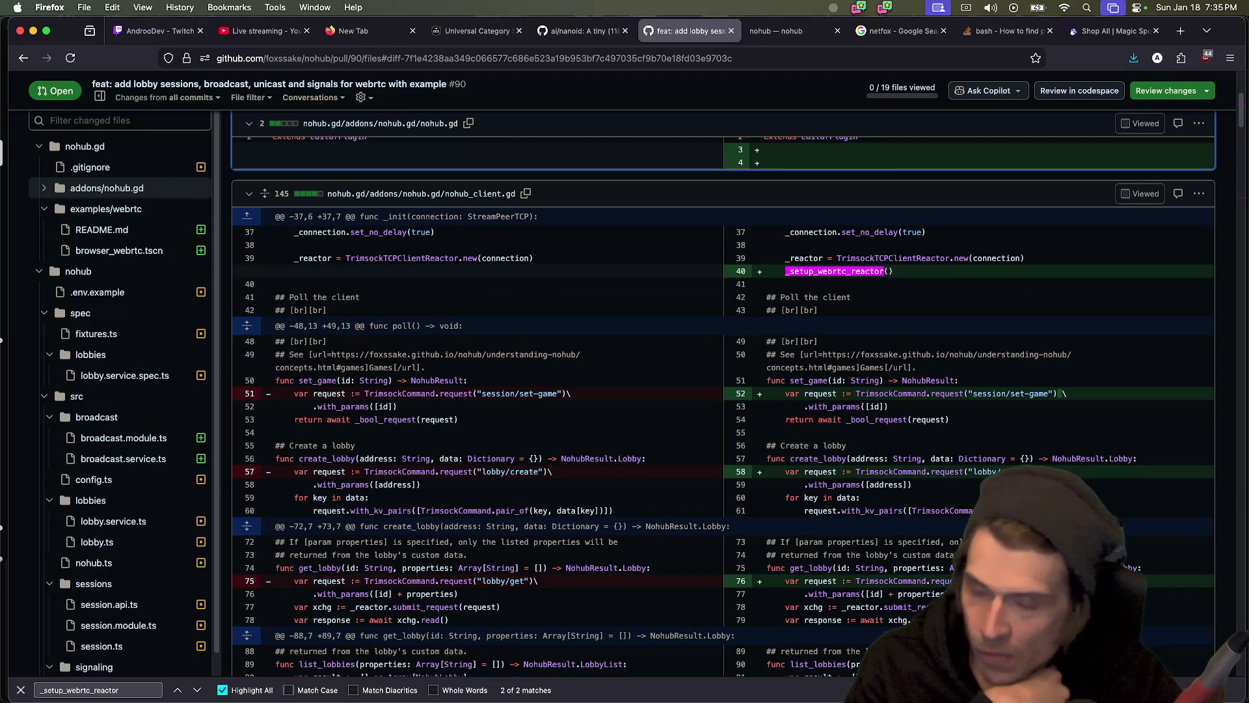
pyautogui.click(248, 29)
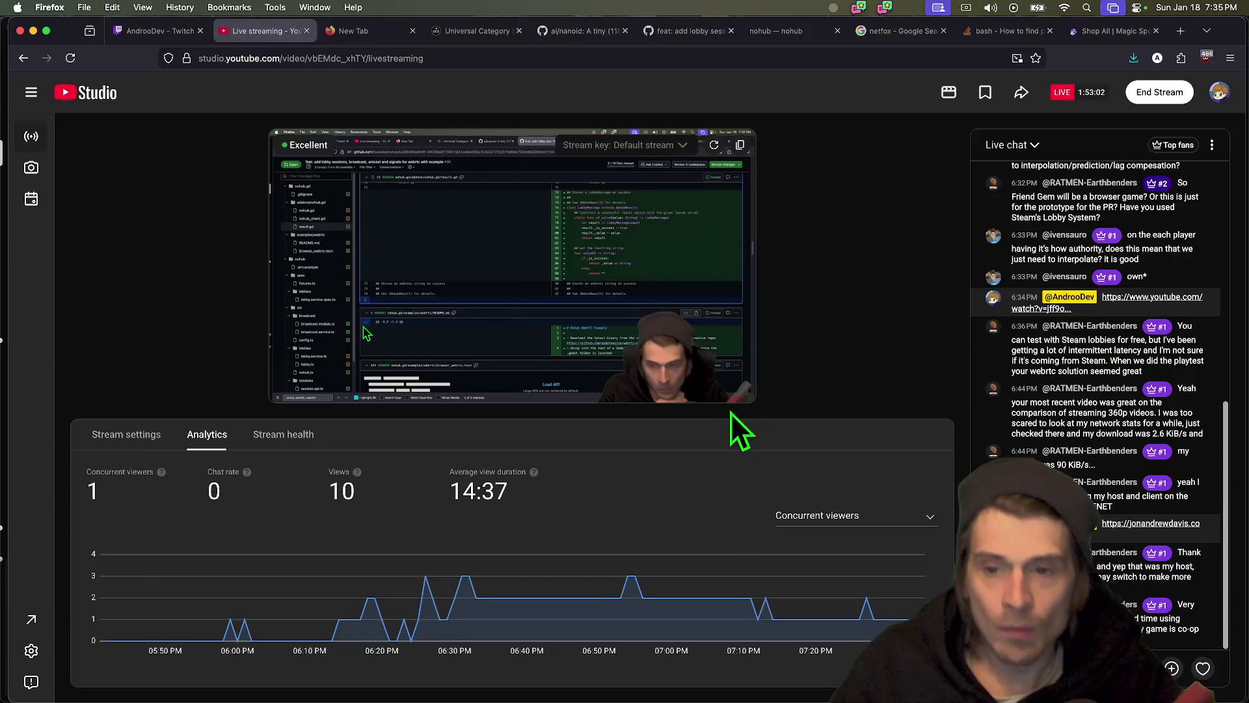
# - Close the empty, Universal Category System, nanoid, pull request and Magic Spoon tabs
pyautogui.hotkey('ctrl', 'Tab')
pyautogui.press('super+w')
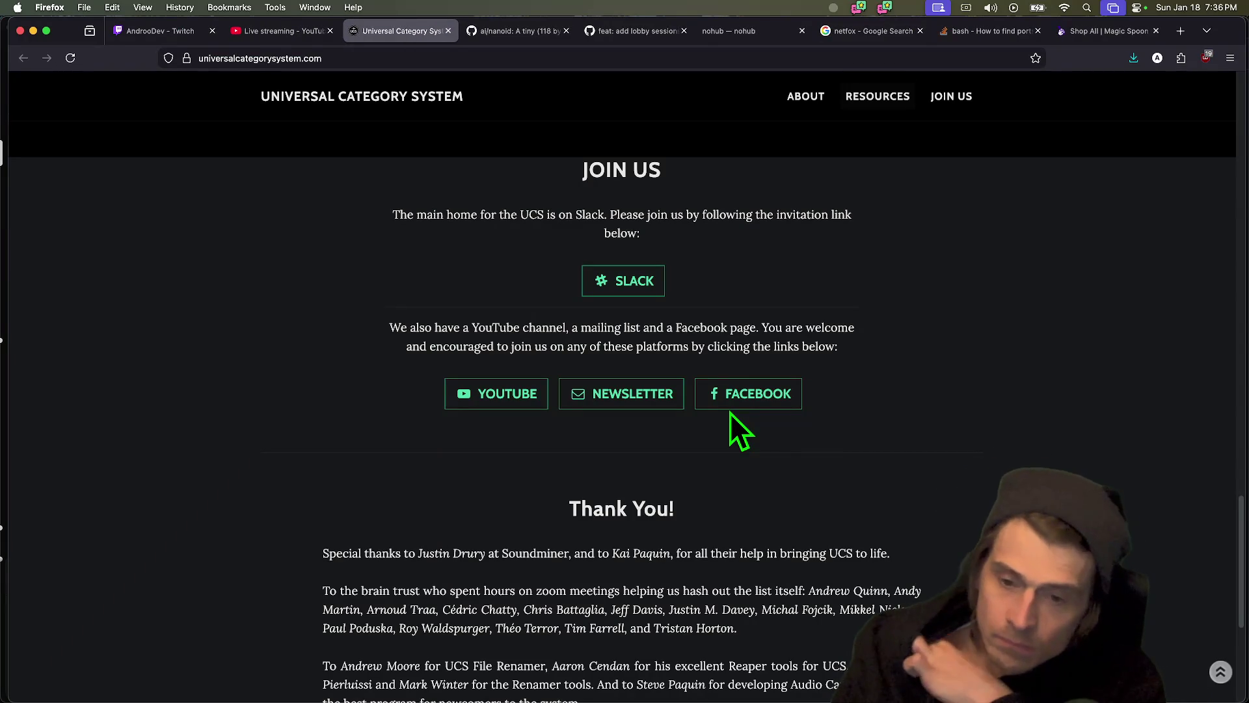
pyautogui.press('super+w')
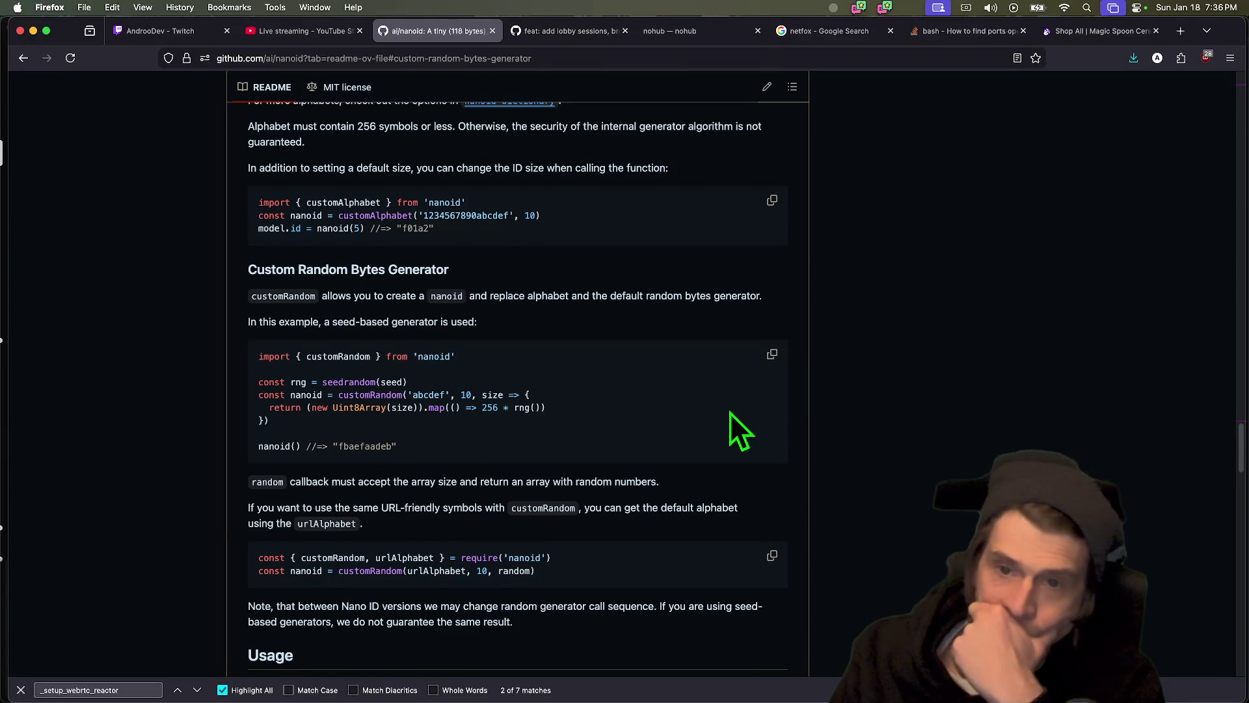
pyautogui.press('super+w')
pyautogui.press('super+w')
pyautogui.press('super+w')
pyautogui.press('super+w')
pyautogui.press('super+w')
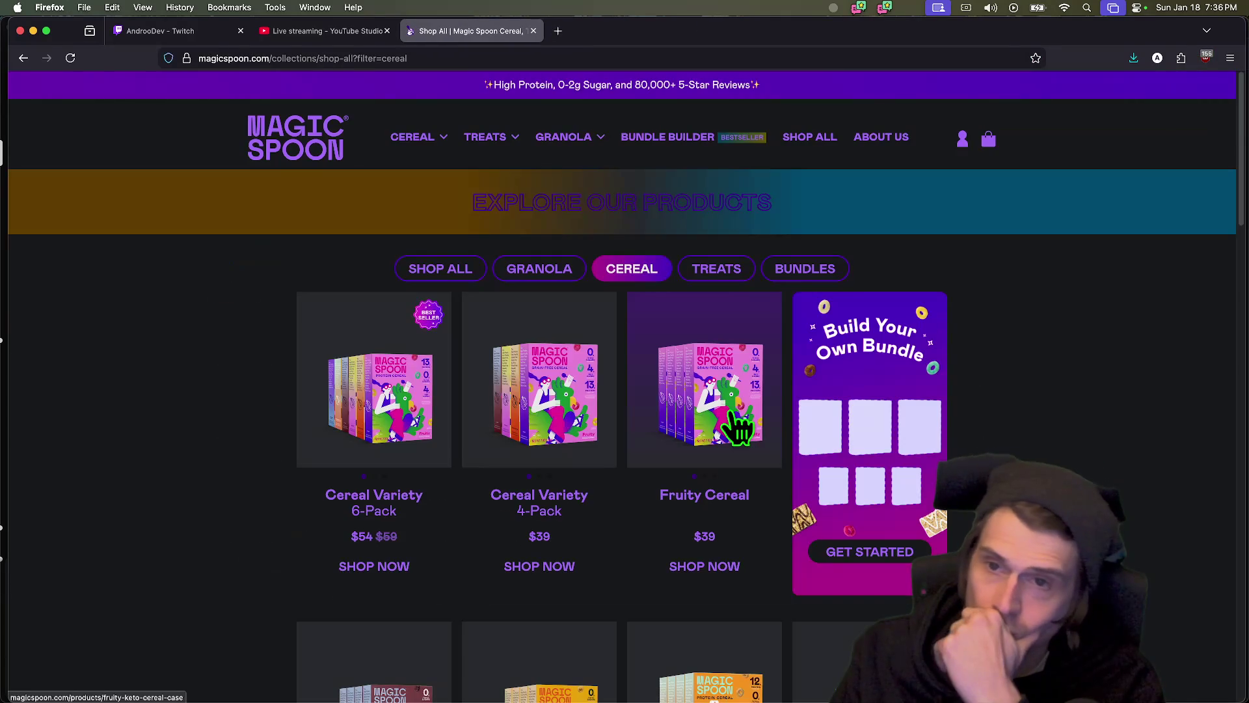
pyautogui.press('super+w')
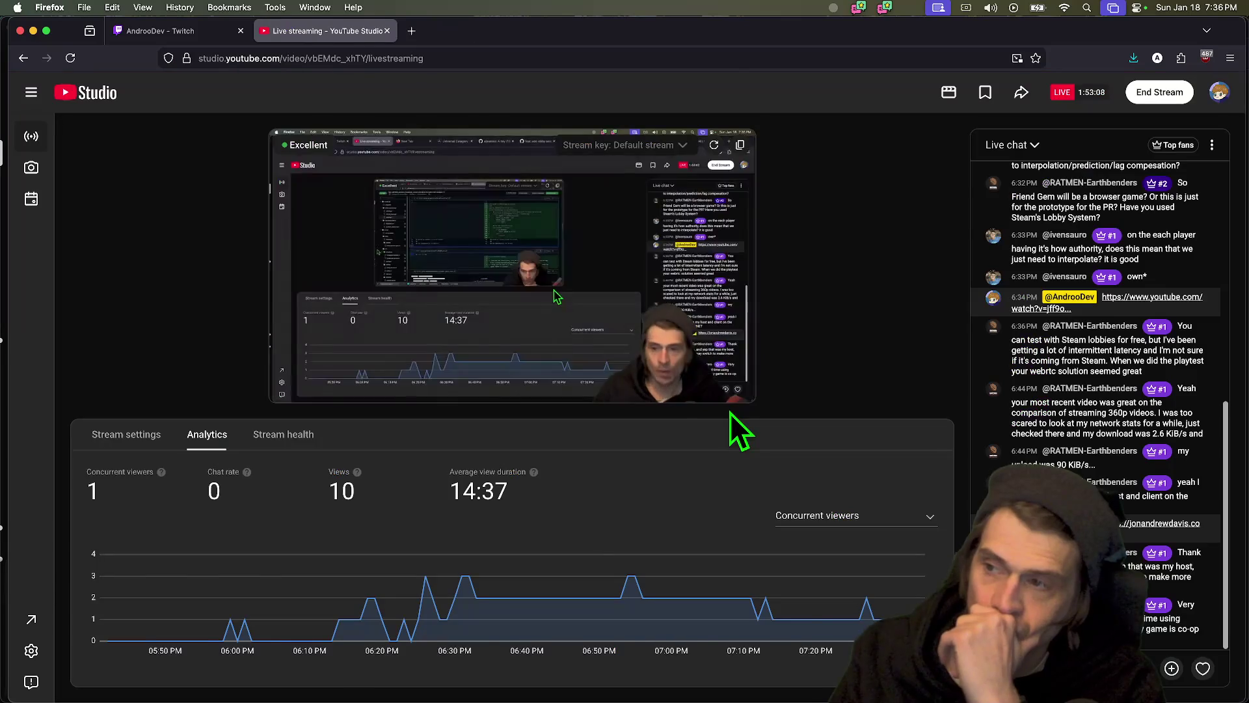
pyautogui.press('super+w')
pyautogui.press('super+w')
# - Leave Firefox holding only Twitch, YouTube Studio and a fresh empty tab
pyautogui.press('super+Tab')
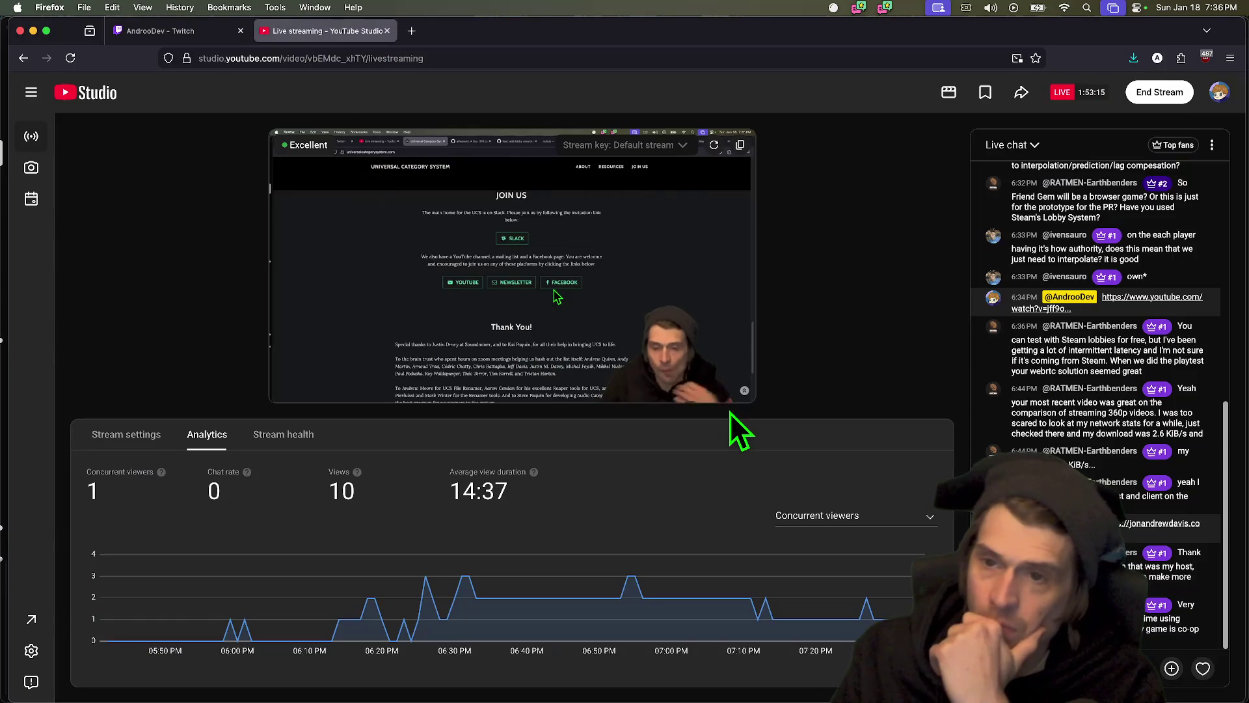
pyautogui.press('super+t')
pyautogui.press('super+w')
pyautogui.press('super+w')
pyautogui.press('super+w')
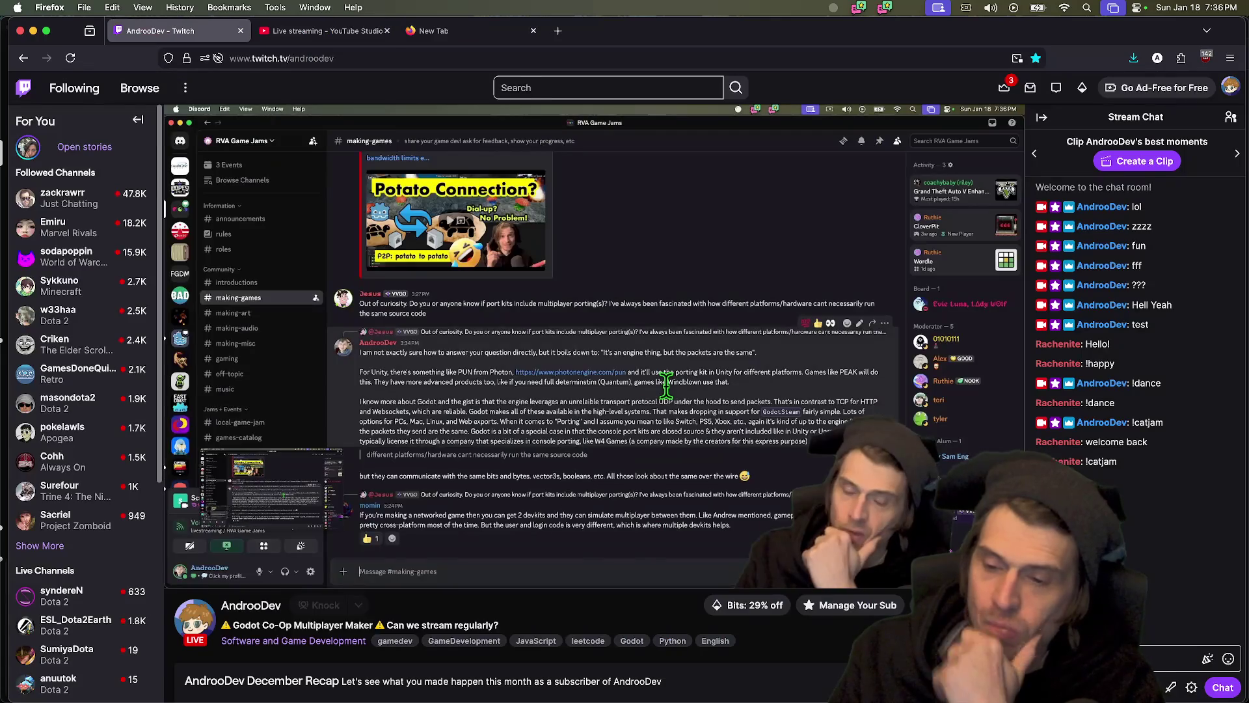
pyautogui.press('super+Tab')
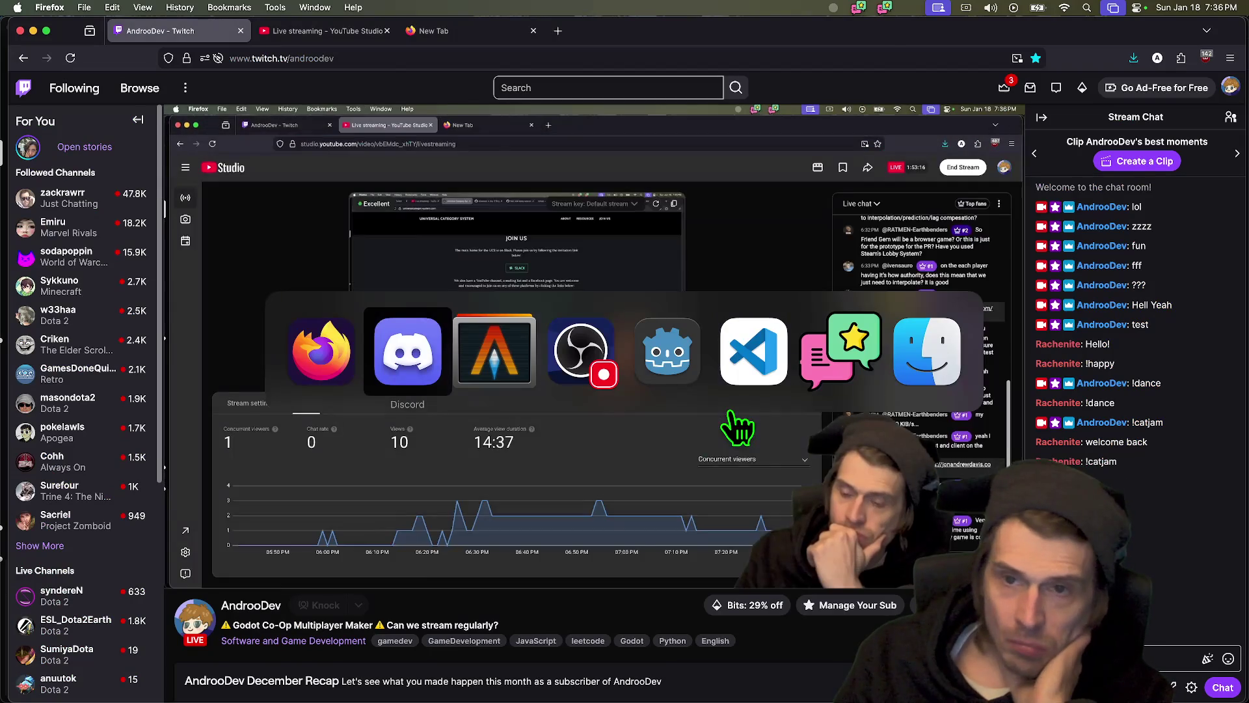
pyautogui.hotkey('ctrl', 'Tab')
pyautogui.press('super+t')
pyautogui.press('super+Tab')
pyautogui.press('super+Tab')
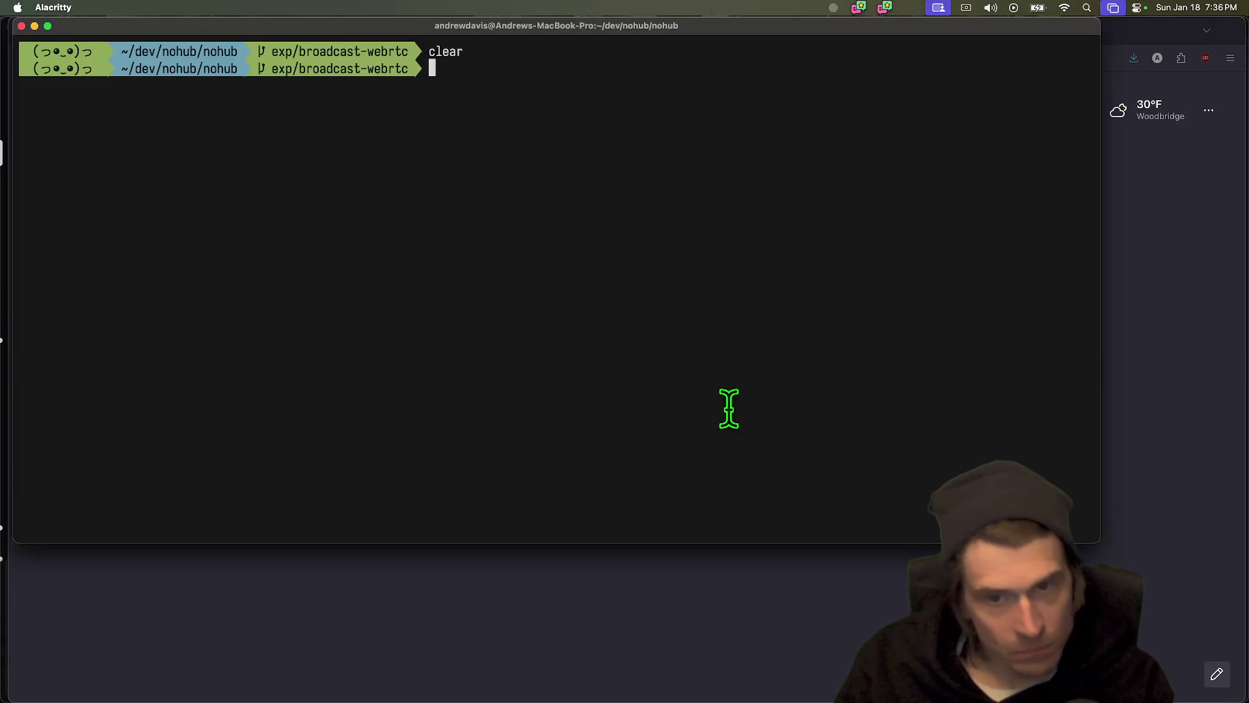
# - Resize Alacritty to fill the screen and rerun git push to exp/broadcast-webrtc, already up to date
pyautogui.moveTo(1098, 543); pyautogui.dragTo(1246, 699)
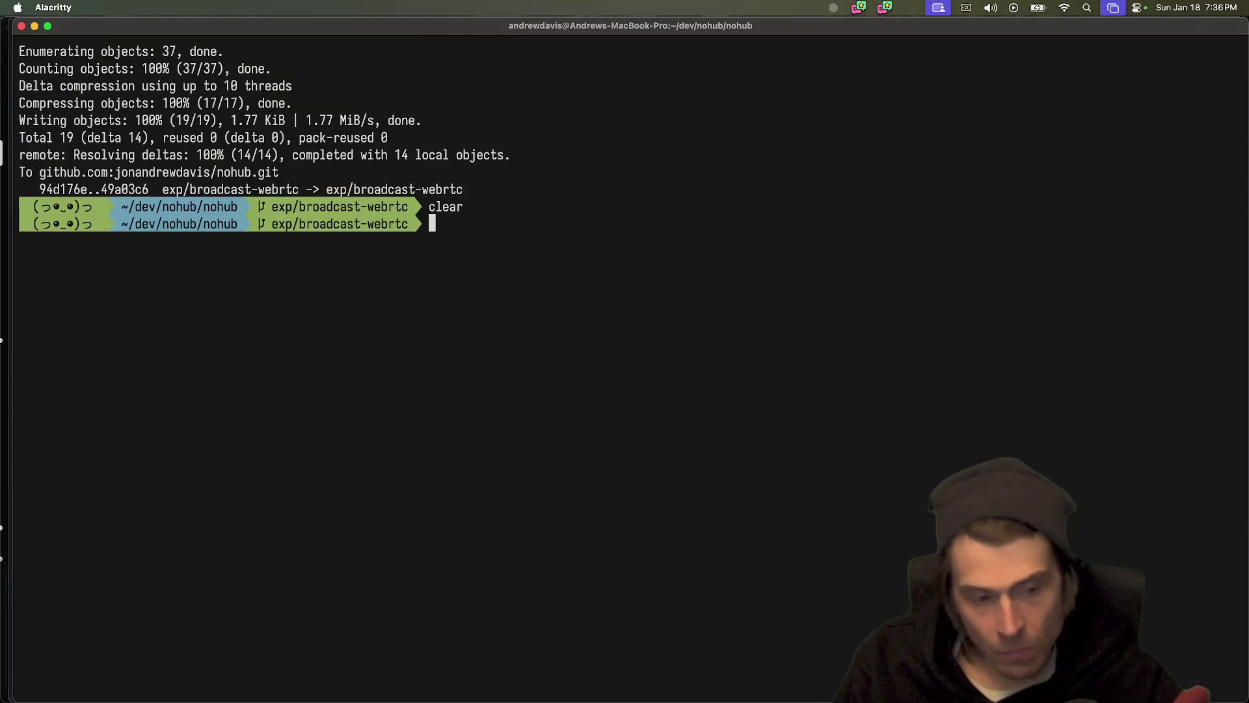
pyautogui.moveTo(712, 18)
pyautogui.mouseDown()
pyautogui.moveTo(708, 56)
pyautogui.moveTo(702, 8)
pyautogui.mouseUp()
pyautogui.moveTo(384, 33)
pyautogui.mouseDown()
pyautogui.moveTo(365, 128)
pyautogui.moveTo(365, 13)
pyautogui.moveTo(376, 39)
pyautogui.mouseUp()
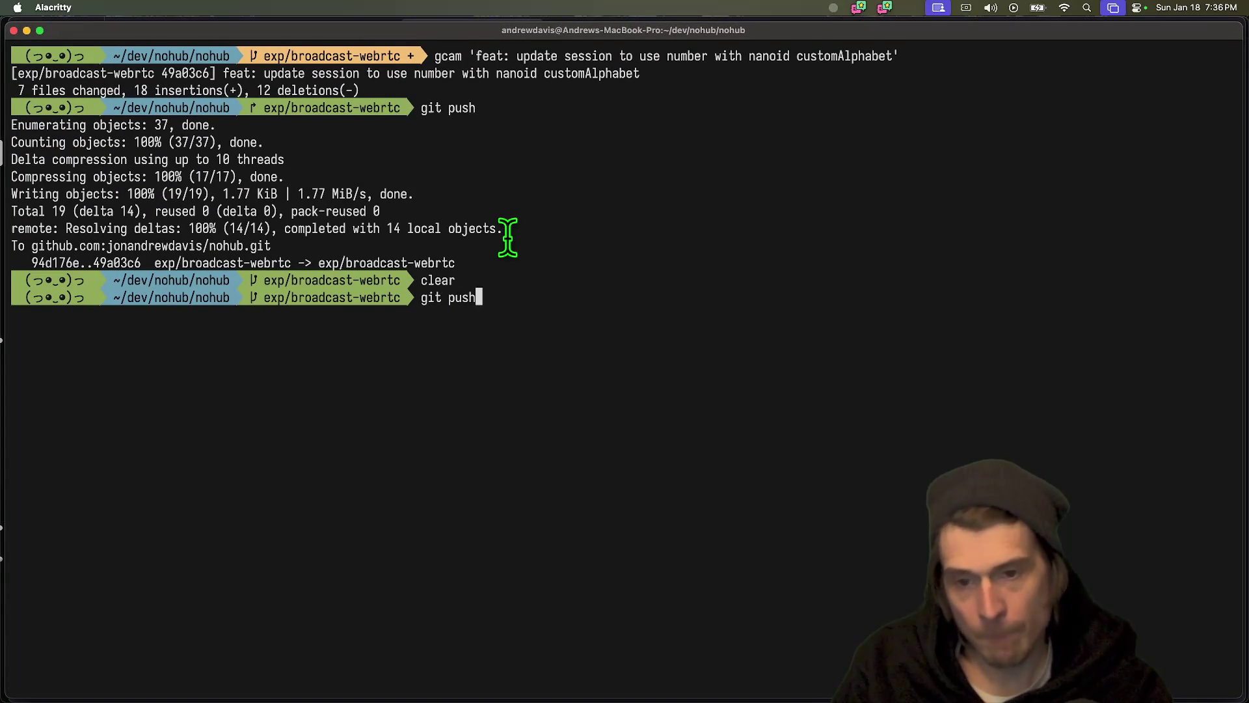
pyautogui.press('Return')
pyautogui.press('super+Tab')
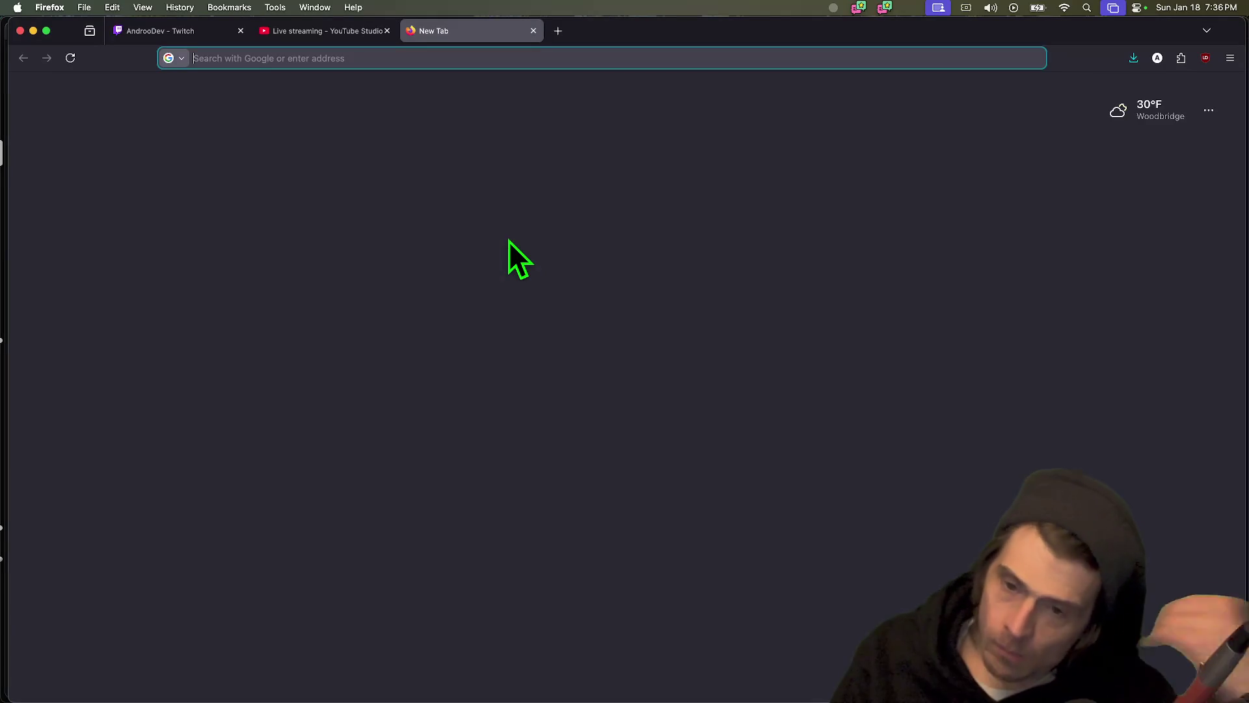
# - Check the #nohub channel on Fox's Sake Server in Discord
pyautogui.press('super+Tab')
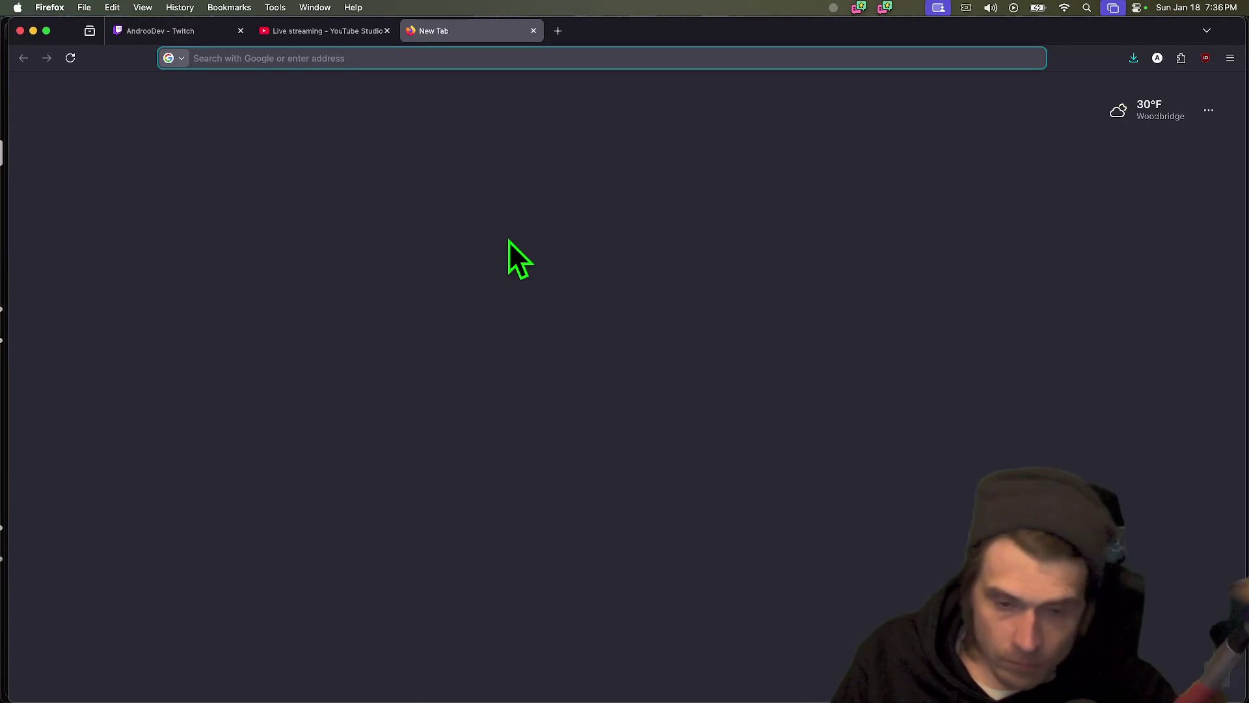
pyautogui.press('super+Tab')
pyautogui.press('super+Tab')
pyautogui.press('super+Tab')
pyautogui.press('super+shift+Tab')
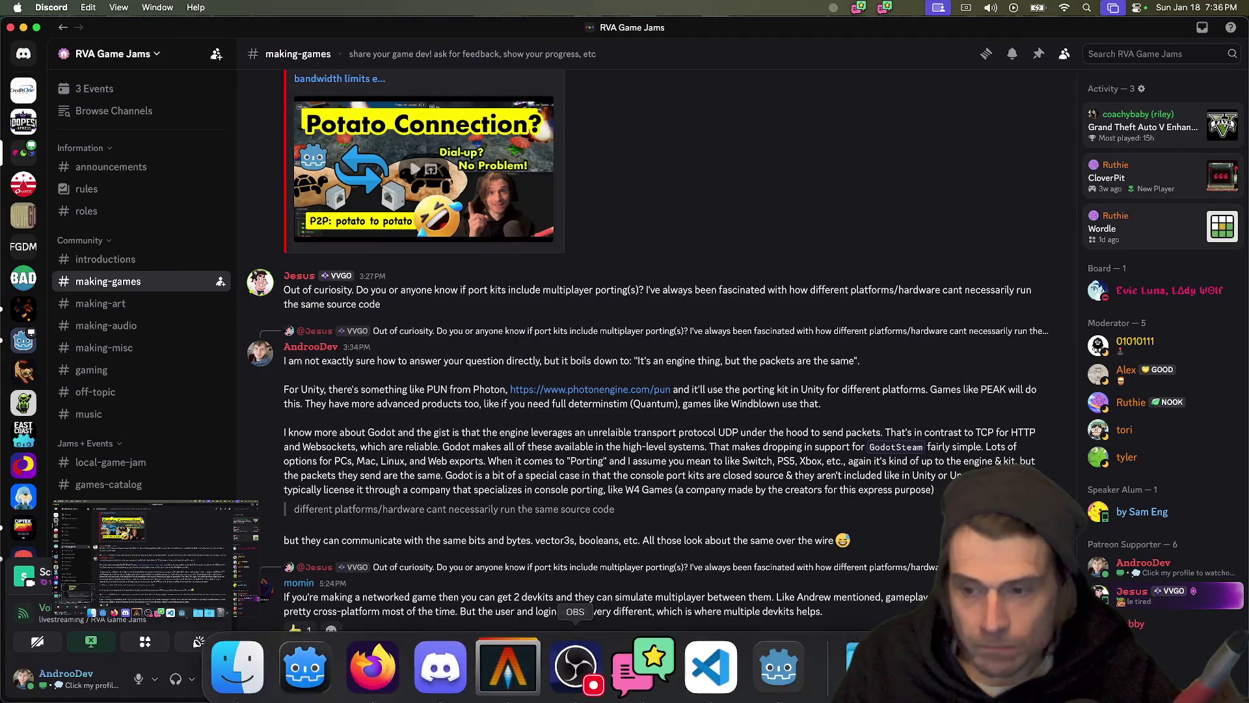
pyautogui.click(26, 310)
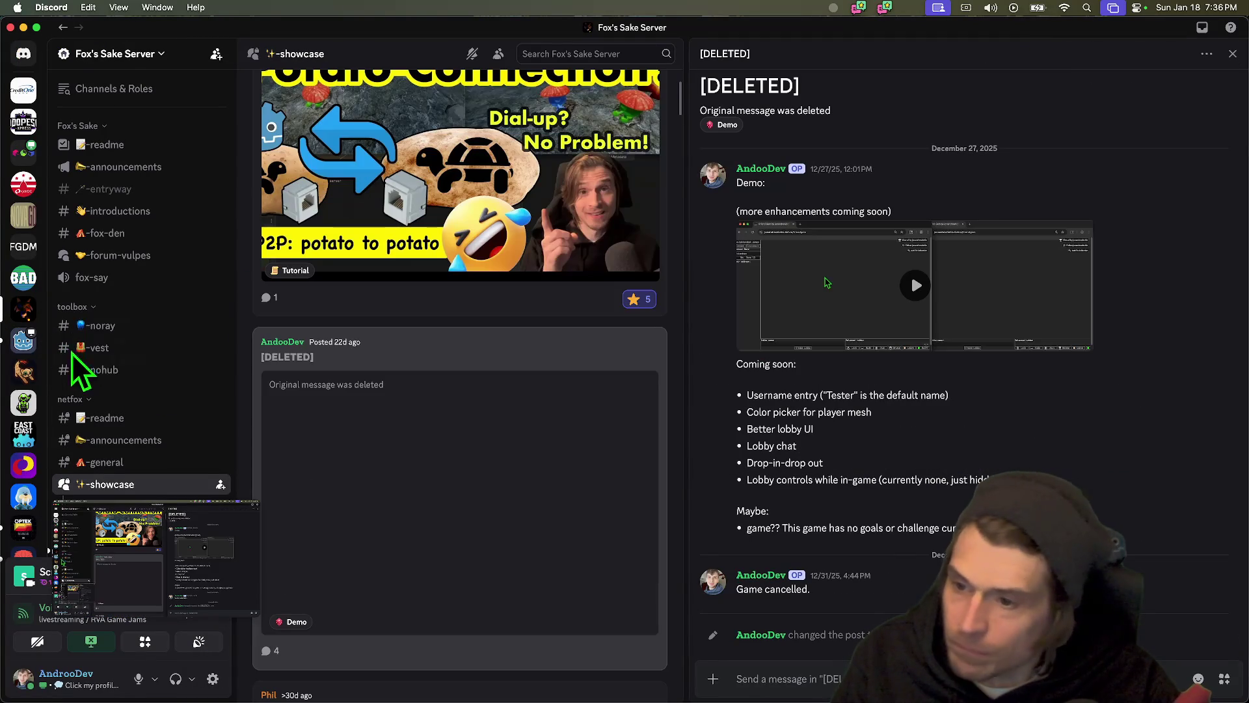
pyautogui.click(120, 370)
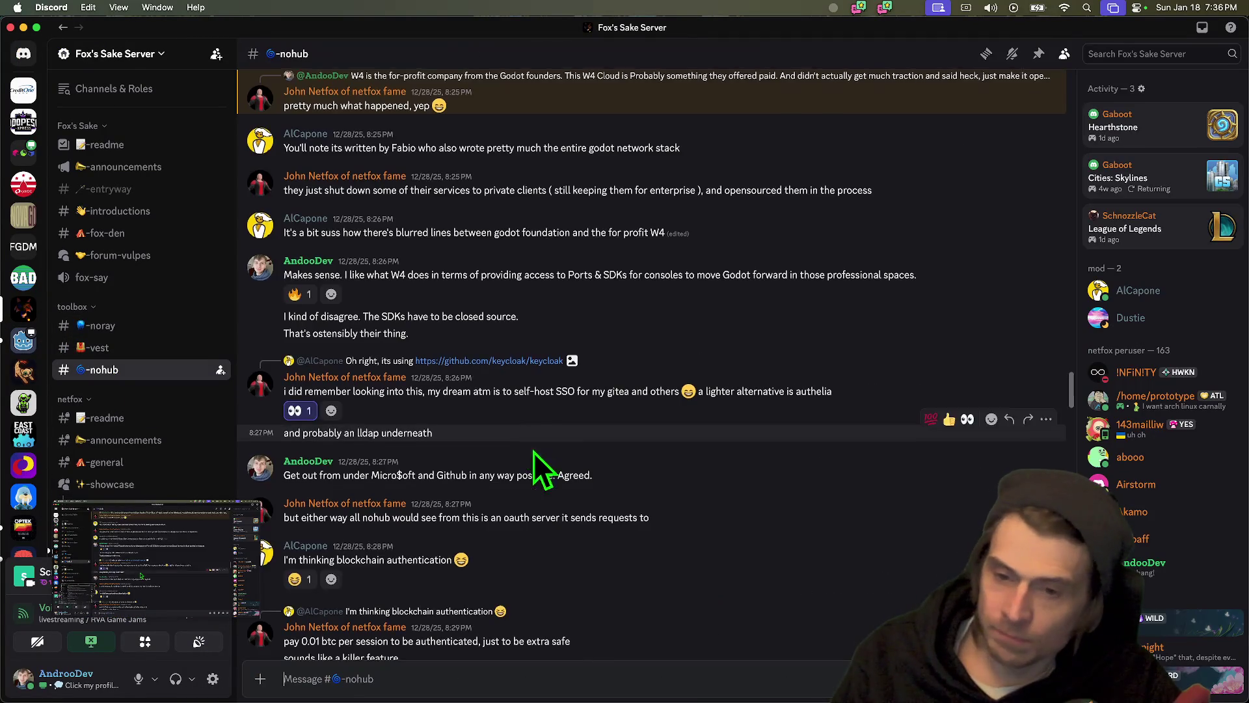
pyautogui.scroll(10, 677, 586)
# - Load github.com in a new Firefox tab
pyautogui.press('super+Tab')
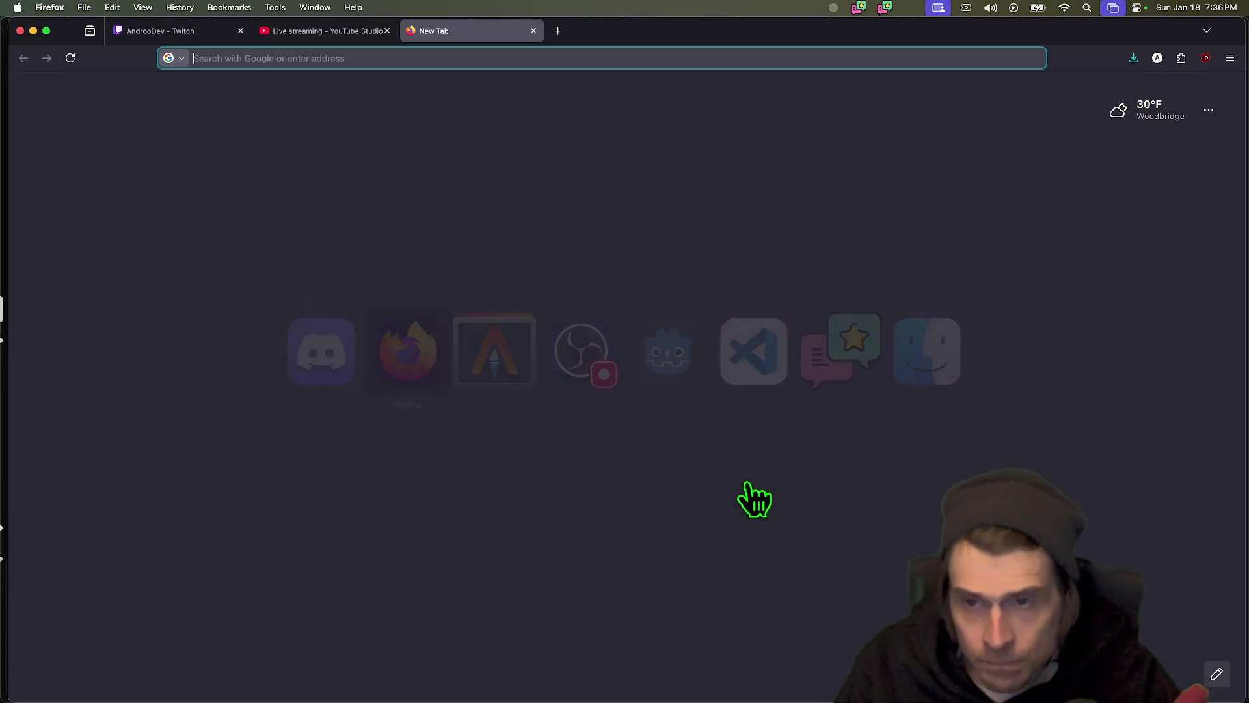
pyautogui.press('super+t')
pyautogui.write('github.com')
pyautogui.press('Return')
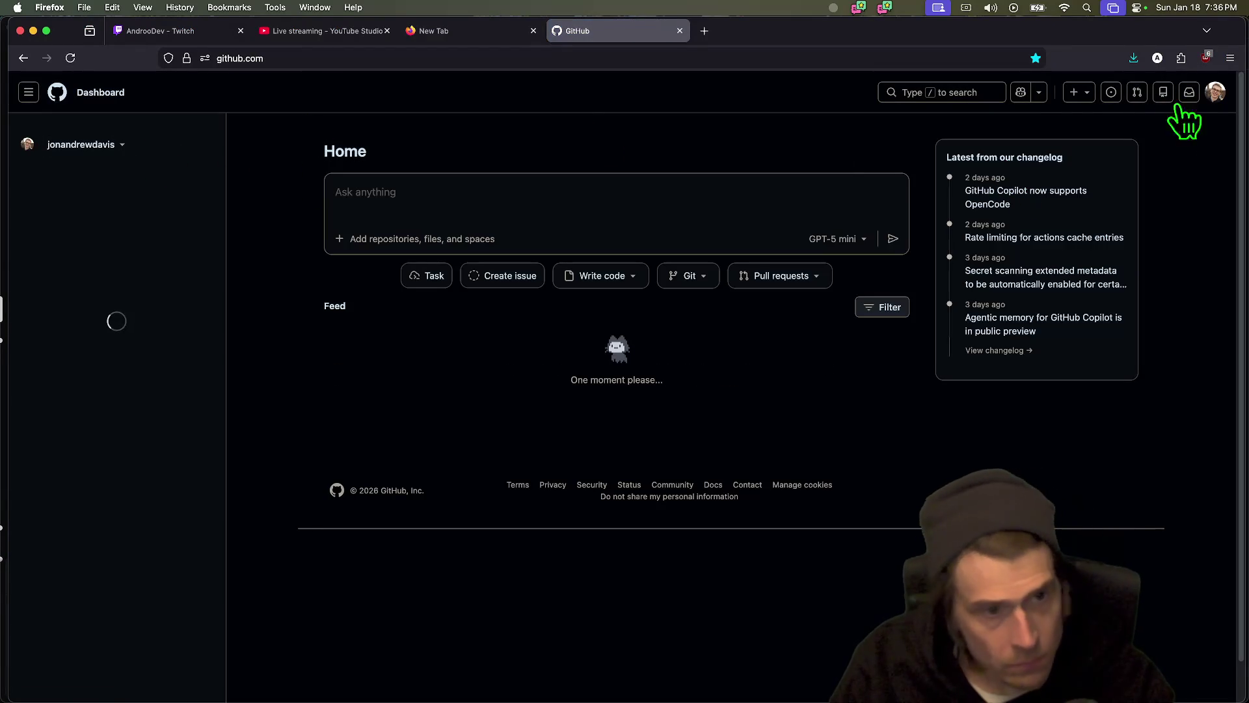
# - Visit GitHub notifications, return to the dashboard, and close the accidentally restored tabs
pyautogui.click(1166, 95)
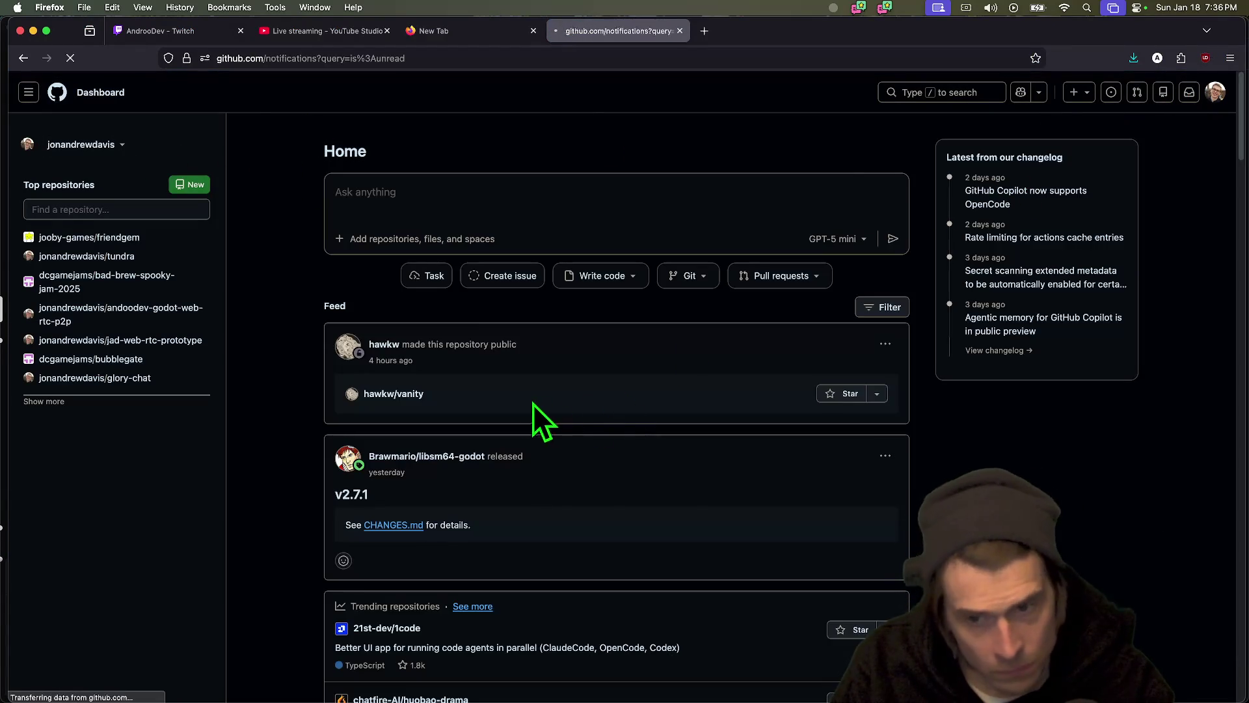
pyautogui.press('super+bracketleft')
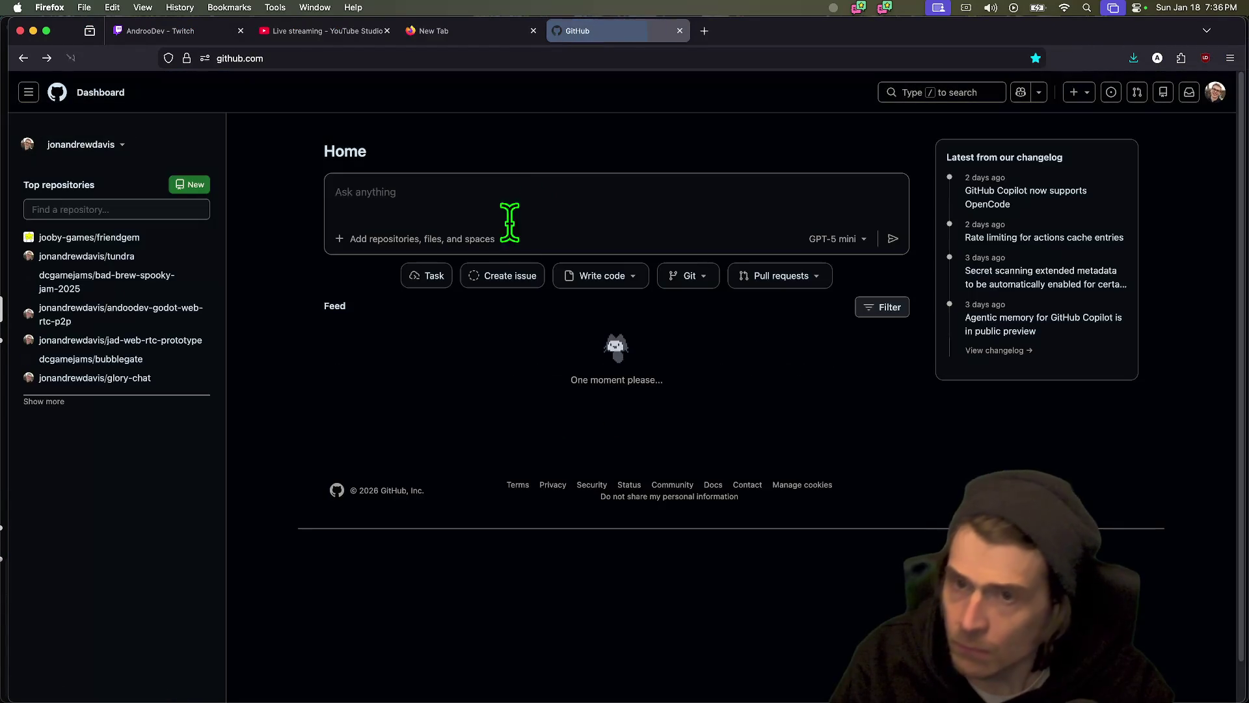
pyautogui.press('super+shift+t')
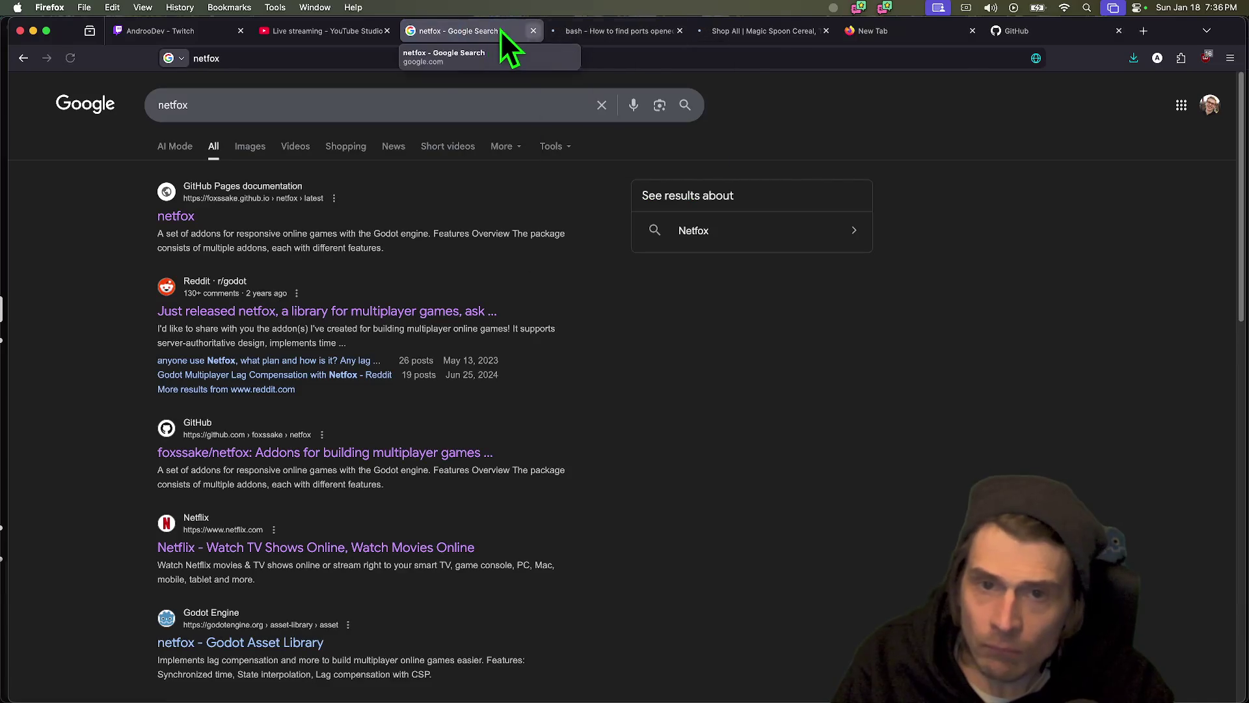
pyautogui.press('super+w')
pyautogui.press('super+w')
pyautogui.press('super+w')
pyautogui.click(627, 30)
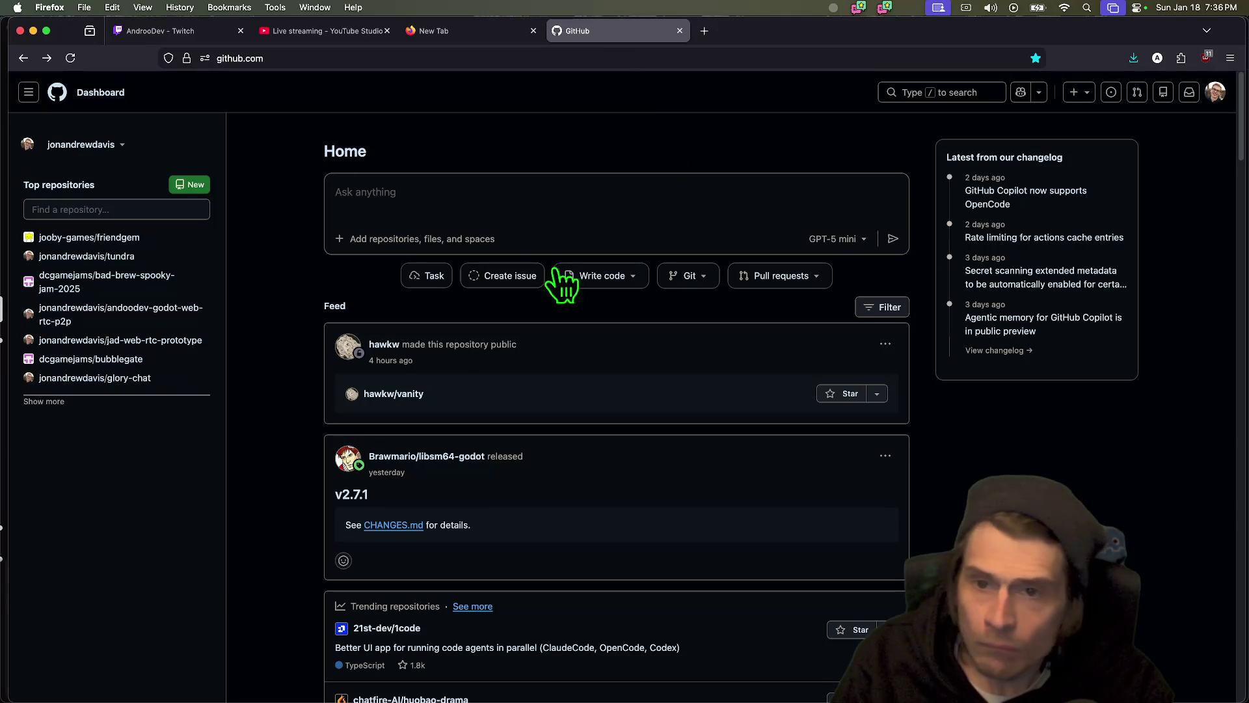
# - Open pull request #90 in the nohub repository and select its first description bullet
pyautogui.click(100, 209)
pyautogui.write('nohub')
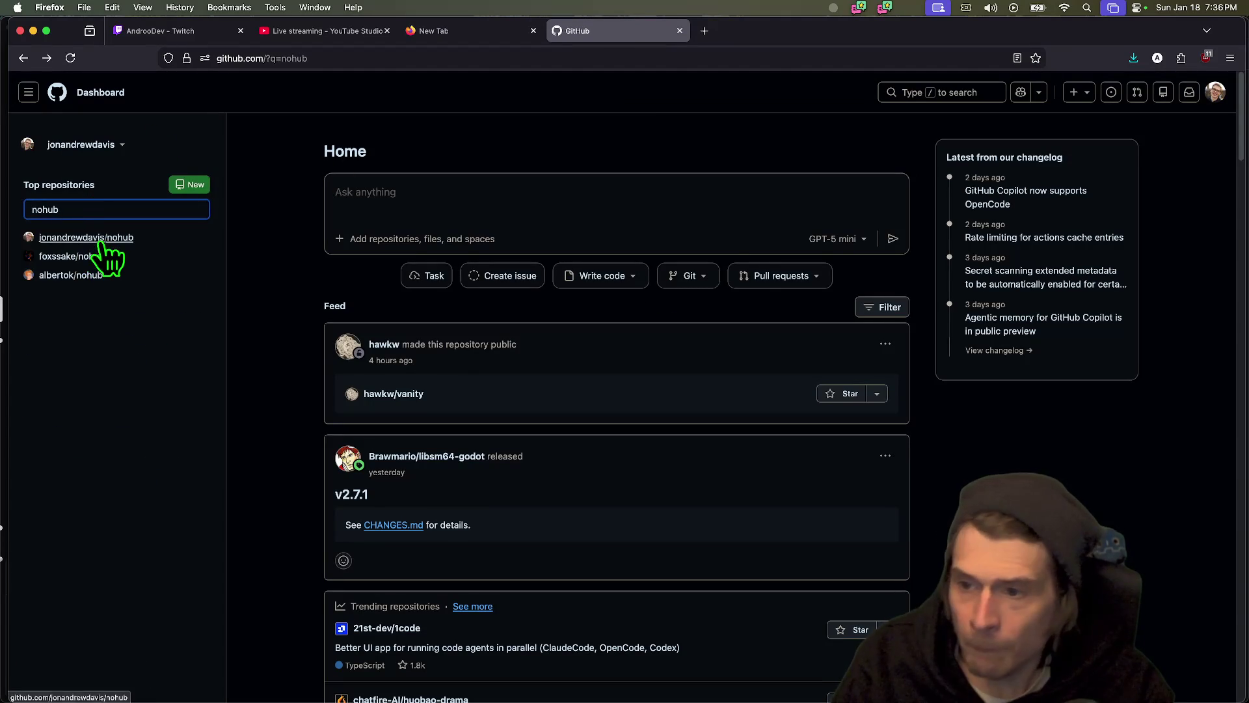
pyautogui.click(91, 238)
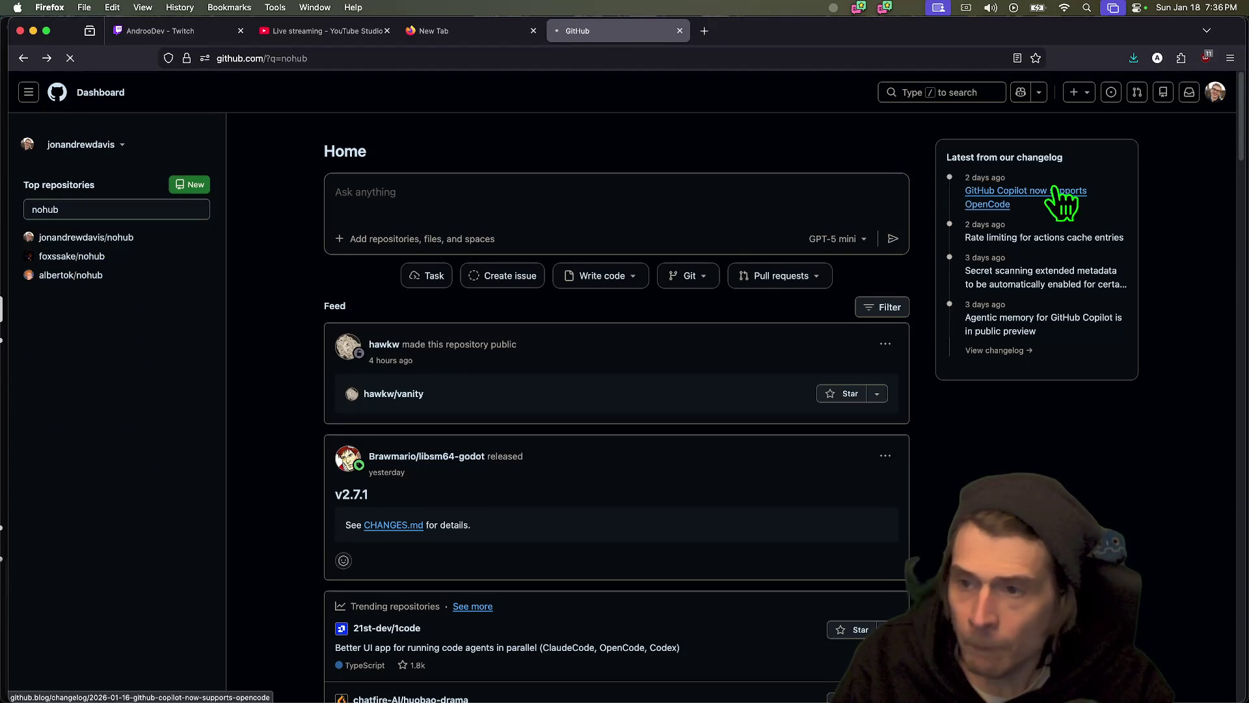
pyautogui.click(195, 121)
pyautogui.click(408, 235)
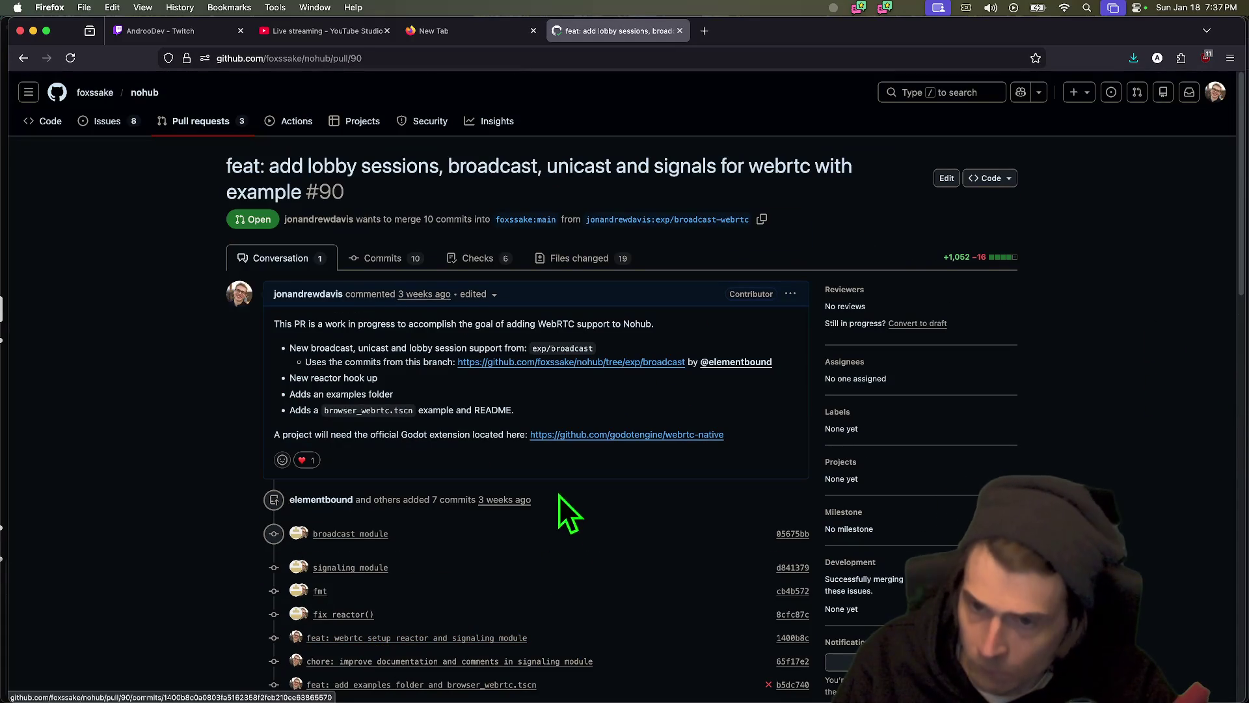
pyautogui.tripleClick(334, 348)
pyautogui.click(349, 58)
pyautogui.press('super+Tab')
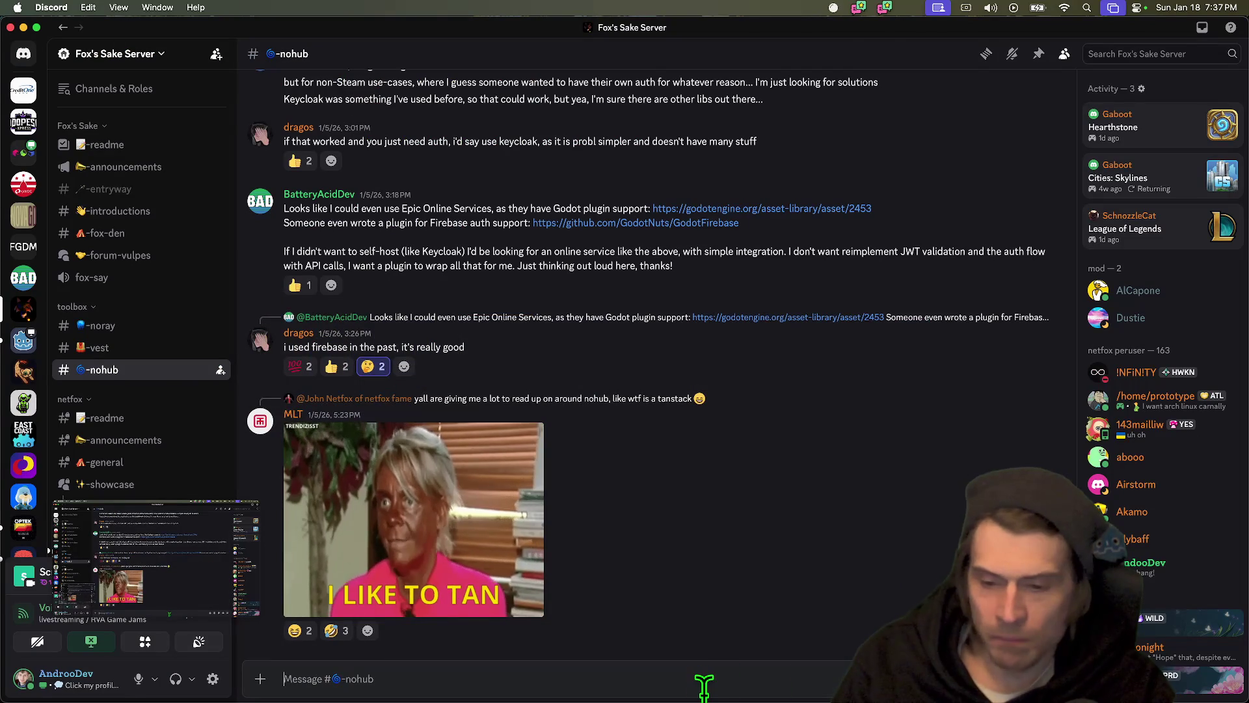
# - Glance at PR #90 in Firefox, then bring up Godot with nohub_client.gd open
pyautogui.press('super+Tab')
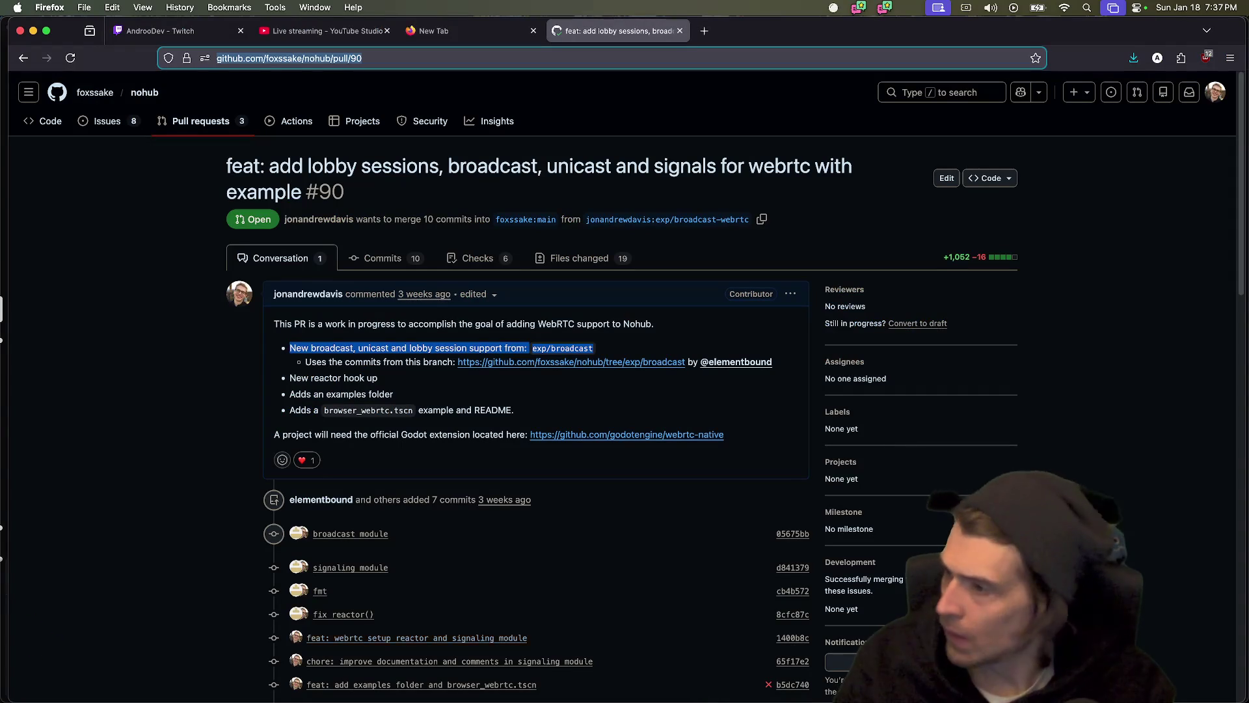
pyautogui.press('super+Tab')
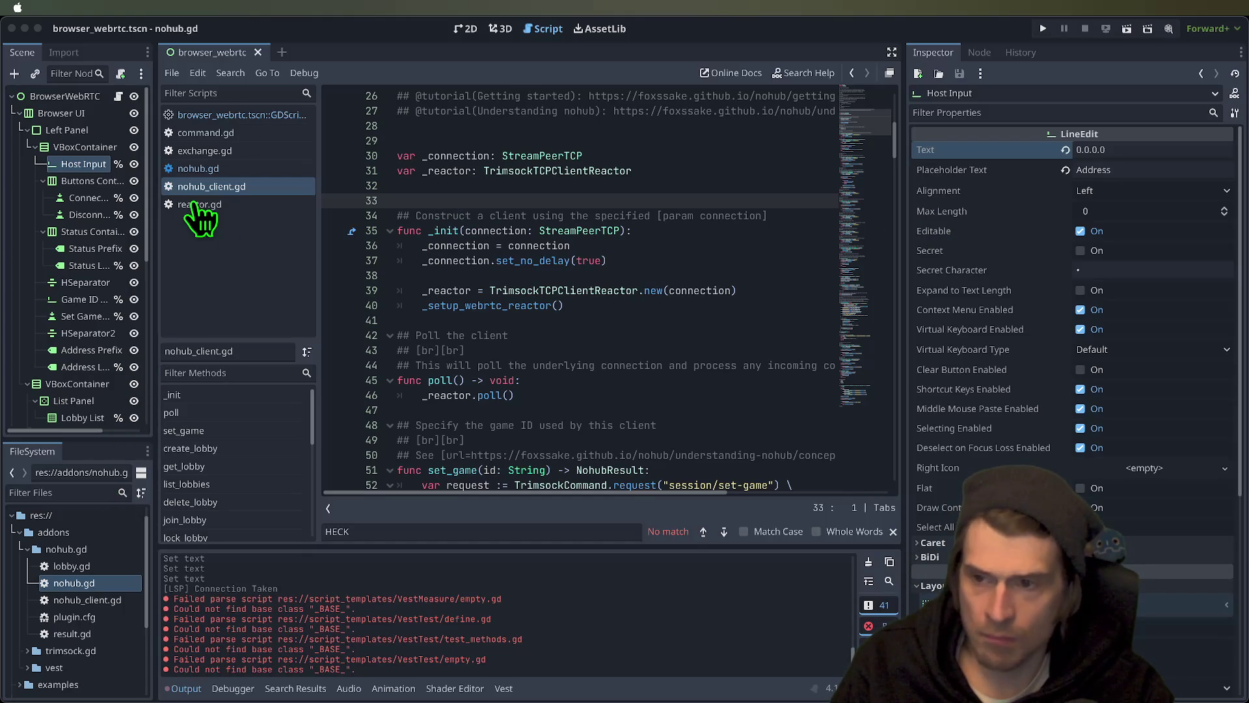
pyautogui.moveTo(198, 215)
pyautogui.mouseDown()
pyautogui.moveTo(842, 287)
pyautogui.moveTo(716, 277)
pyautogui.mouseUp()
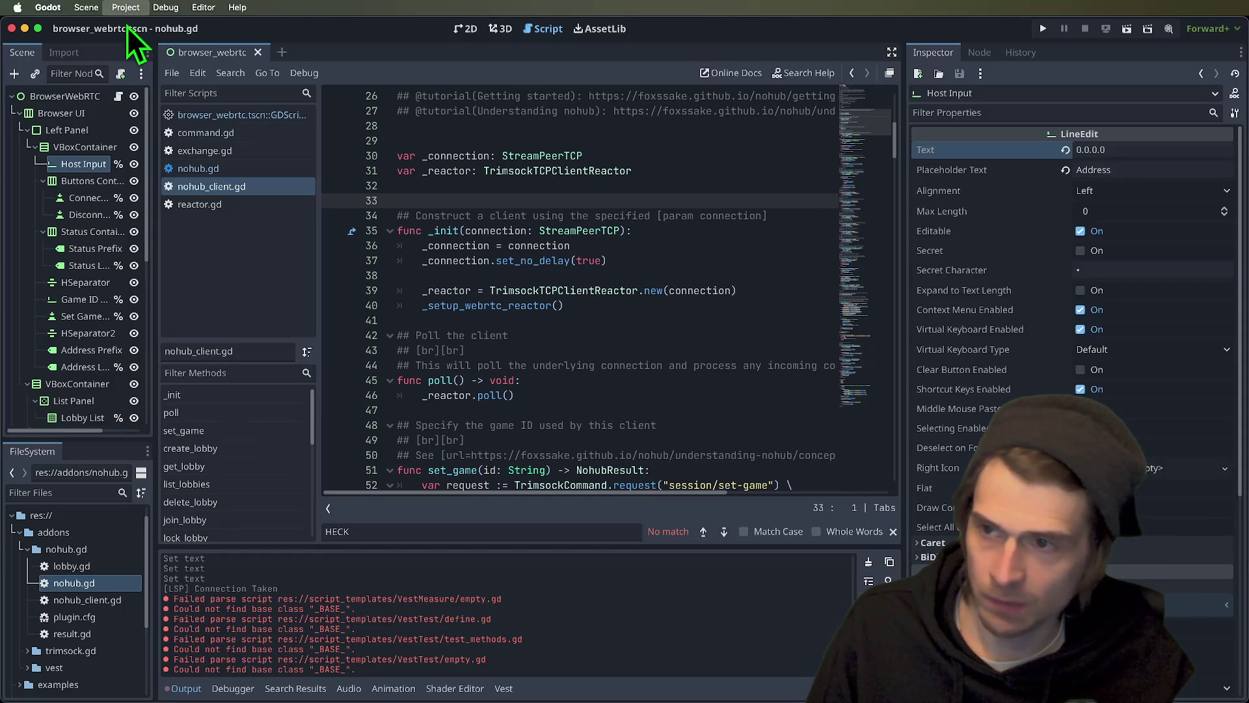
# - Scroll through the Project Settings and close the window
pyautogui.scroll(-10, 407, 436)
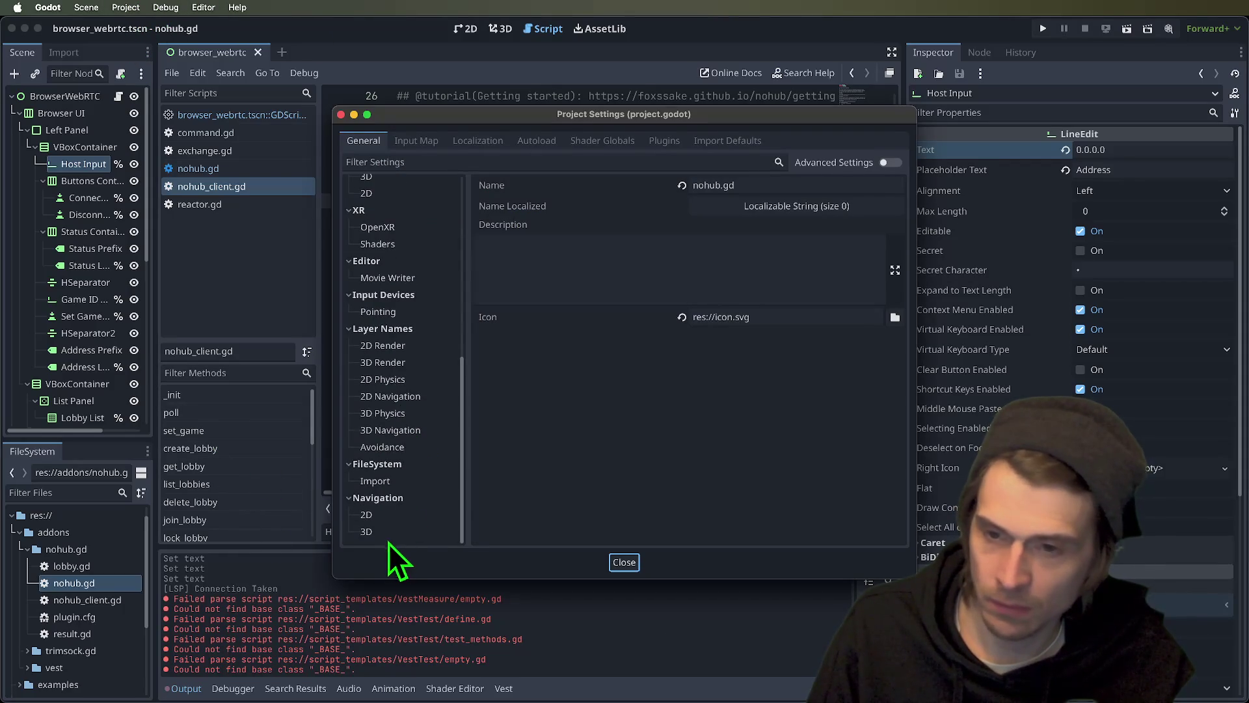
pyautogui.scroll(10, 389, 540)
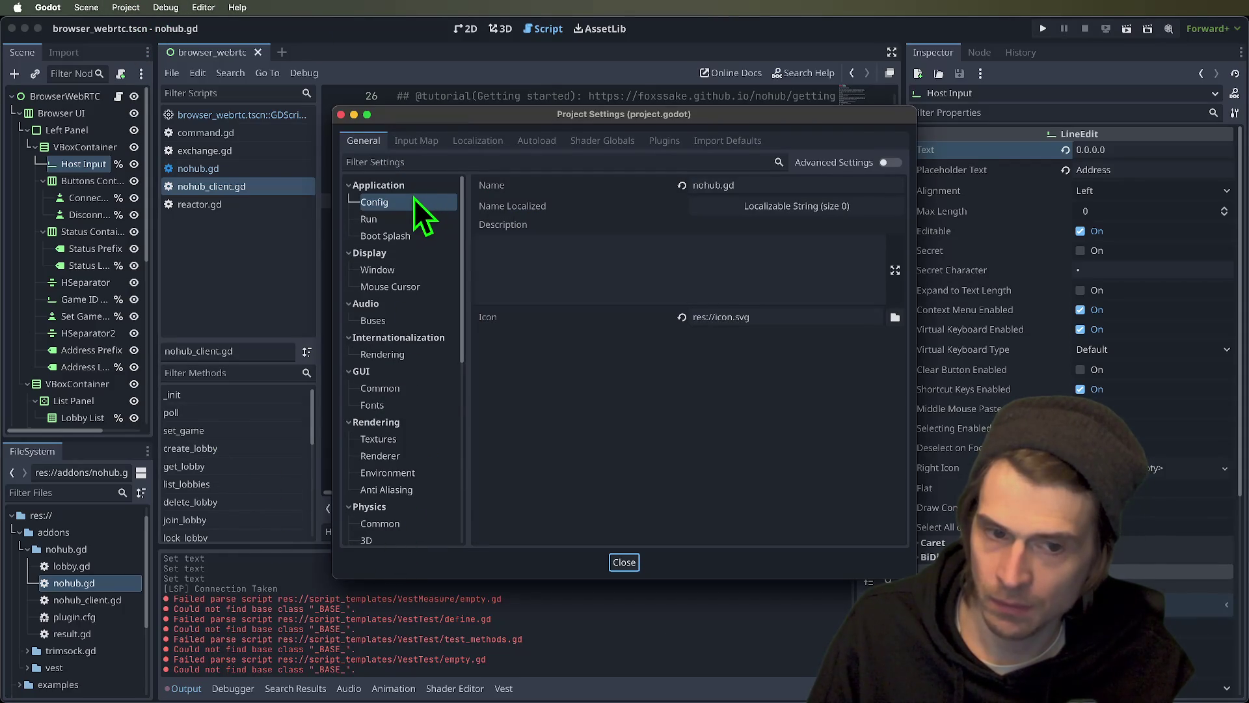
pyautogui.press('Escape')
pyautogui.click(598, 351)
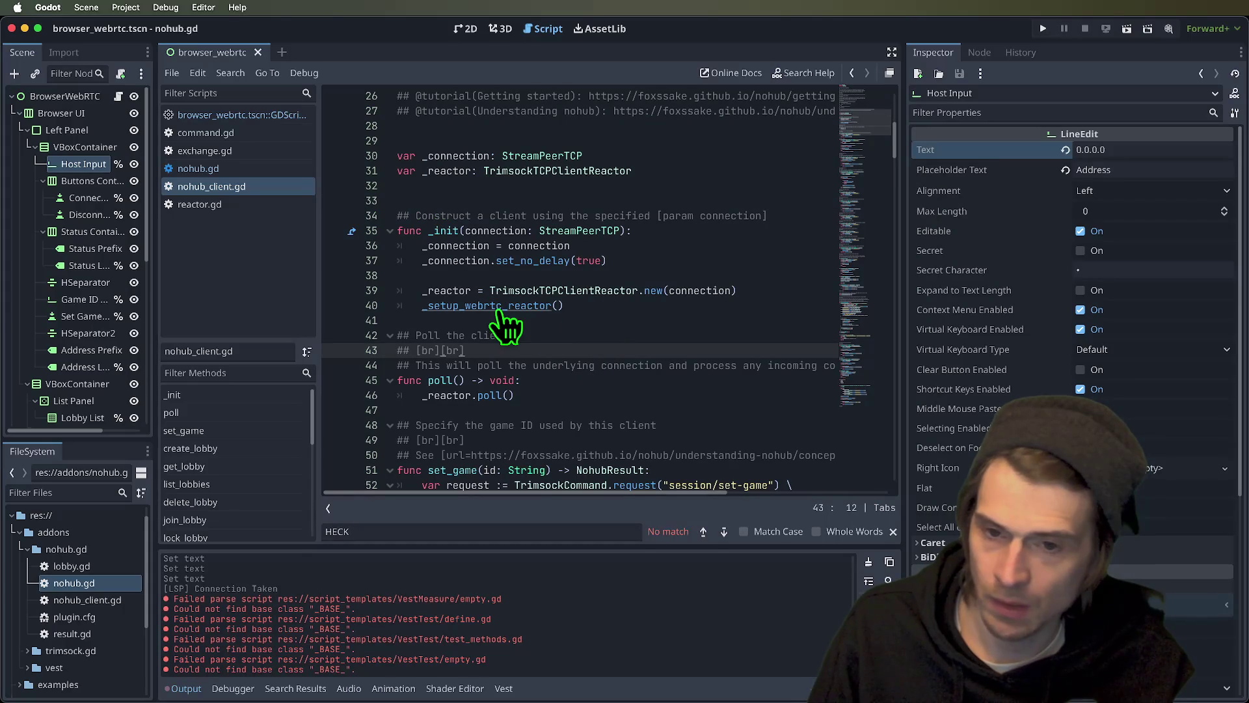
# - Select the BrowserWebRTC root node, then place the caret on _init's TrimsockTCPClientReactor creation line
pyautogui.click(65, 98)
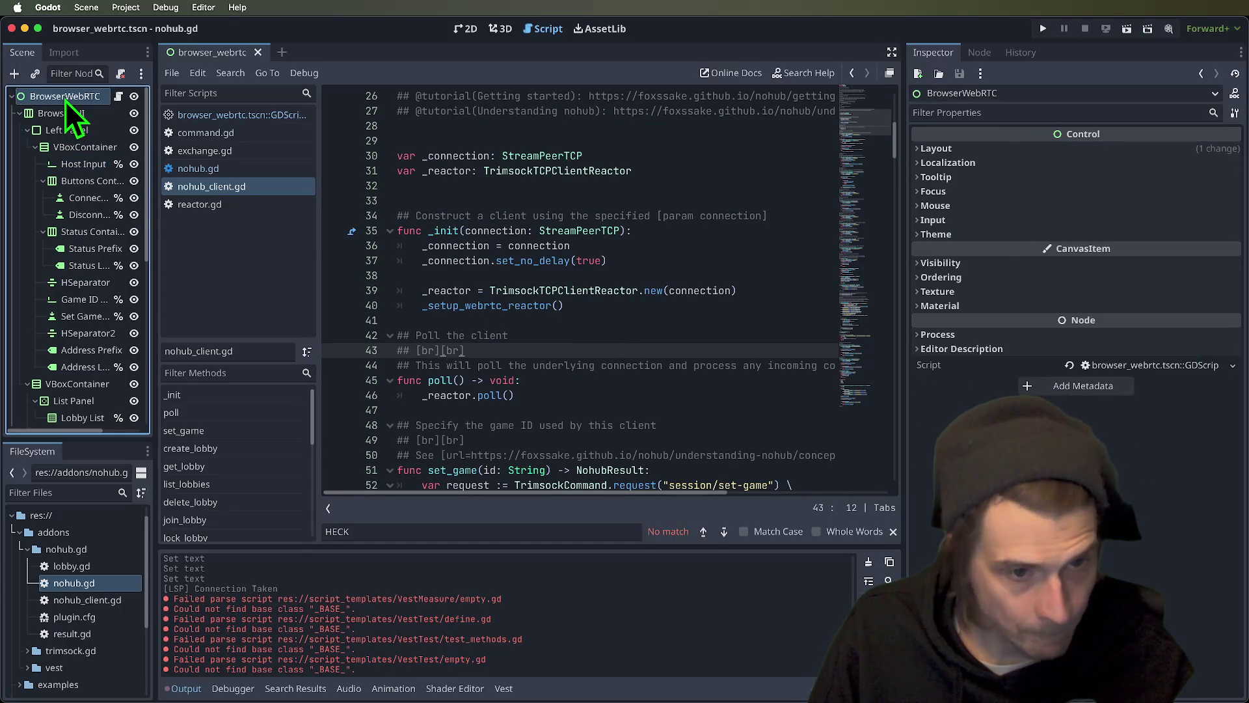
pyautogui.click(579, 320)
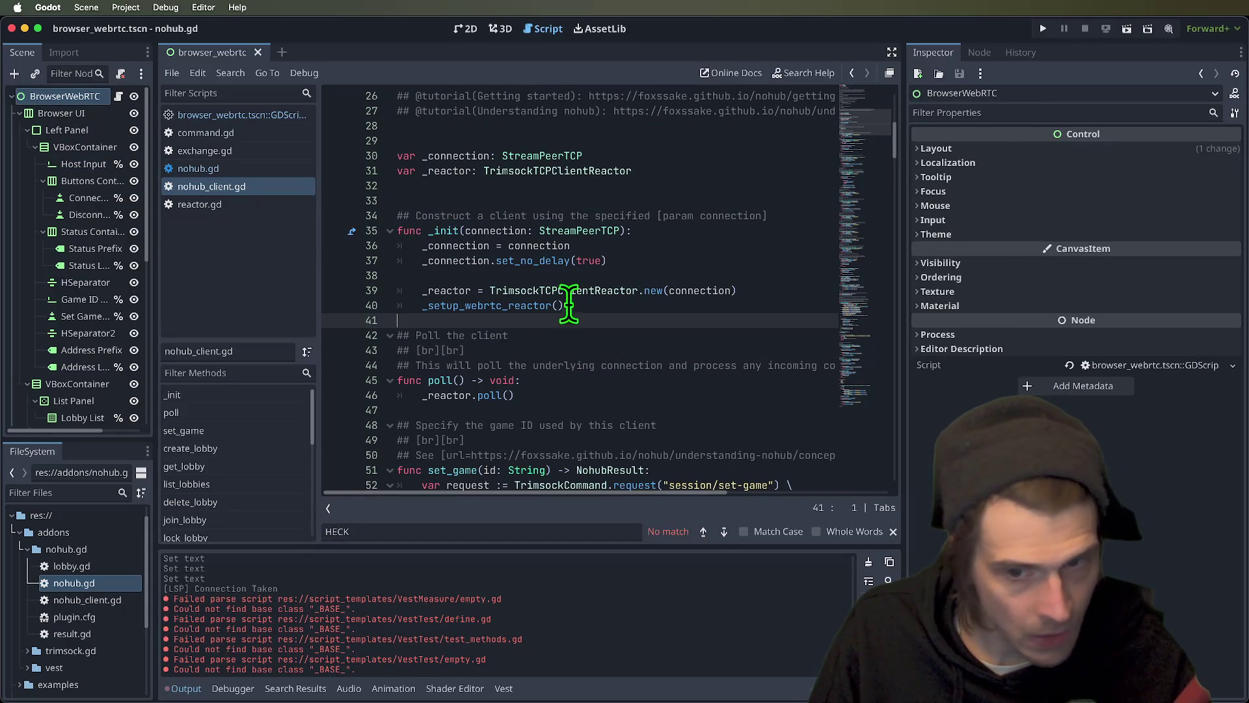
pyautogui.click(572, 290)
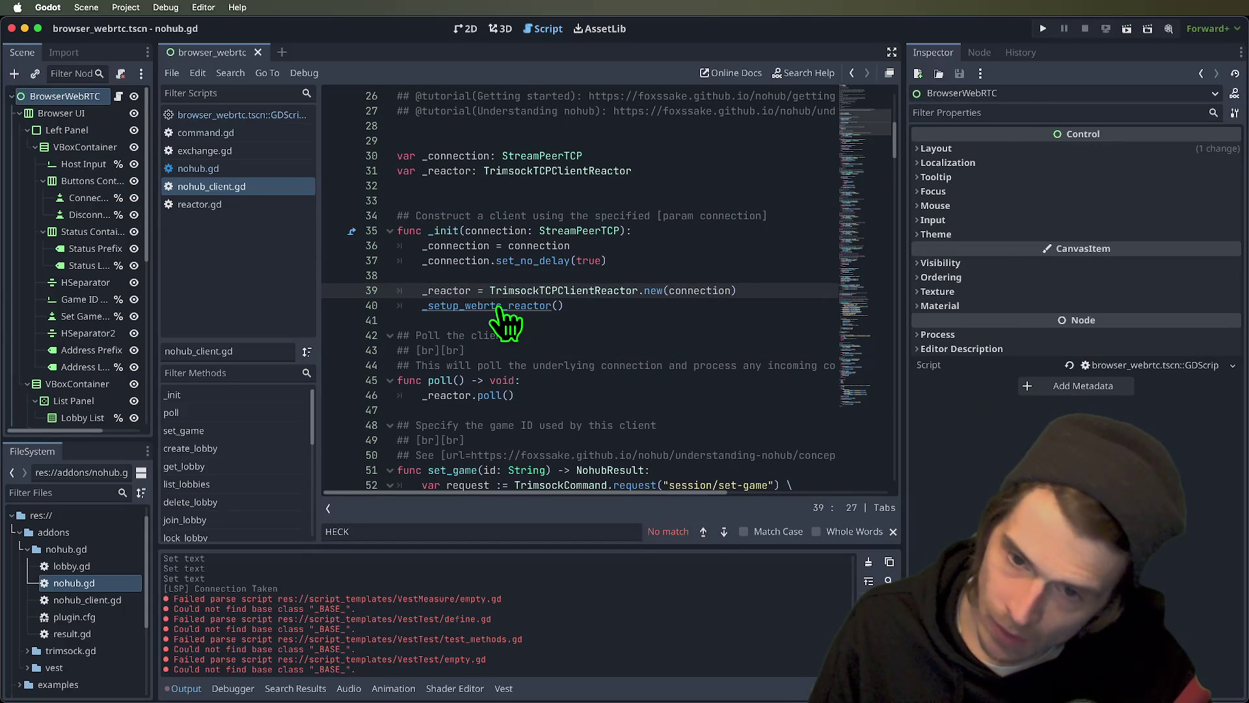
# - Search all project files for "settings", enlarge the results panel and clear the old HECK term
pyautogui.hotkey('ctrl', 'shift', 'f')
pyautogui.write('se')
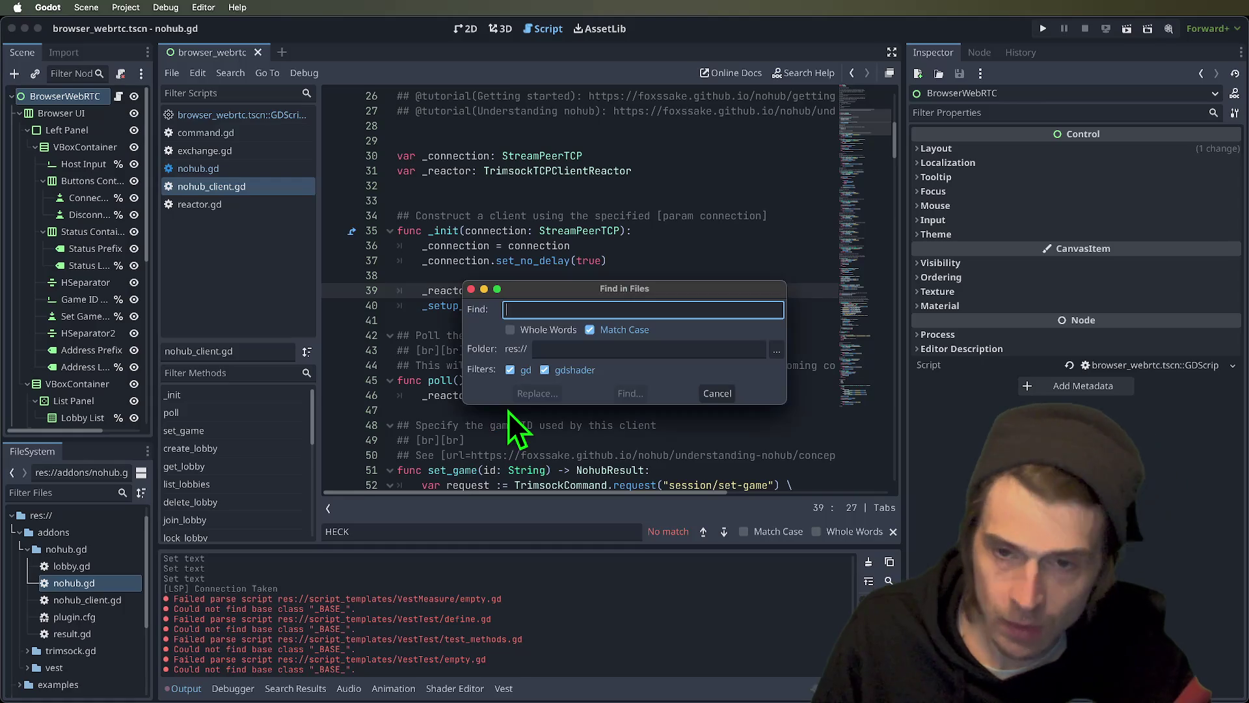
pyautogui.write('ttings')
pyautogui.press('Return')
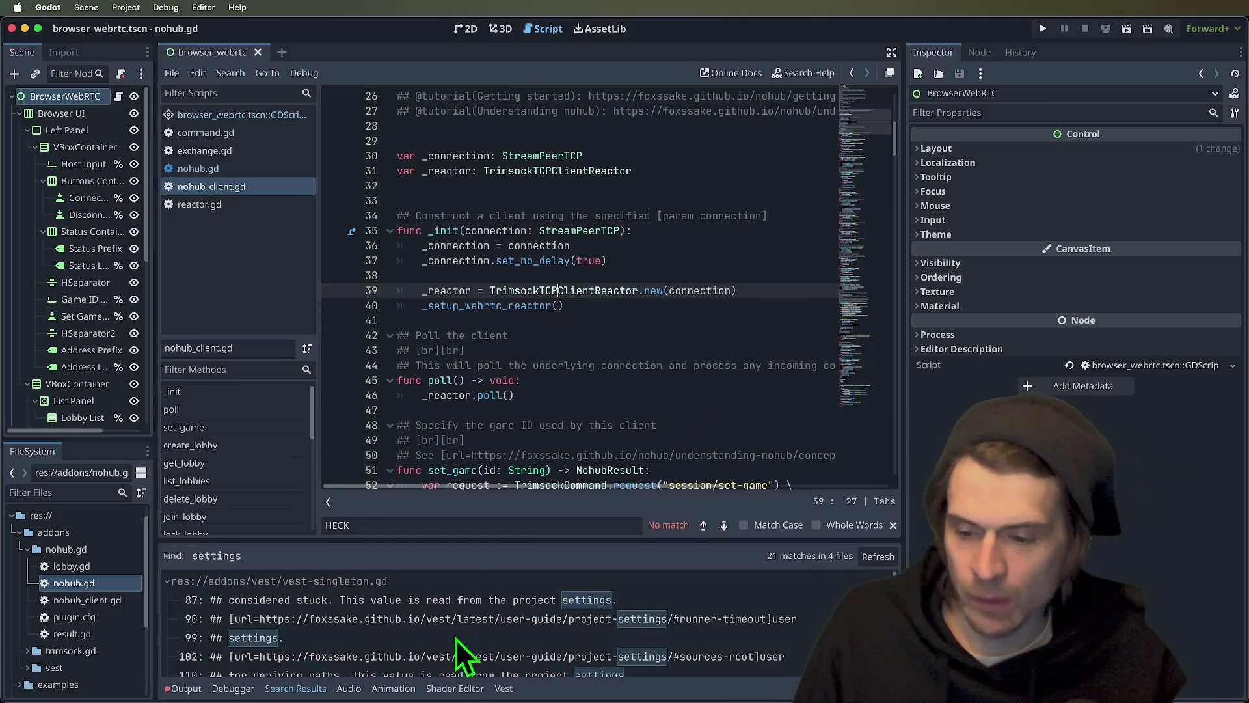
pyautogui.moveTo(469, 545); pyautogui.dragTo(501, 357)
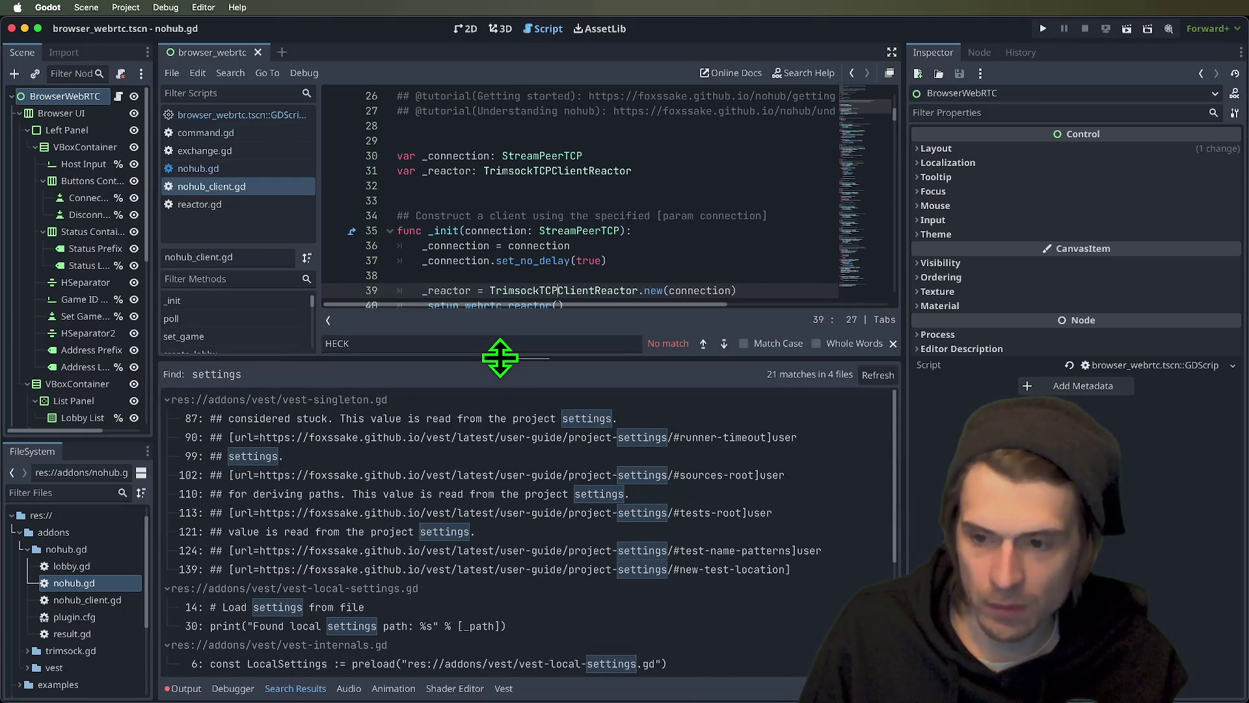
pyautogui.doubleClick(505, 344)
pyautogui.press('BackSpace')
pyautogui.scroll(-1, 498, 566)
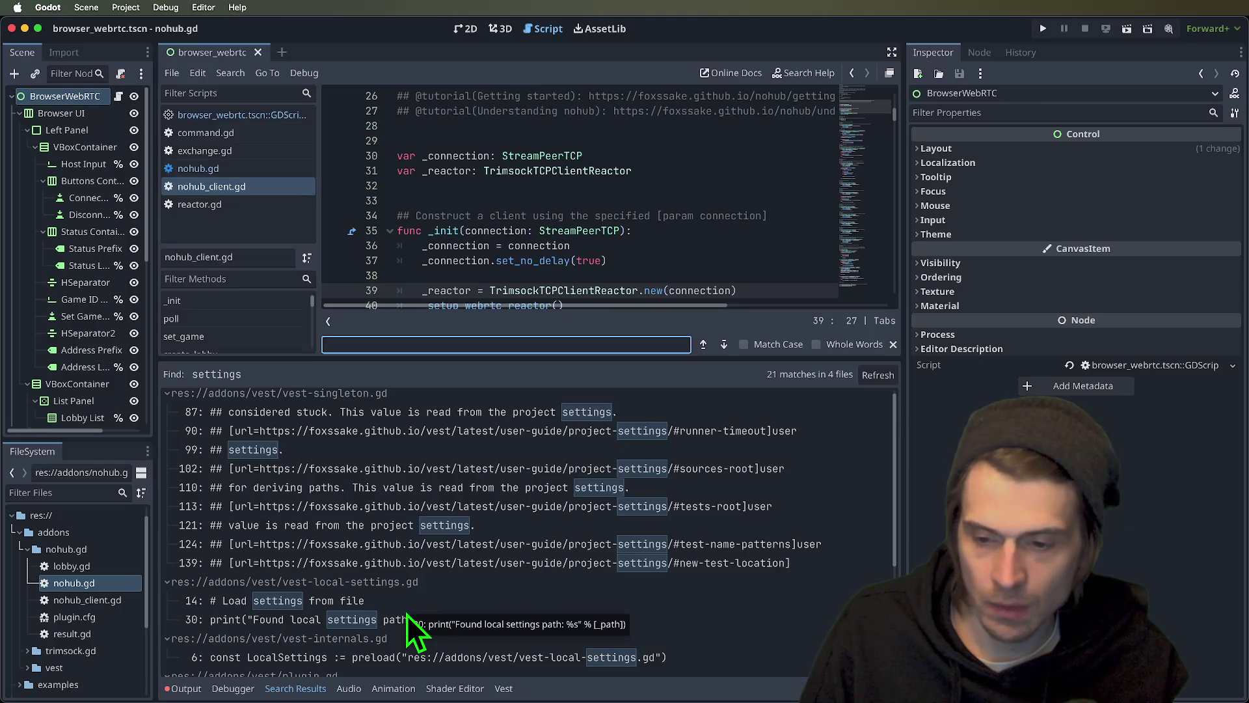
pyautogui.scroll(-5, 613, 530)
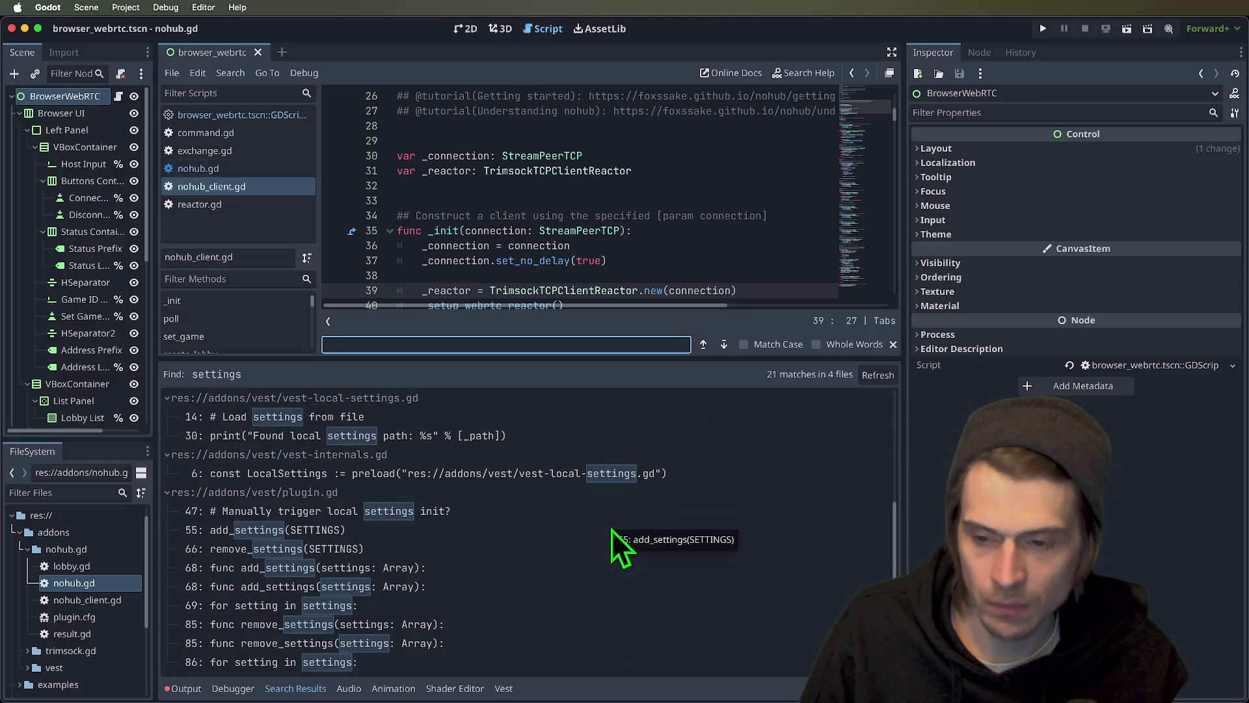
# - Open plugin.gd at its add_settings(SETTINGS) match, then return to nohub_client.gd
pyautogui.click(610, 529)
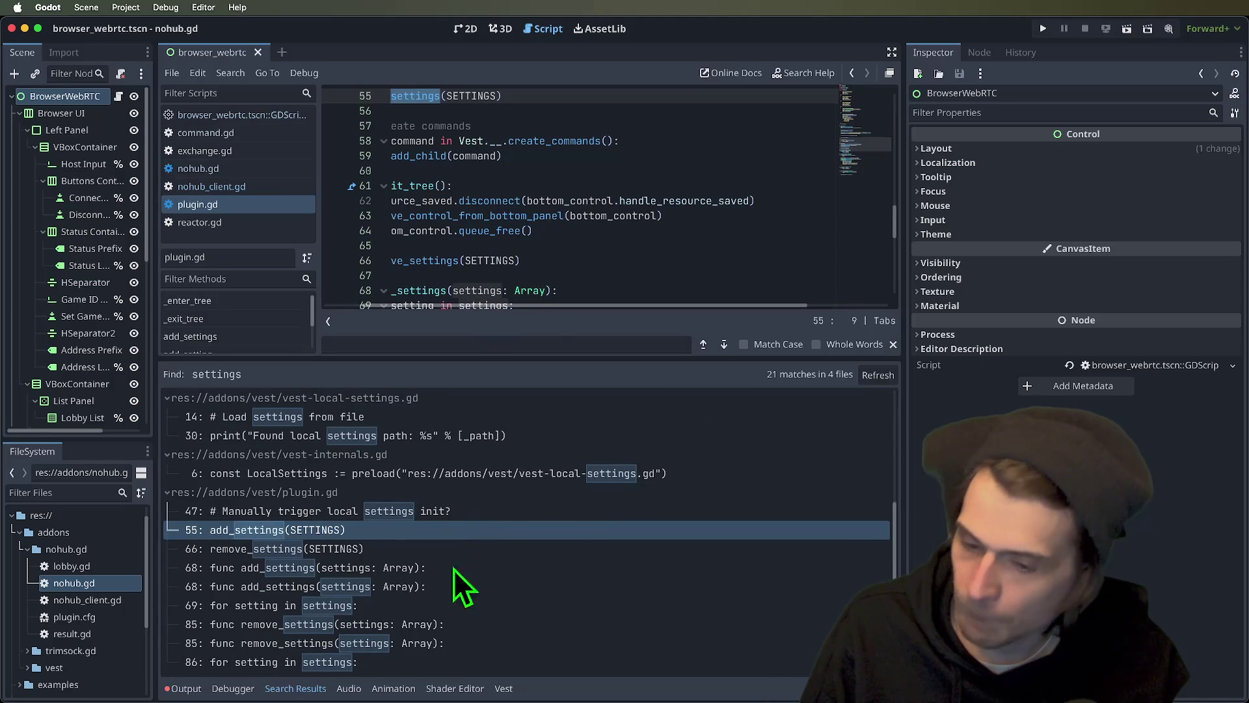
pyautogui.scroll(3, 466, 572)
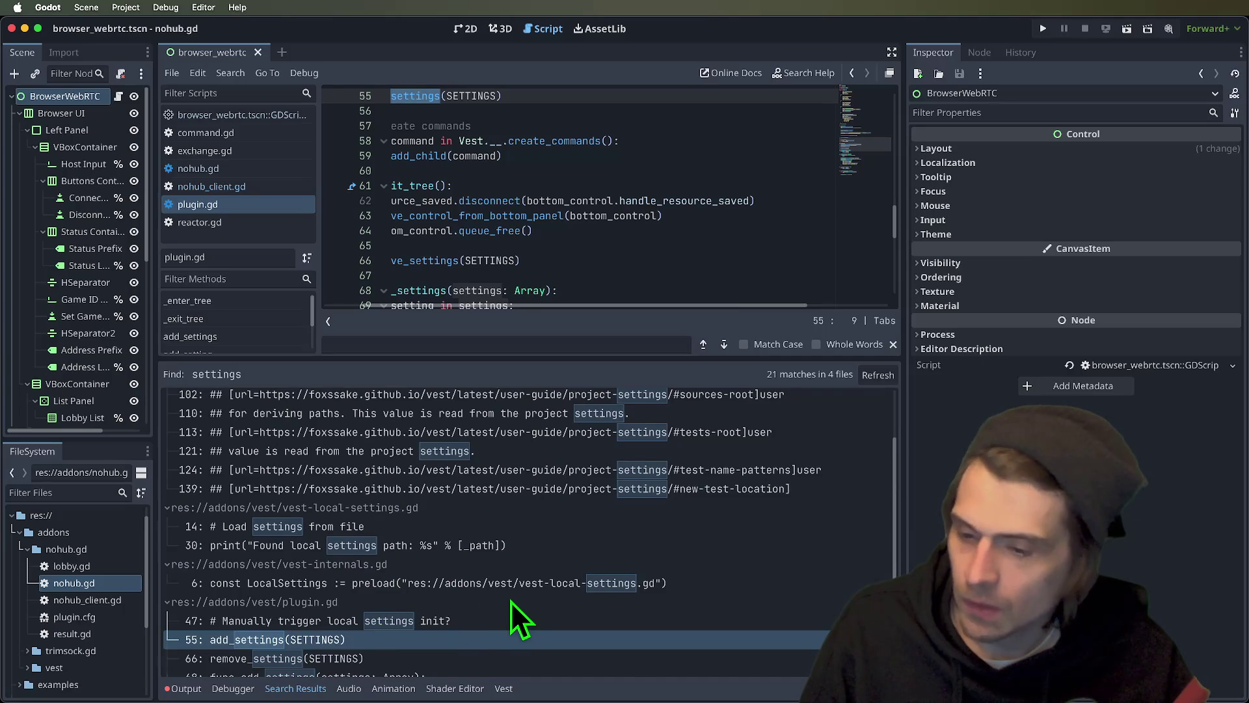
pyautogui.scroll(2, 512, 603)
pyautogui.click(635, 246)
pyautogui.press('Escape')
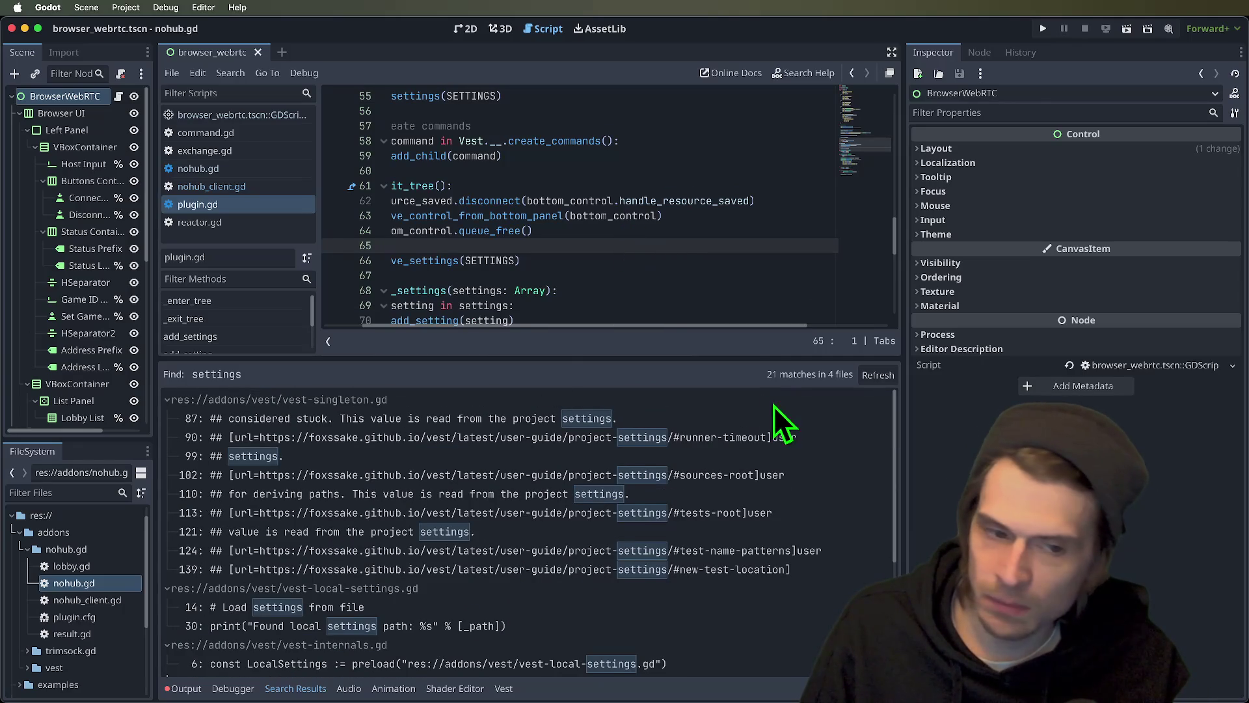
pyautogui.click(67, 98)
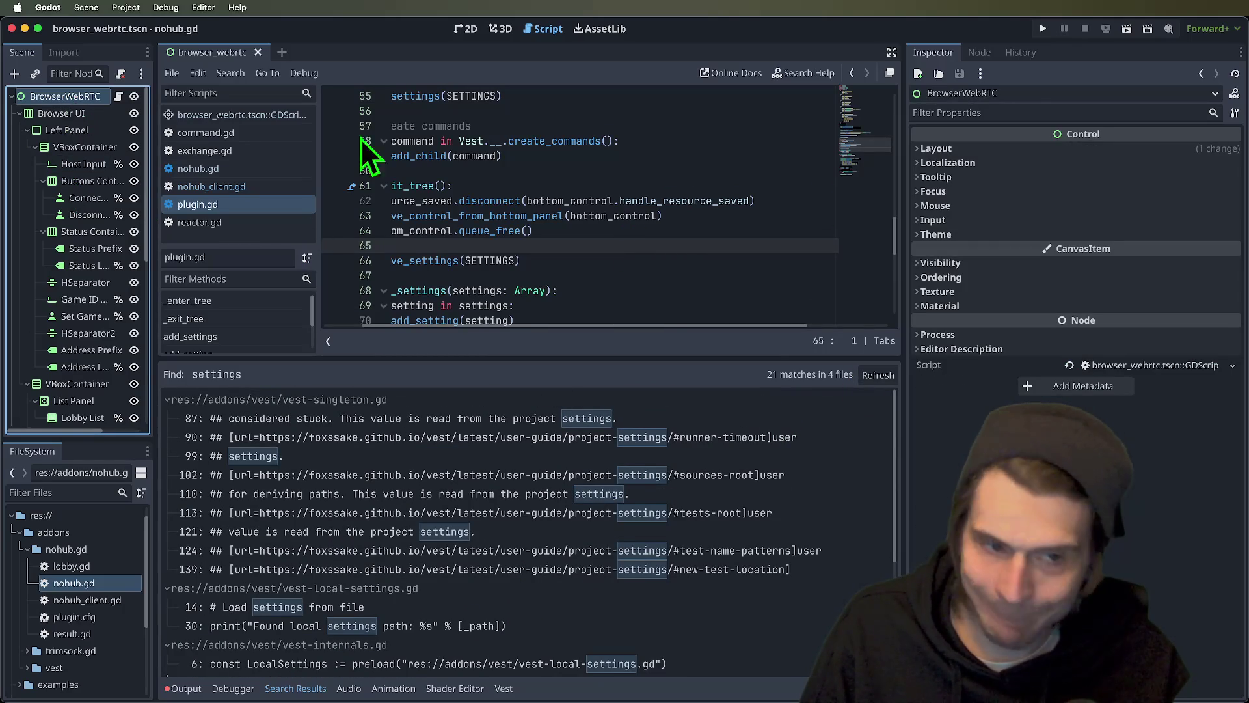
pyautogui.click(215, 186)
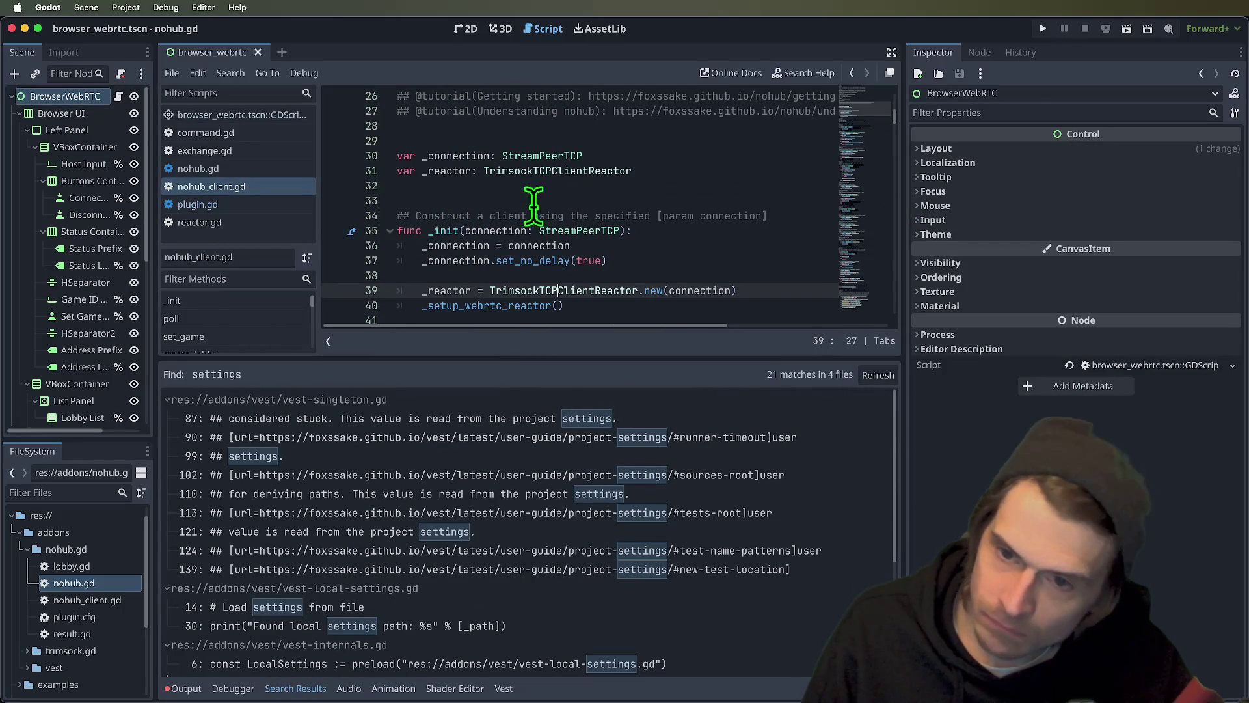
# - Select nohub_client.gd in the FileSystem dock, start Rename, then cancel to keep its name
pyautogui.rightClick(204, 189)
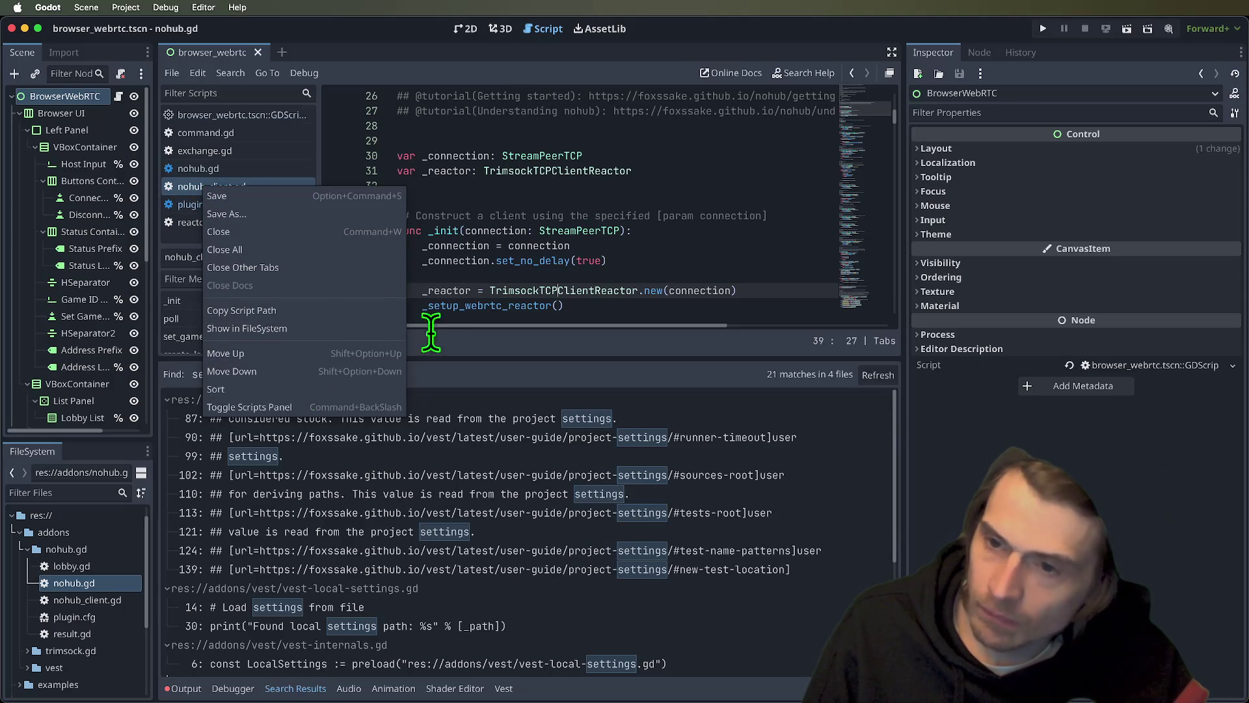
pyautogui.click(186, 194)
pyautogui.rightClick(186, 194)
pyautogui.click(185, 188)
pyautogui.rightClick(76, 580)
pyautogui.click(65, 586)
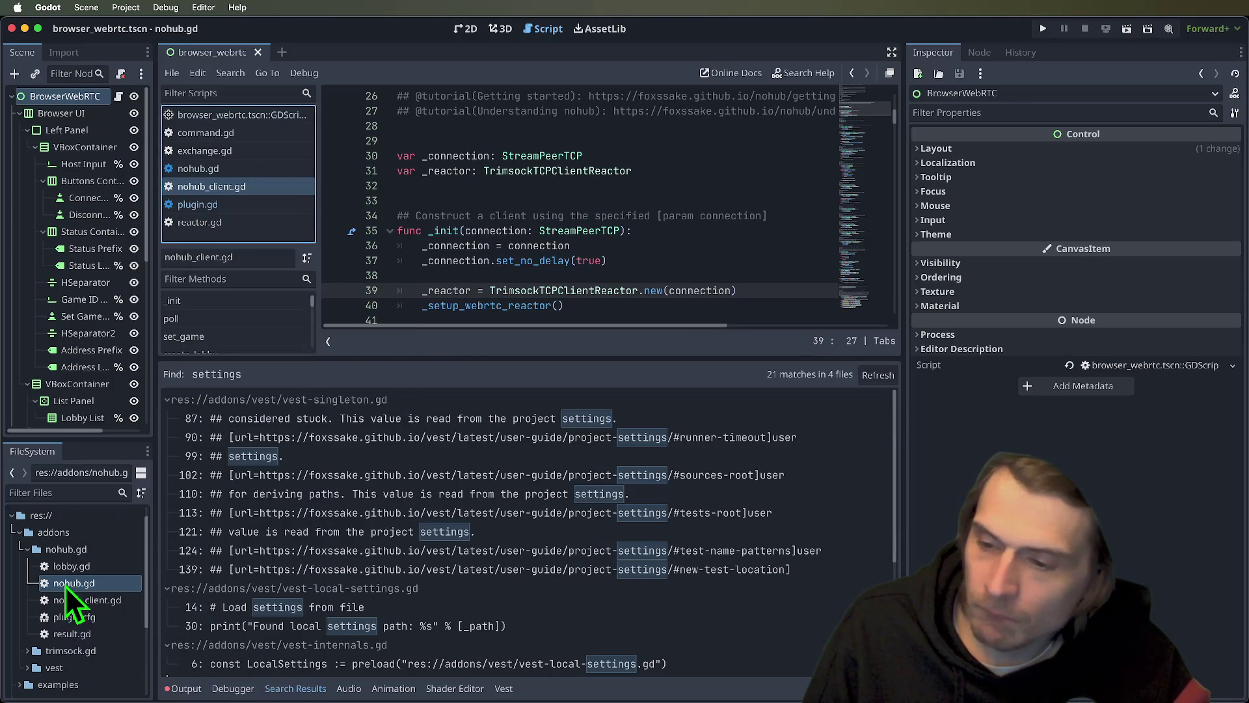
pyautogui.click(76, 600)
pyautogui.rightClick(76, 600)
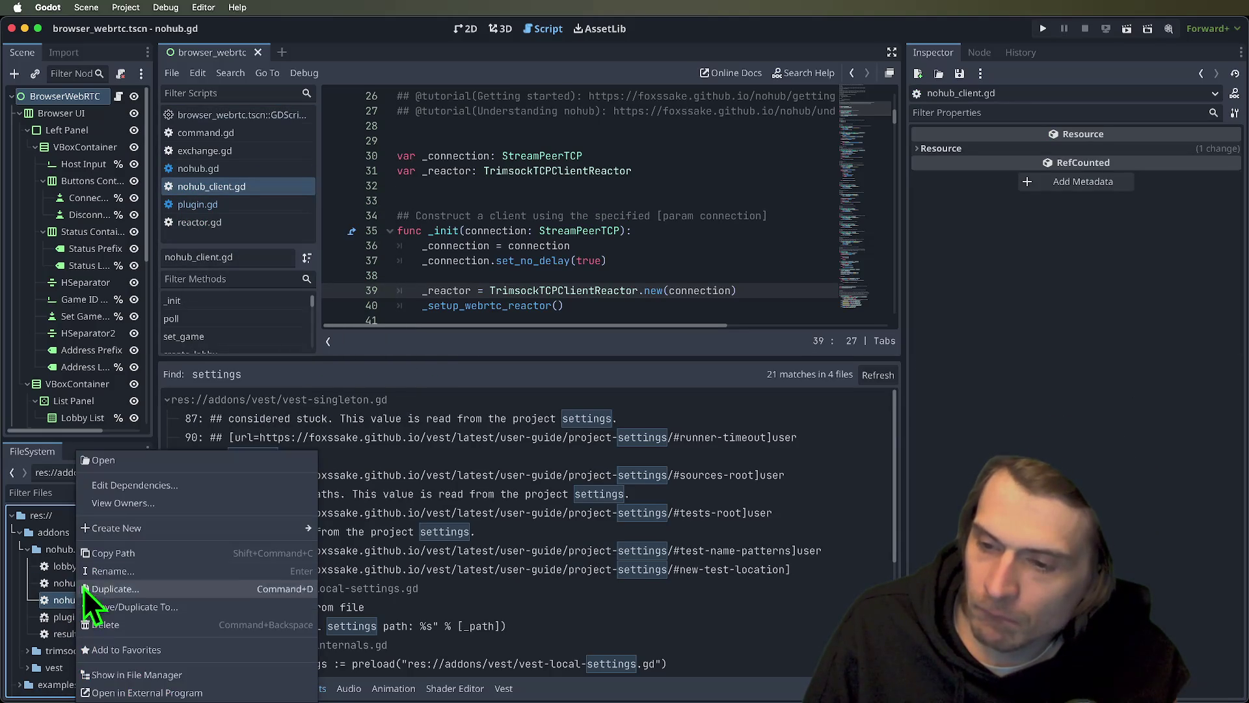
pyautogui.click(173, 570)
pyautogui.press('Escape')
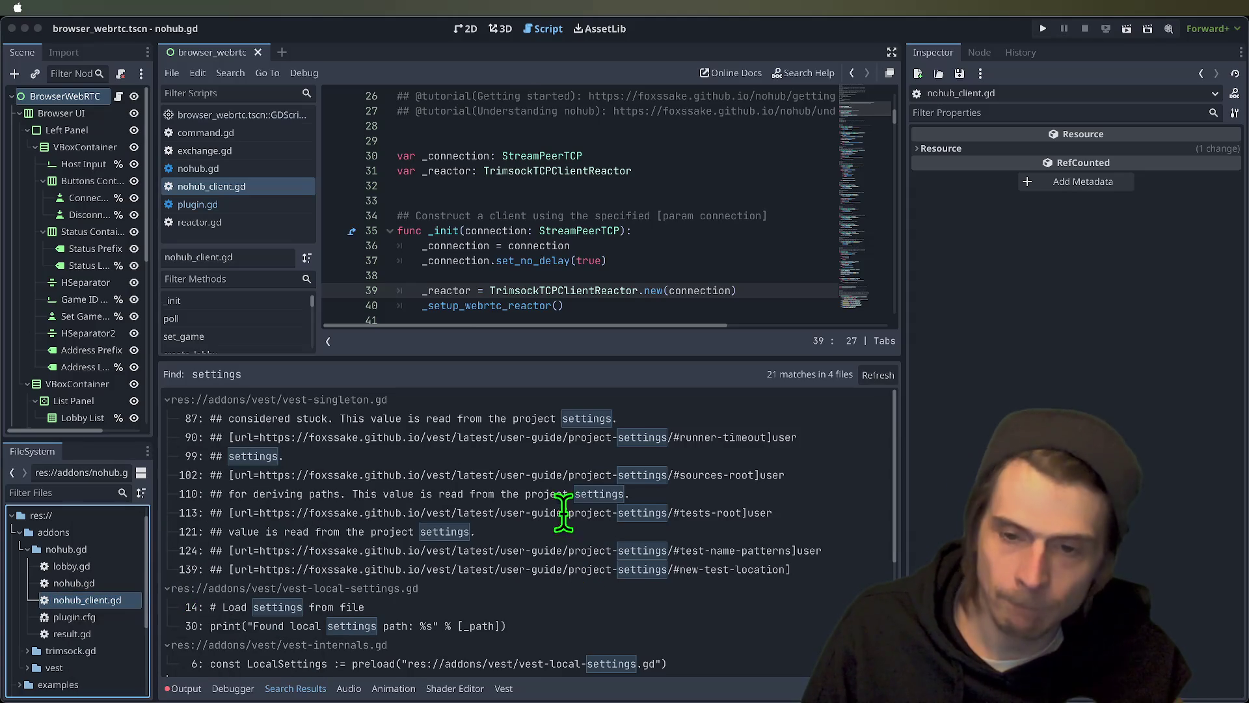
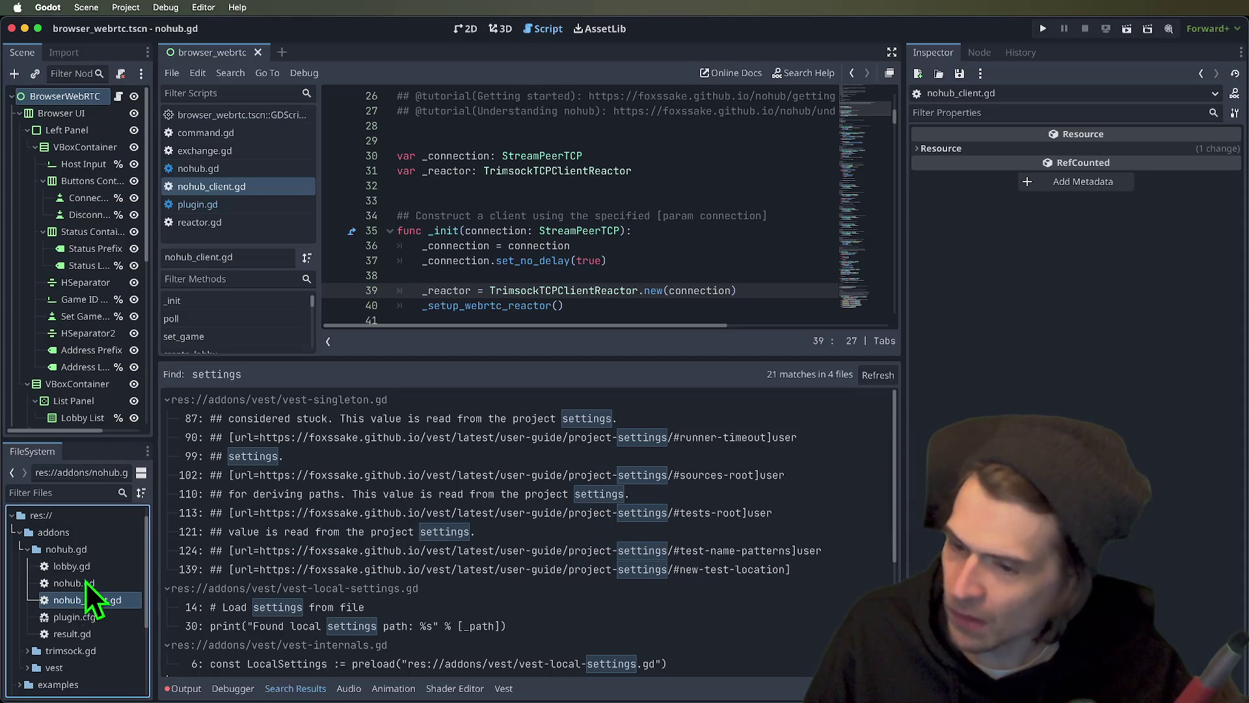
# - Review the autoload and plugin sections of Project Settings, closing the nohub.gd plugin editor unchanged
pyautogui.click(79, 622)
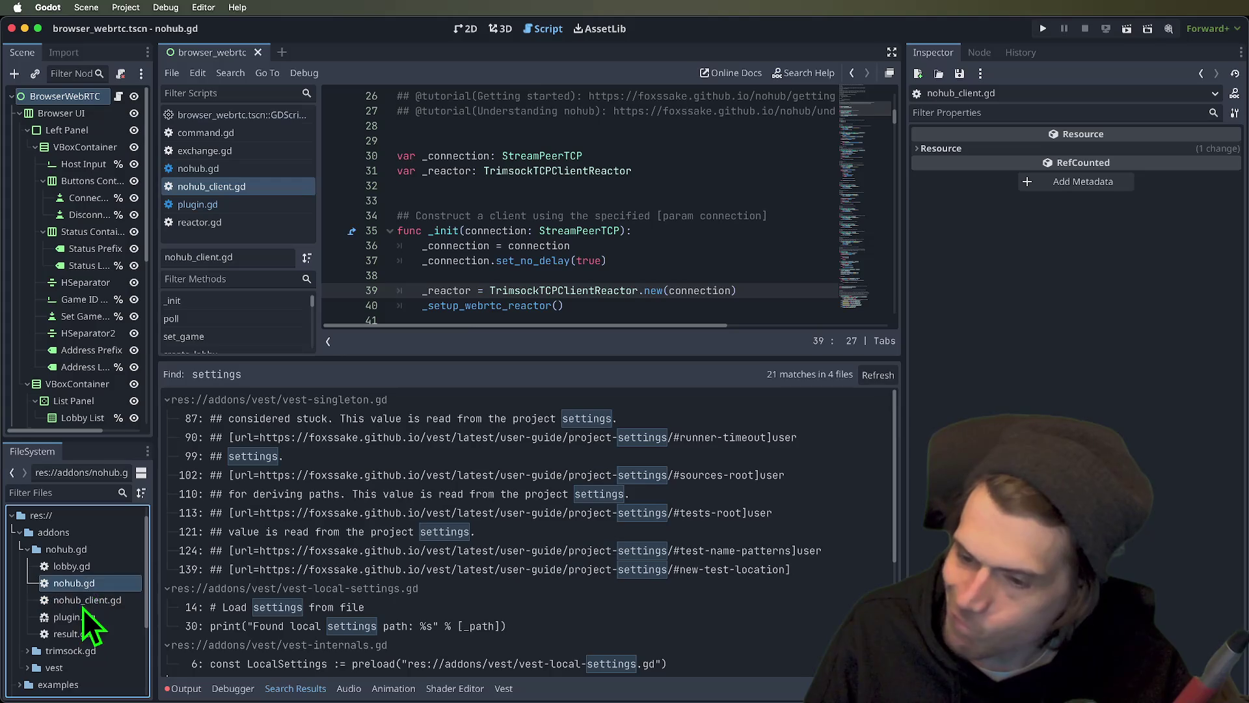
pyautogui.click(126, 7)
pyautogui.click(143, 24)
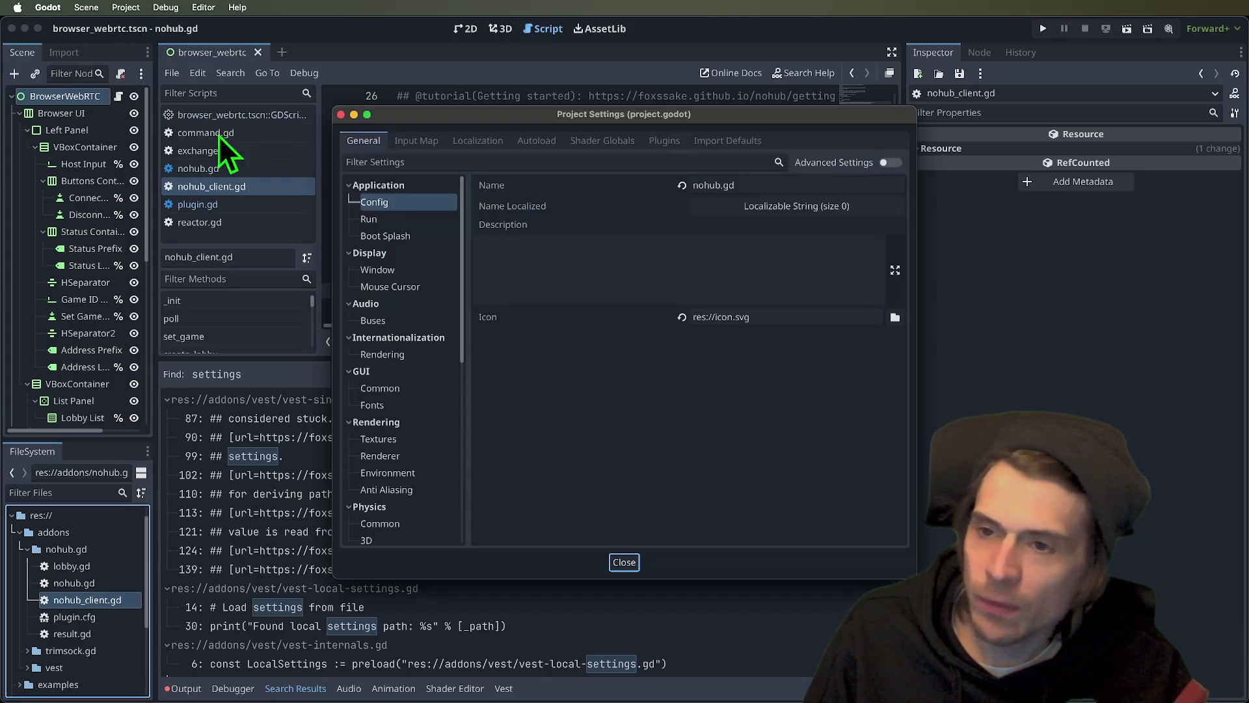
pyautogui.click(614, 142)
pyautogui.click(557, 142)
pyautogui.click(576, 140)
pyautogui.click(660, 141)
pyautogui.click(557, 142)
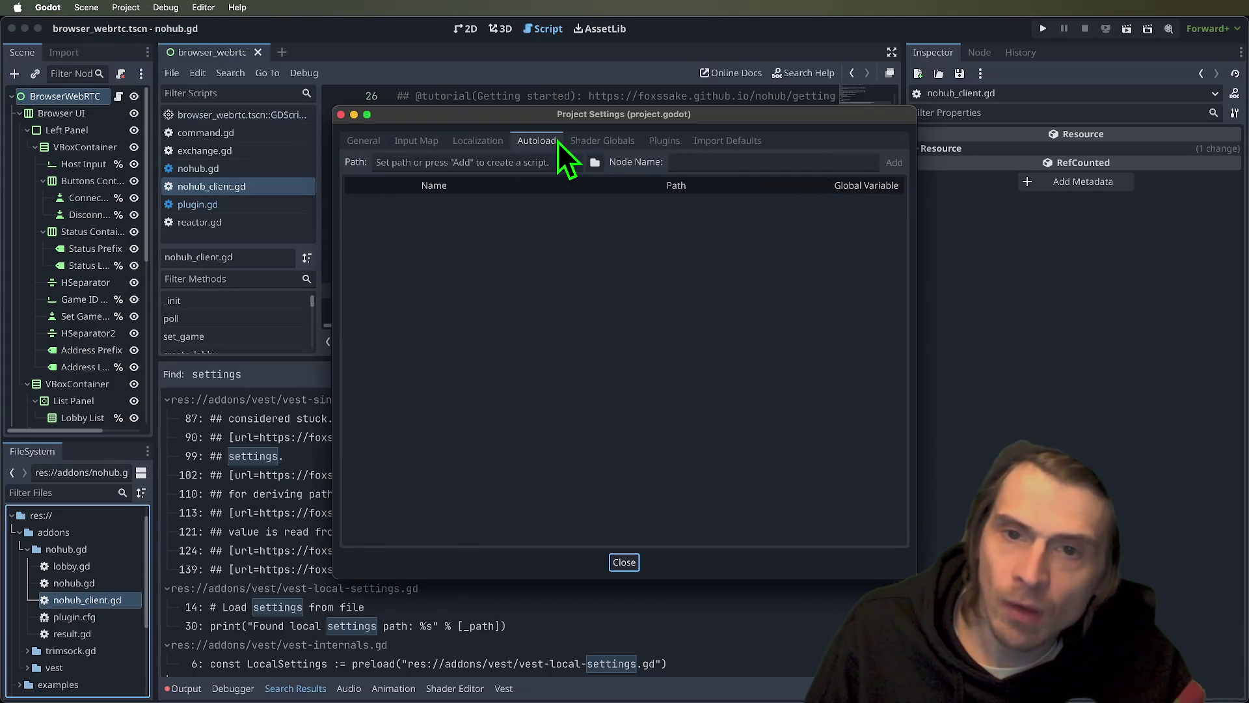
pyautogui.click(662, 142)
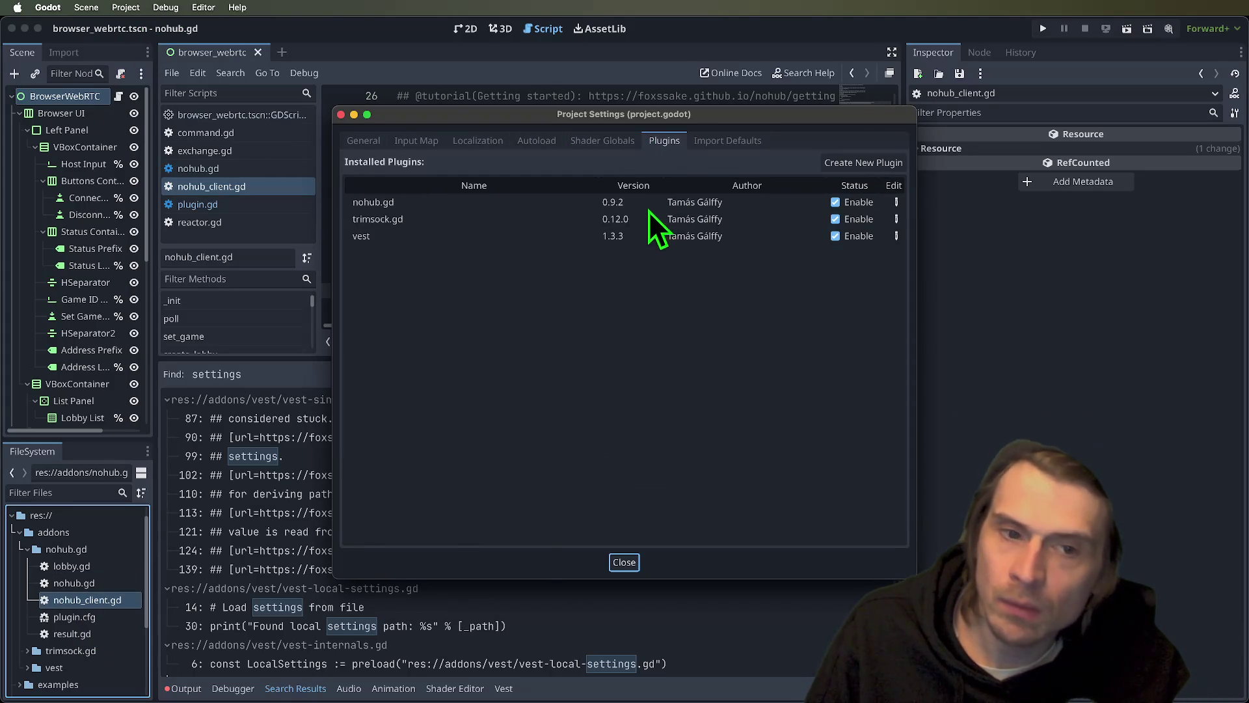
pyautogui.moveTo(497, 204)
pyautogui.click(900, 205)
pyautogui.press('Escape')
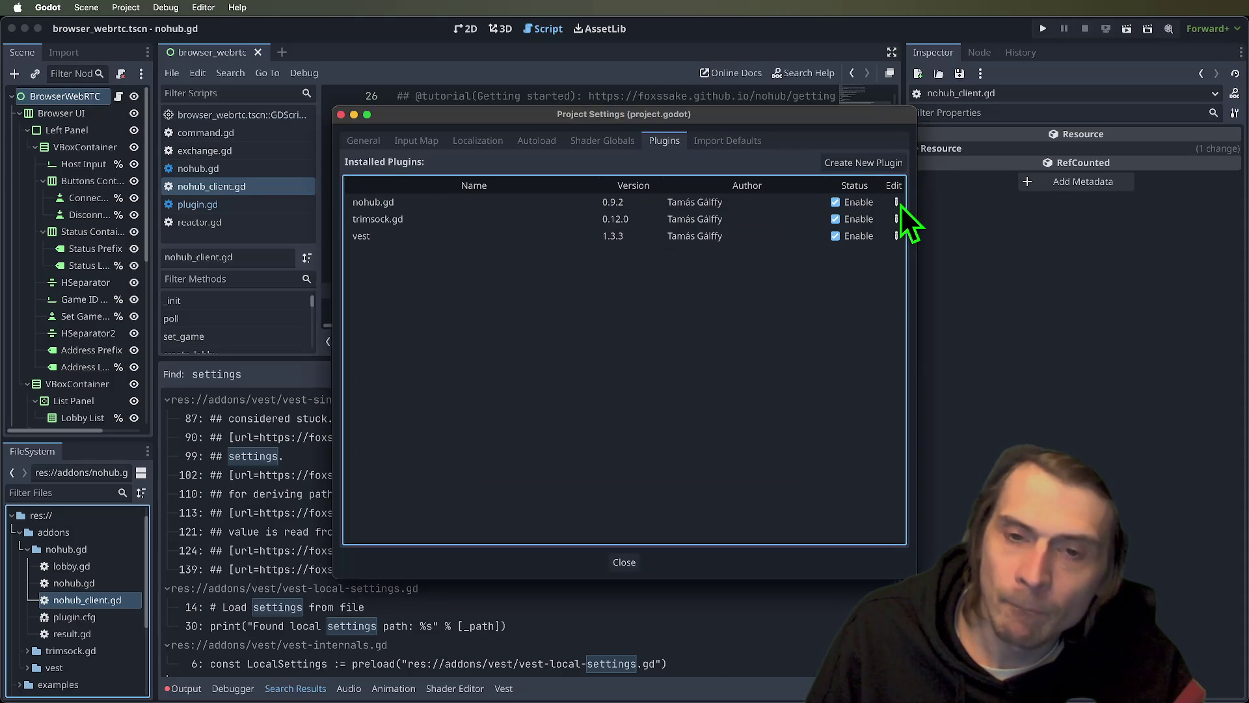
pyautogui.press('Escape')
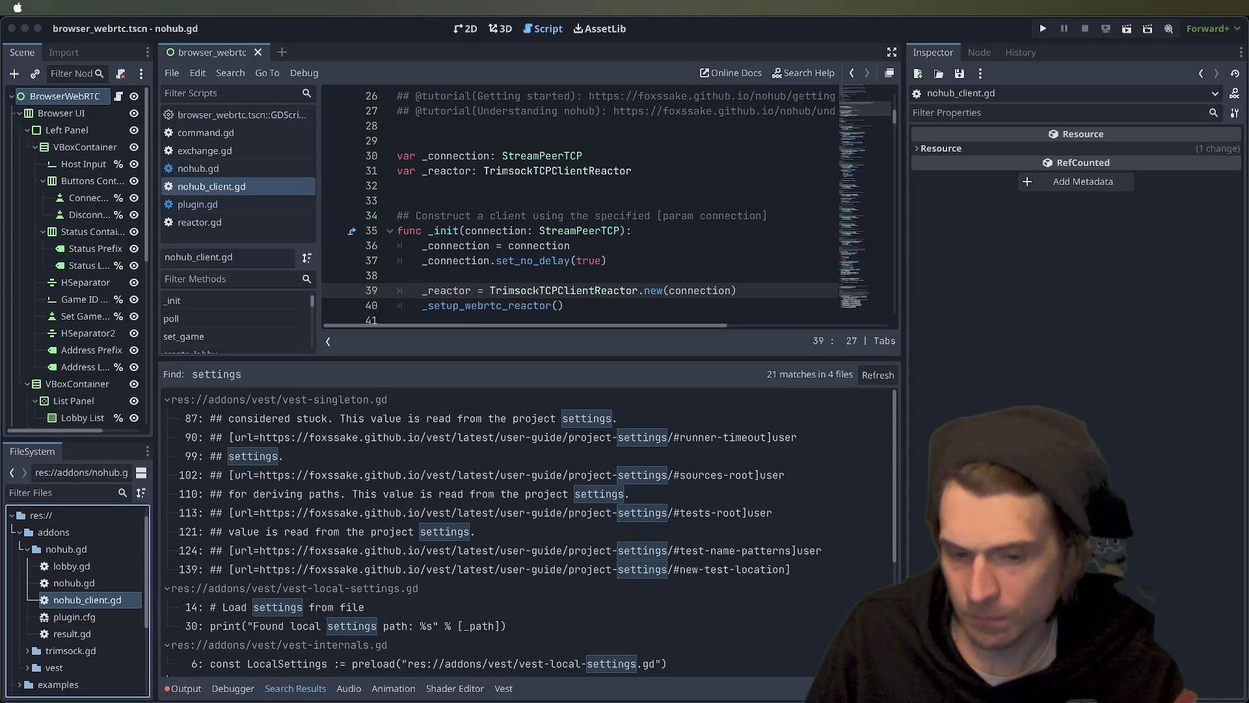
# - Open nohub_client.gd with a larger code area and jump to the _setup_webrtc_reactor definition
pyautogui.click(743, 537)
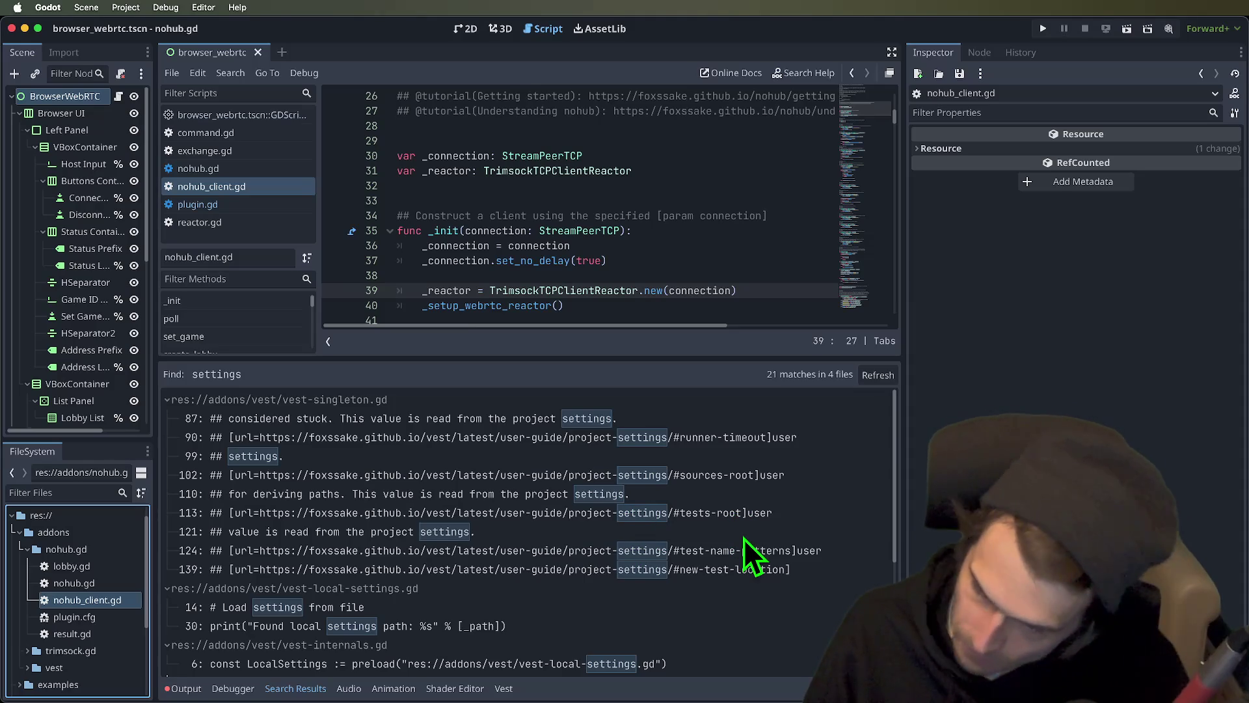
pyautogui.doubleClick(114, 599)
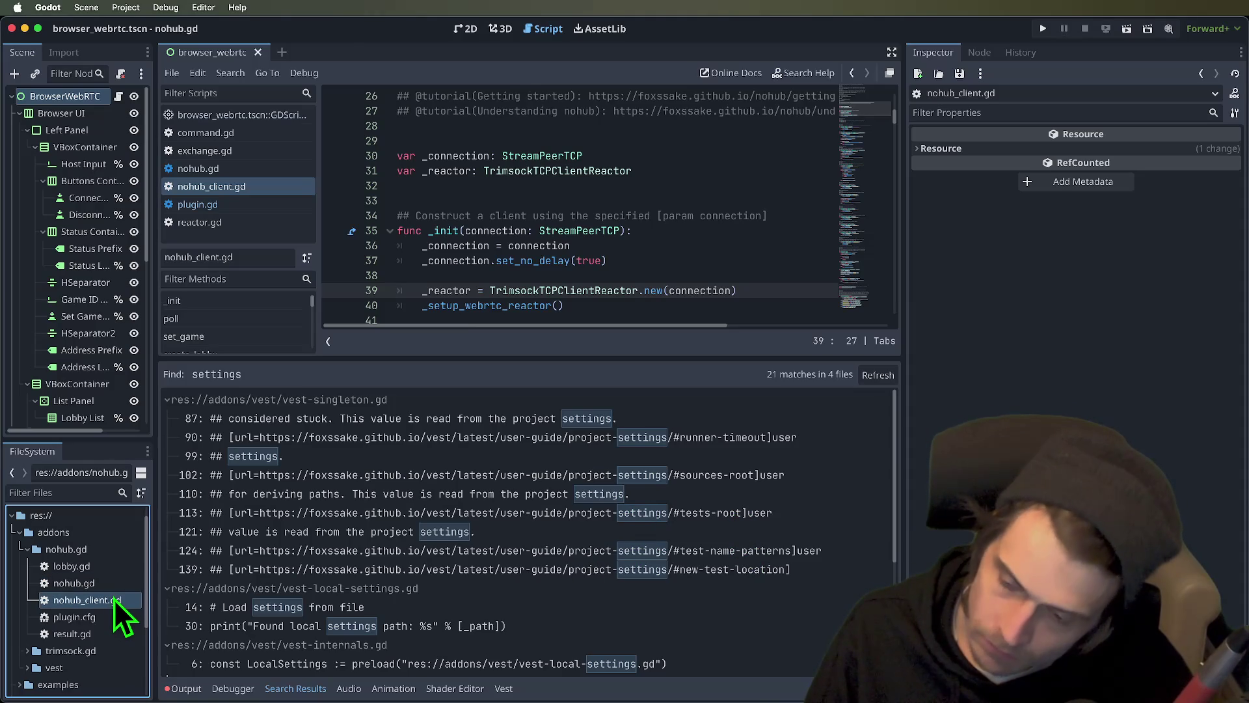
pyautogui.moveTo(594, 358); pyautogui.dragTo(572, 539)
pyautogui.click(652, 310)
pyautogui.press('Home')
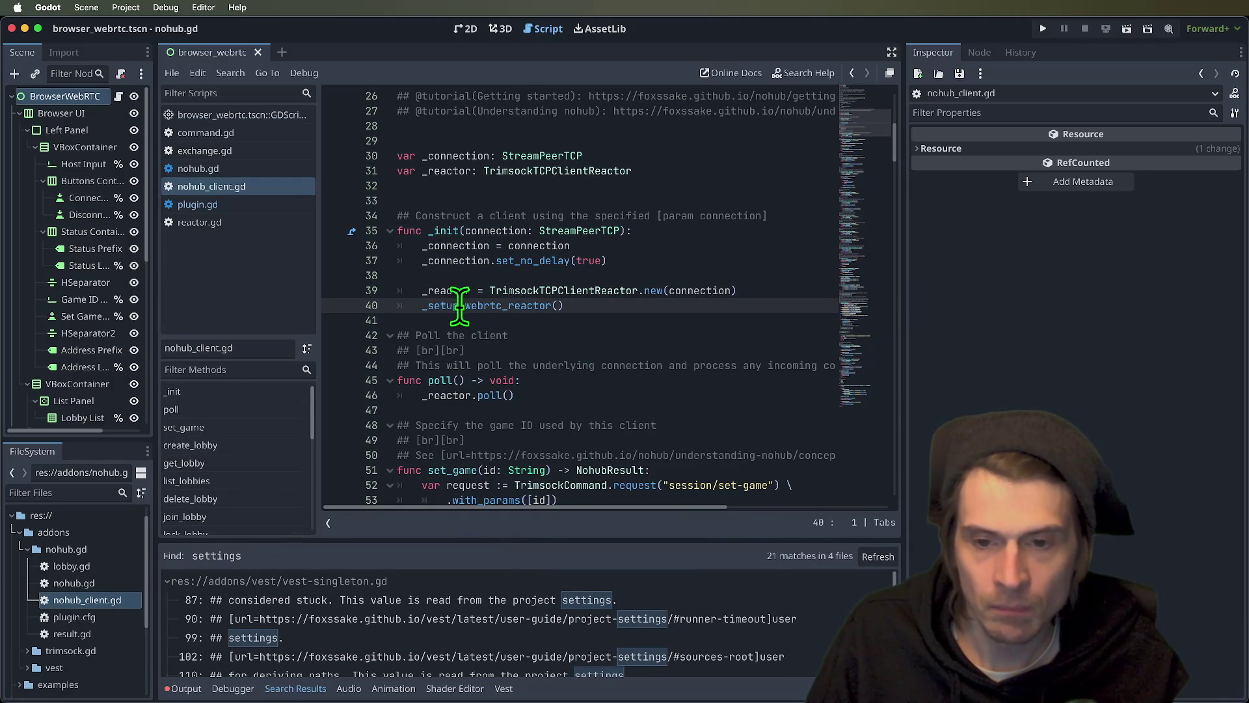
pyautogui.keyDown('ctrl'); pyautogui.click(552, 305); pyautogui.keyUp('ctrl')
# - Delete the '# TODO: Necessary?' comment line above the _reactor.on_attach handler
pyautogui.scroll(7, 605, 367)
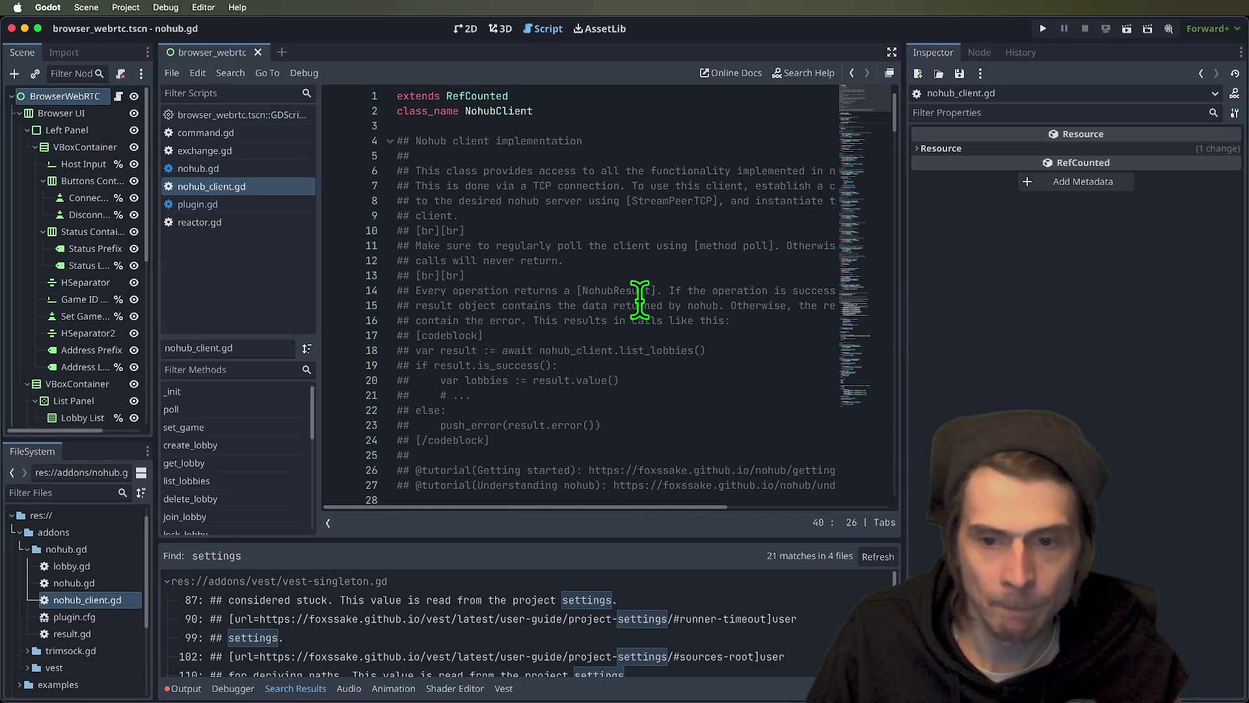
pyautogui.scroll(-20, 644, 293)
pyautogui.scroll(-4, 533, 325)
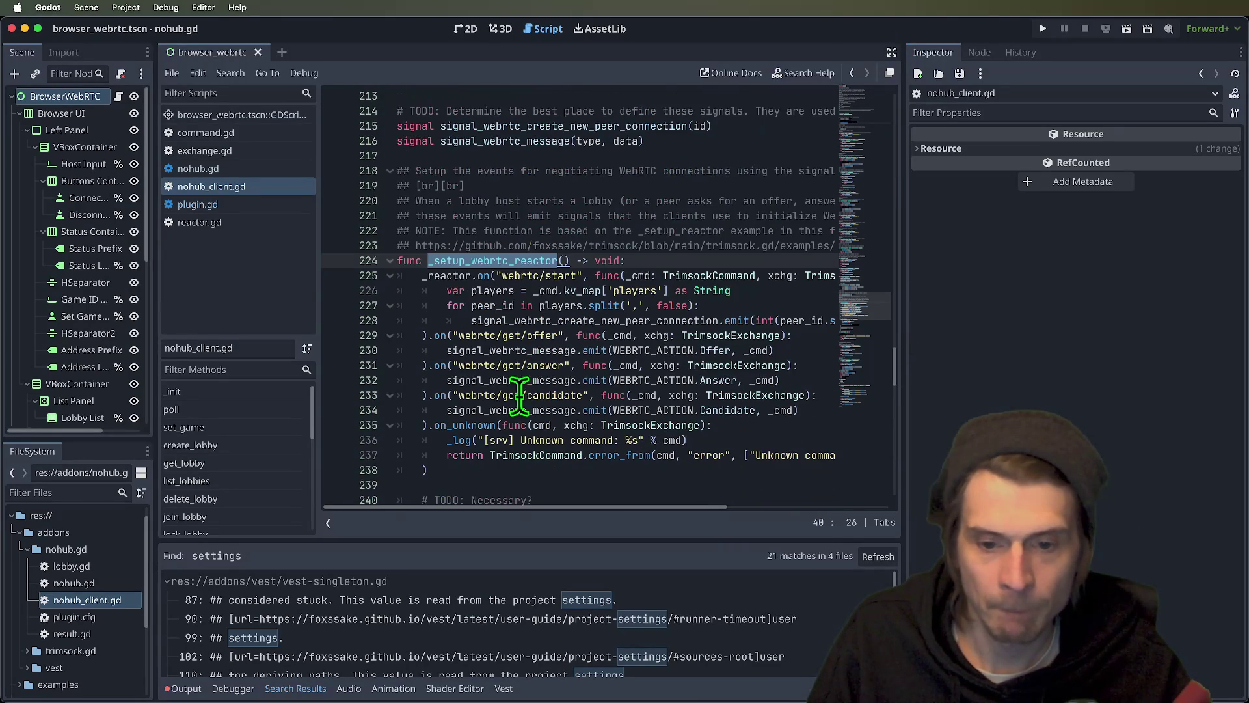
pyautogui.scroll(-2, 516, 391)
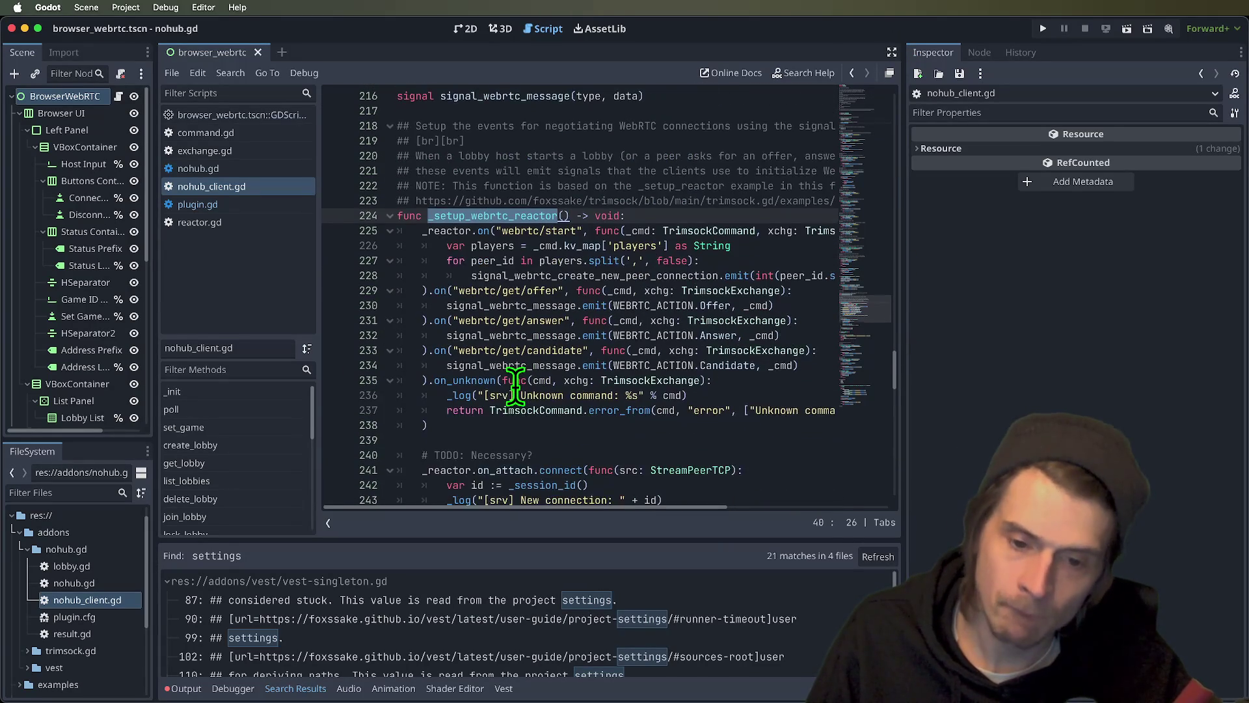
pyautogui.scroll(-2, 516, 390)
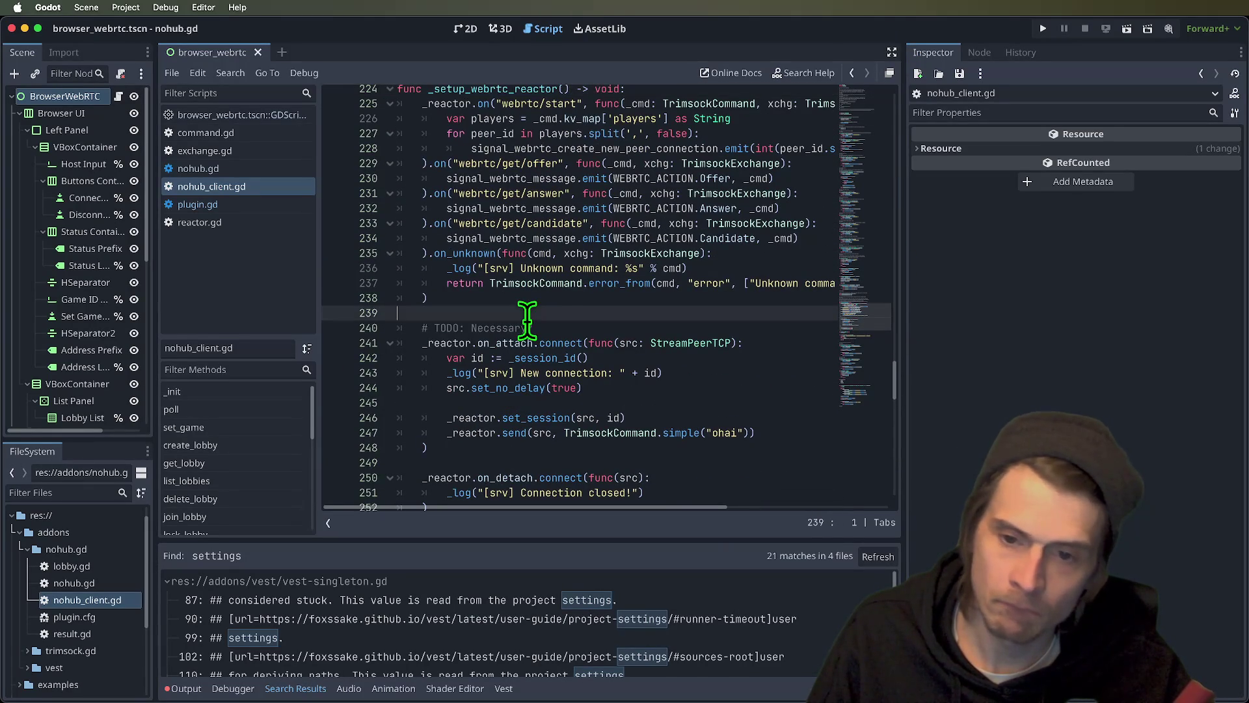
pyautogui.click(571, 328)
pyautogui.tripleClick(572, 328)
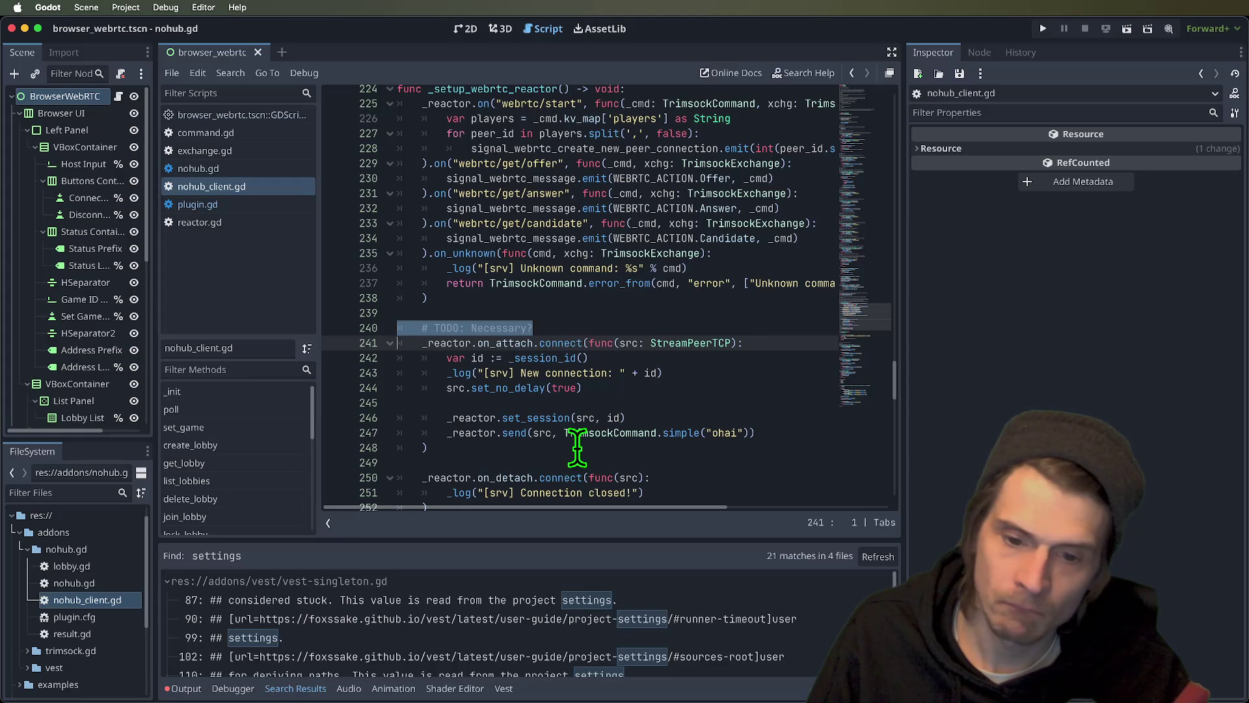
pyautogui.press('BackSpace')
pyautogui.press('Delete')
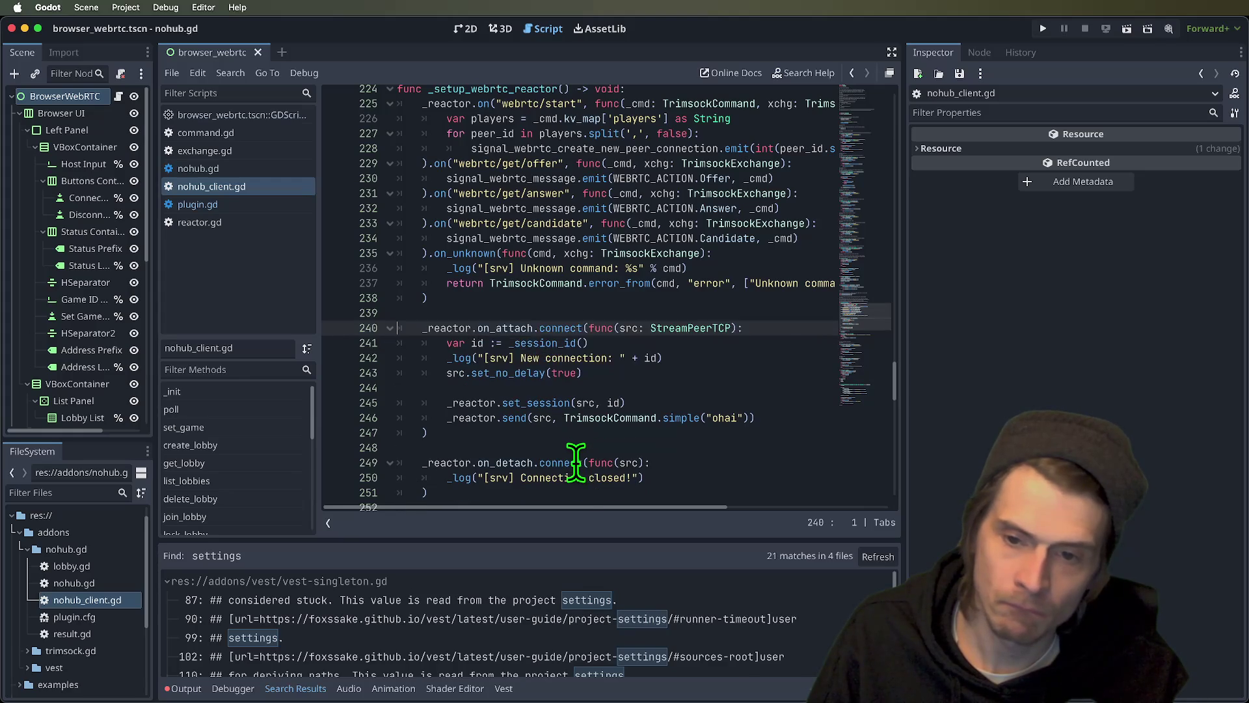
pyautogui.scroll(-2, 568, 448)
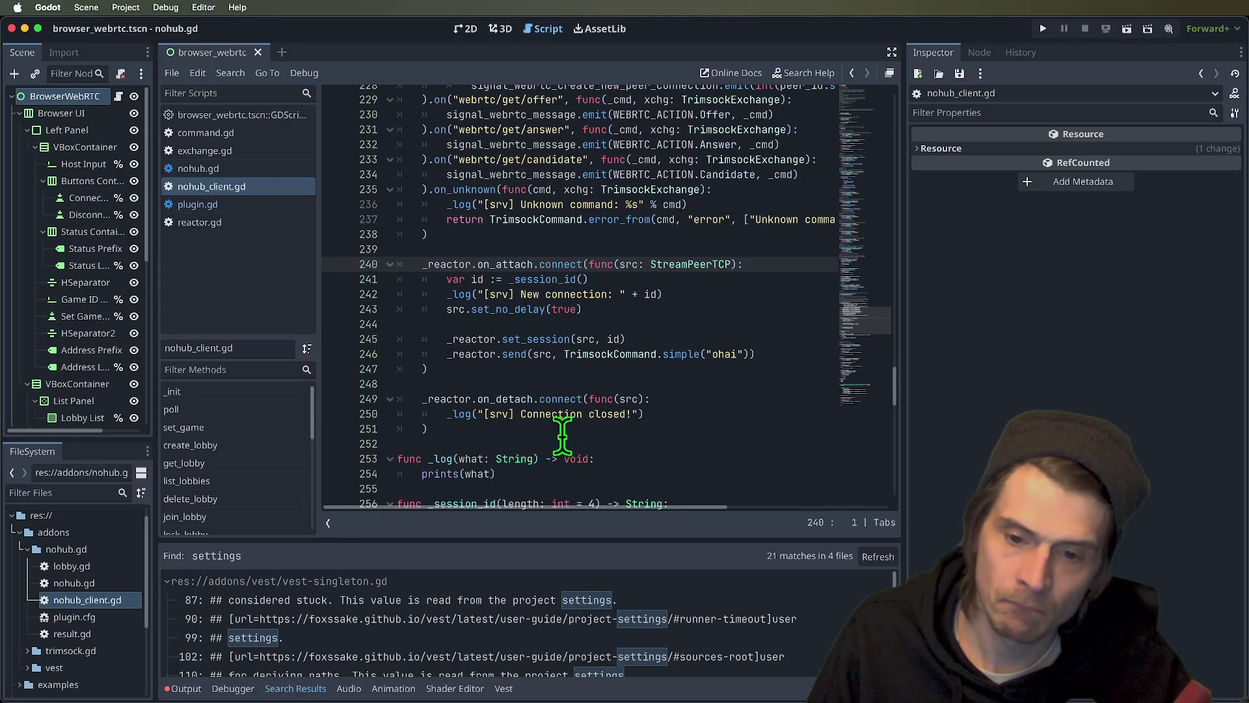
pyautogui.moveTo(892, 372); pyautogui.dragTo(892, 380)
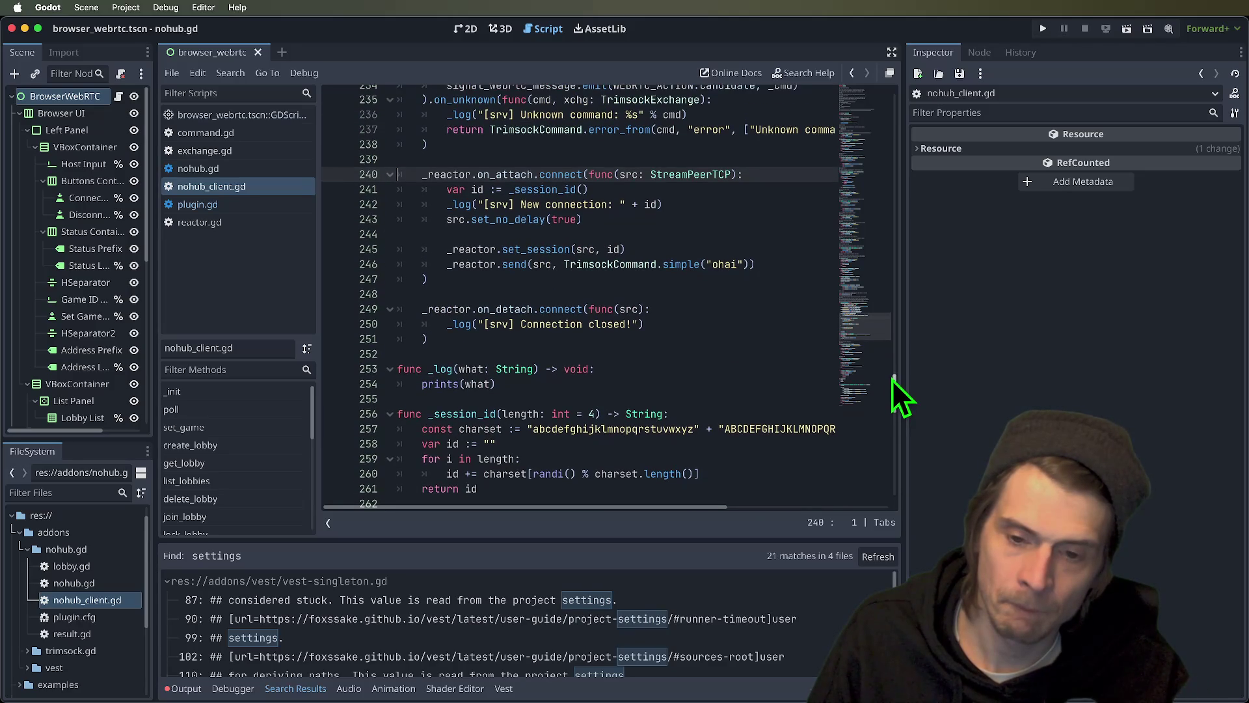
pyautogui.doubleClick(463, 413)
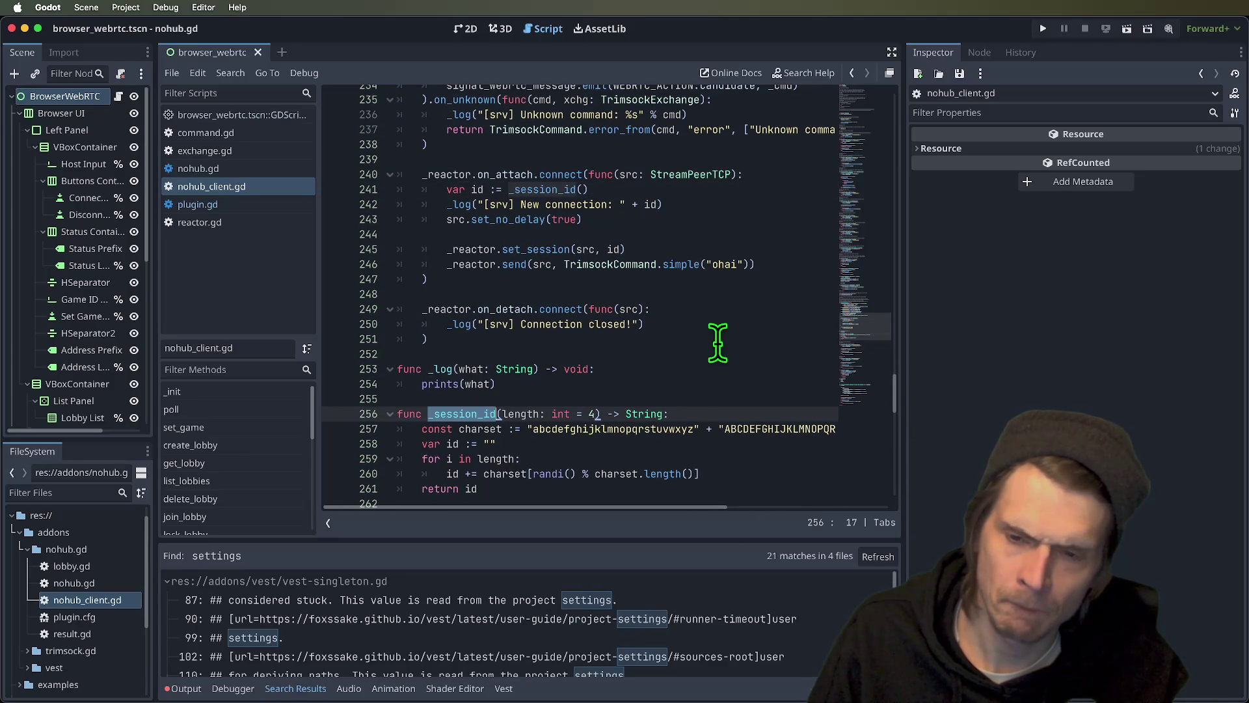
# - Inspect the on_attach handler's set_session call and undo the last two edits
pyautogui.scroll(2, 716, 342)
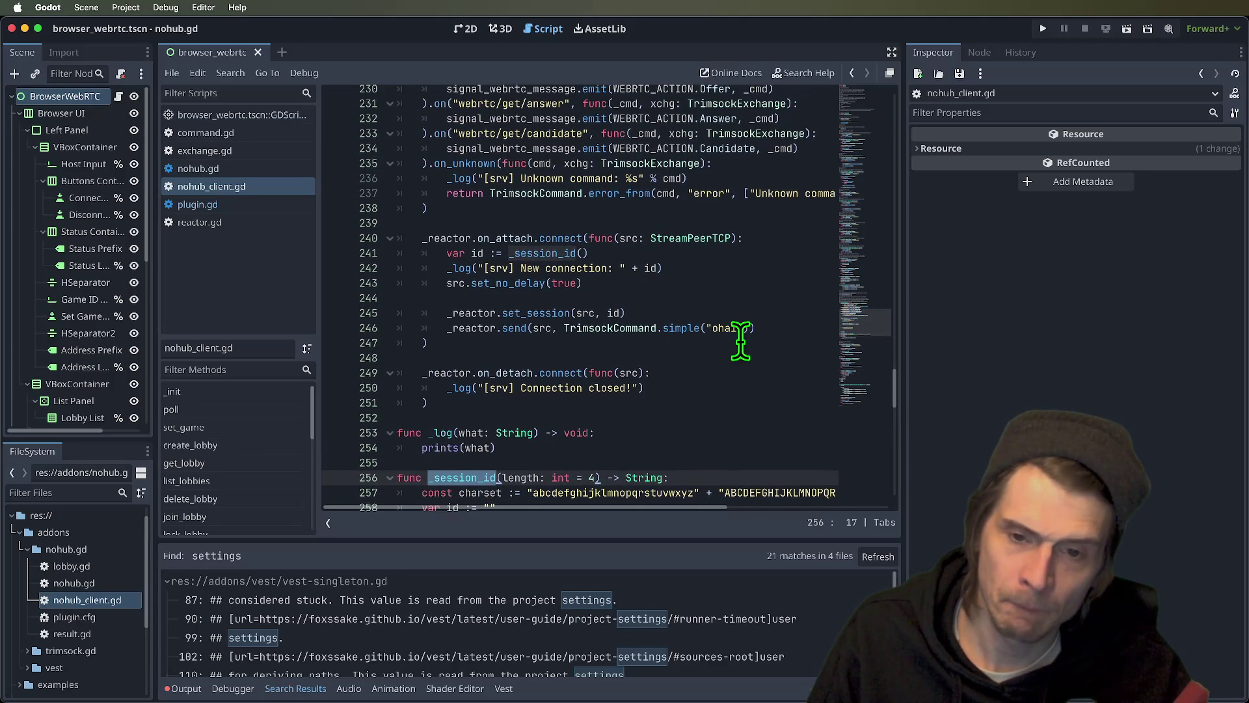
pyautogui.scroll(-2, 741, 340)
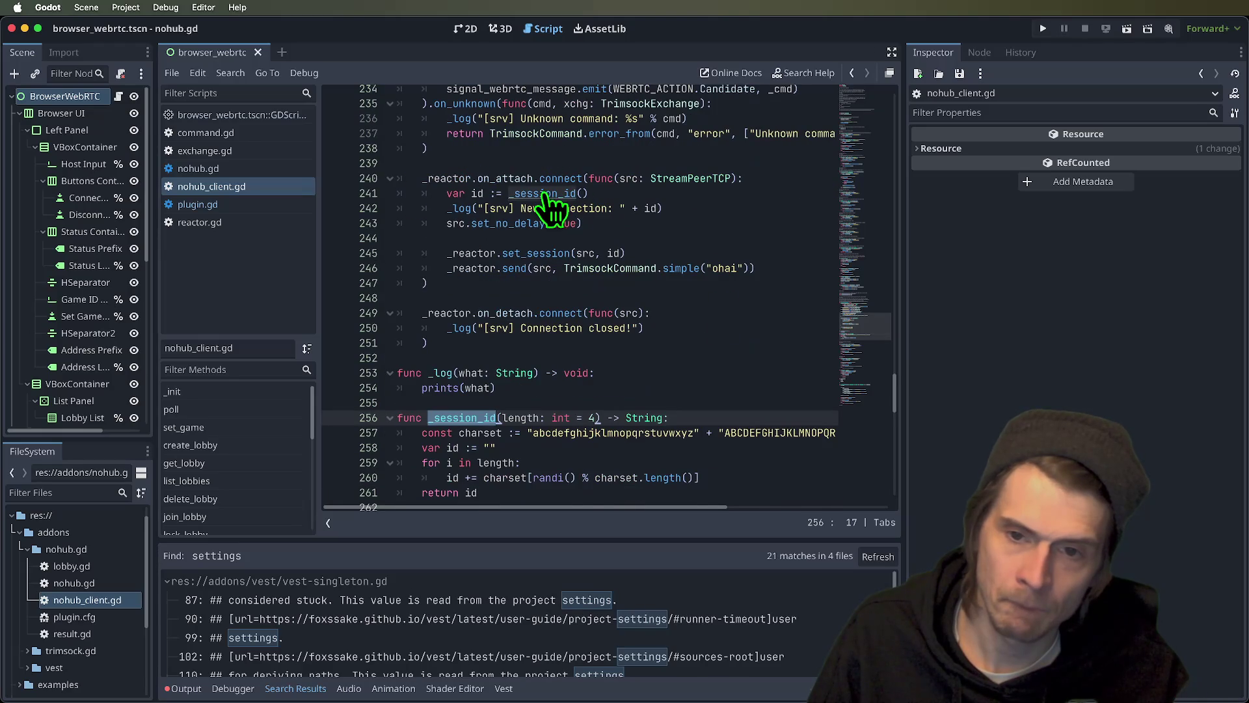
pyautogui.scroll(2, 729, 273)
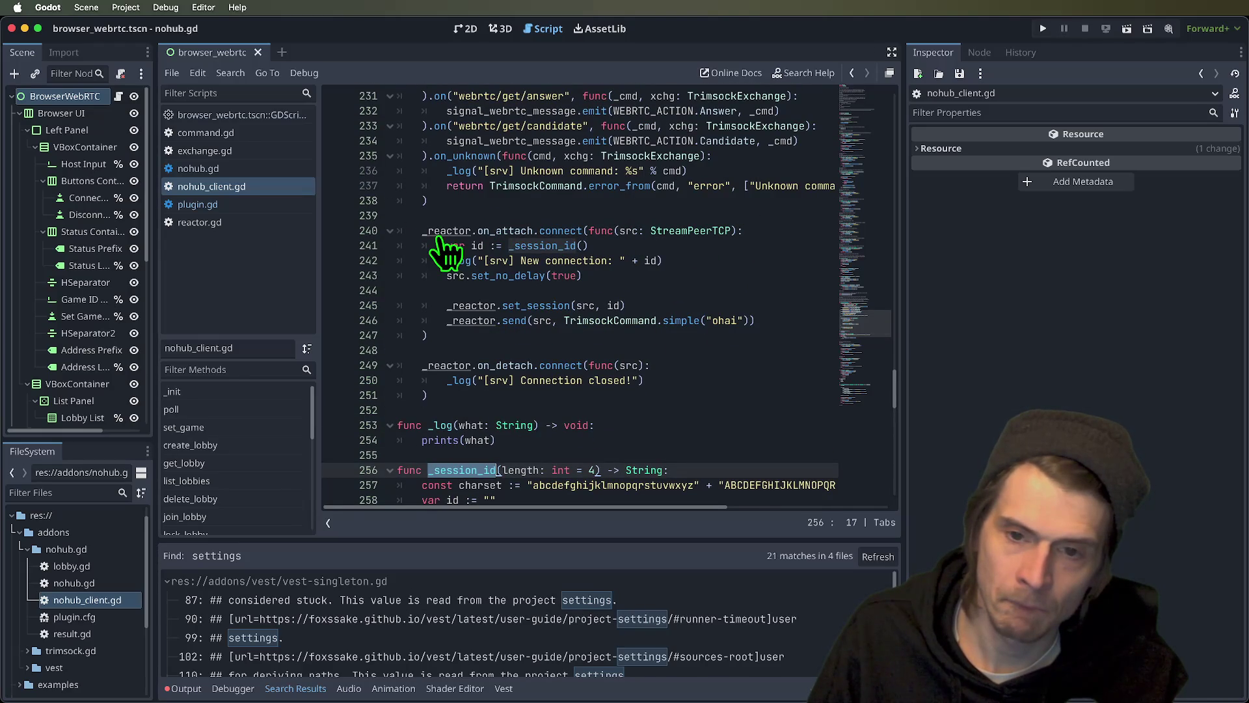
pyautogui.scroll(3, 670, 225)
pyautogui.scroll(-1, 670, 224)
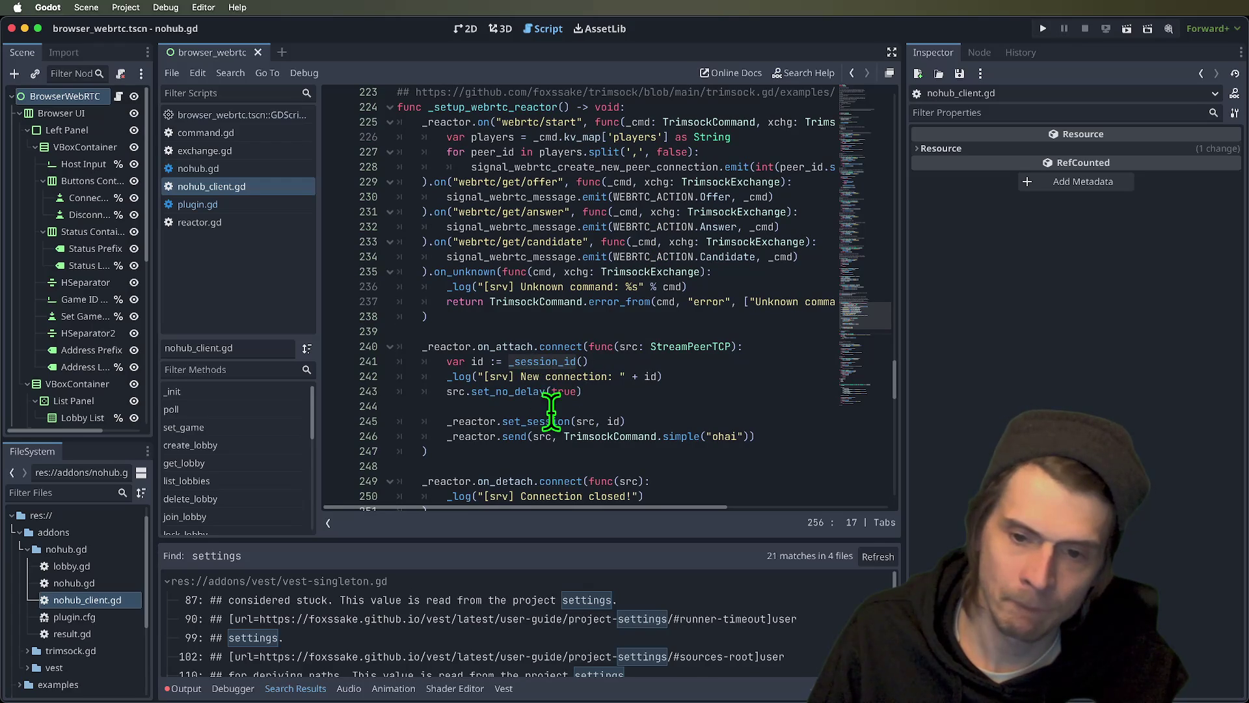
pyautogui.scroll(-1, 778, 400)
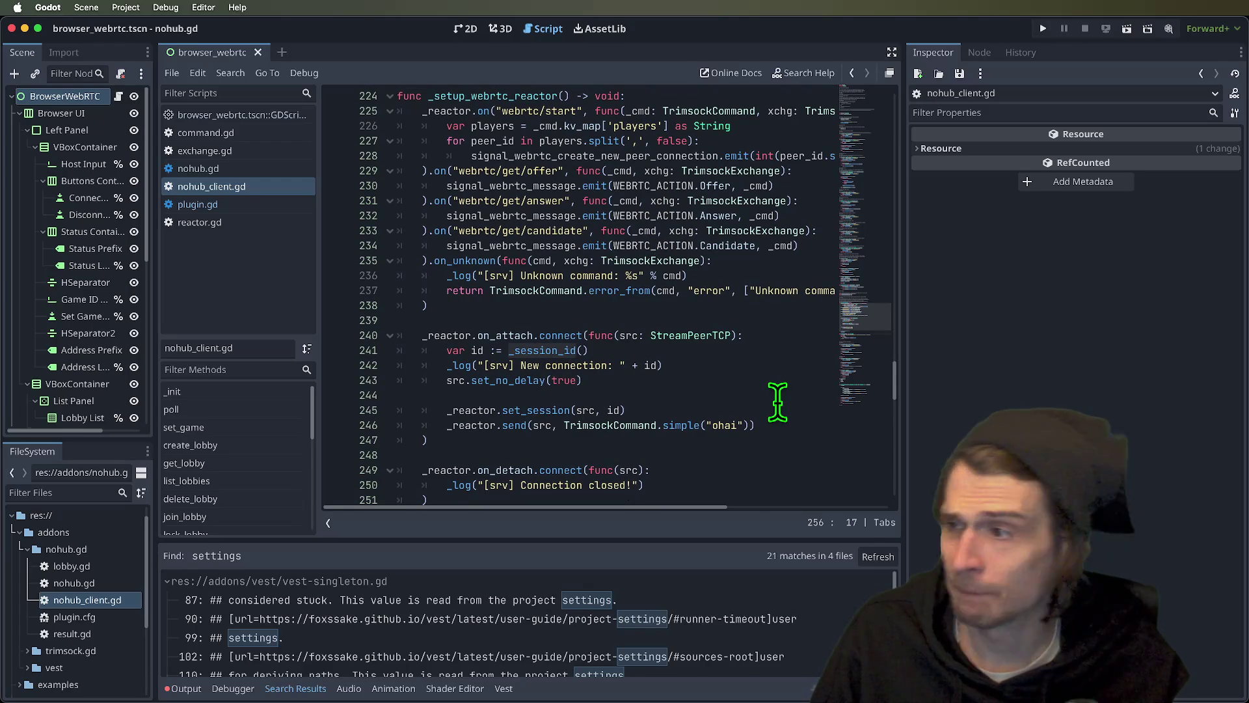
pyautogui.moveTo(586, 454); pyautogui.dragTo(366, 347)
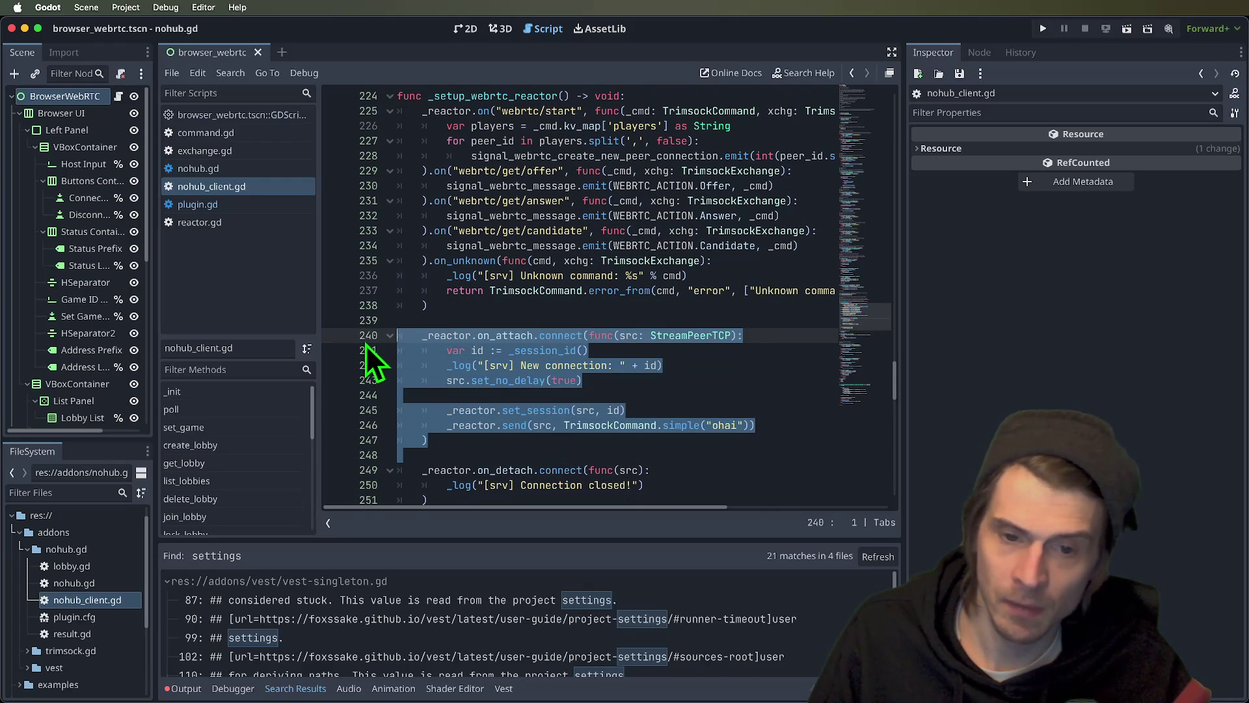
pyautogui.click(699, 428)
pyautogui.doubleClick(529, 410)
pyautogui.scroll(-3, 528, 410)
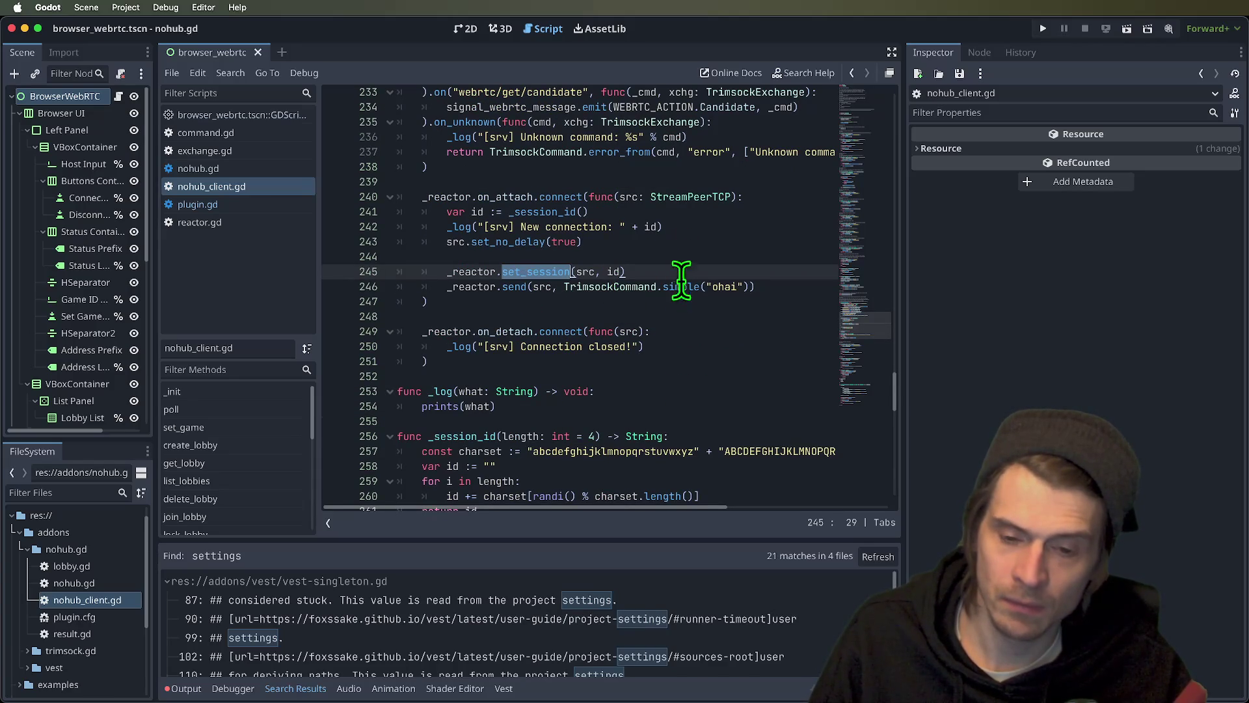
pyautogui.press('super+z')
pyautogui.press('super+z')
pyautogui.press('super+z')
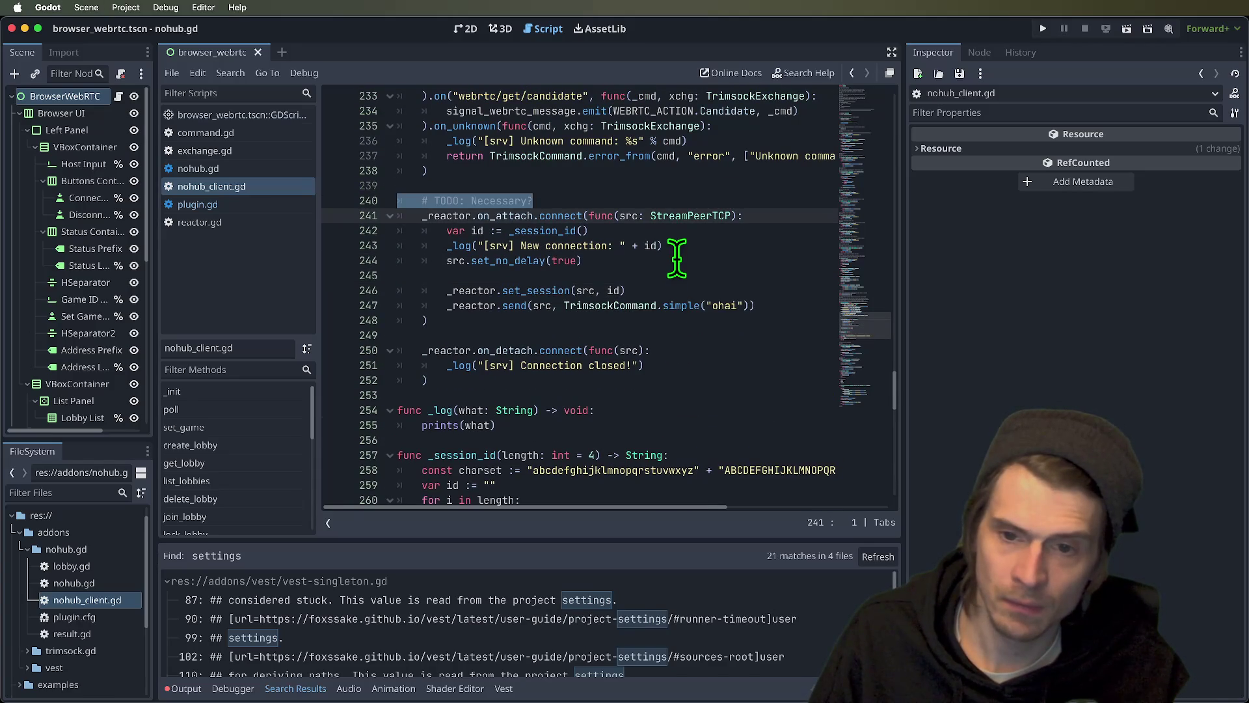
pyautogui.press('super+z')
# - Delete the _reactor.set_session line 246, save nohub_client.gd, and run the current scene
pyautogui.press('Down')
pyautogui.press('Down')
pyautogui.press('Down')
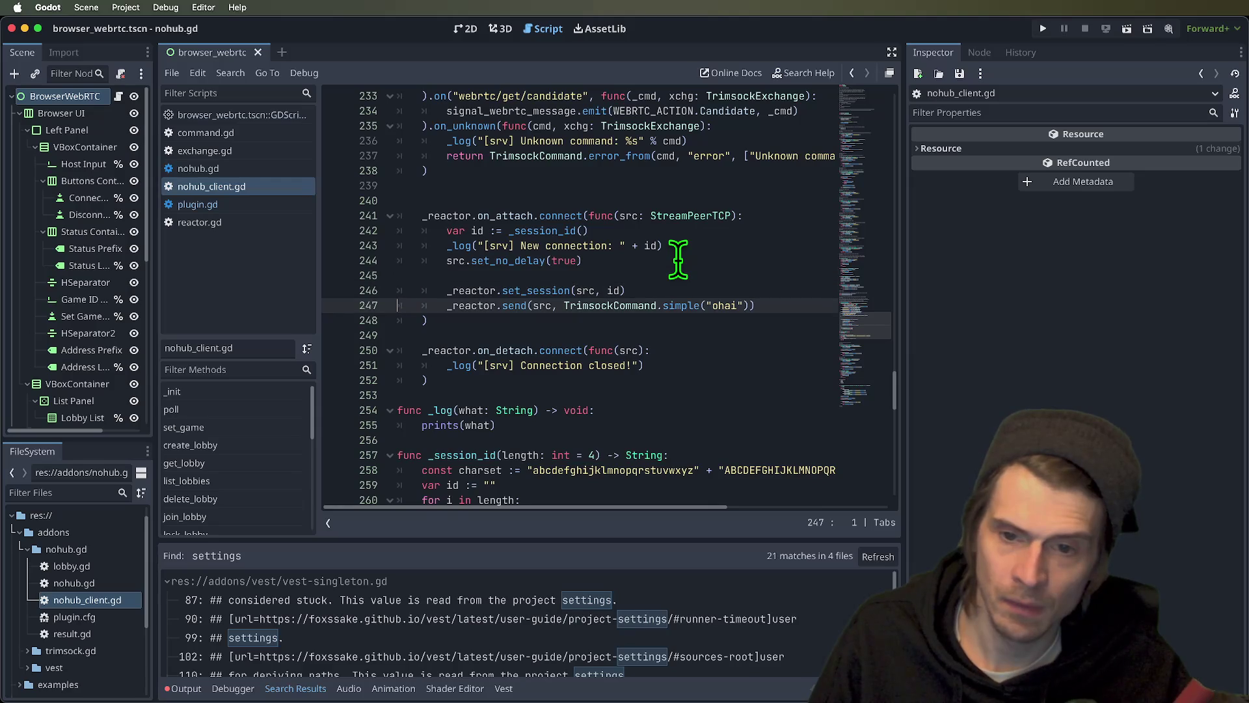
pyautogui.press('Up')
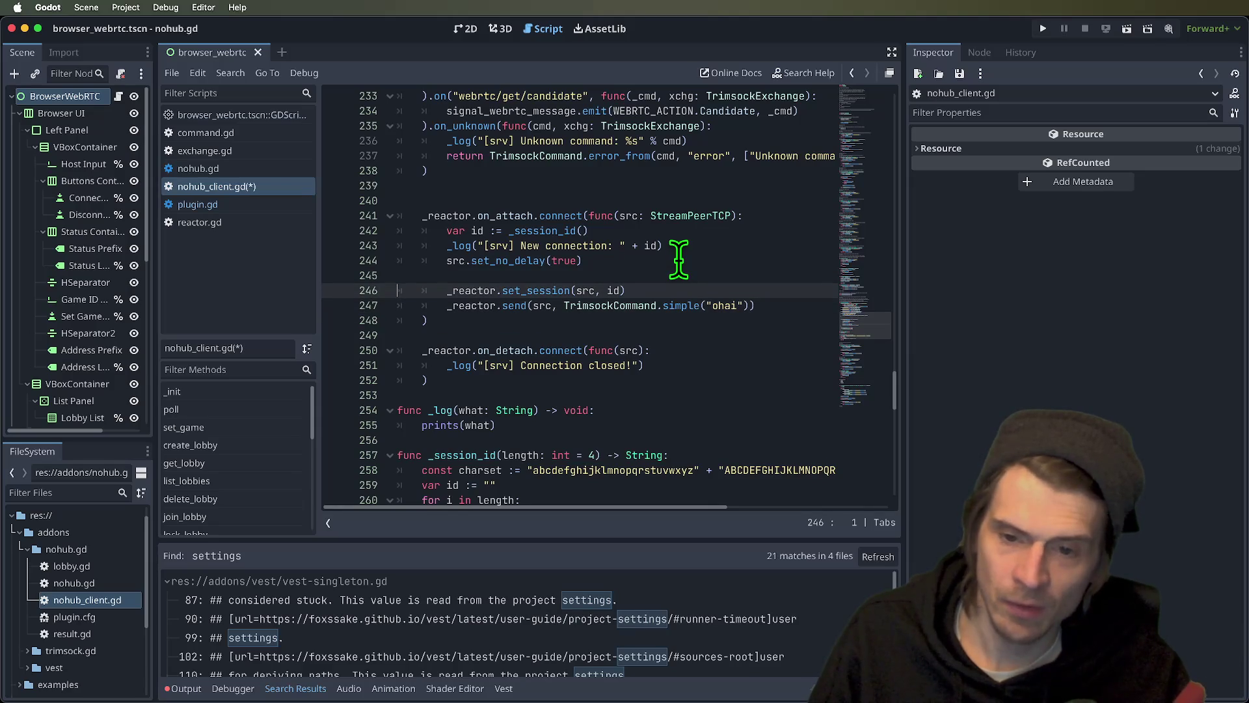
pyautogui.click(685, 294)
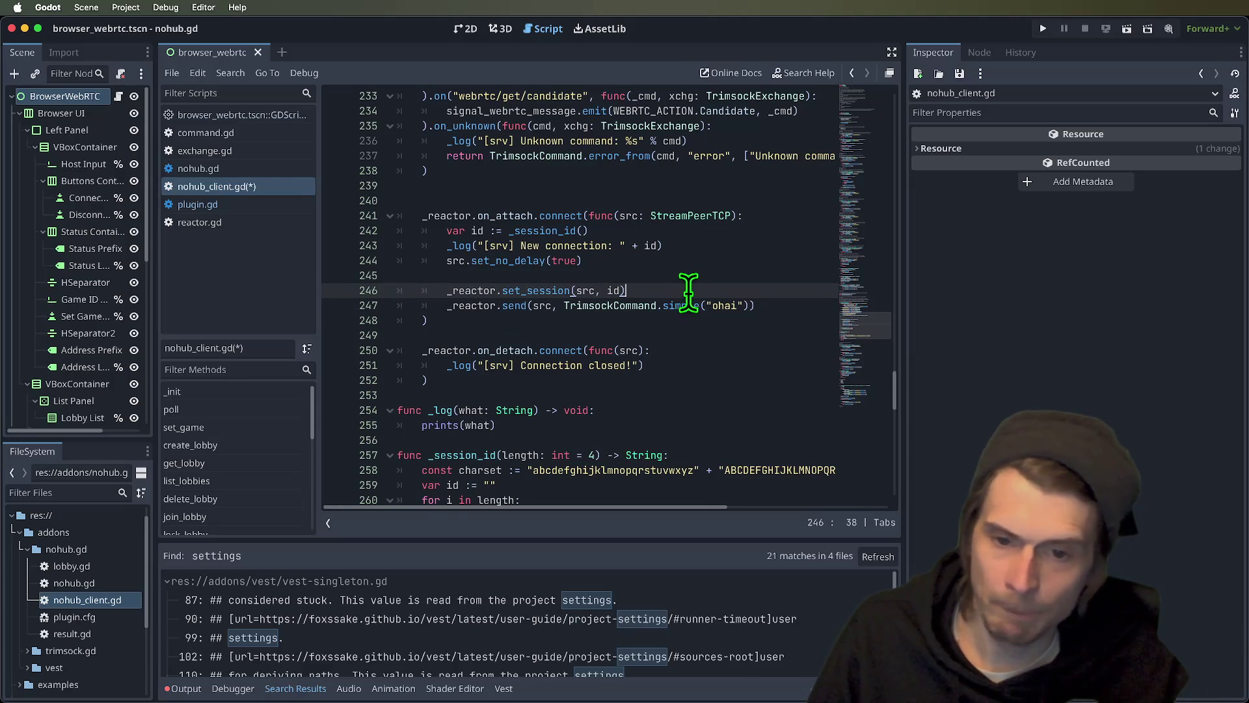
pyautogui.tripleClick(689, 292)
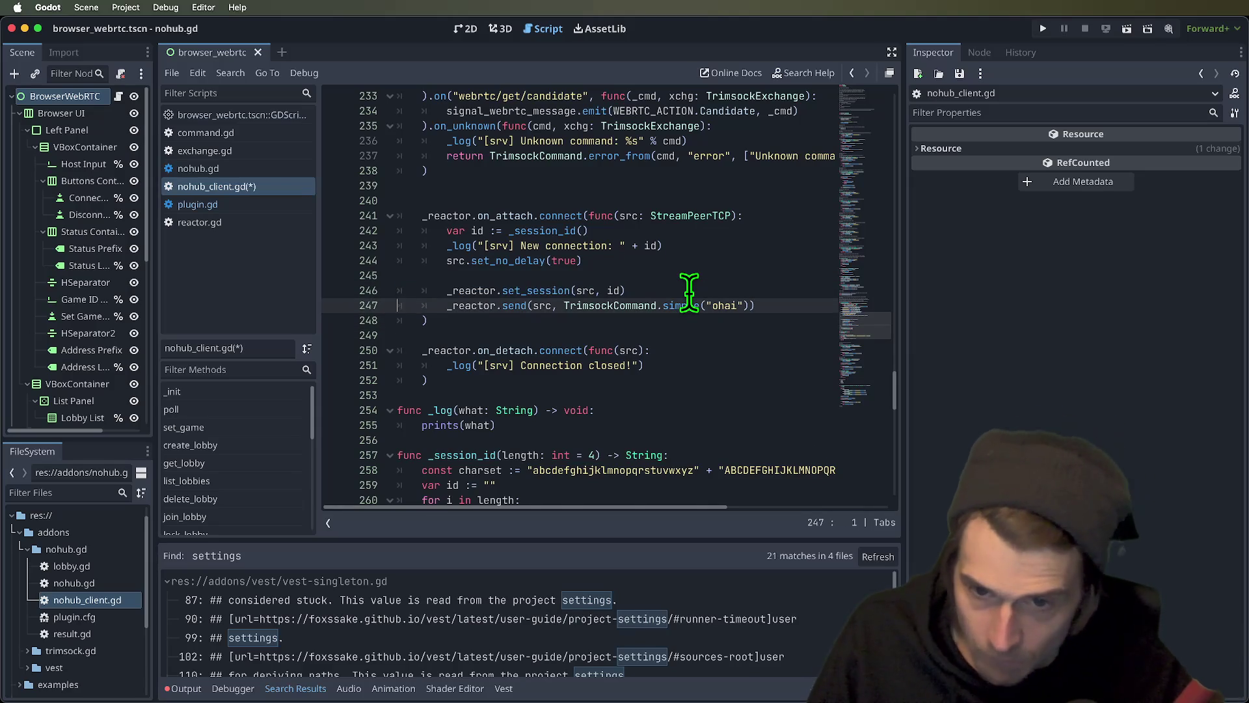
pyautogui.press('BackSpace')
pyautogui.hotkey('ctrl', 's')
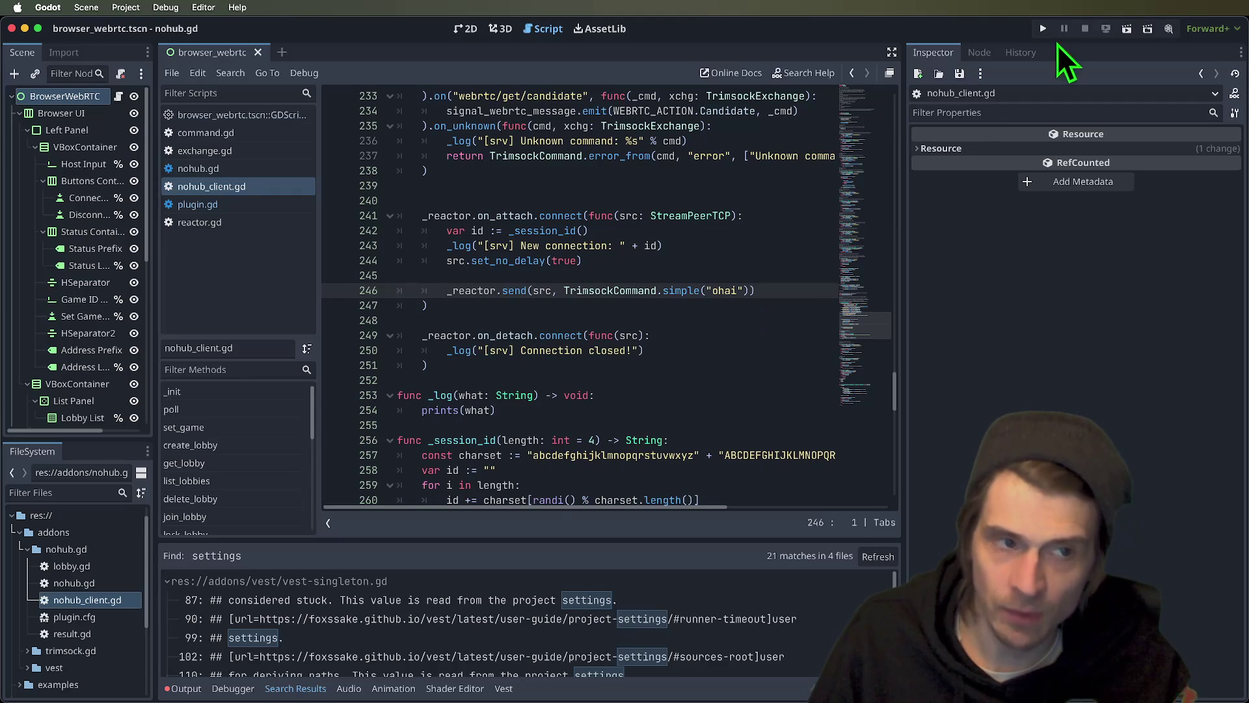
pyautogui.click(1133, 30)
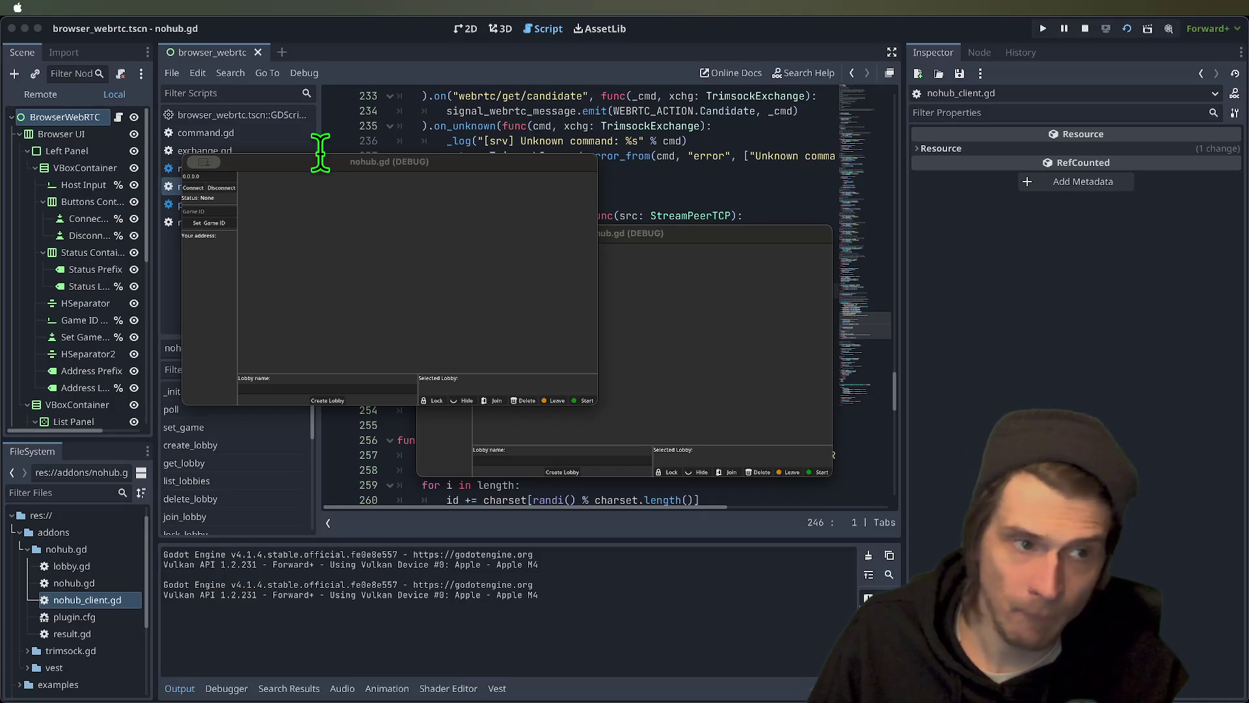
# - Relaunch the debug clients, create a lobby in one, and join and start lobby rNQwzjG_ from the other
pyautogui.click(360, 170)
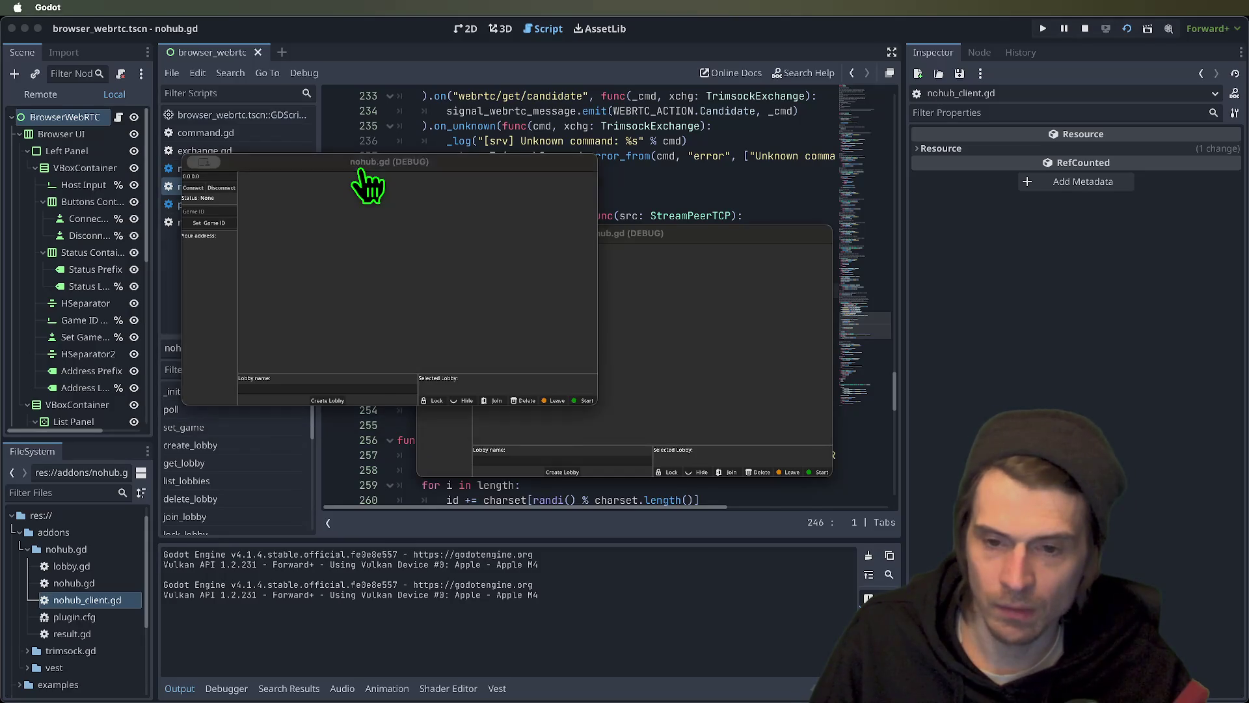
pyautogui.press('super+q')
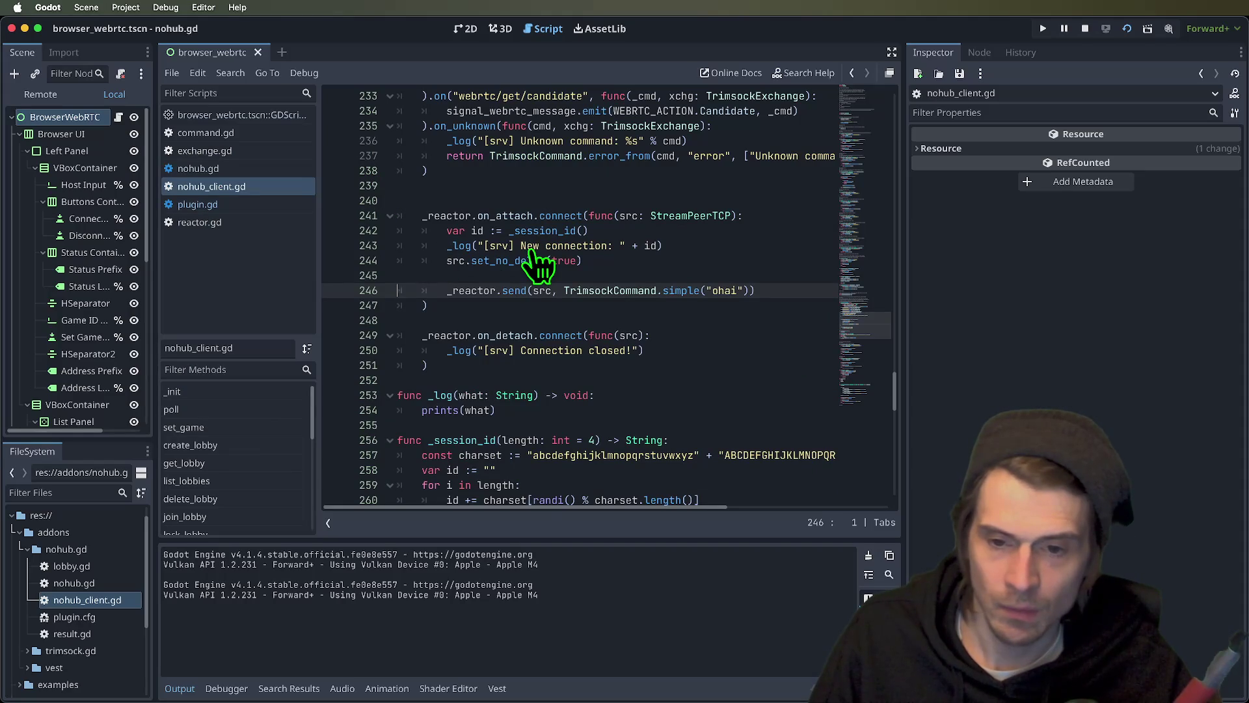
pyautogui.press('super+b')
pyautogui.click(197, 189)
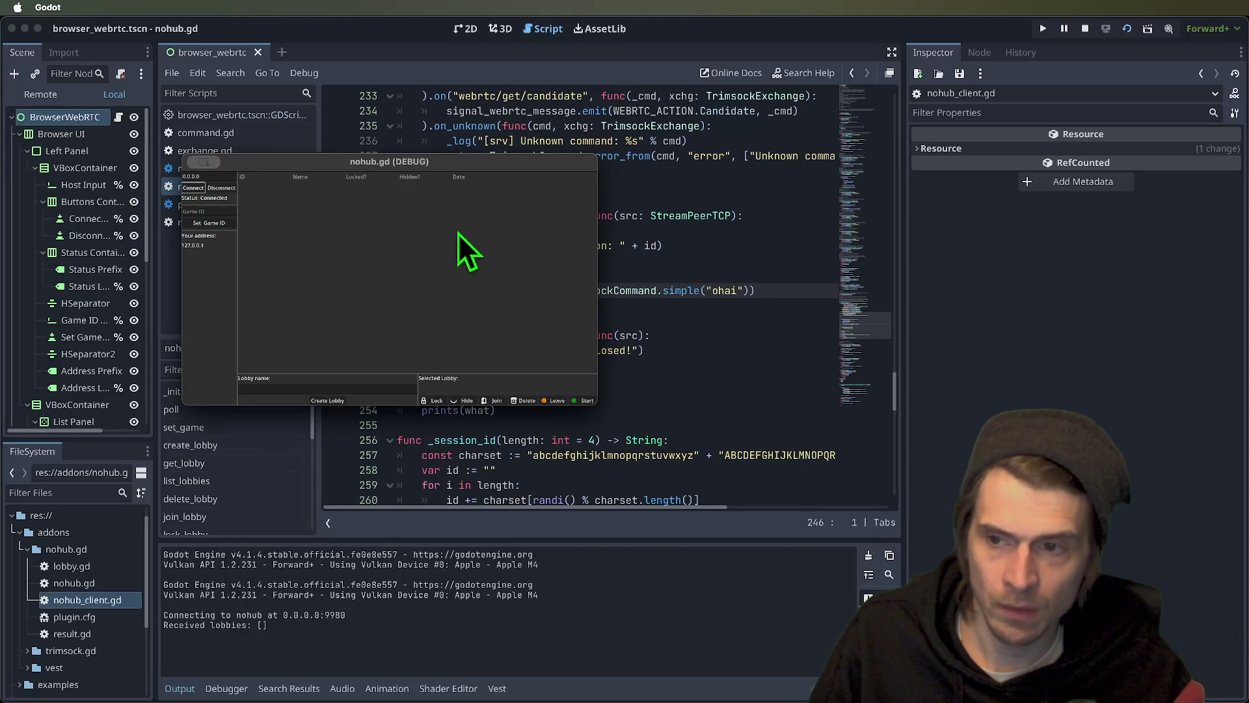
pyautogui.click(329, 401)
pyautogui.click(452, 306)
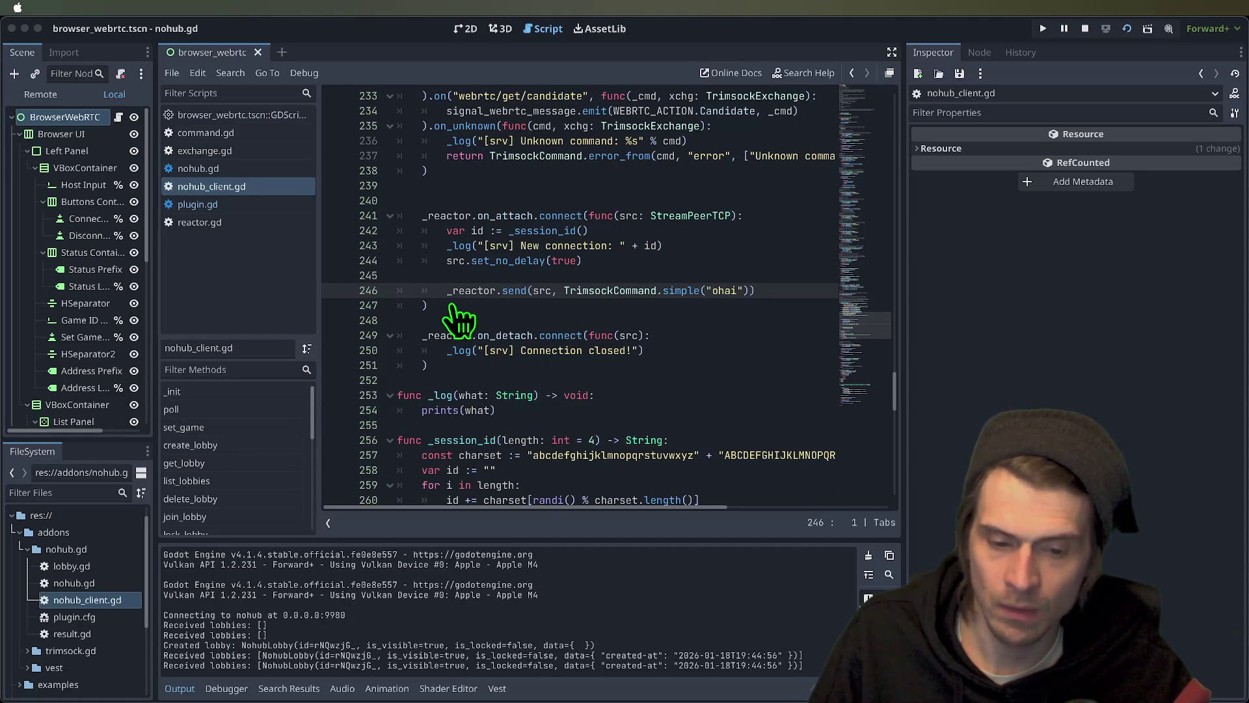
pyautogui.press('super+Tab')
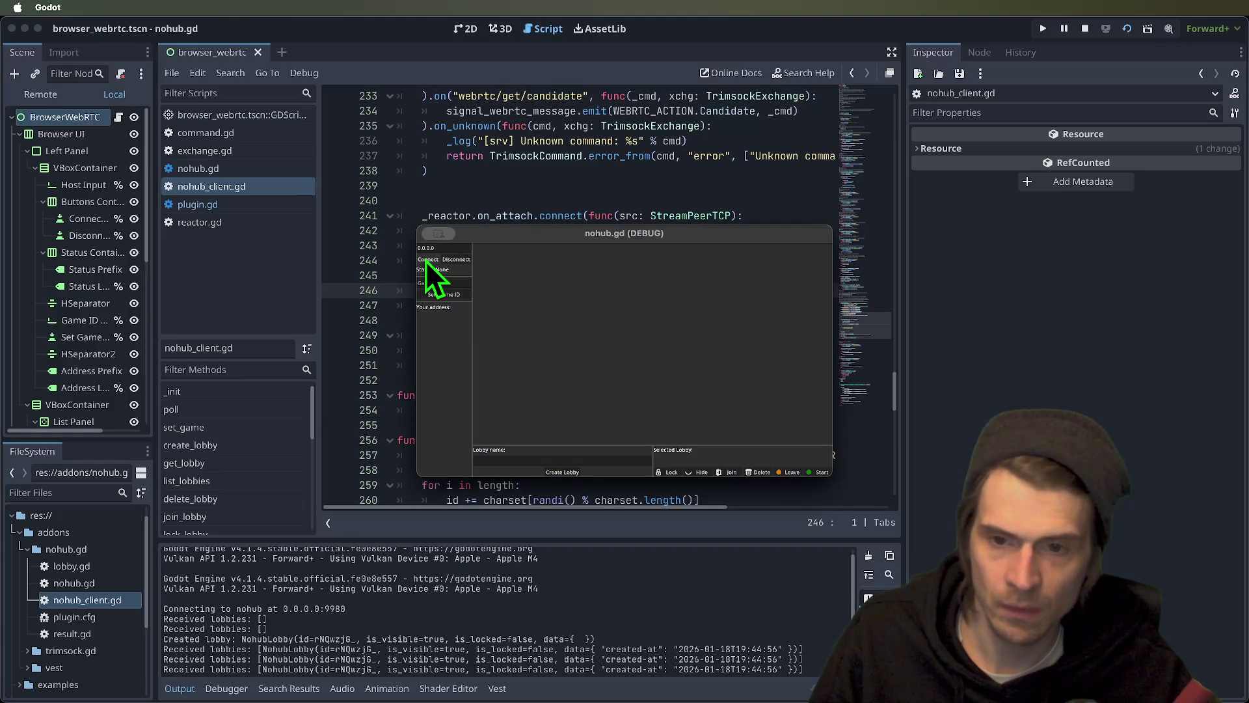
pyautogui.click(427, 261)
pyautogui.click(561, 259)
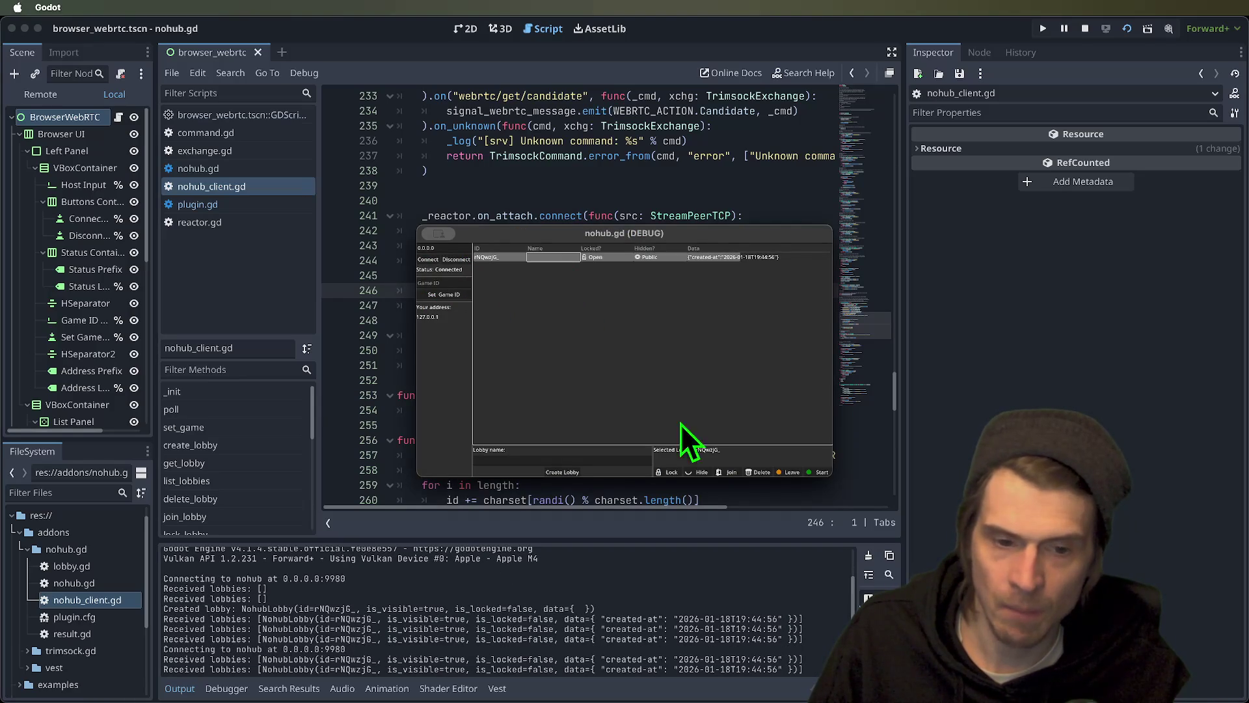
pyautogui.click(728, 472)
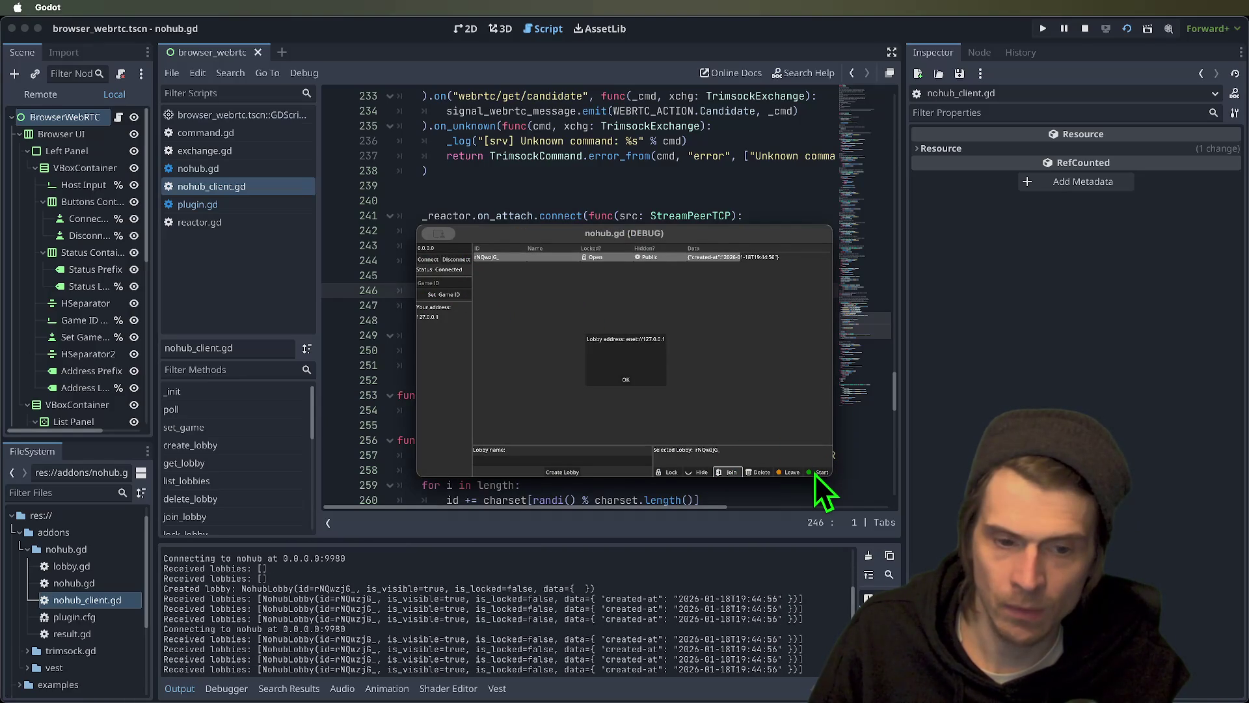
pyautogui.click(814, 474)
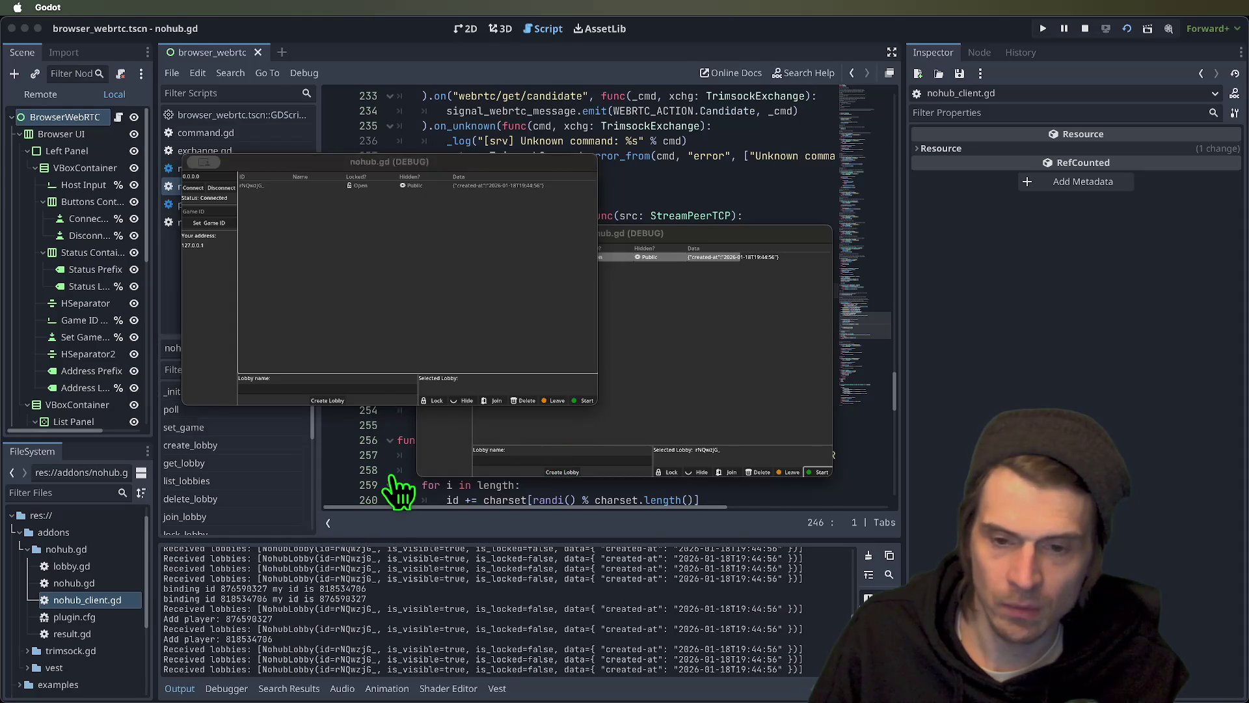
# - Stop the debug session and delete the whole _reactor.on_attach block
pyautogui.click(390, 482)
pyautogui.moveTo(294, 639); pyautogui.dragTo(202, 629)
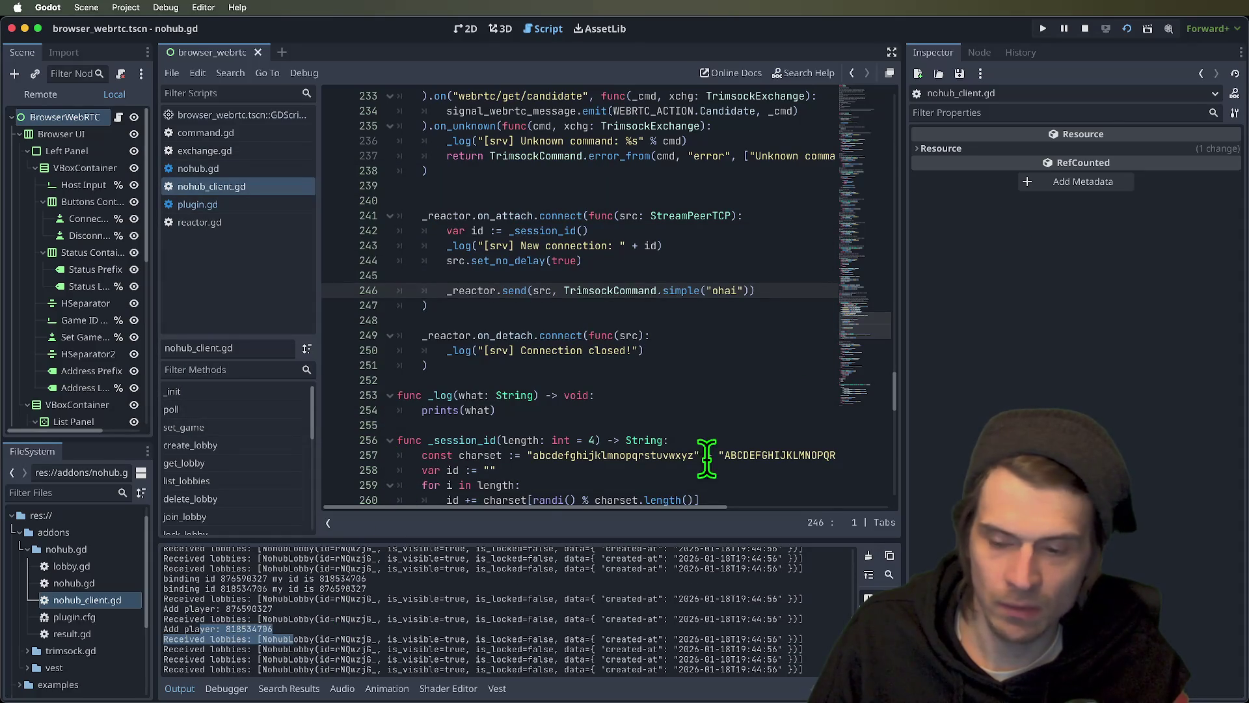
pyautogui.click(1084, 29)
pyautogui.moveTo(656, 309); pyautogui.dragTo(315, 198)
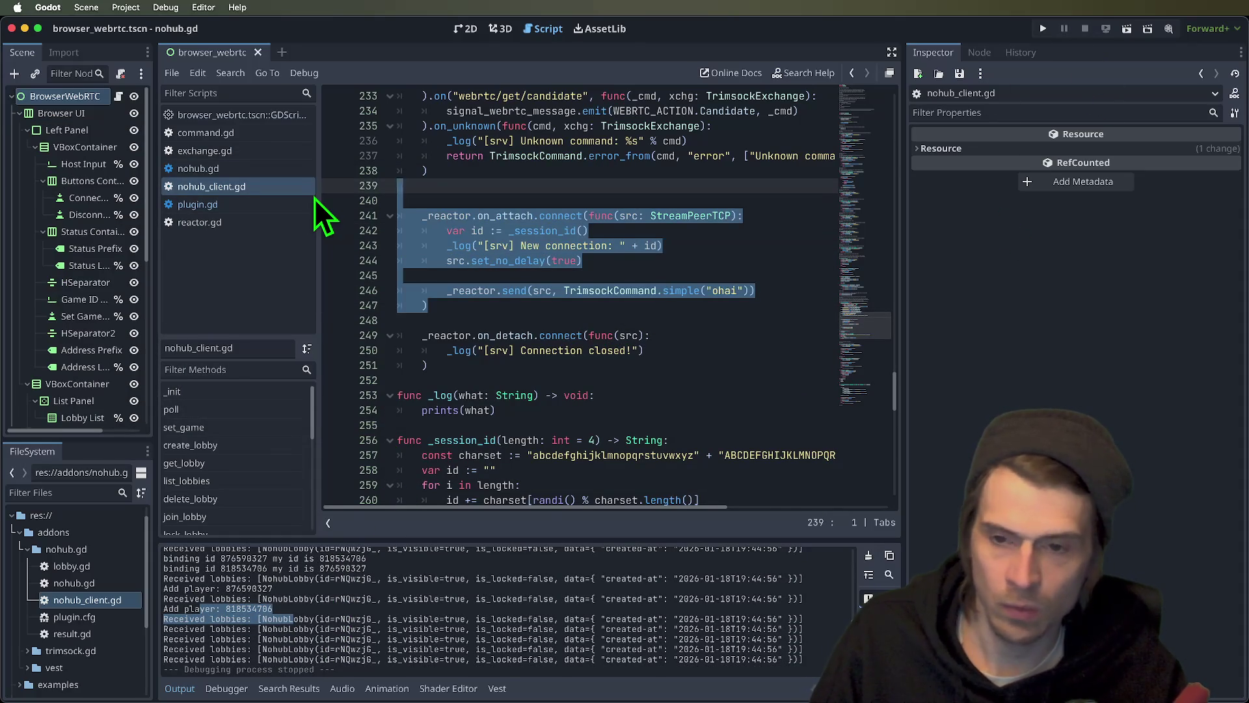
pyautogui.press('Delete')
pyautogui.press('Delete')
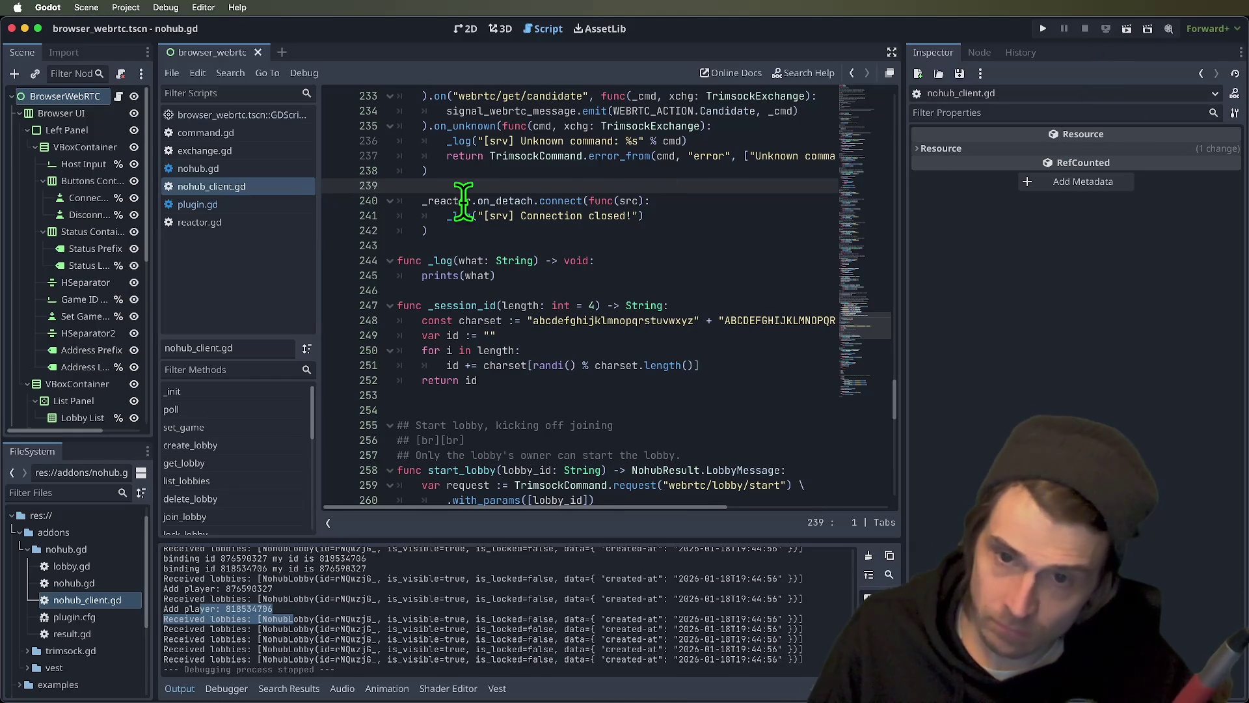
# - Search the project for where 'Connection closed' is logged, then return to the output log
pyautogui.click(452, 212)
pyautogui.doubleClick(522, 219)
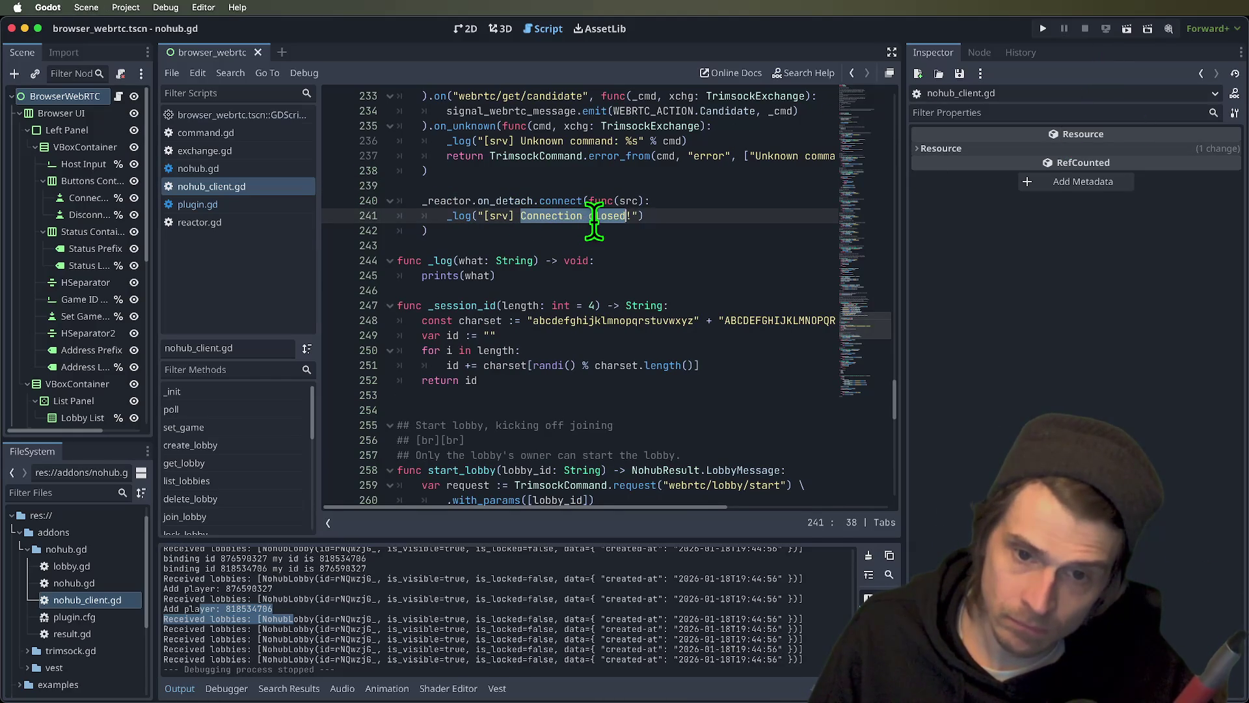
pyautogui.press('super+shift+f')
pyautogui.click(638, 398)
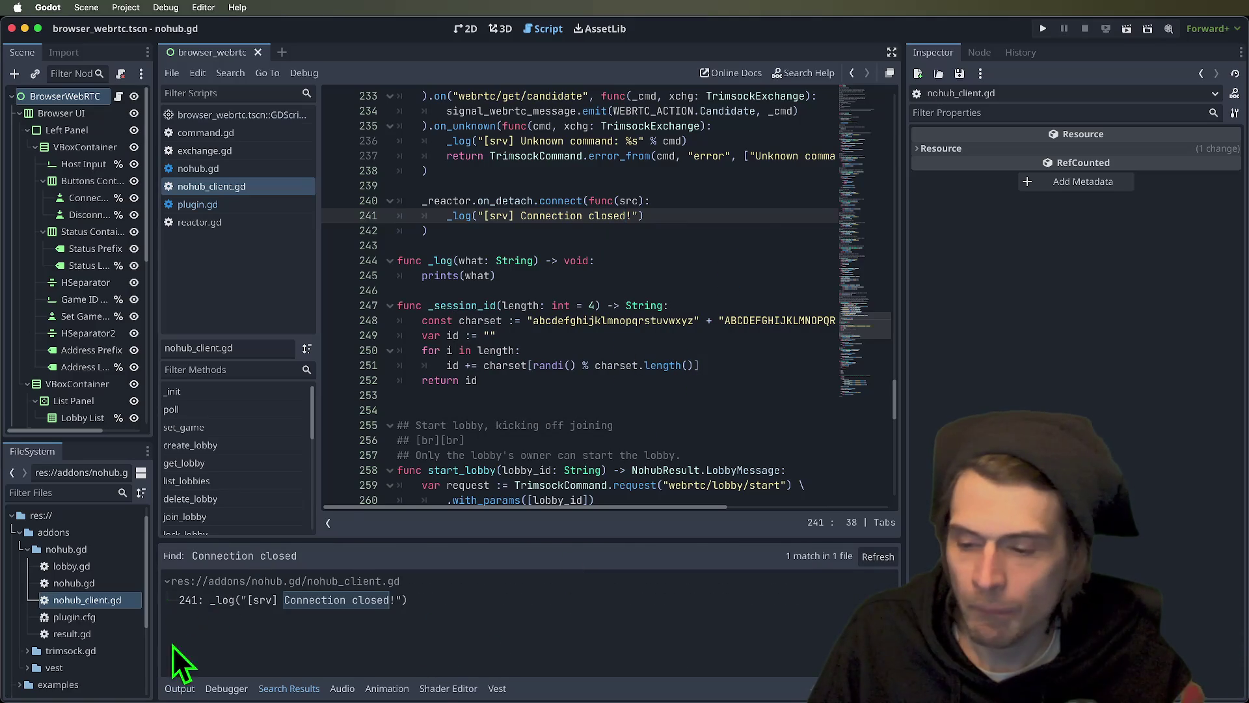
pyautogui.click(180, 688)
pyautogui.click(546, 381)
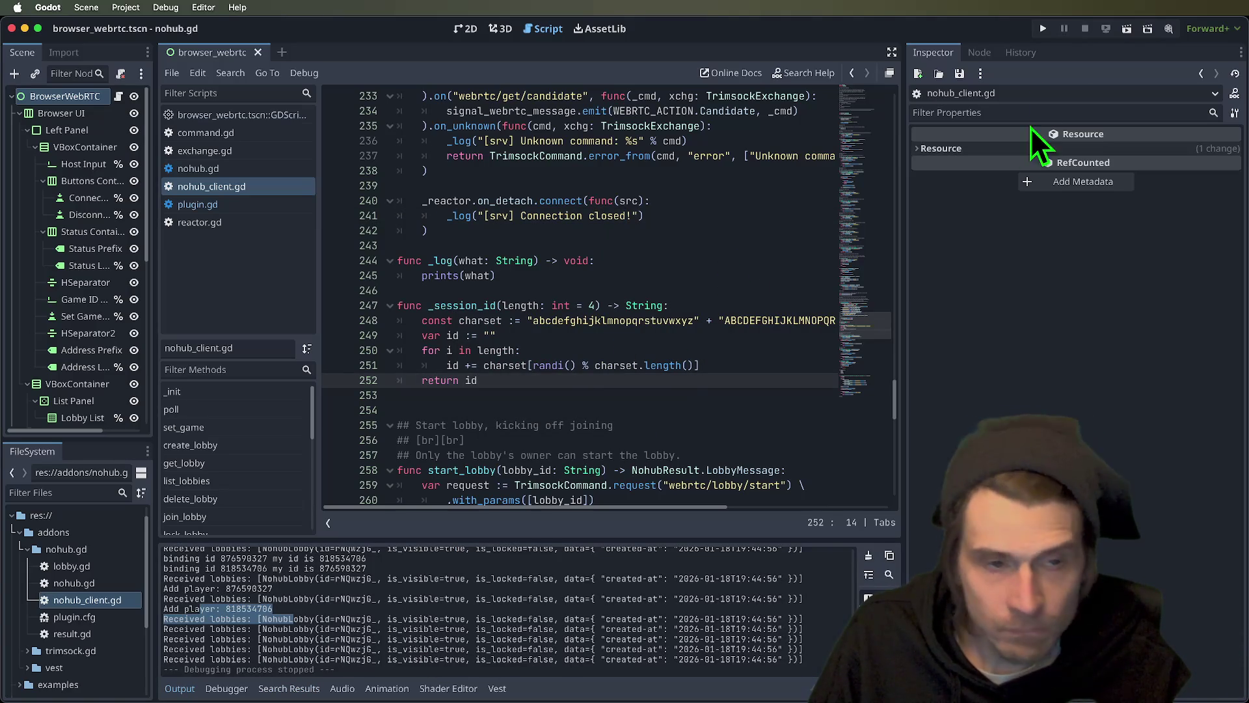
# - Rerun the scene, connect both debug clients, then close one of them
pyautogui.click(1123, 29)
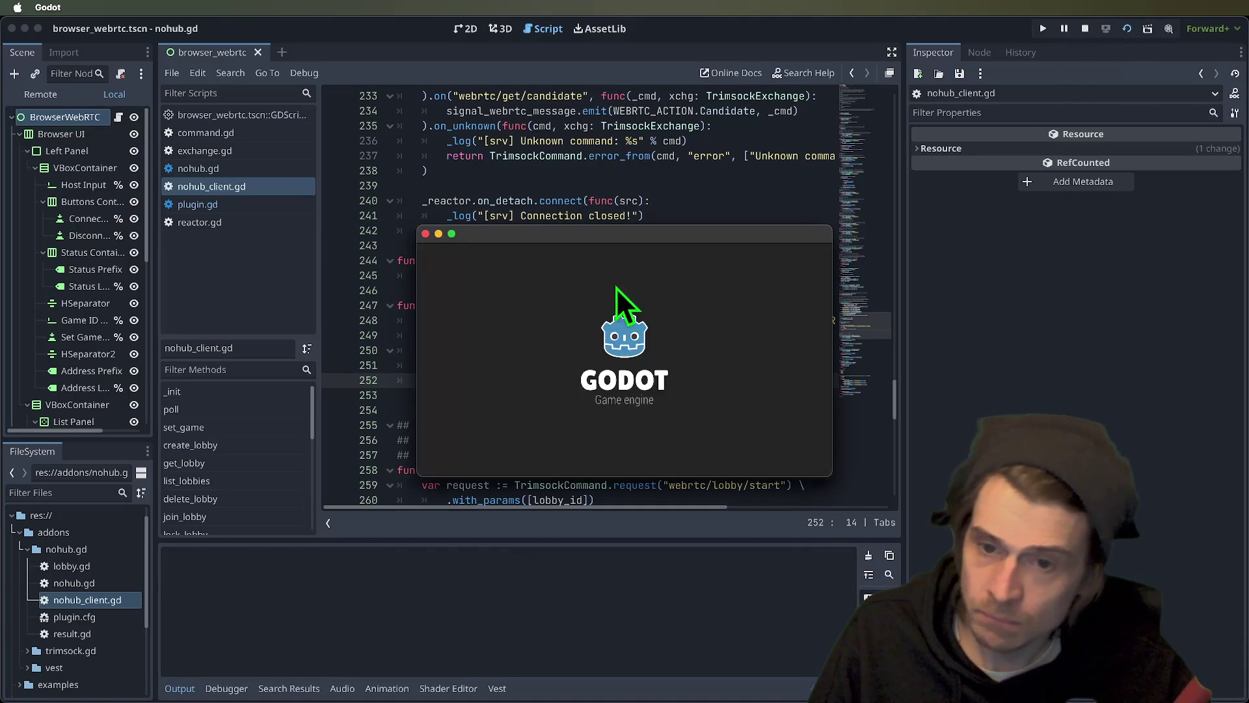
pyautogui.moveTo(518, 227); pyautogui.dragTo(270, 132)
pyautogui.click(175, 160)
pyautogui.click(682, 373)
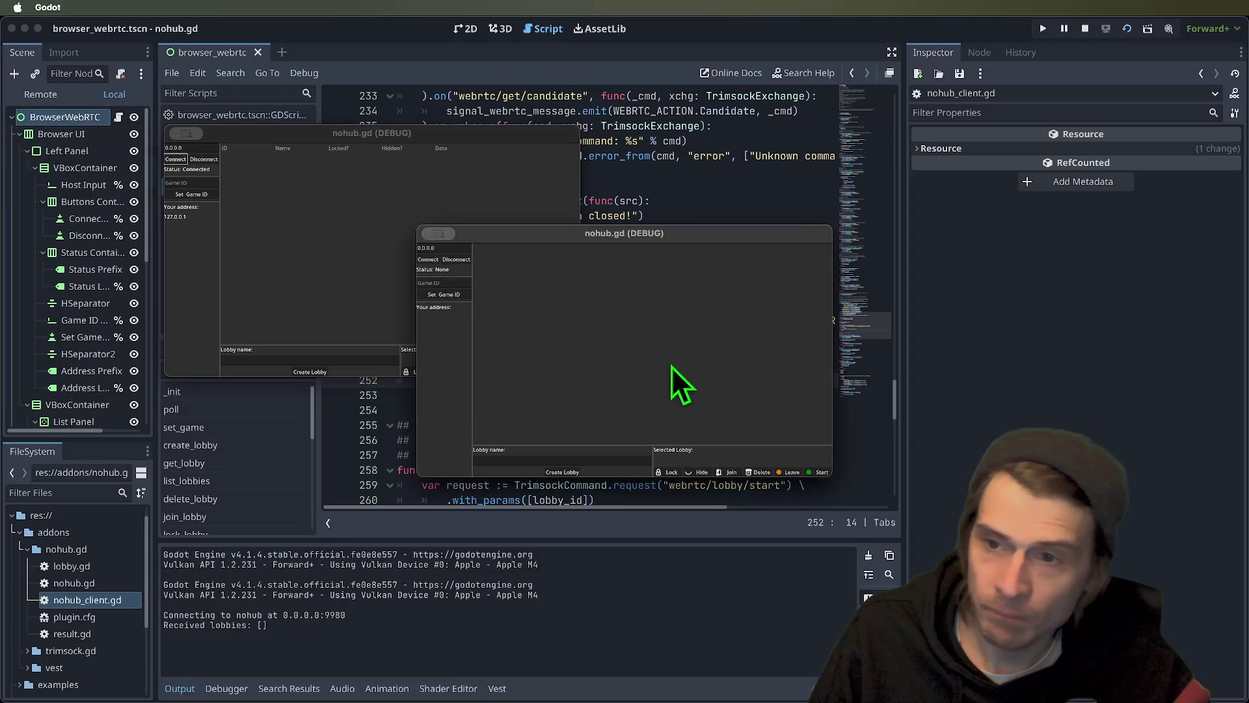
pyautogui.click(424, 263)
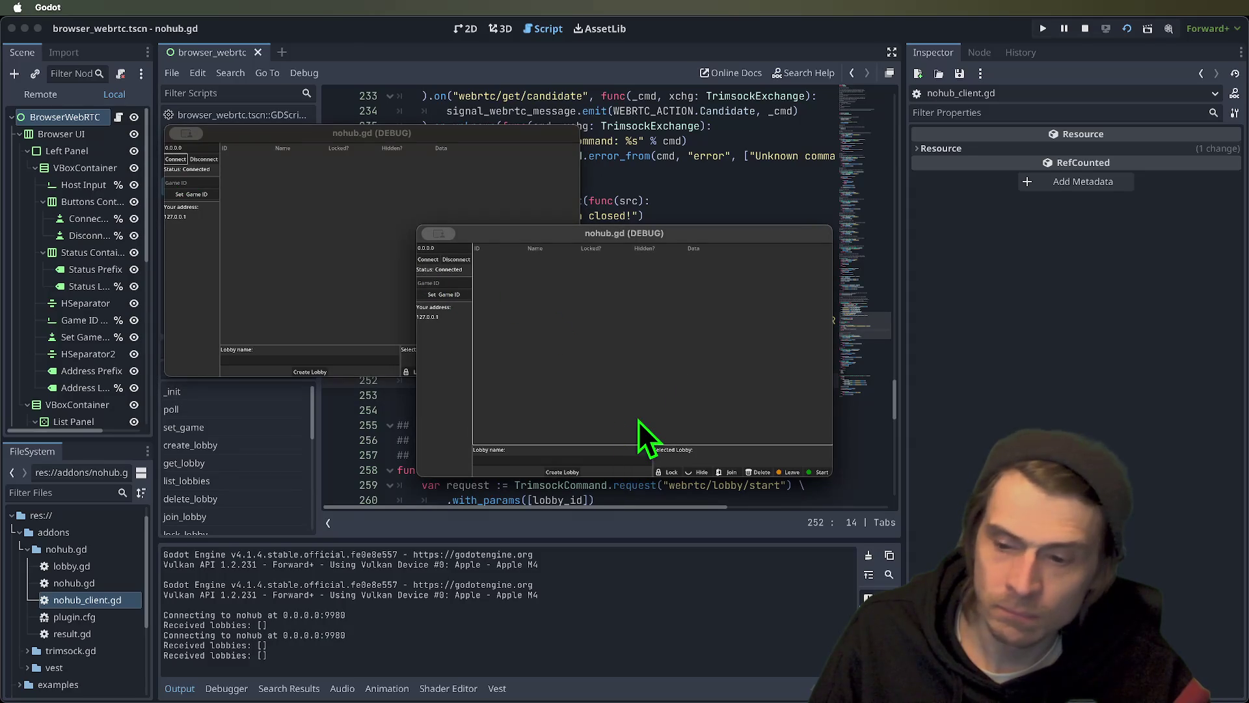
pyautogui.press('super+q')
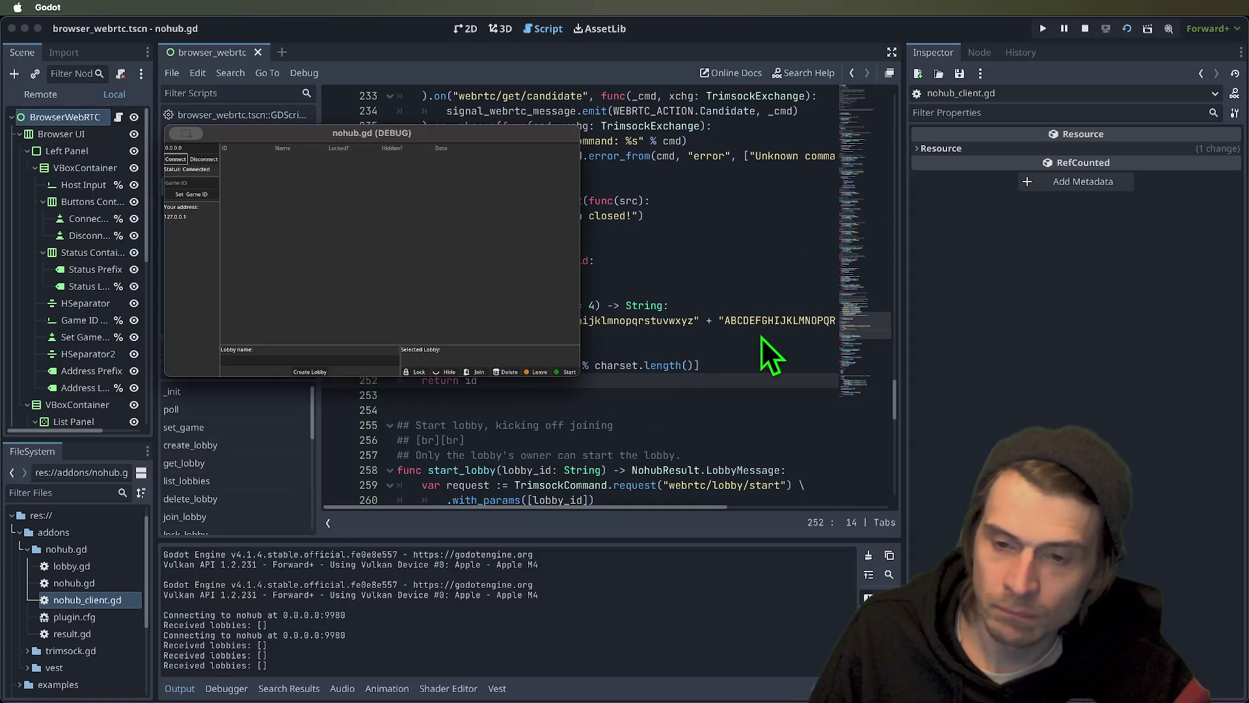
pyautogui.click(234, 195)
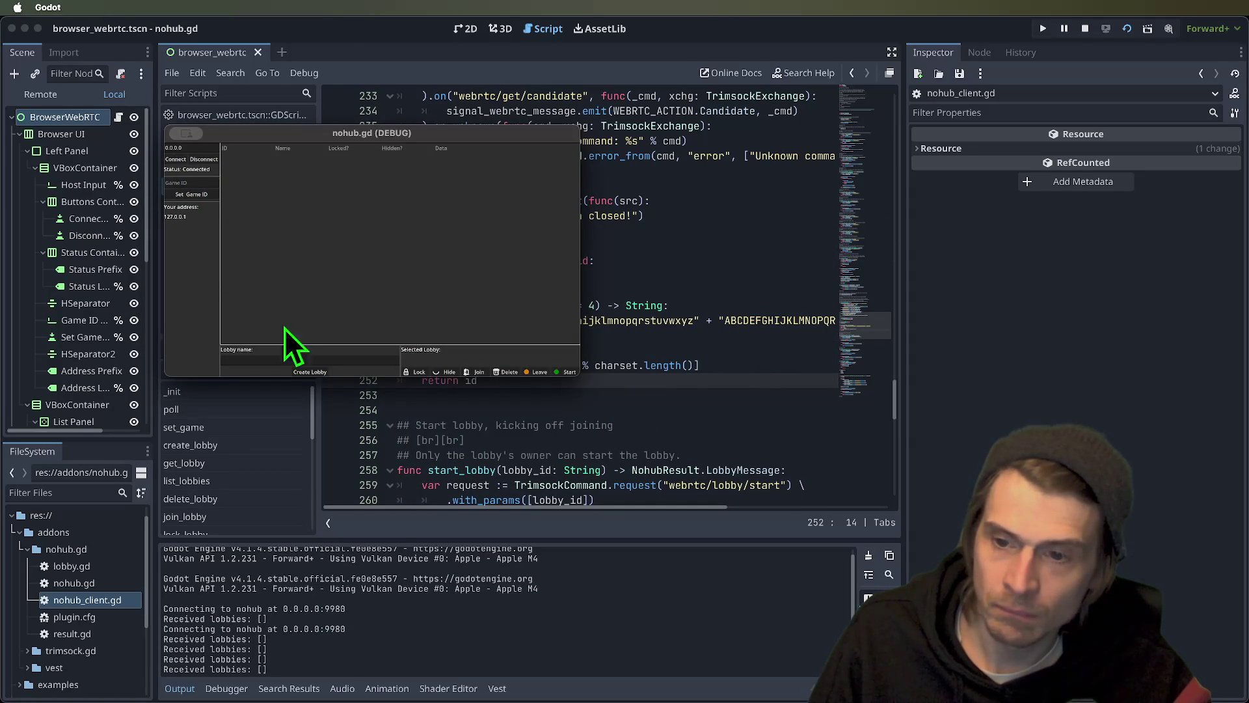
# - Create a lobby, delete it, disconnect the client and close the debug window
pyautogui.click(322, 374)
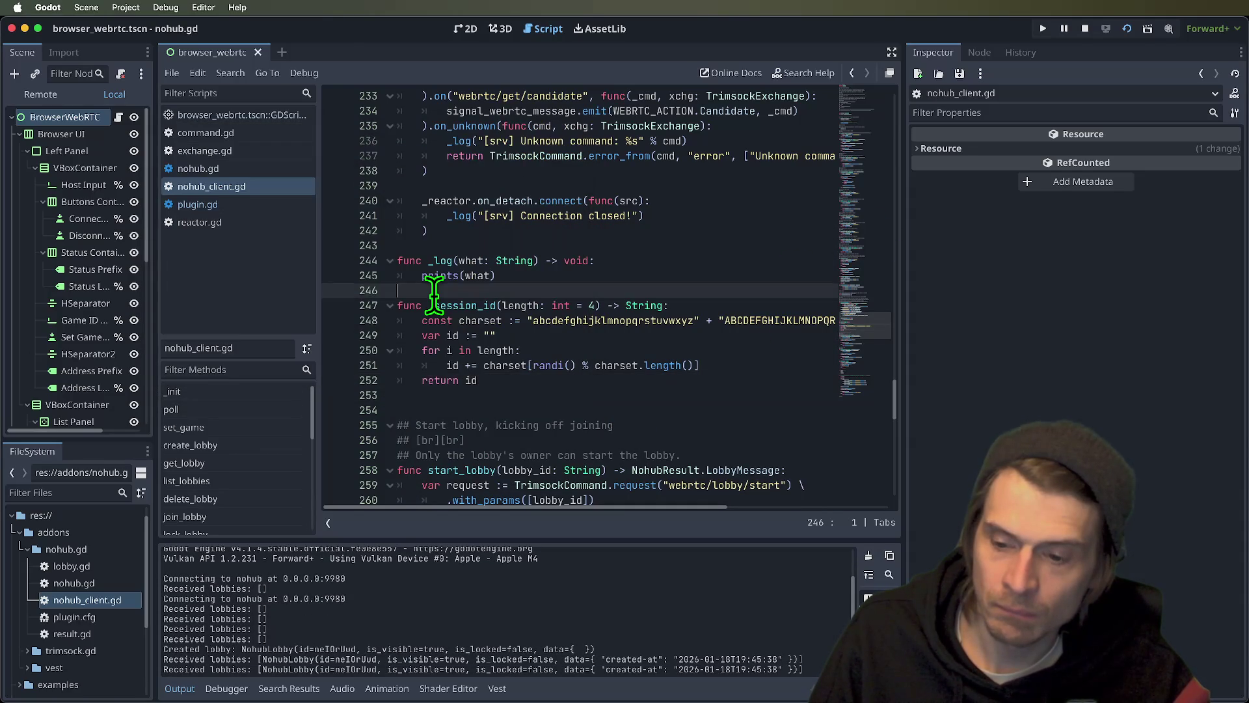
pyautogui.click(436, 298)
pyautogui.click(537, 376)
pyautogui.click(496, 372)
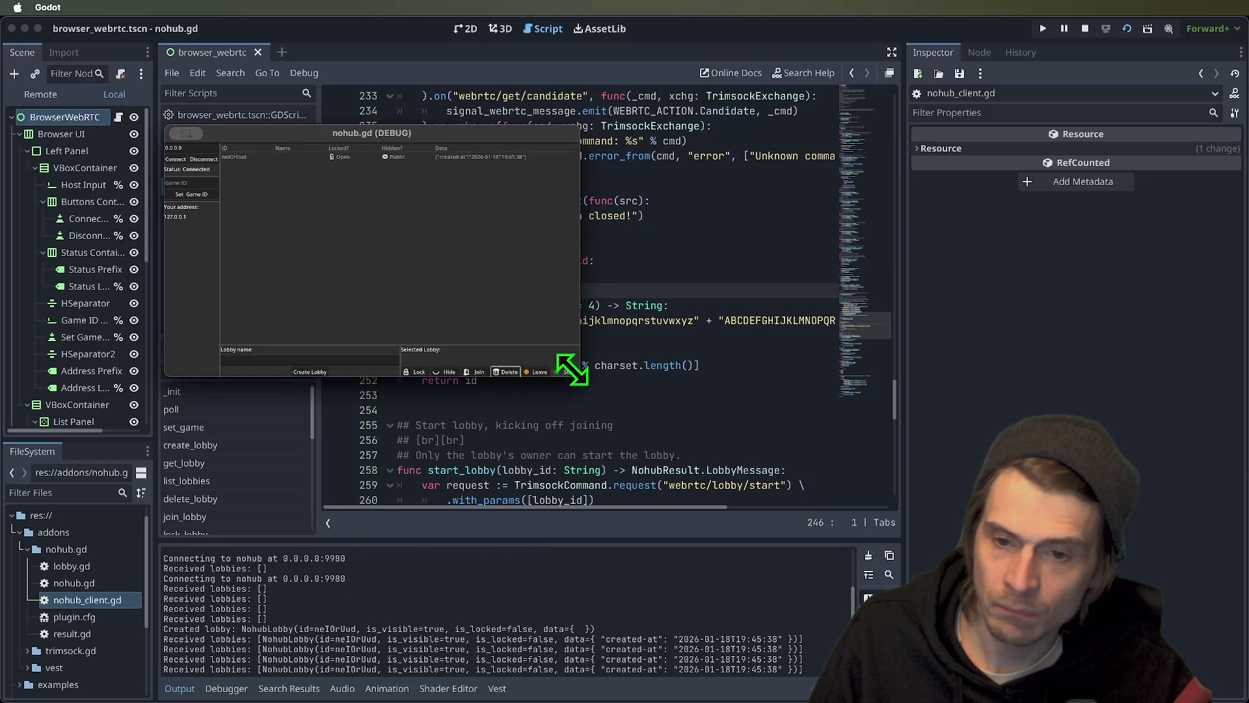
pyautogui.click(201, 159)
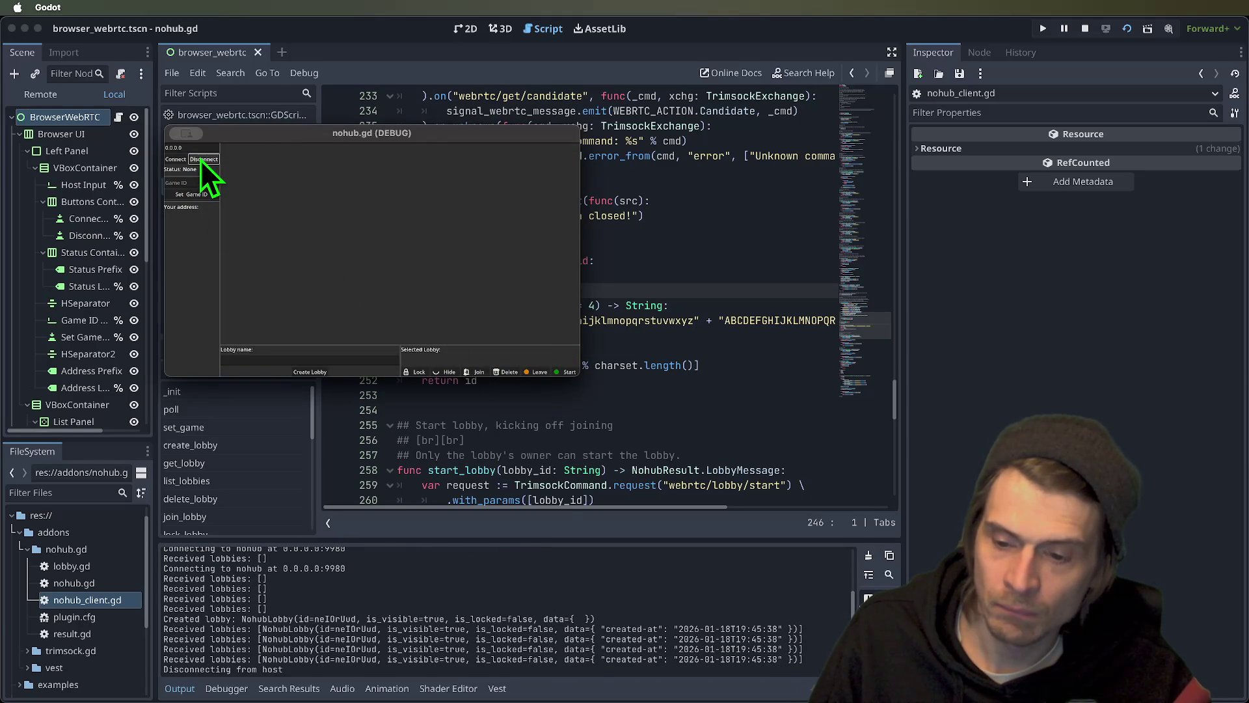
pyautogui.click(189, 134)
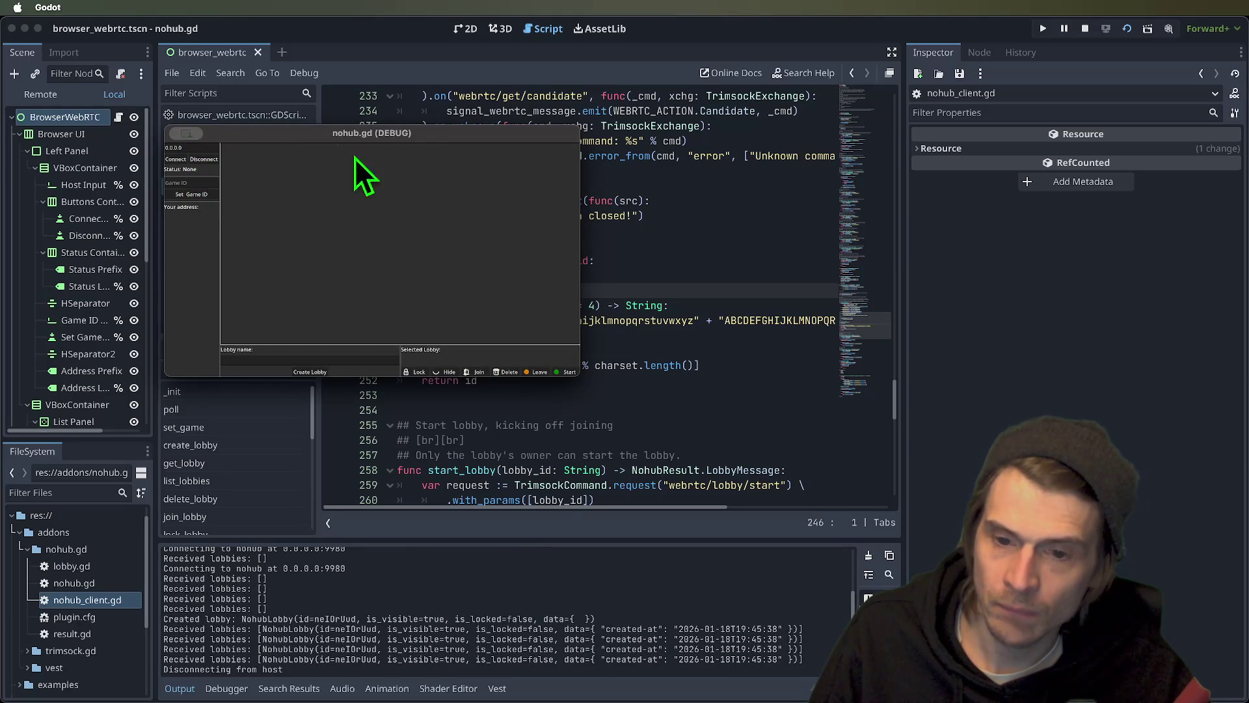
pyautogui.moveTo(677, 245)
pyautogui.mouseDown()
pyautogui.moveTo(631, 215)
pyautogui.moveTo(636, 203)
pyautogui.mouseUp()
# - Delete the selected _reactor.on_detach block and its leftover blank line
pyautogui.scroll(2, 713, 245)
pyautogui.press('BackSpace')
pyautogui.press('Delete')
# - Confirm _session_id is unused with a search, then delete the whole _session_id function
pyautogui.scroll(2, 713, 248)
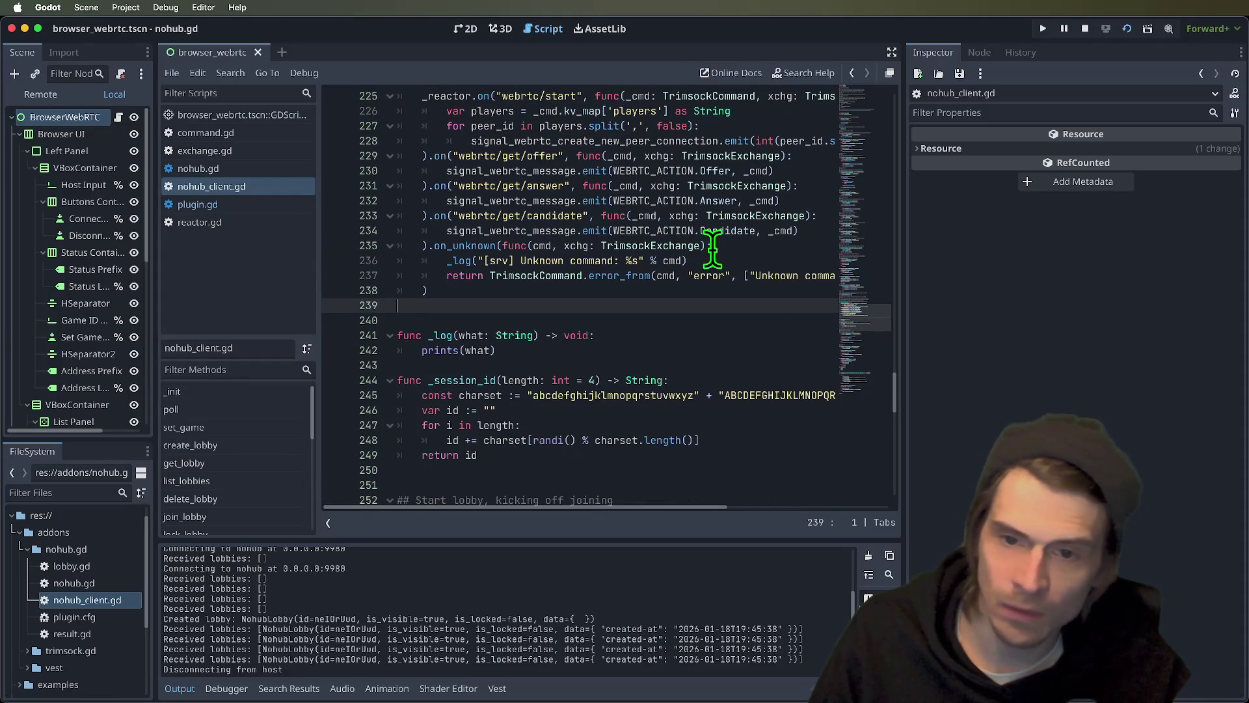
pyautogui.scroll(2, 713, 247)
pyautogui.scroll(2, 713, 252)
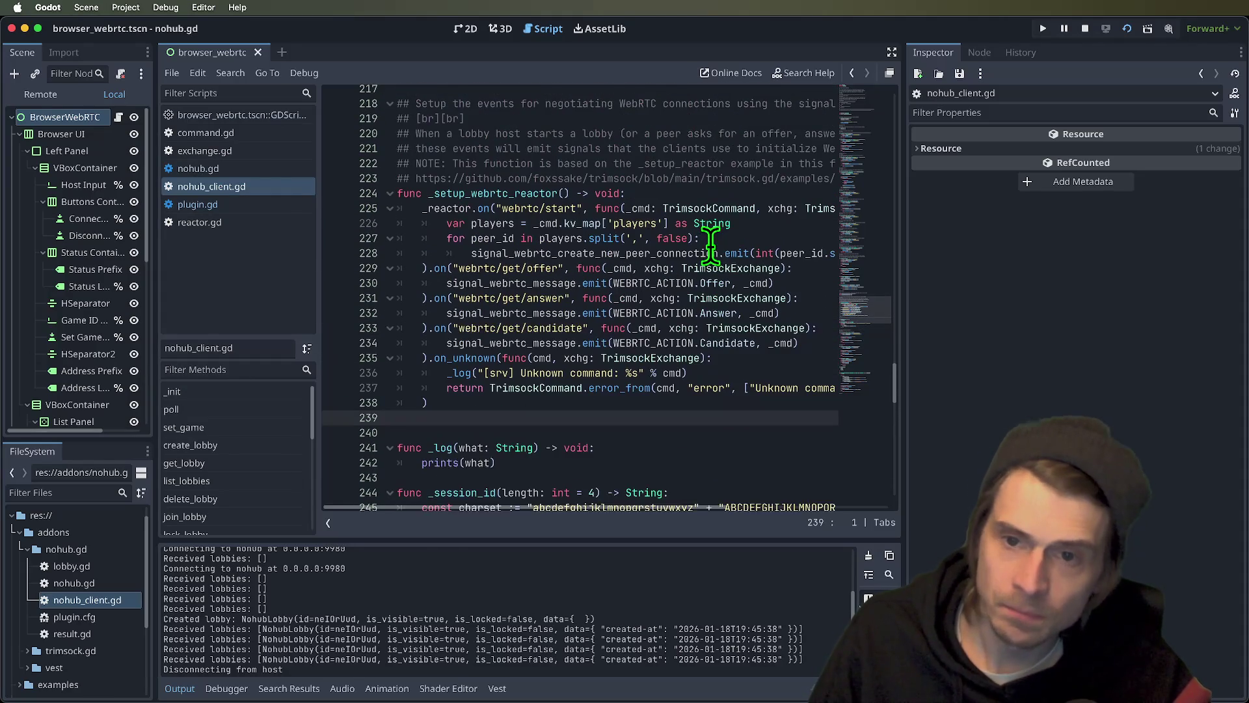
pyautogui.scroll(-1, 669, 195)
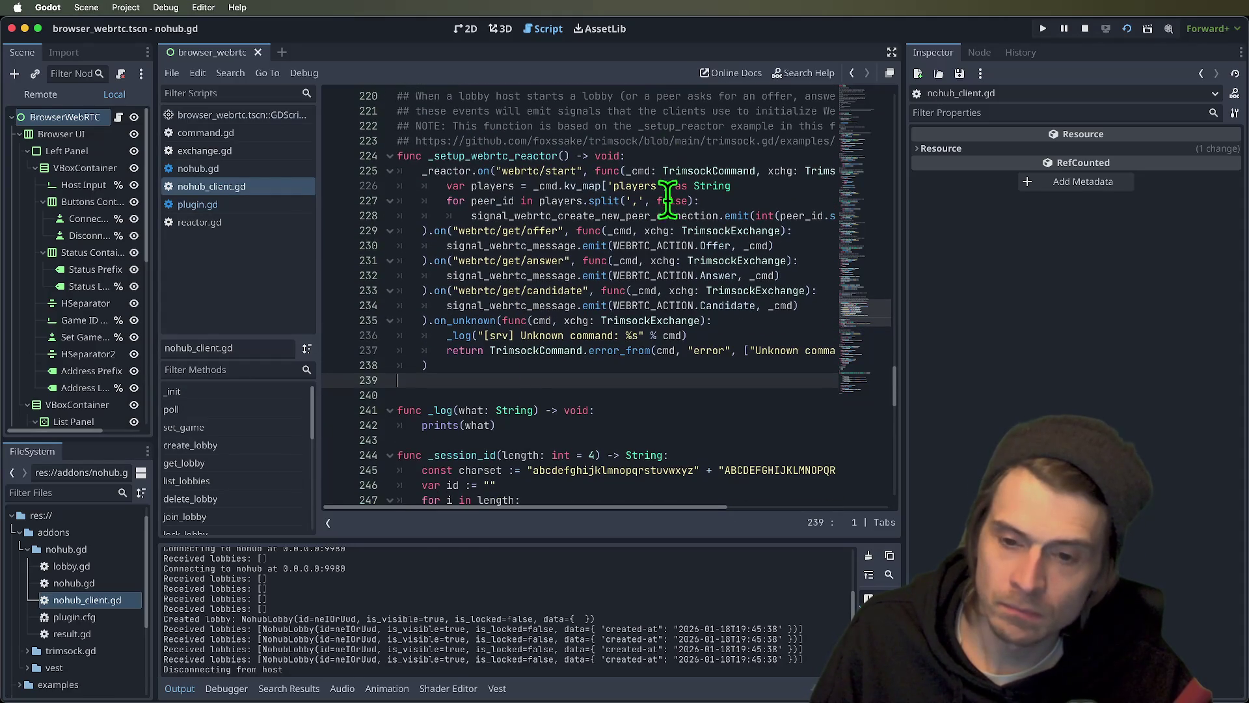
pyautogui.doubleClick(442, 456)
pyautogui.hotkey('ctrl', 'f')
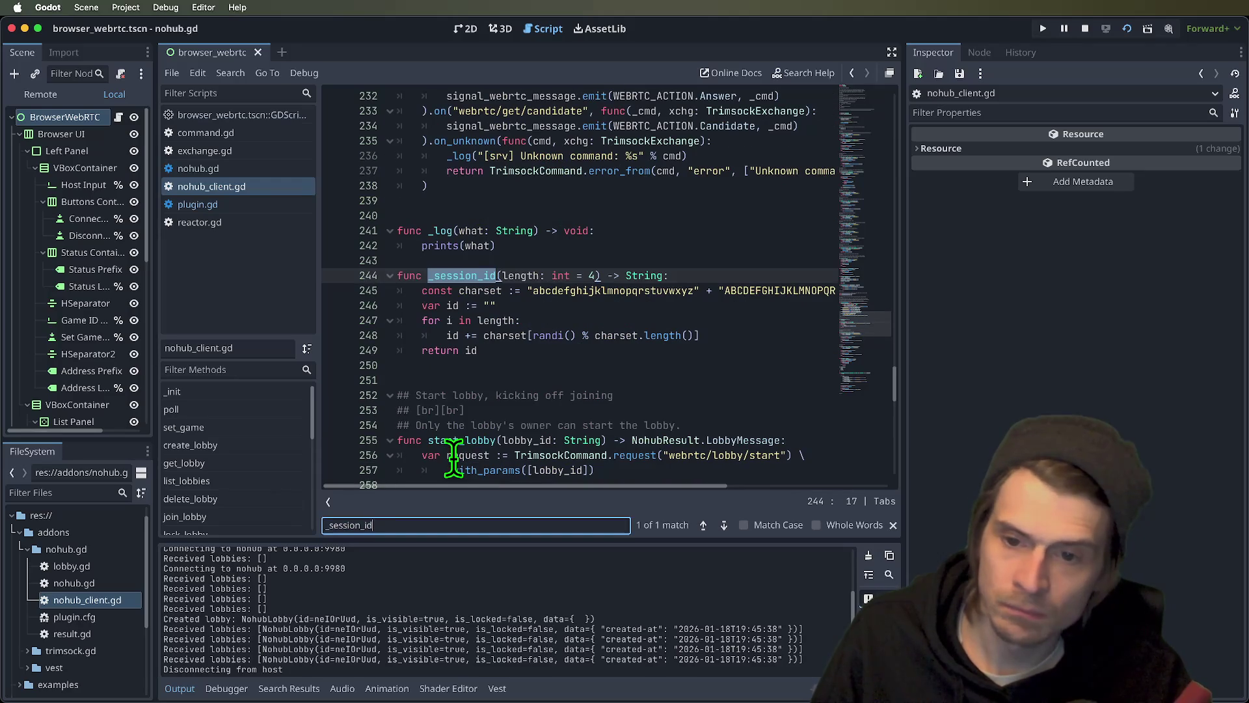
pyautogui.press('Escape')
pyautogui.moveTo(554, 354); pyautogui.dragTo(380, 289)
pyautogui.press('BackSpace')
pyautogui.press('Delete')
pyautogui.press('Delete')
pyautogui.press('Delete')
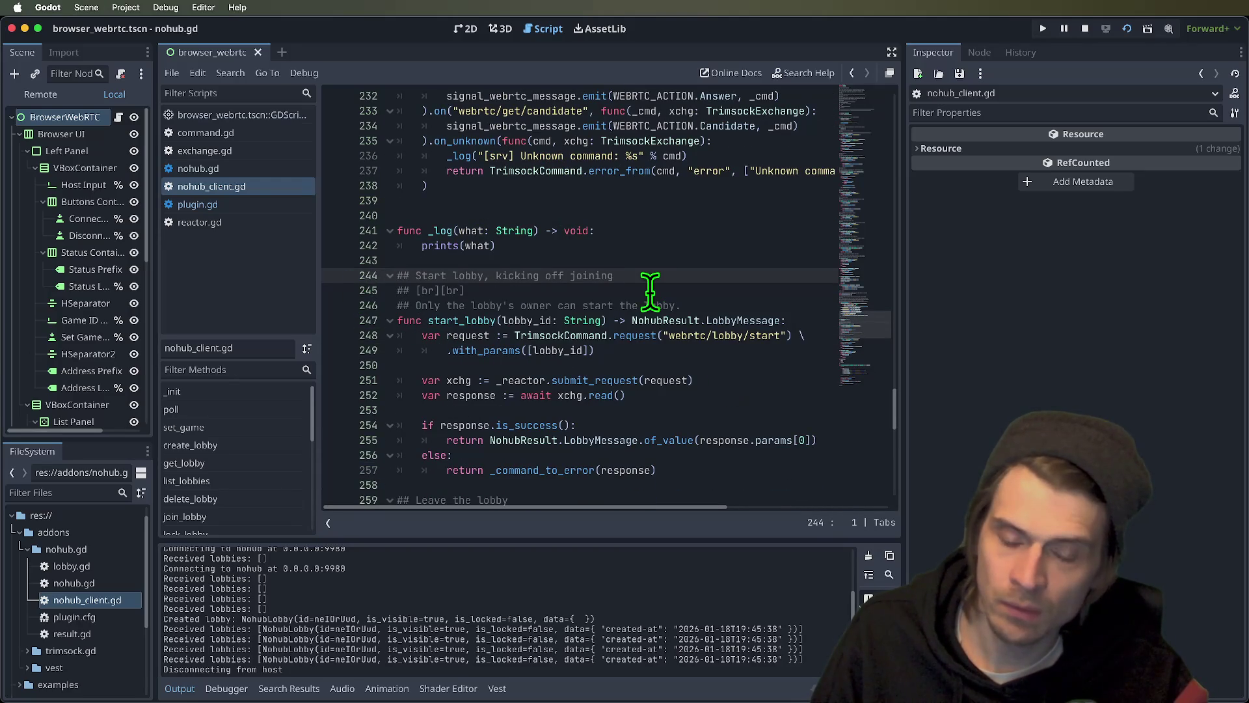
# - Remove the extra blank line after _setup_webrtc_reactor and save the script
pyautogui.scroll(1, 641, 279)
pyautogui.click(663, 219)
pyautogui.press('Delete')
pyautogui.press('super+s')
# - Move up to the #region WebRTC marker line in nohub_client.gd
pyautogui.scroll(3, 668, 224)
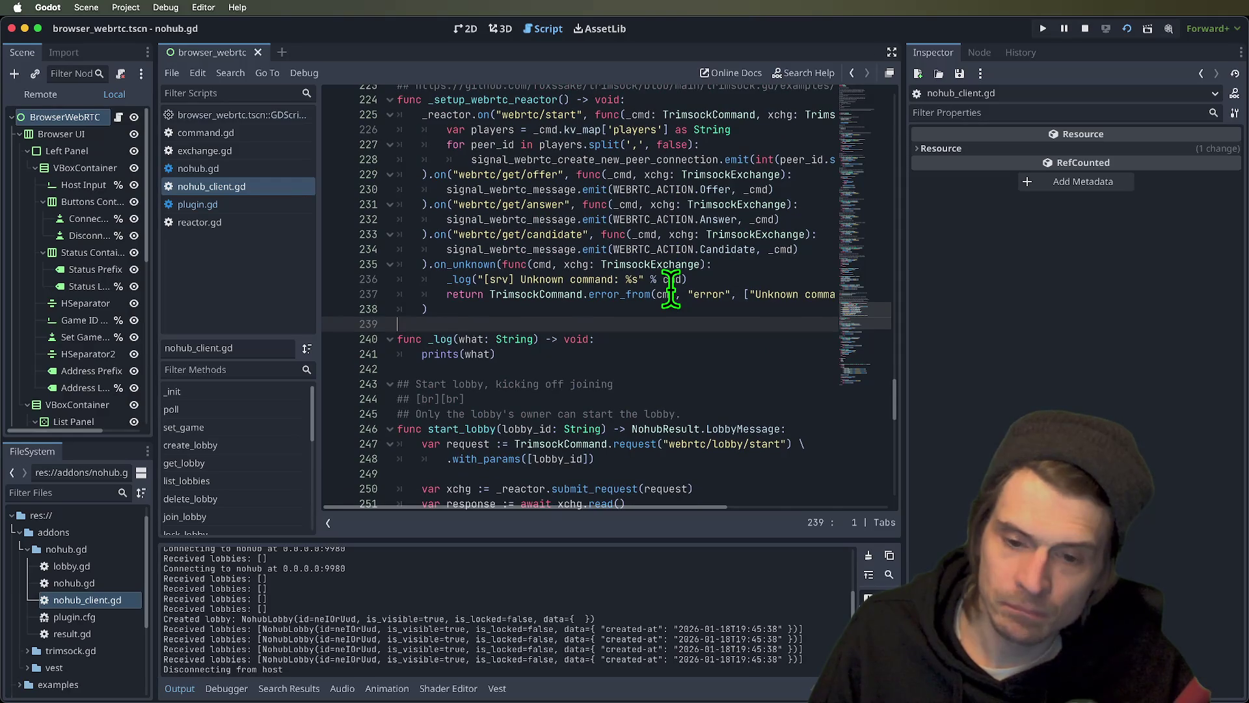
pyautogui.scroll(-7, 671, 286)
pyautogui.scroll(10, 672, 288)
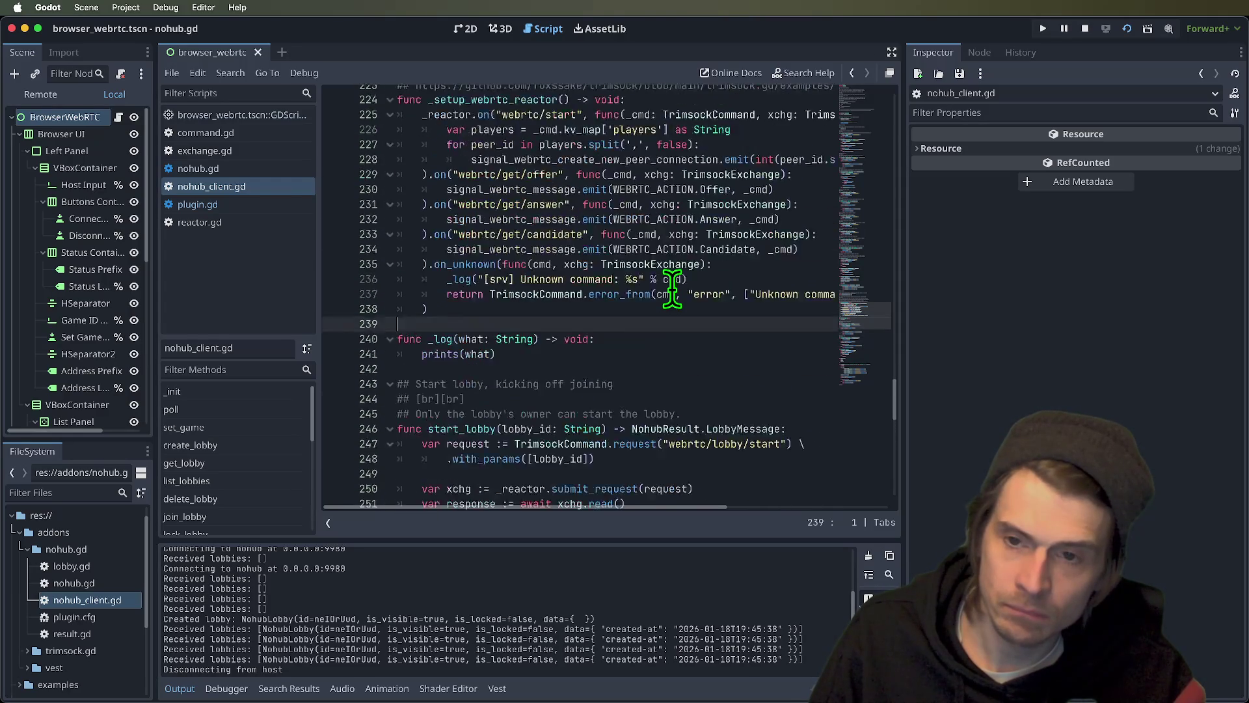
pyautogui.scroll(1, 488, 208)
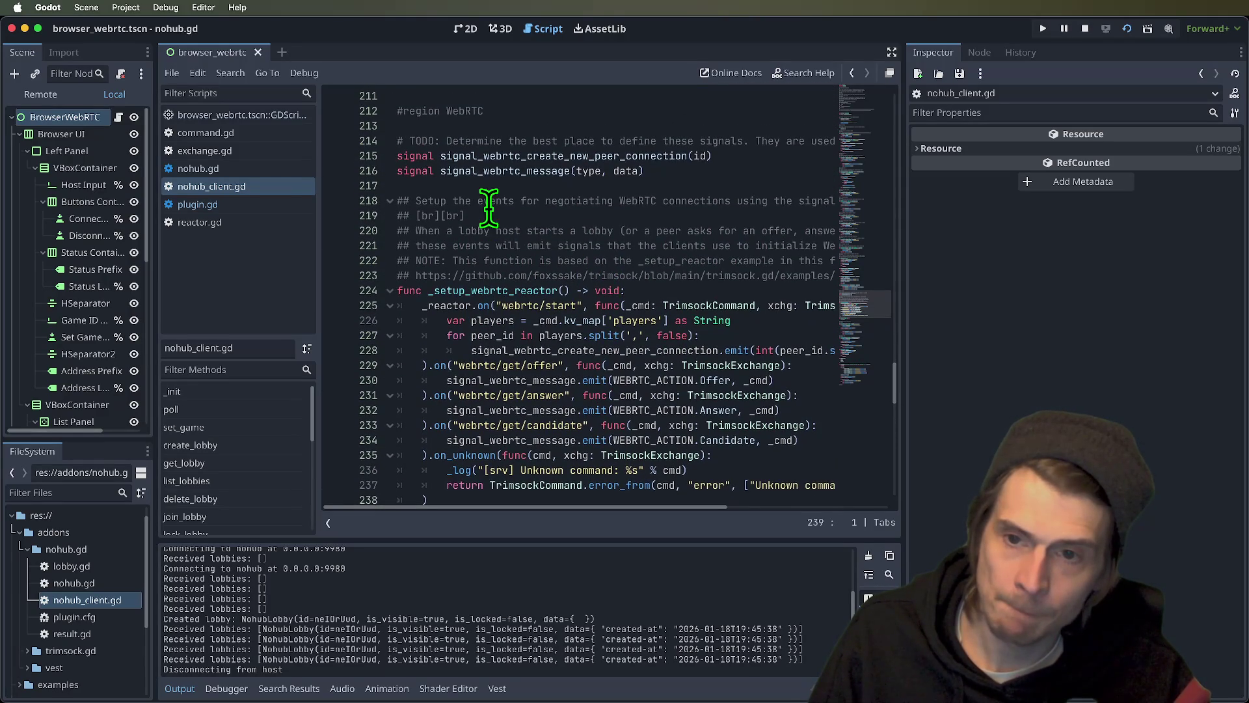
pyautogui.doubleClick(433, 122)
pyautogui.click(602, 124)
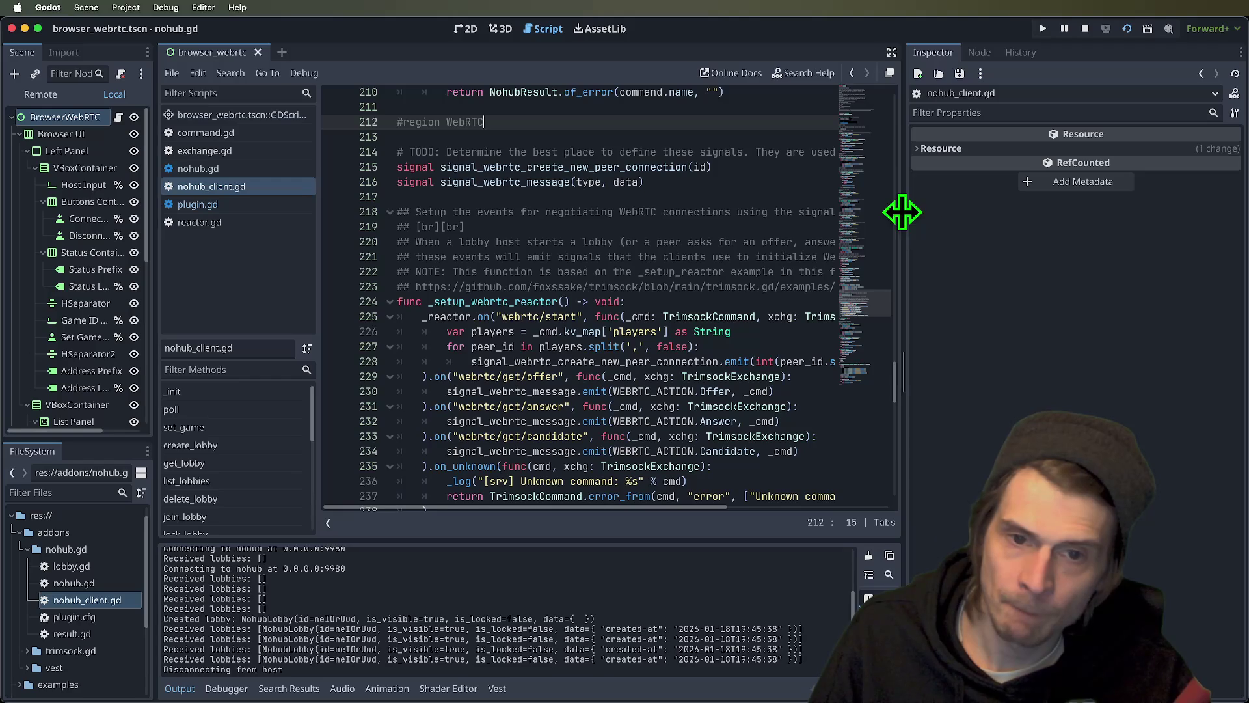
# - Widen the script editor, read through the WebRTC region to #endregion, then stop the running game
pyautogui.moveTo(901, 211); pyautogui.dragTo(1087, 195)
pyautogui.scroll(7, 585, 196)
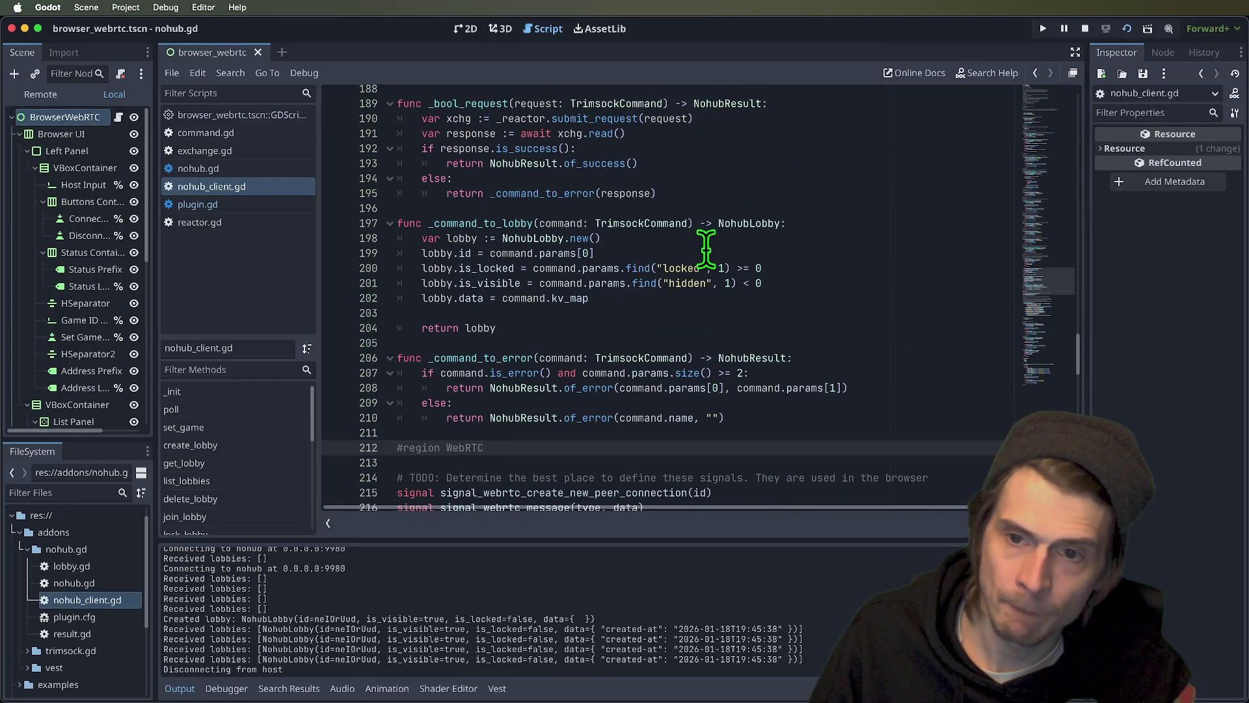
pyautogui.scroll(-5, 706, 247)
pyautogui.click(401, 208)
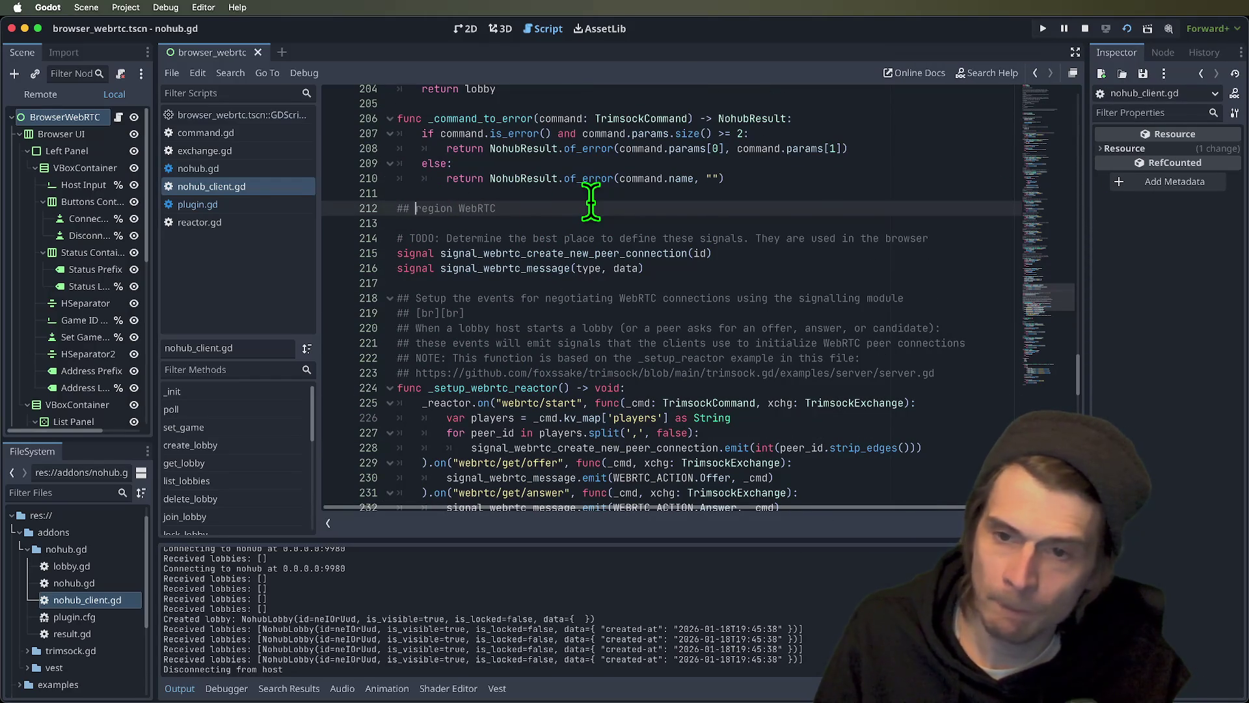
pyautogui.scroll(-3, 591, 205)
pyautogui.press('pagedown')
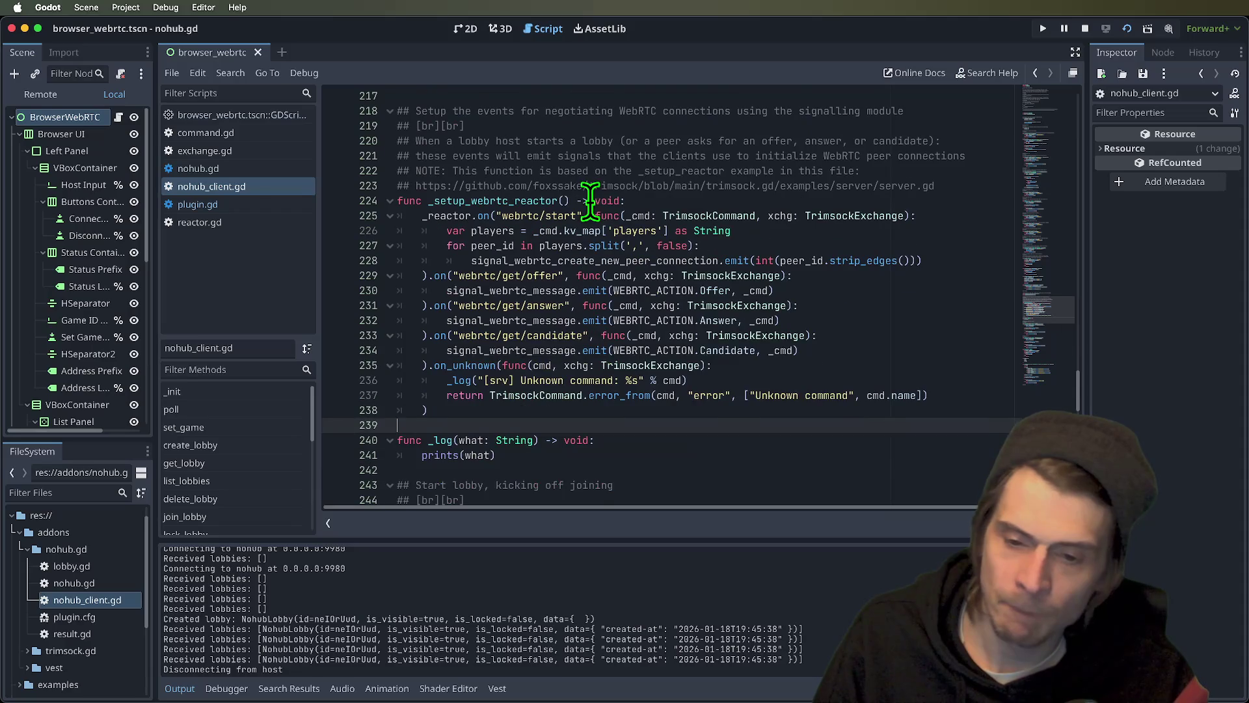
pyautogui.scroll(-12, 592, 205)
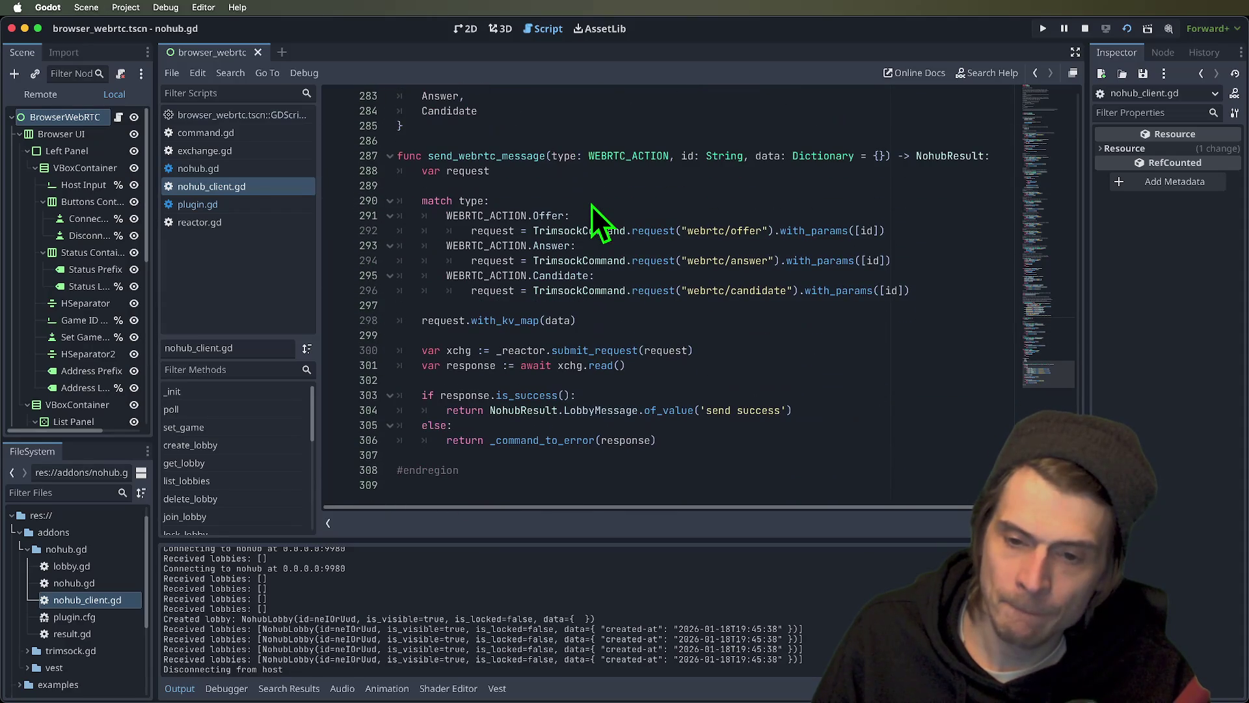
pyautogui.click(508, 471)
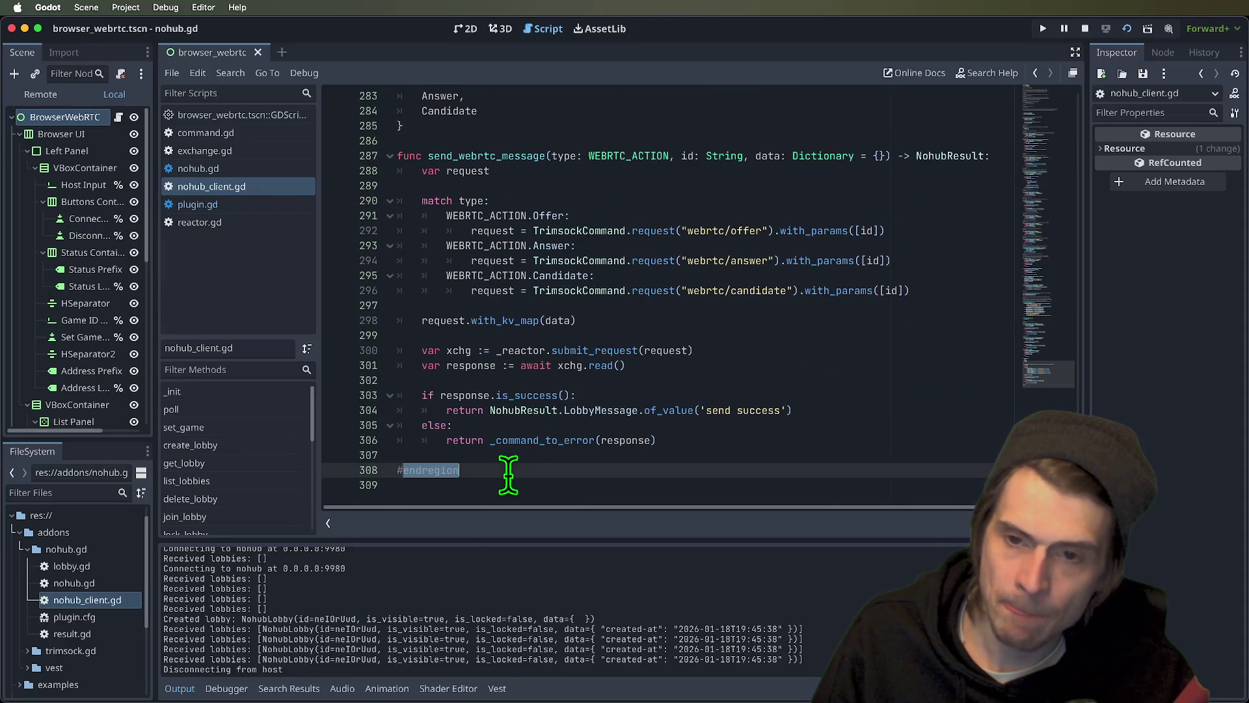
pyautogui.tripleClick(508, 471)
pyautogui.moveTo(508, 471)
pyautogui.mouseDown()
pyautogui.moveTo(635, 468)
pyautogui.moveTo(658, 483)
pyautogui.mouseUp()
pyautogui.scroll(2, 659, 482)
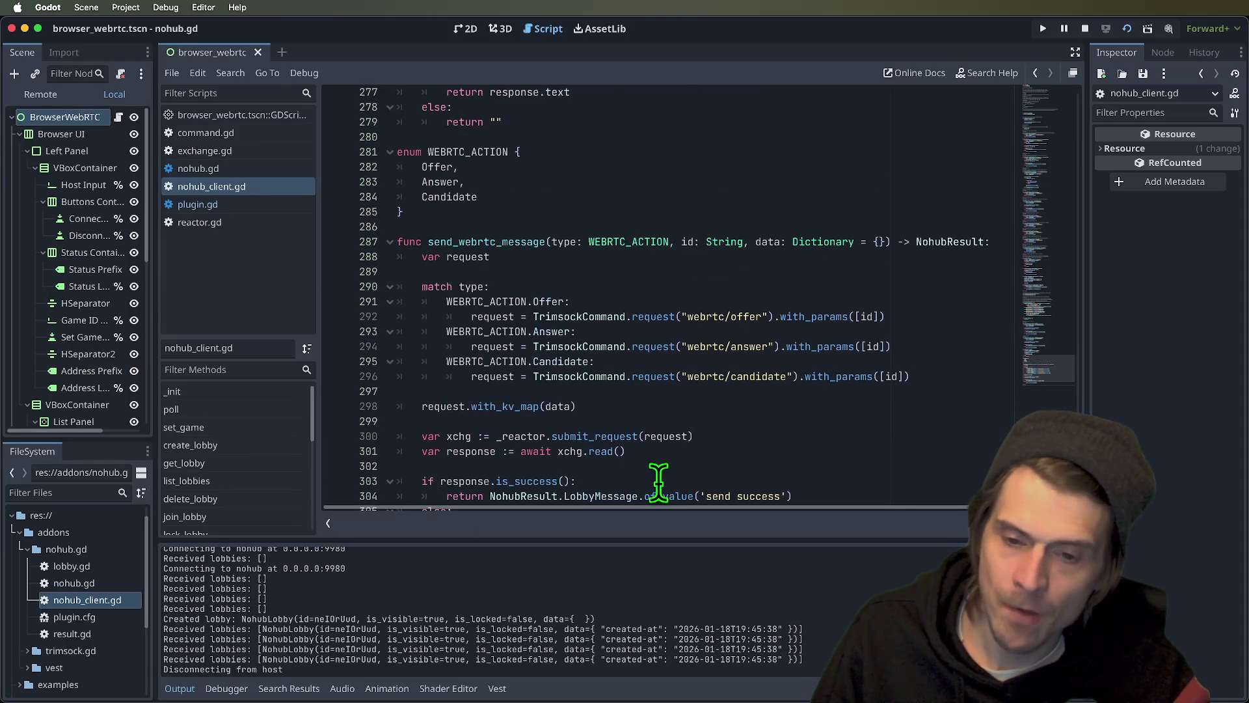
pyautogui.click(1082, 31)
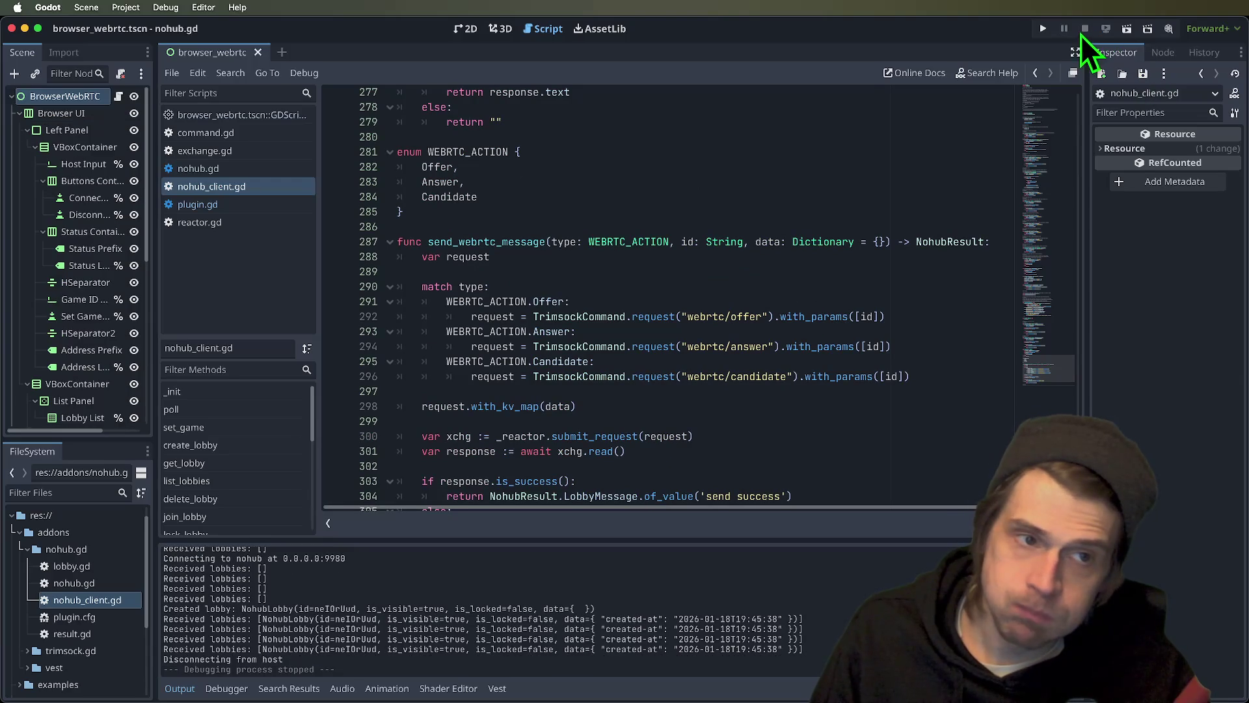
# - Run the scene, connect both debug clients to nohub, and create a lobby from the right client
pyautogui.click(1126, 29)
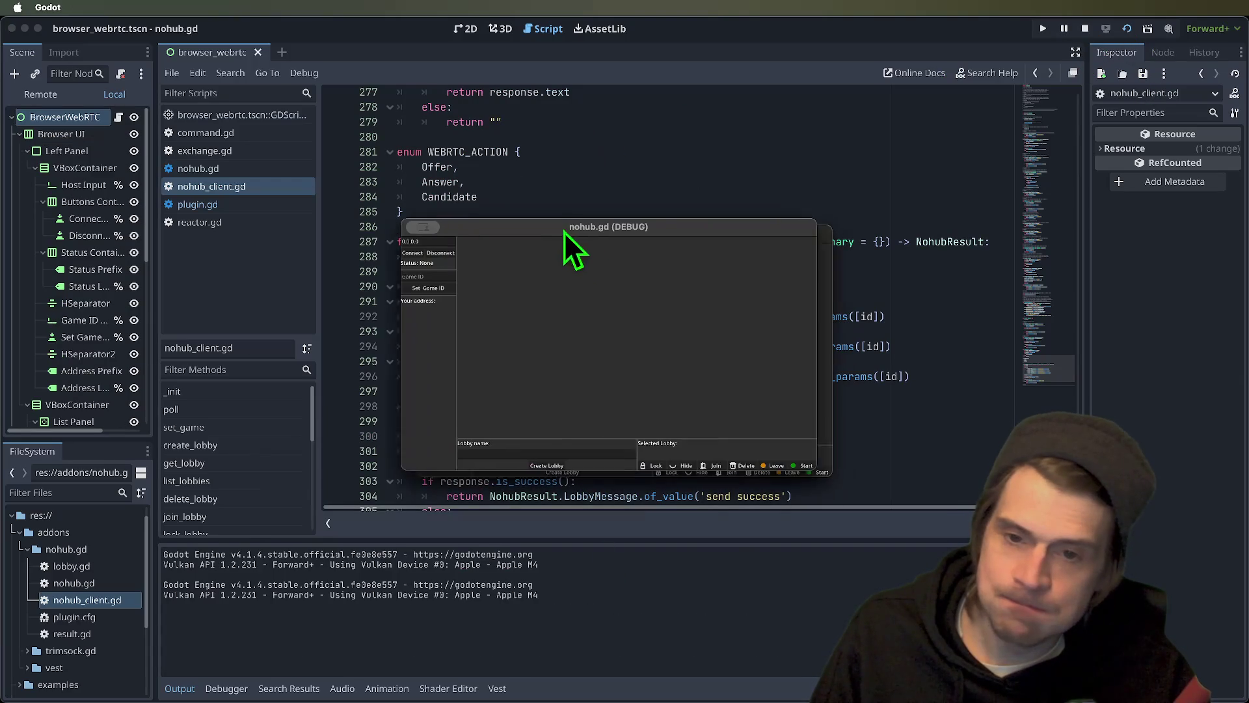
pyautogui.click(77, 184)
pyautogui.click(471, 275)
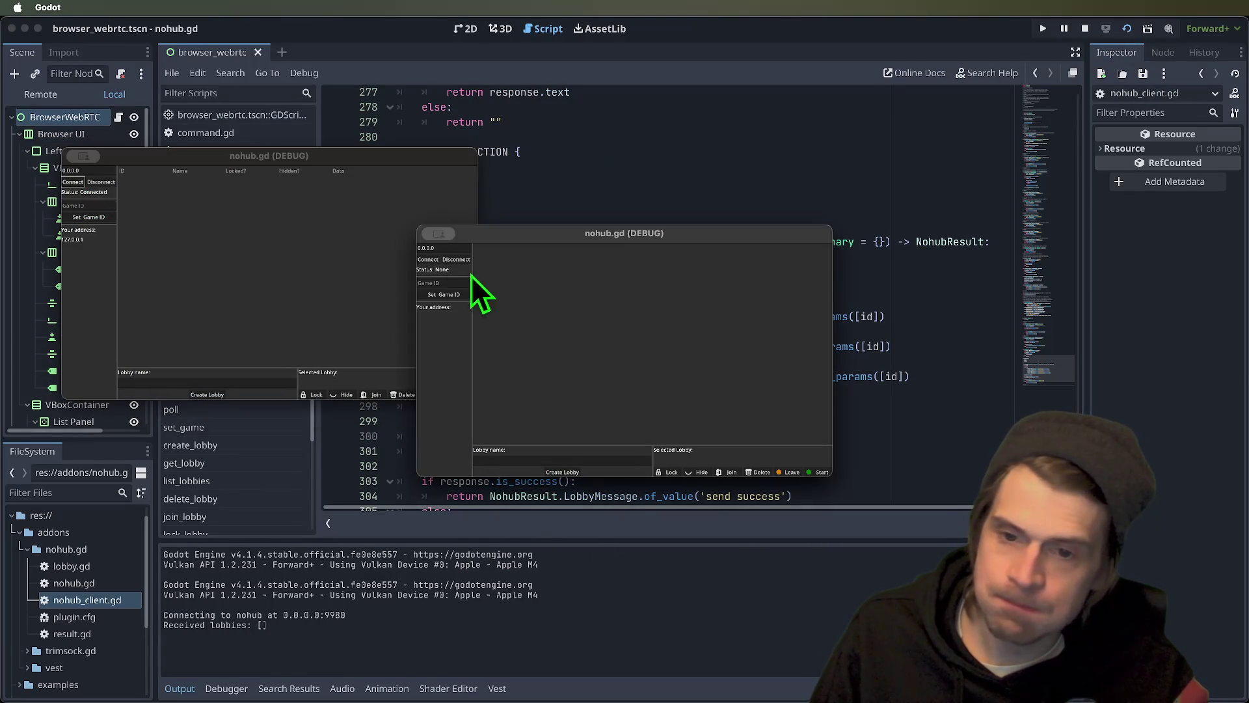
pyautogui.click(427, 259)
pyautogui.click(378, 343)
pyautogui.click(557, 460)
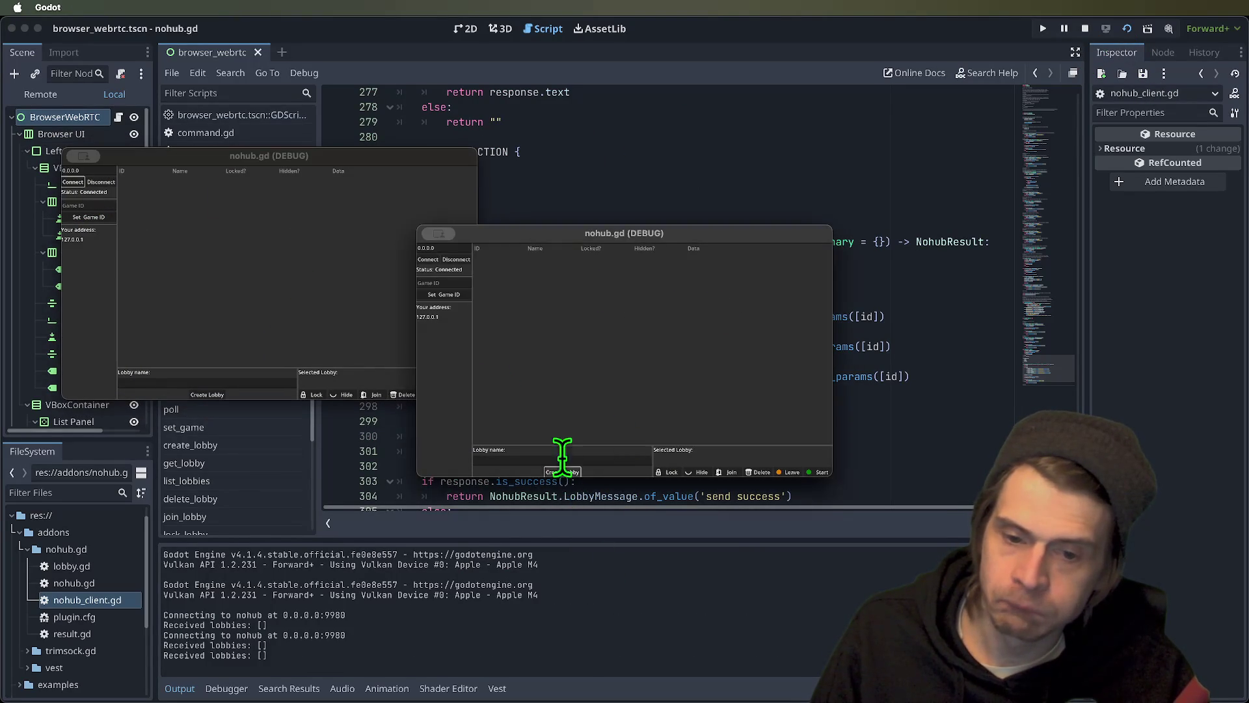
pyautogui.click(556, 471)
pyautogui.click(260, 282)
# - Join lobby o8QwLXYq from the left client, start it from the right, then stop the game
pyautogui.click(157, 182)
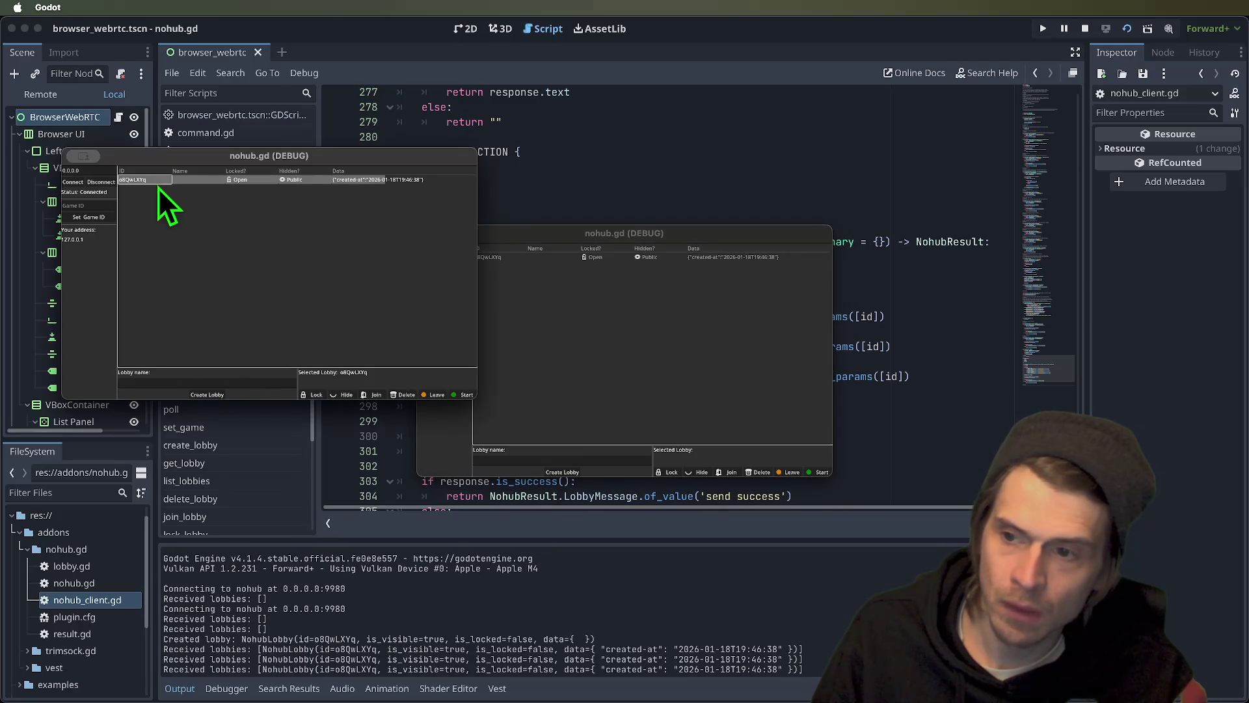
pyautogui.click(378, 395)
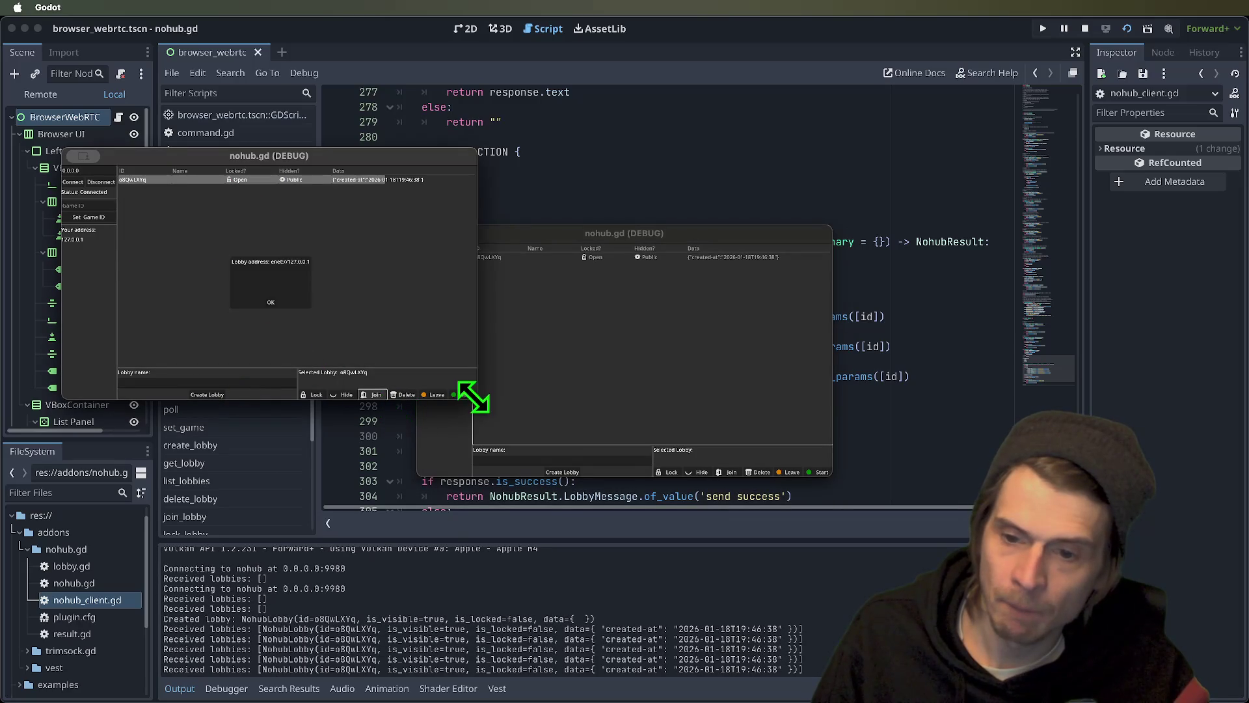
pyautogui.click(600, 393)
pyautogui.click(586, 257)
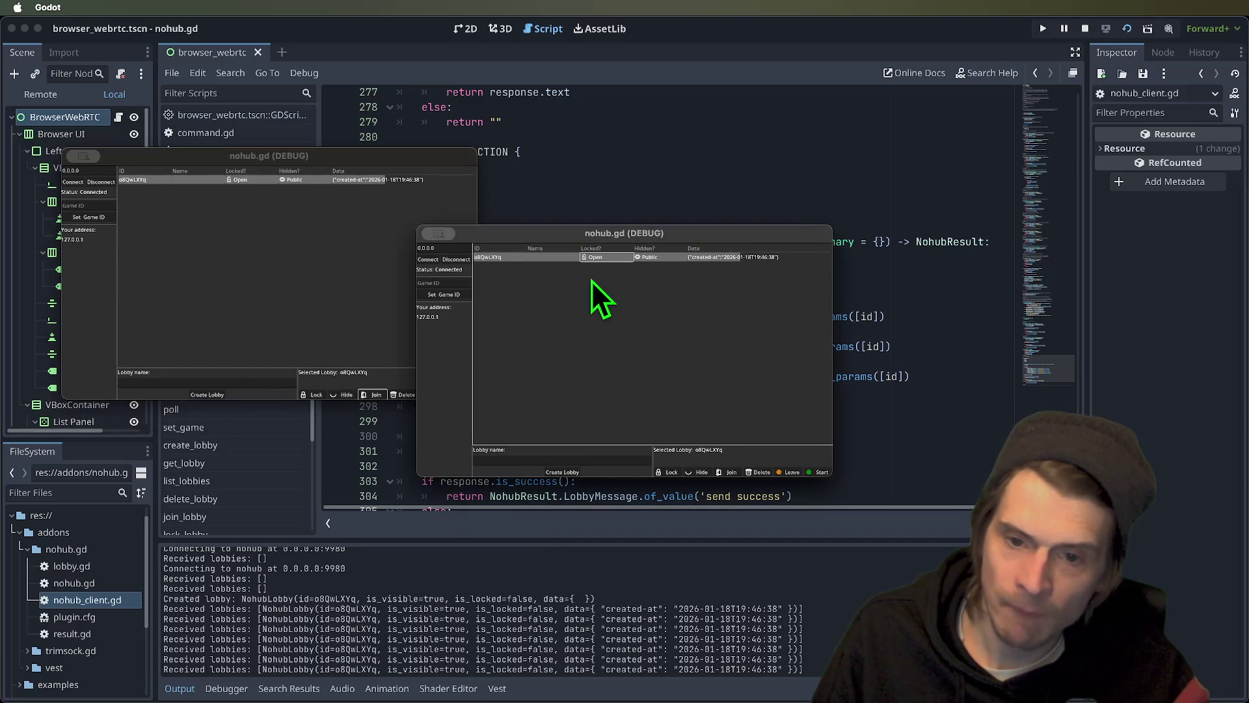
pyautogui.click(815, 471)
pyautogui.click(732, 357)
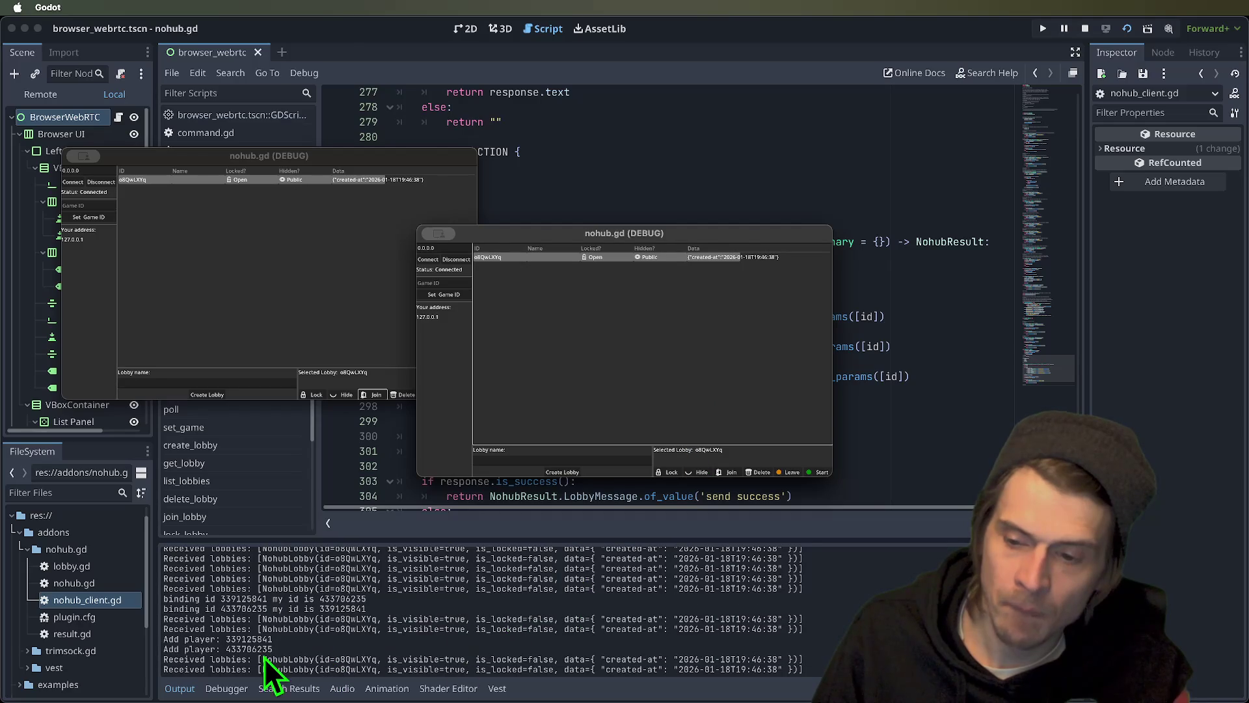
pyautogui.click(236, 646)
pyautogui.moveTo(272, 619); pyautogui.dragTo(134, 615)
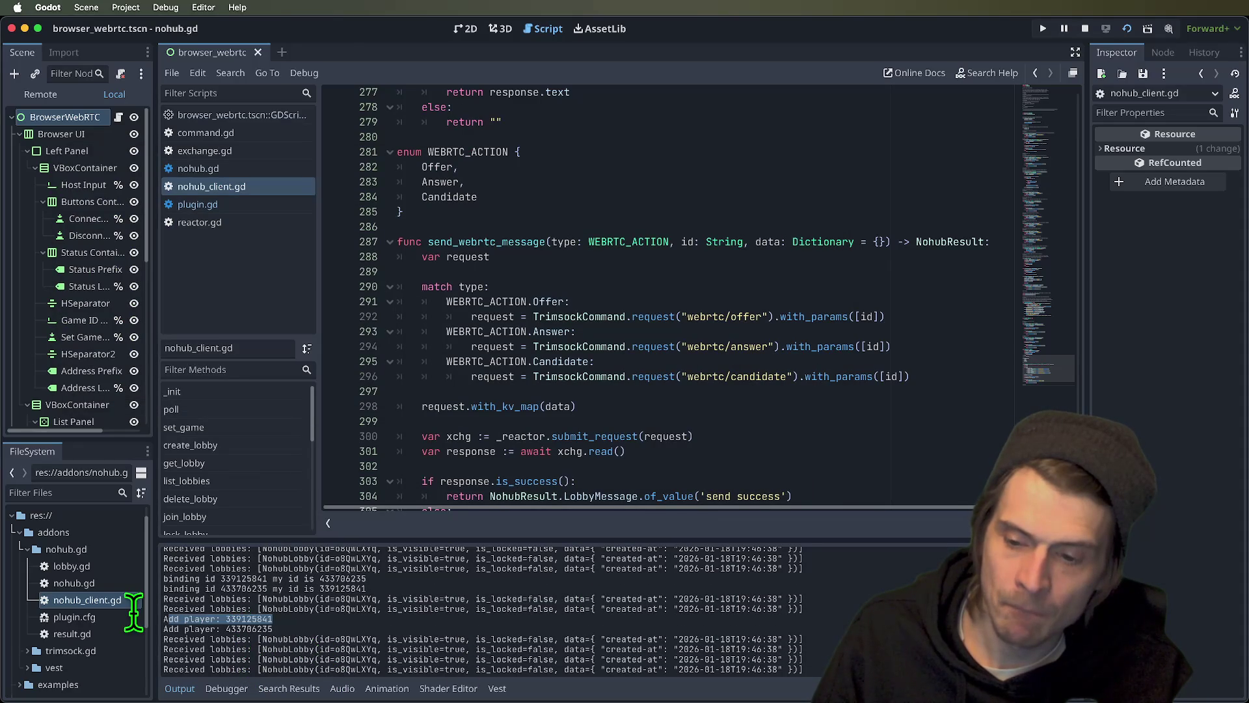
pyautogui.click(1083, 27)
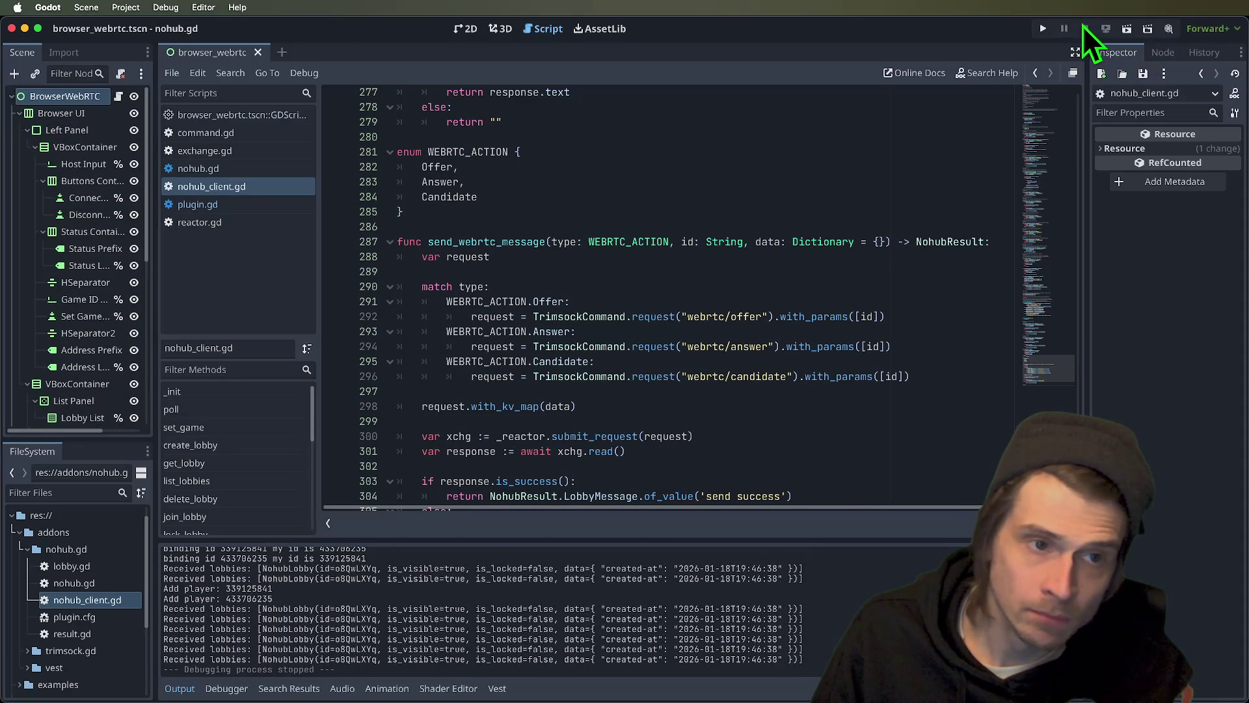
# - Select the two Add player log lines in the Output panel
pyautogui.moveTo(301, 596); pyautogui.dragTo(194, 589)
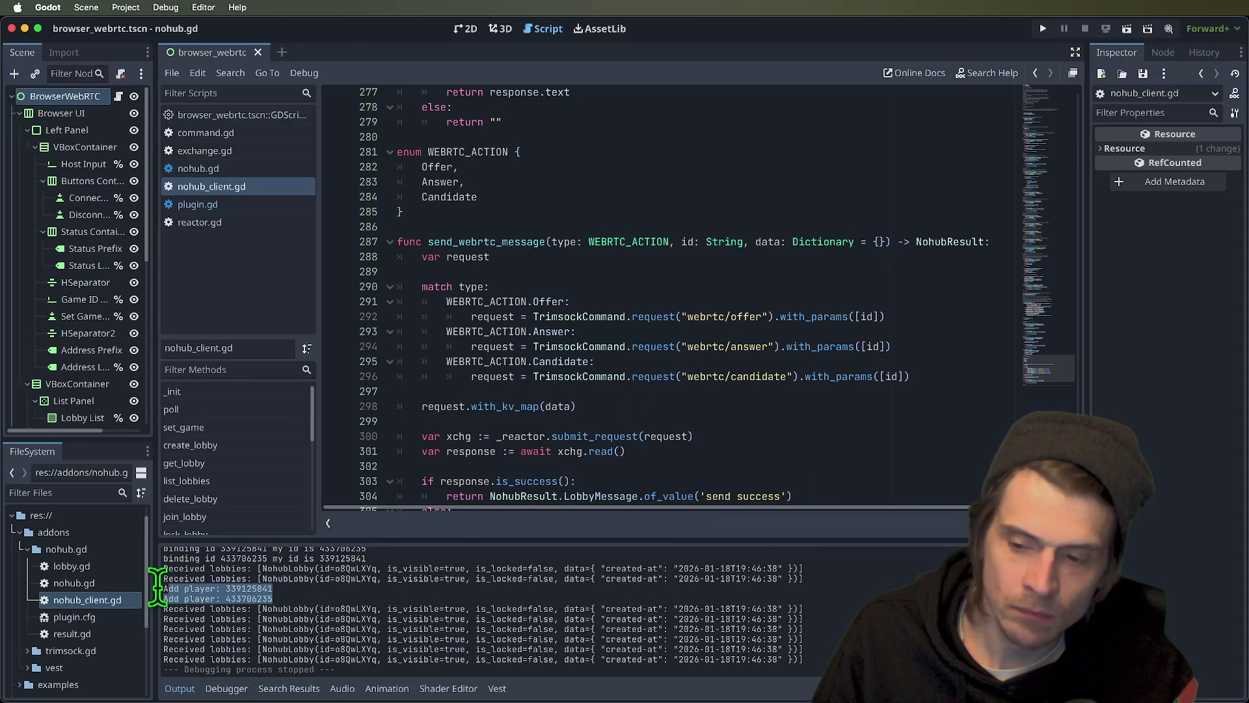
pyautogui.doubleClick(242, 589)
pyautogui.moveTo(273, 598); pyautogui.dragTo(130, 591)
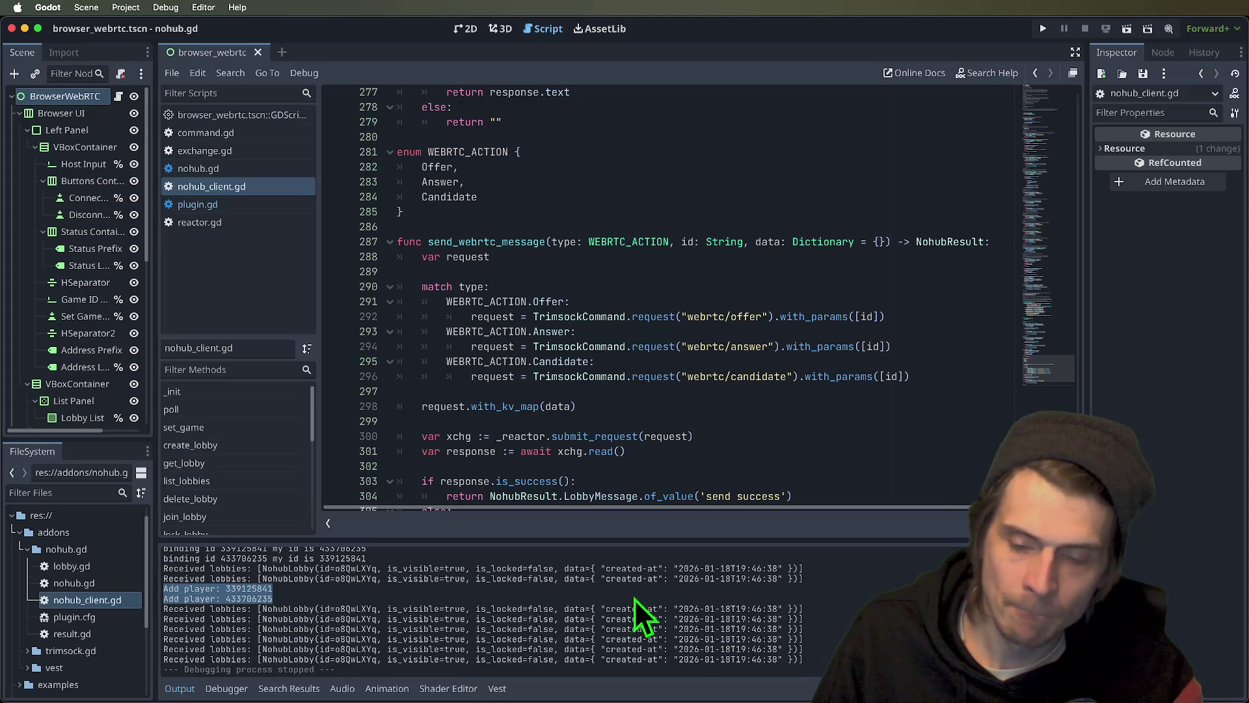
# - Open the browser_webrtc.tscn script and scroll up to _network_create_new_peer_connection
pyautogui.click(255, 188)
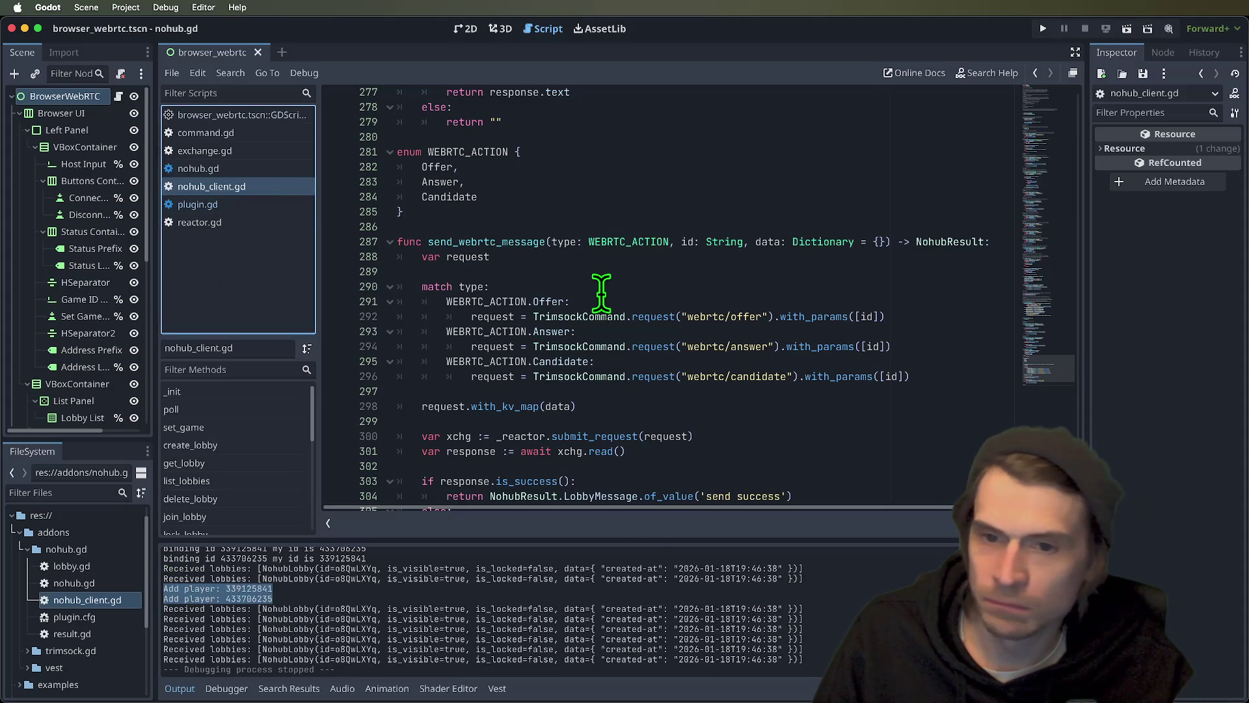
pyautogui.scroll(-2, 600, 286)
pyautogui.scroll(10, 600, 287)
pyautogui.scroll(8, 644, 293)
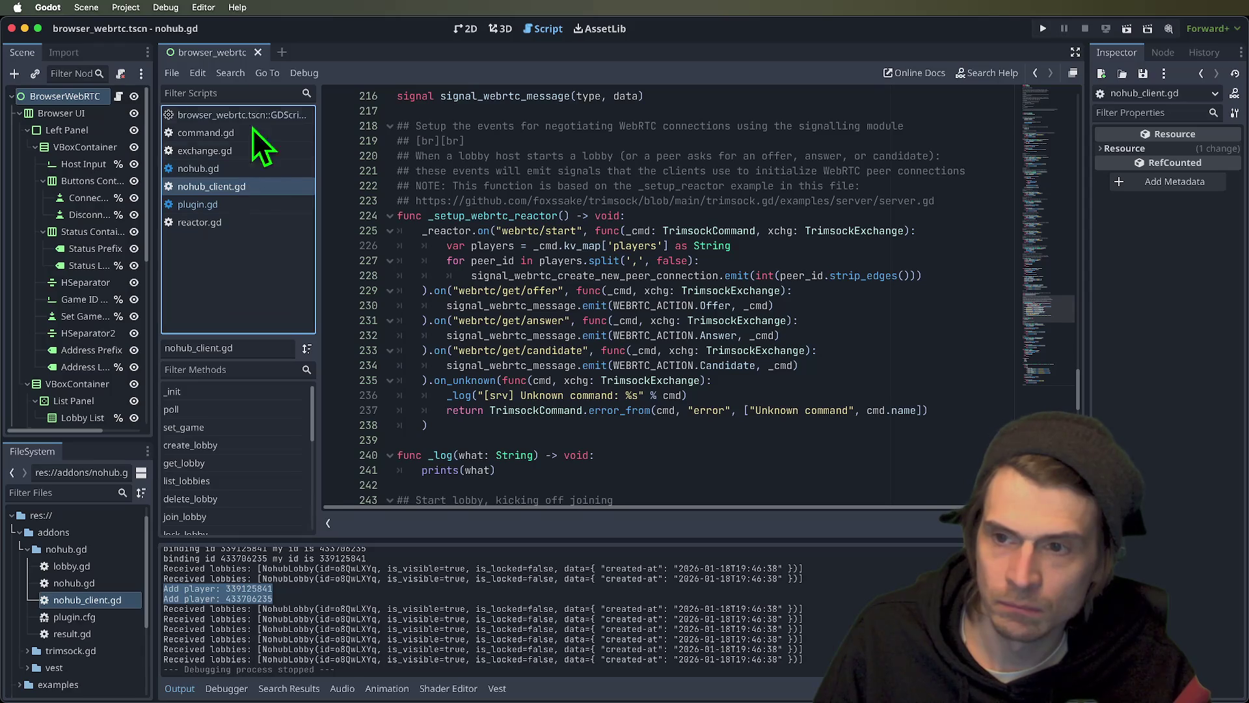
pyautogui.click(264, 116)
pyautogui.scroll(5, 844, 288)
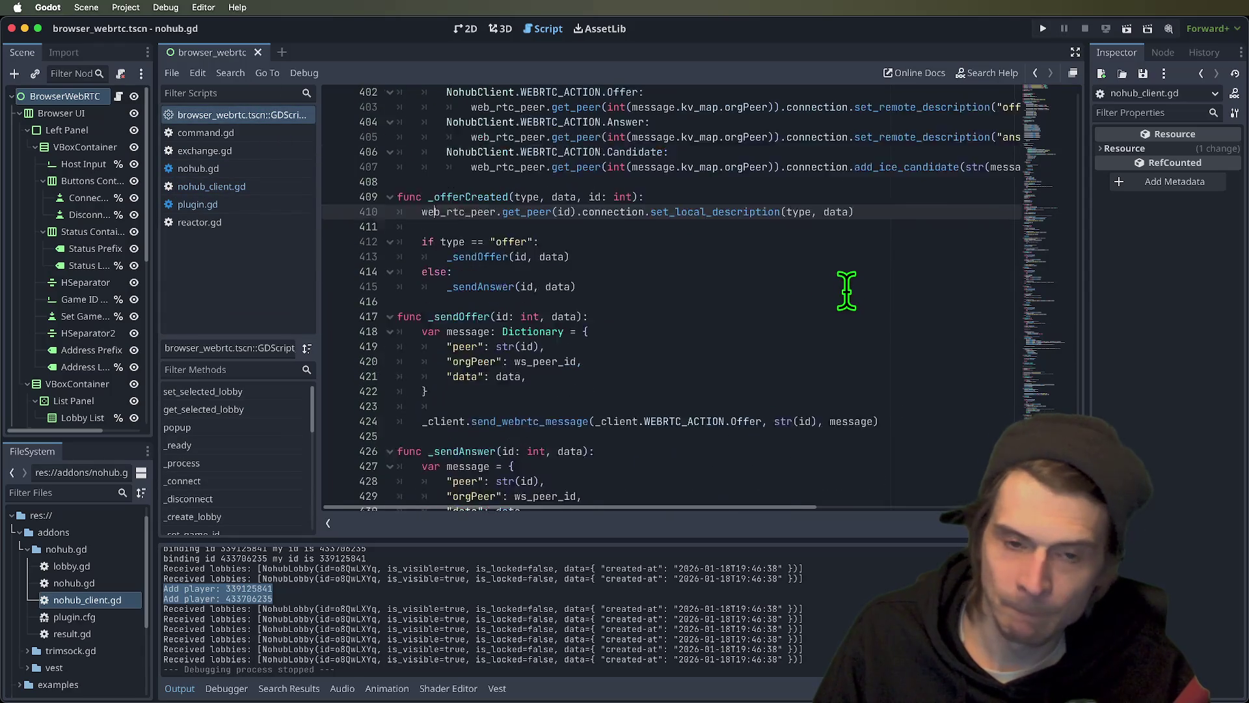
pyautogui.scroll(6, 864, 319)
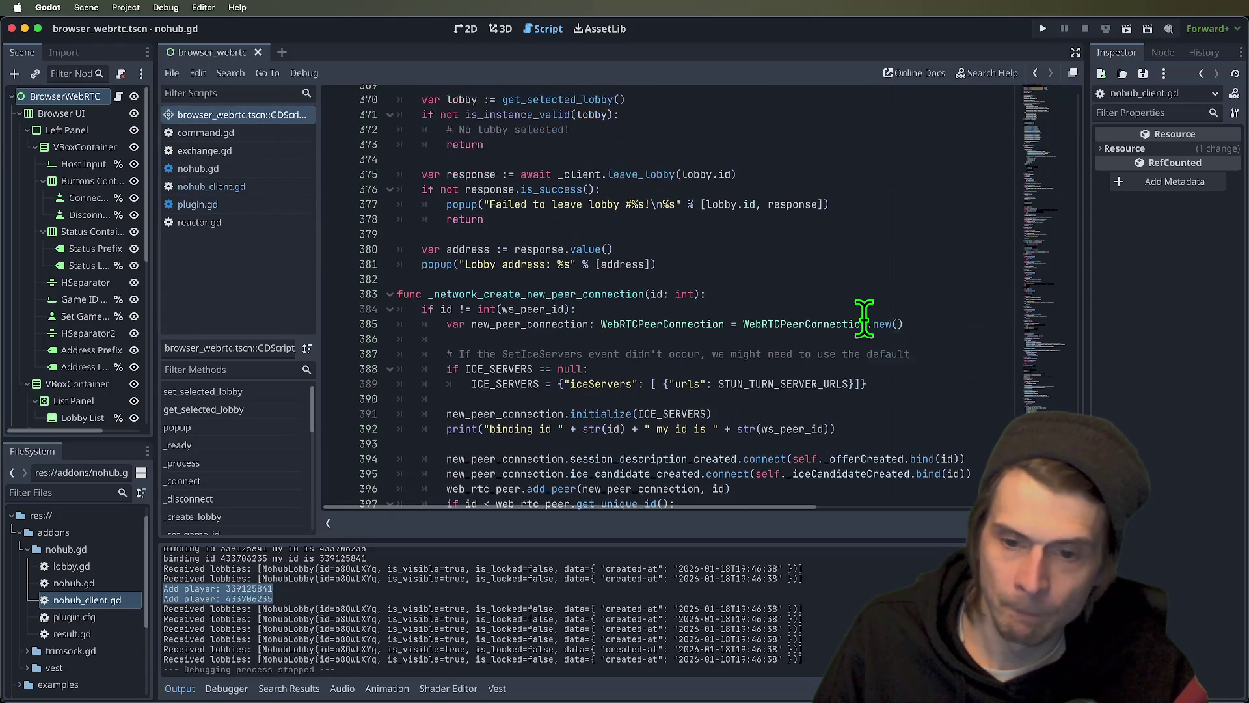
# - Inspect the ICE servers comment and the ICE_SERVERS and STUN_TURN_SERVER_URLS references
pyautogui.moveTo(459, 331); pyautogui.dragTo(491, 332)
pyautogui.tripleClick(492, 332)
pyautogui.click(503, 332)
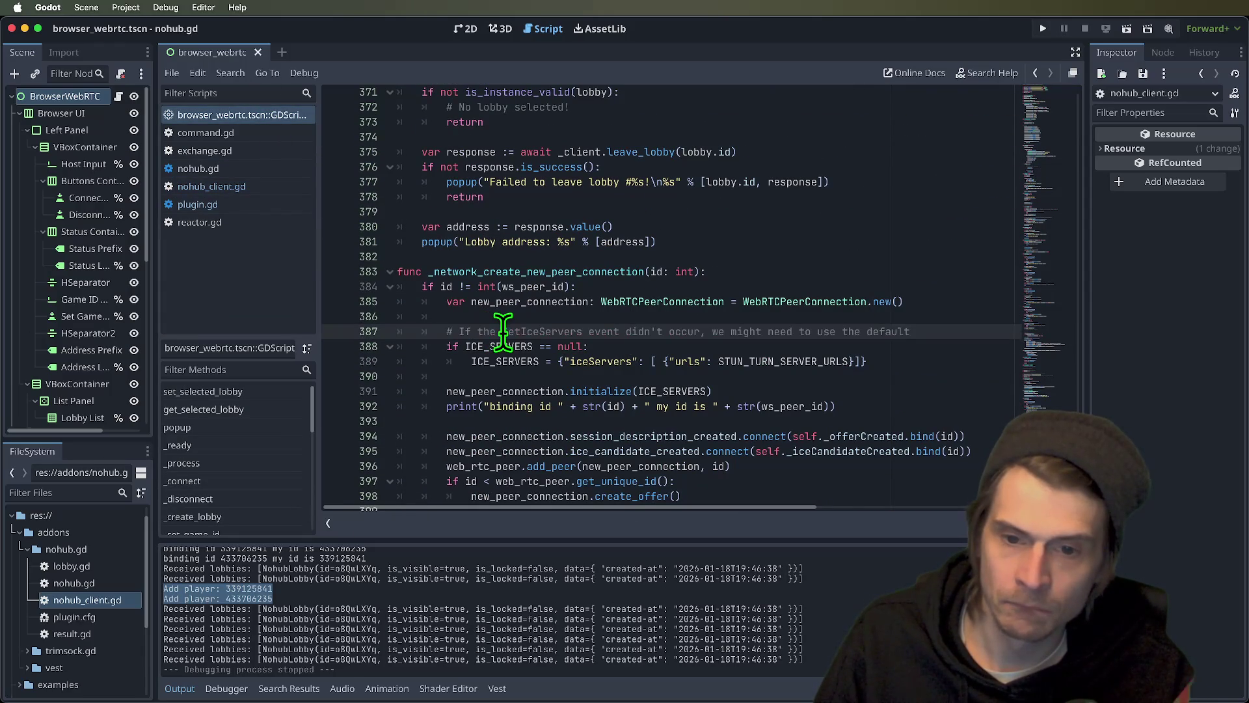
pyautogui.click(809, 358)
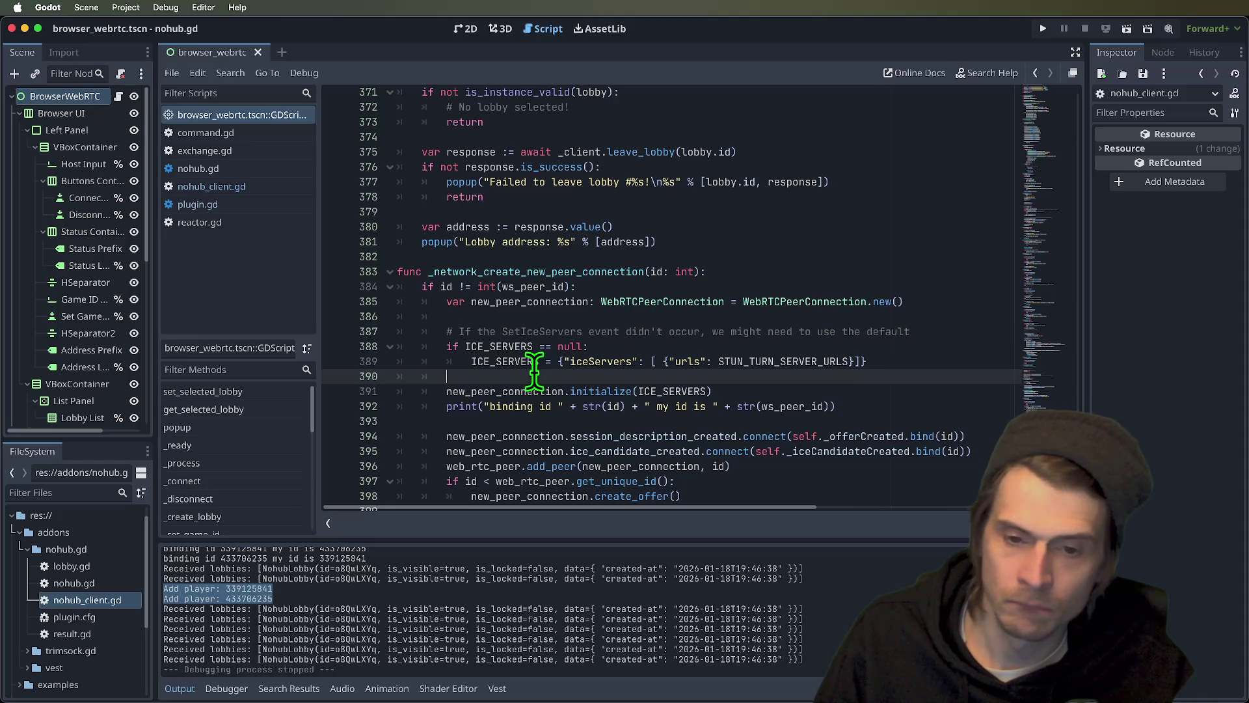
pyautogui.click(493, 361)
pyautogui.doubleClick(493, 361)
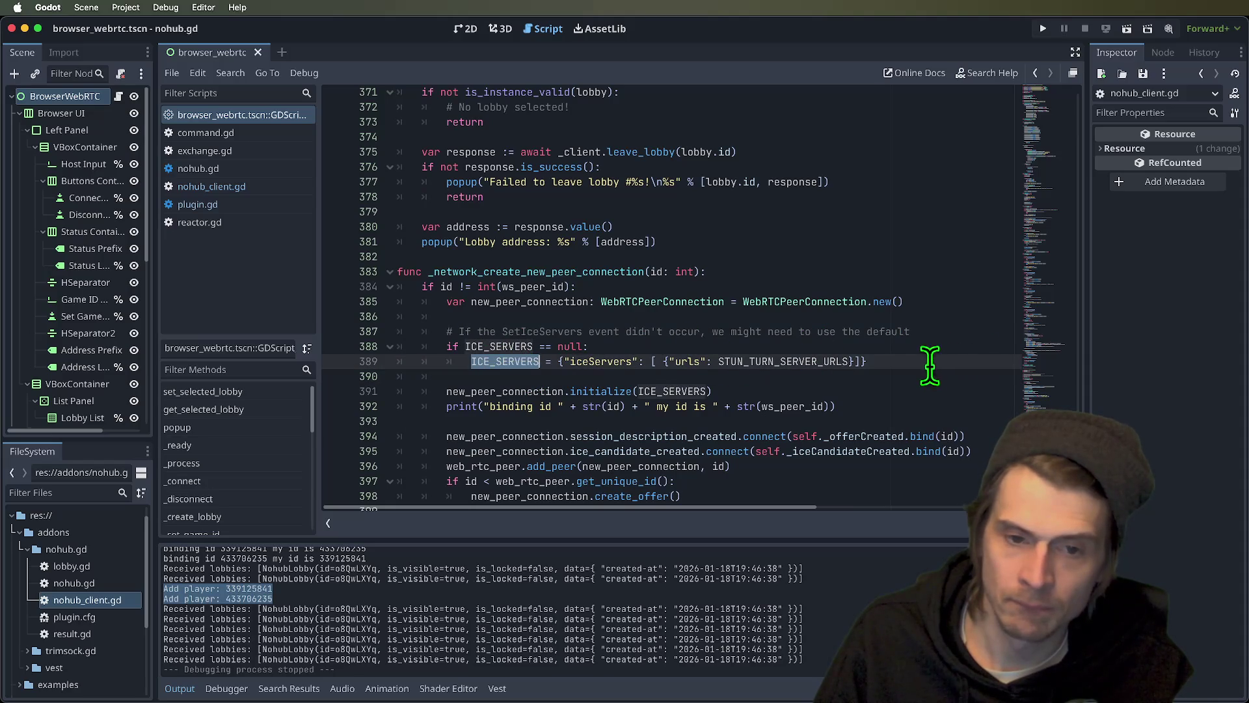
pyautogui.click(784, 363)
pyautogui.doubleClick(783, 362)
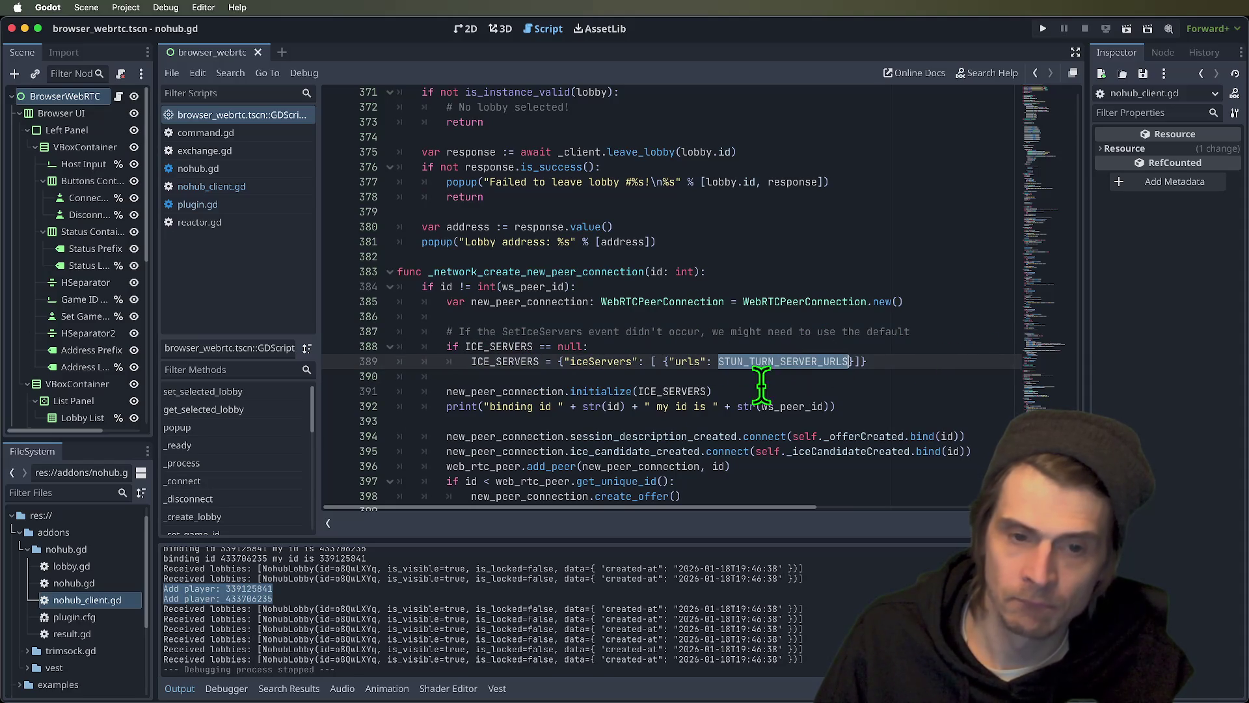
pyautogui.doubleClick(674, 392)
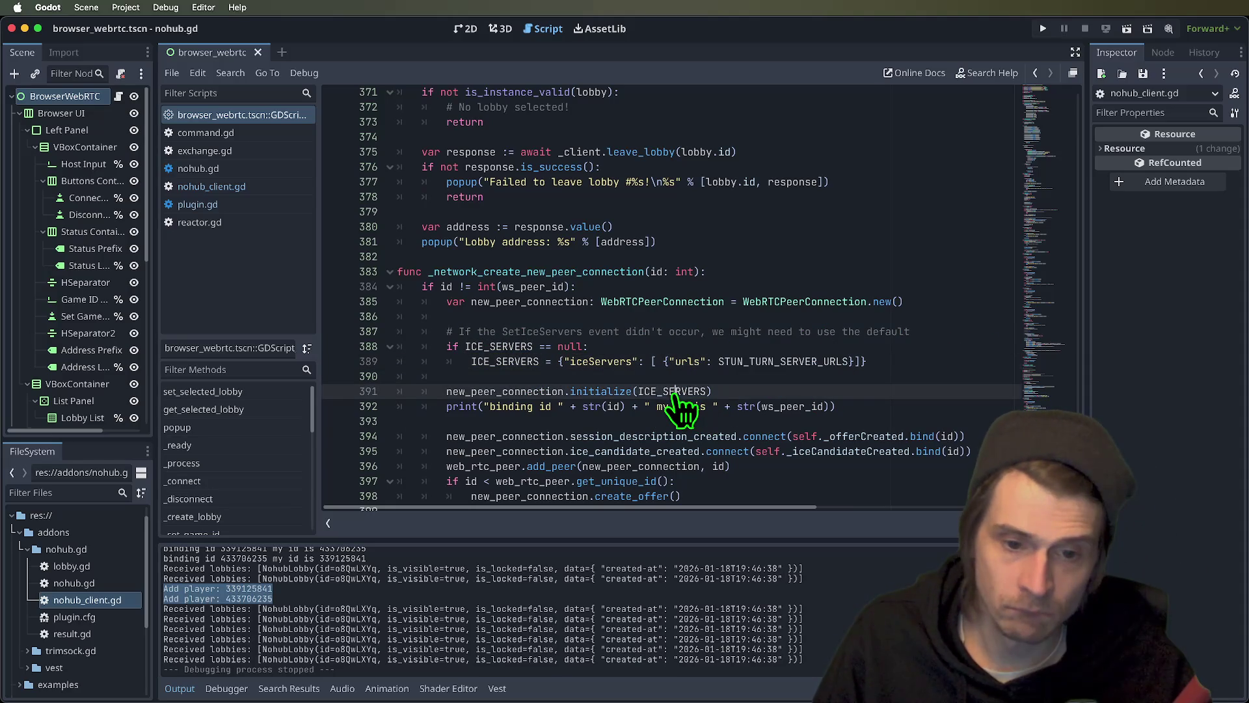
# - Reword the line 387 comment, typing 're are no' over SetIceServers and 'ICS' over 'event didn't occur'
pyautogui.click(490, 331)
pyautogui.doubleClick(527, 332)
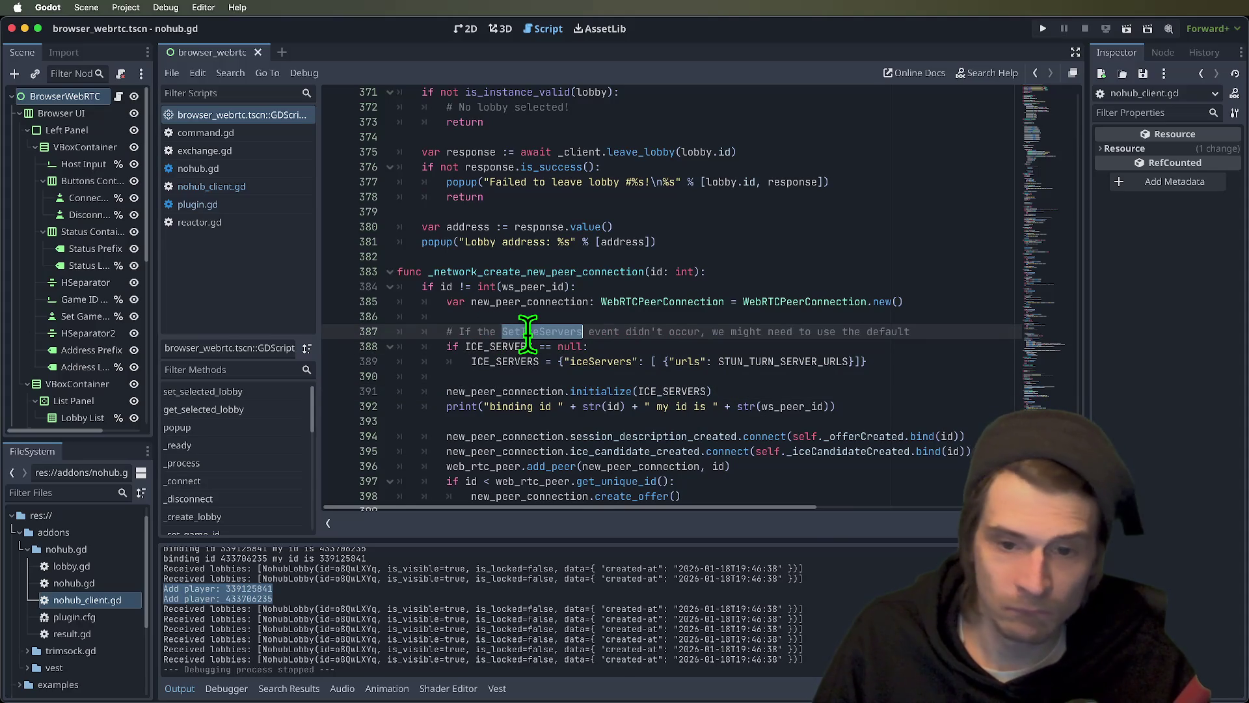
pyautogui.press('BackSpace')
pyautogui.press('BackSpace')
pyautogui.write('re are ')
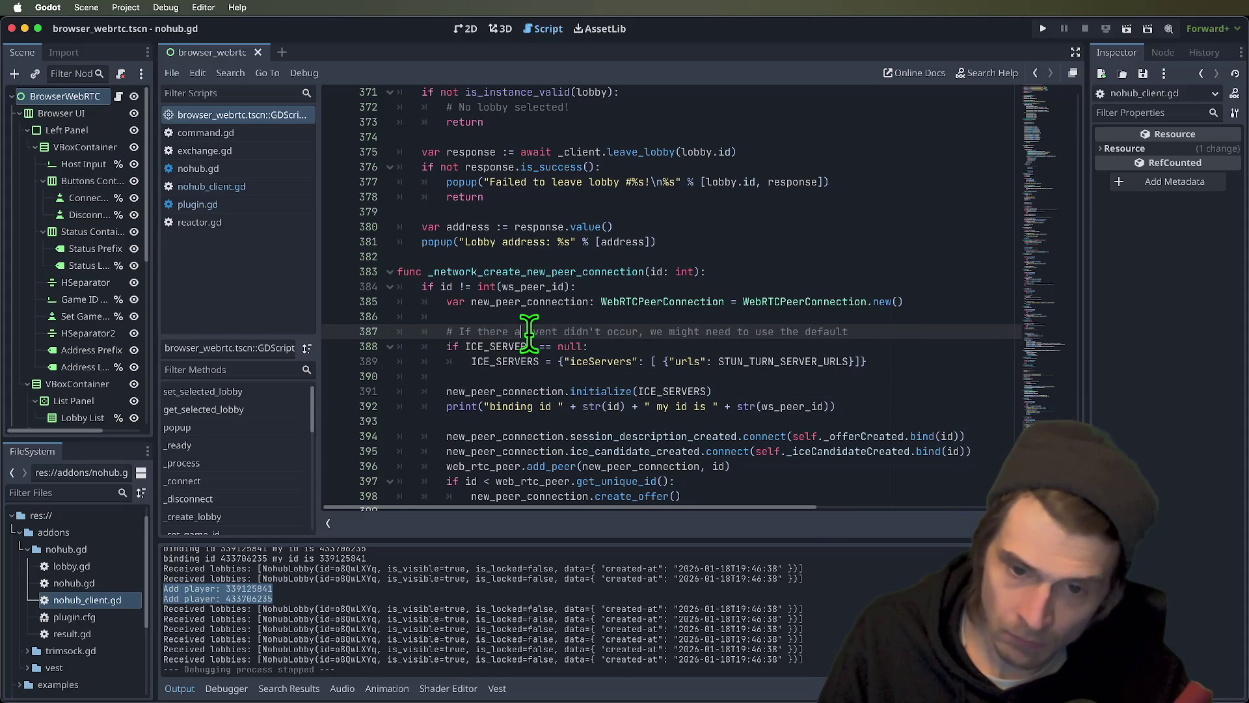
pyautogui.write('no')
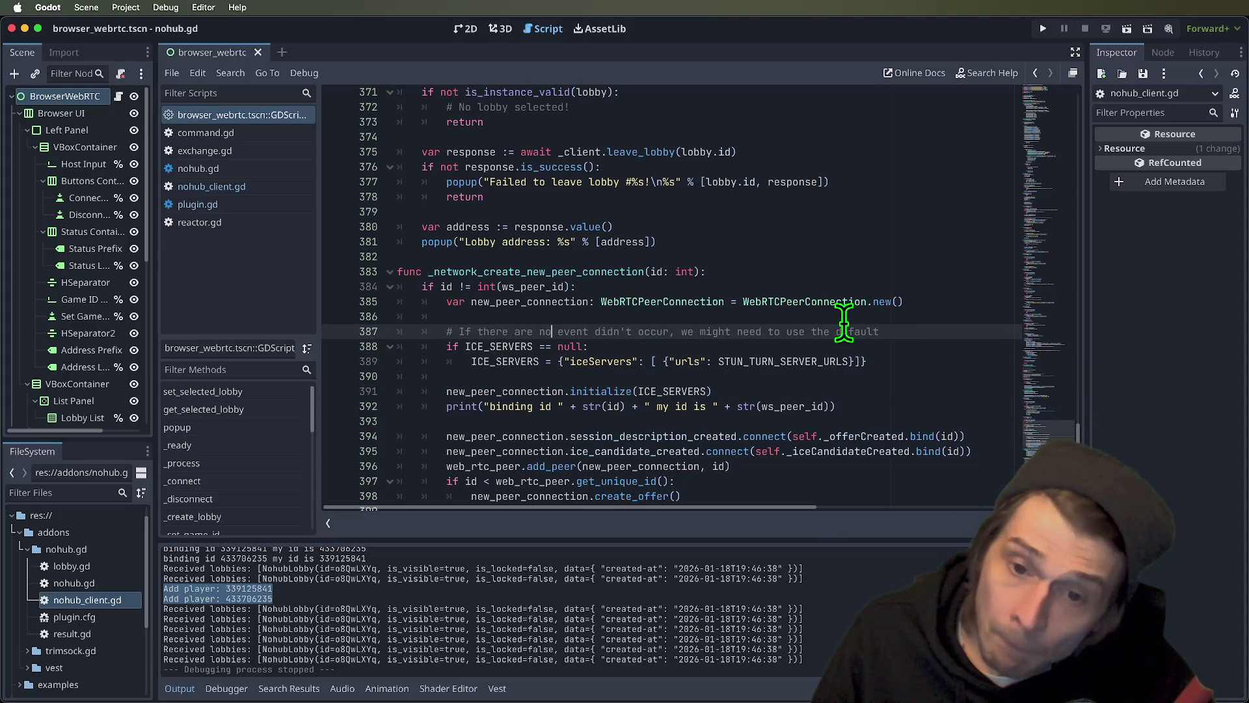
pyautogui.moveTo(558, 332); pyautogui.dragTo(663, 331)
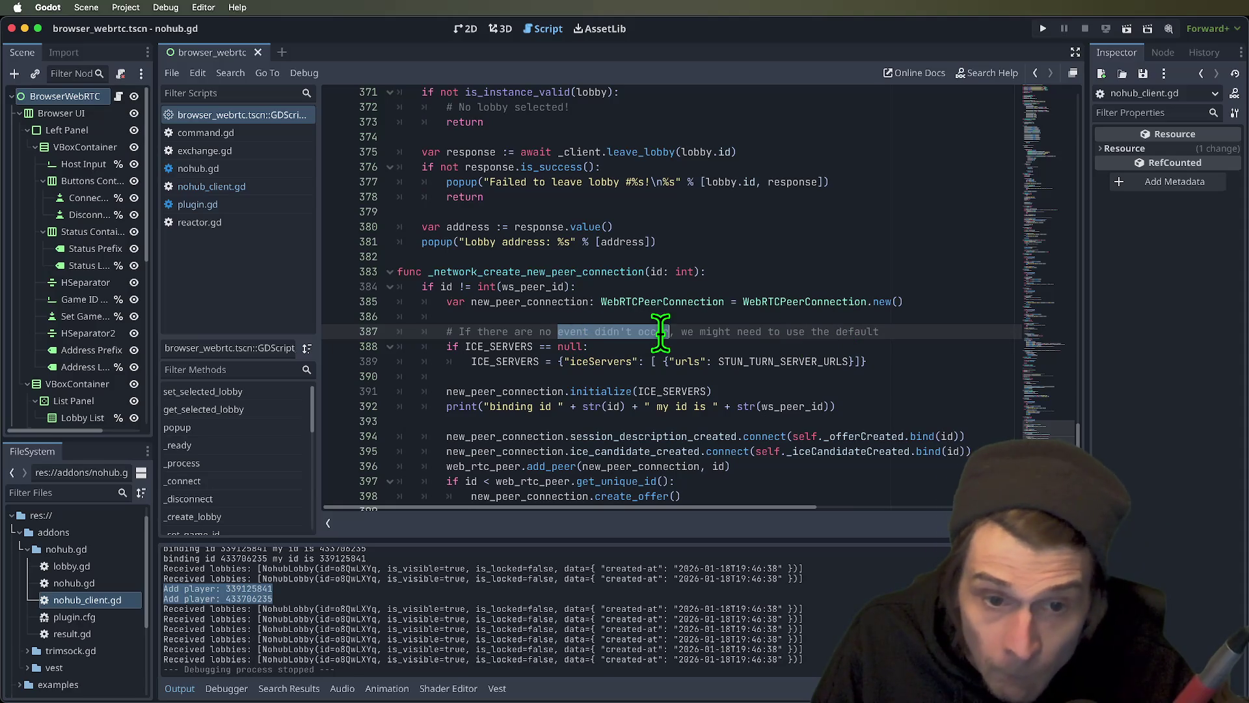
pyautogui.write('ICS')
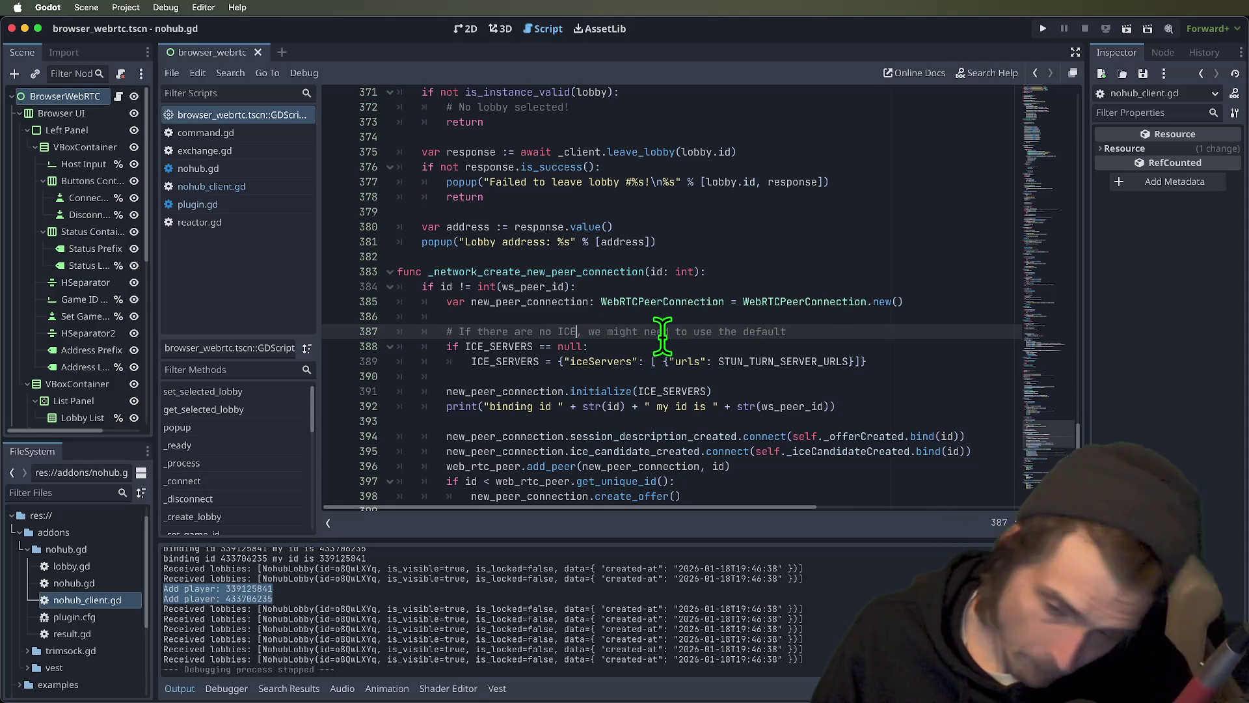
# - Copy the iceServers dictionary from line 389 and paste it over ICE_SERVERS in initialize()
pyautogui.click(747, 361)
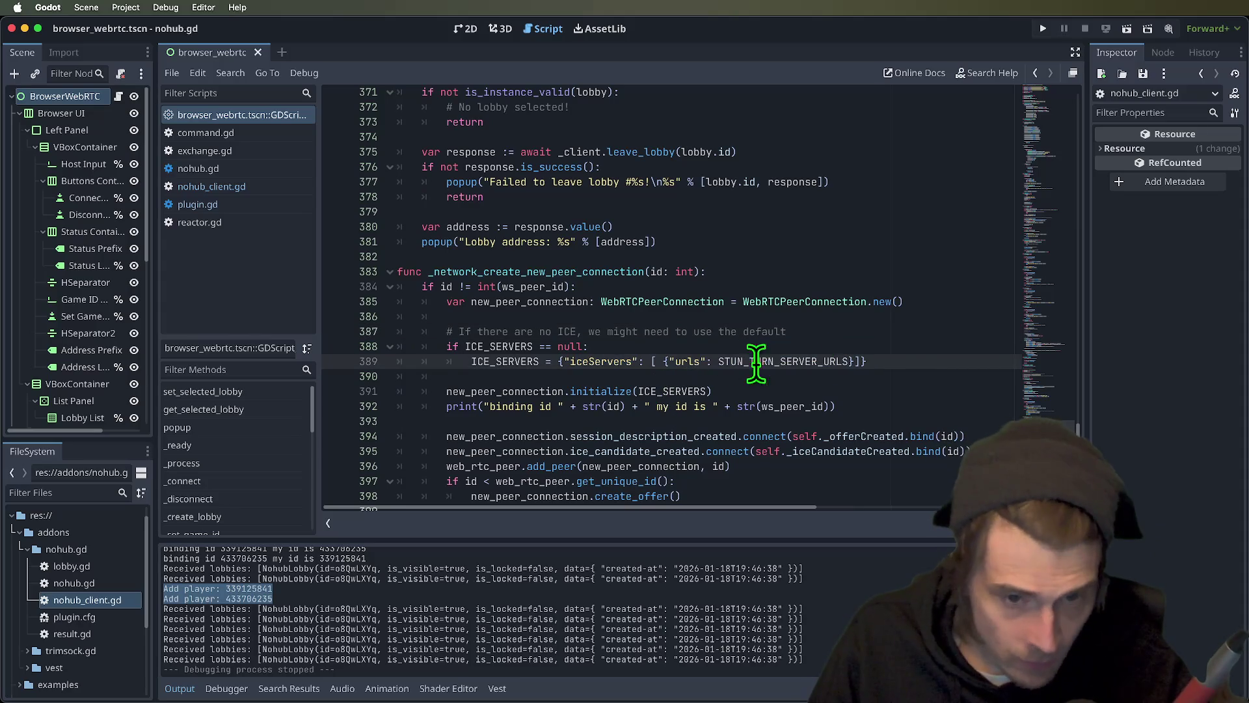
pyautogui.doubleClick(813, 361)
pyautogui.moveTo(558, 363); pyautogui.dragTo(937, 366)
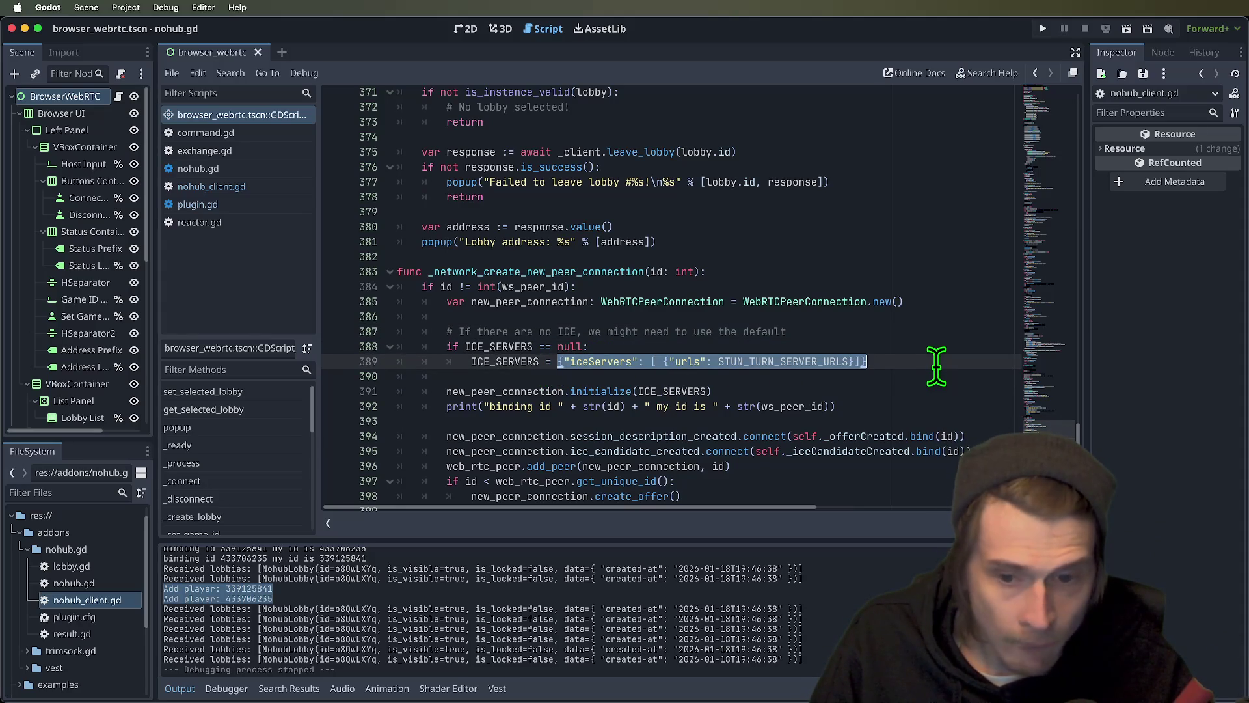
pyautogui.hotkey('ctrl', 'c')
pyautogui.doubleClick(699, 391)
pyautogui.hotkey('ctrl', 'v')
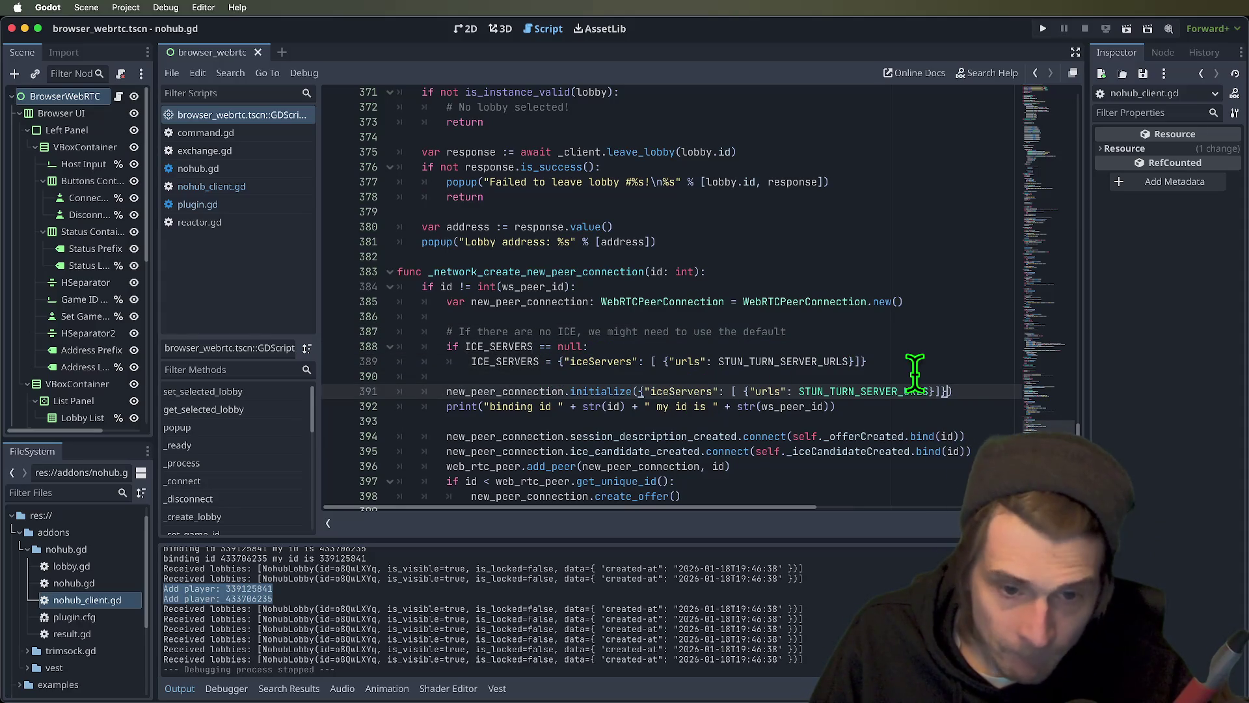
# - Delete the comment and ICE_SERVERS fallback block, remove the empty line, and save
pyautogui.moveTo(937, 374)
pyautogui.mouseDown()
pyautogui.moveTo(510, 334)
pyautogui.moveTo(404, 340)
pyautogui.moveTo(400, 330)
pyautogui.mouseUp()
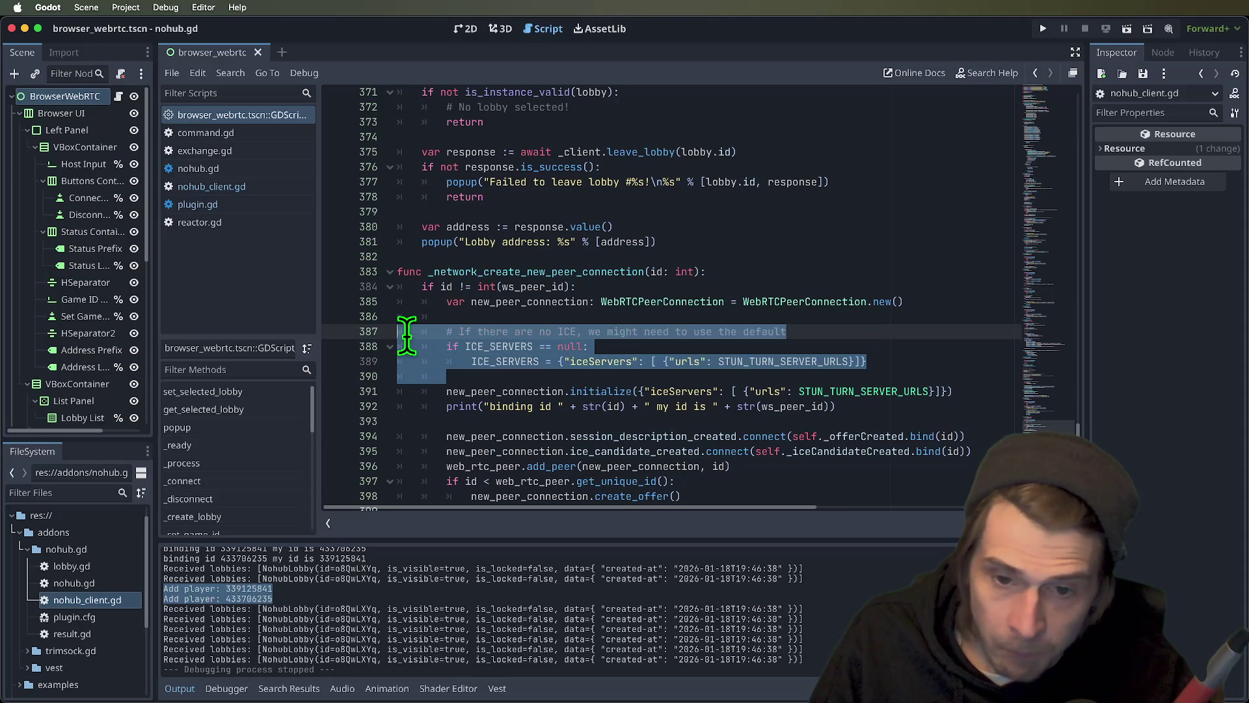
pyautogui.press('BackSpace')
pyautogui.click(845, 346)
pyautogui.press('Up')
pyautogui.hotkey('ctrl', 'shift', 'k')
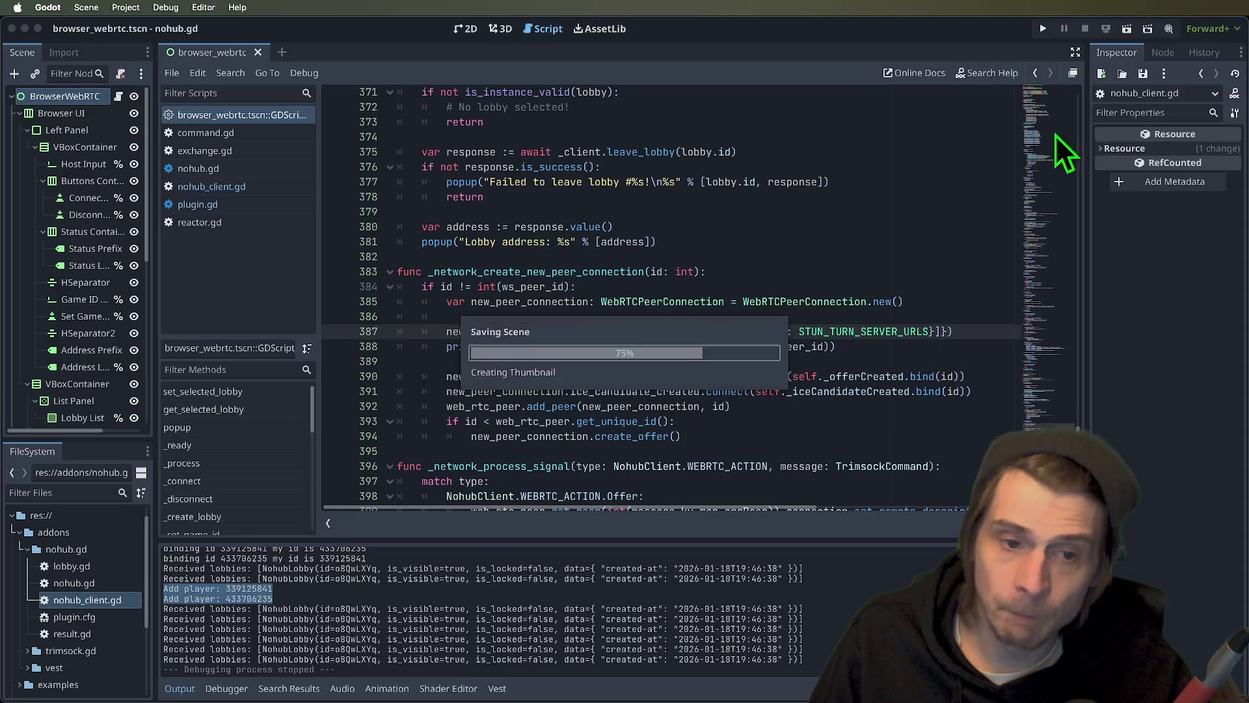
# - Launch the scene's debug clients, then stop and rerun it with two clients
pyautogui.click(1043, 30)
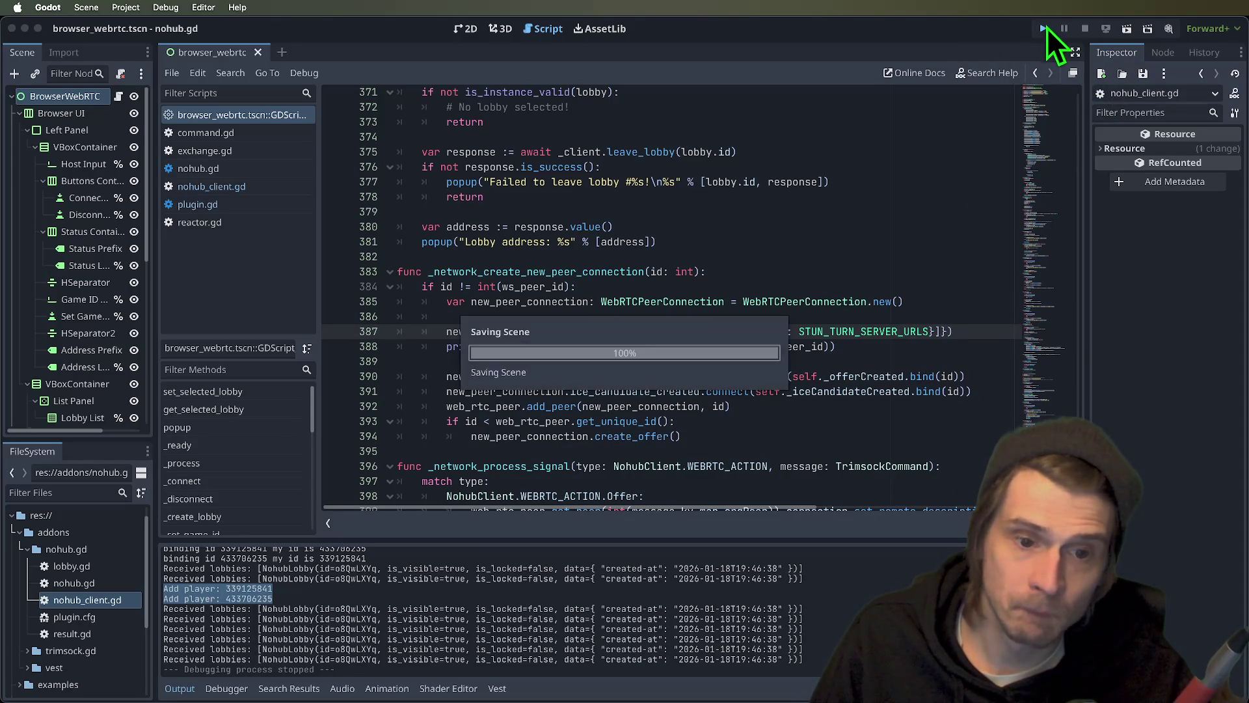
pyautogui.moveTo(622, 229); pyautogui.dragTo(285, 81)
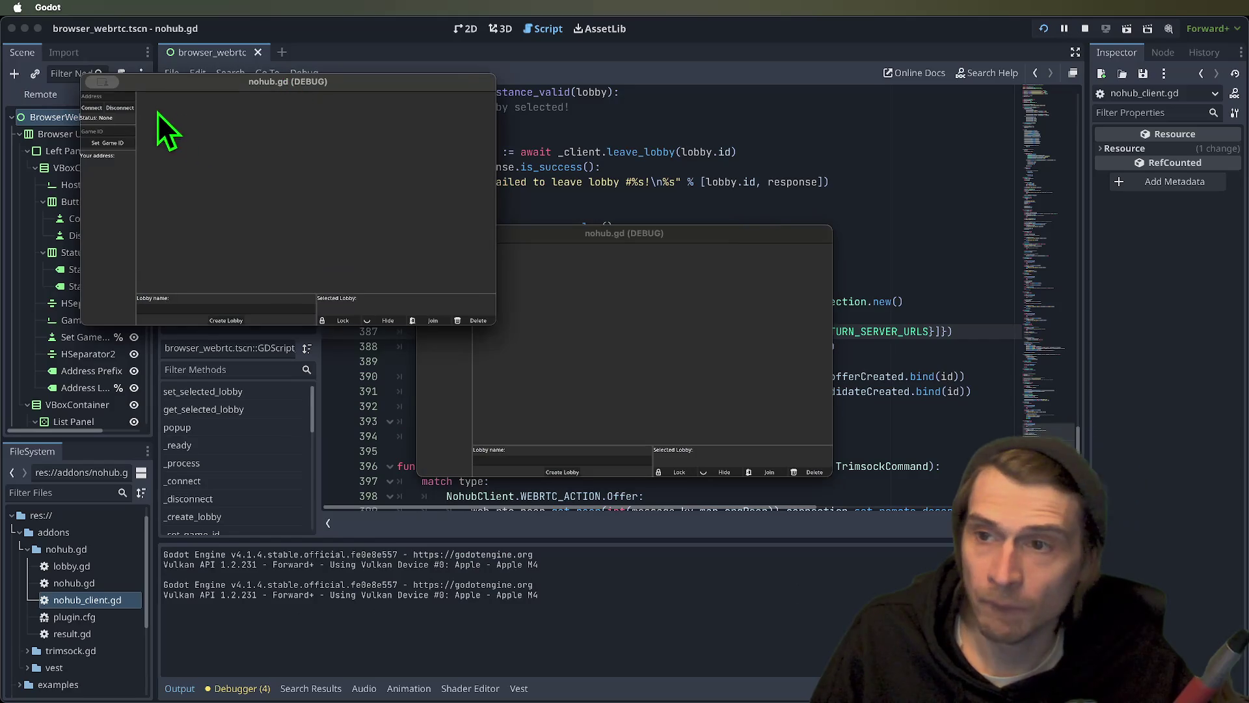
pyautogui.click(92, 108)
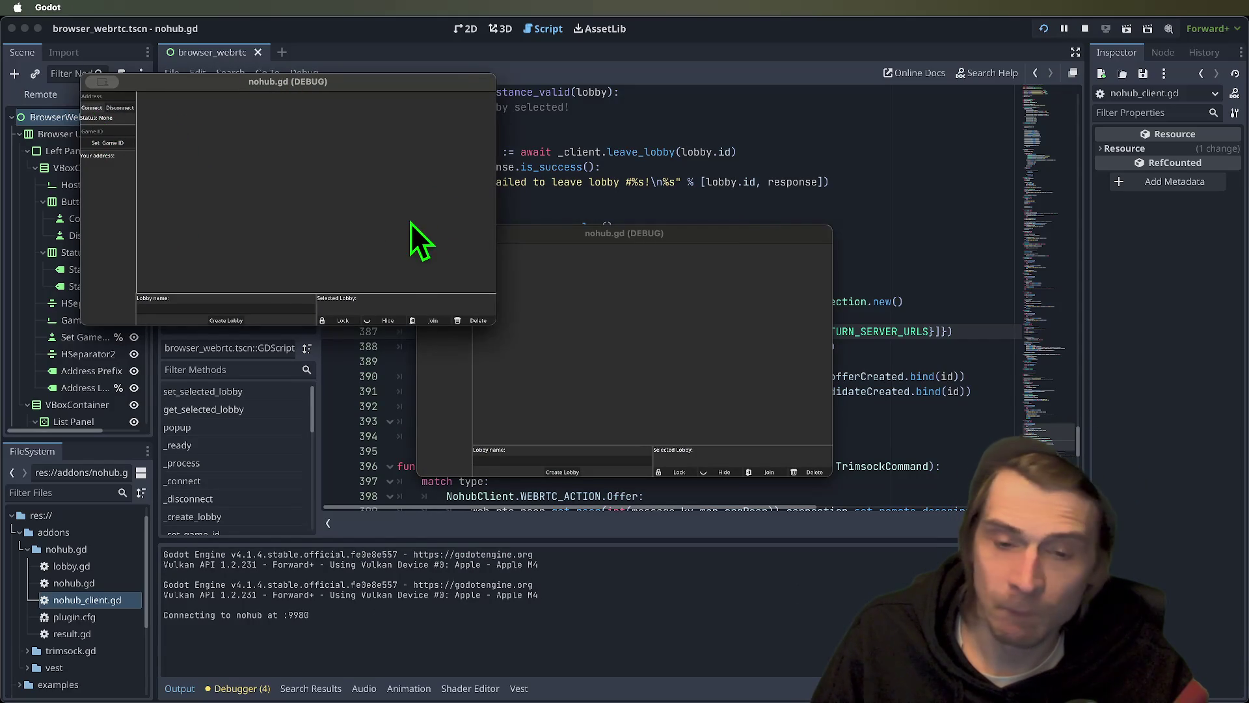
pyautogui.click(1085, 28)
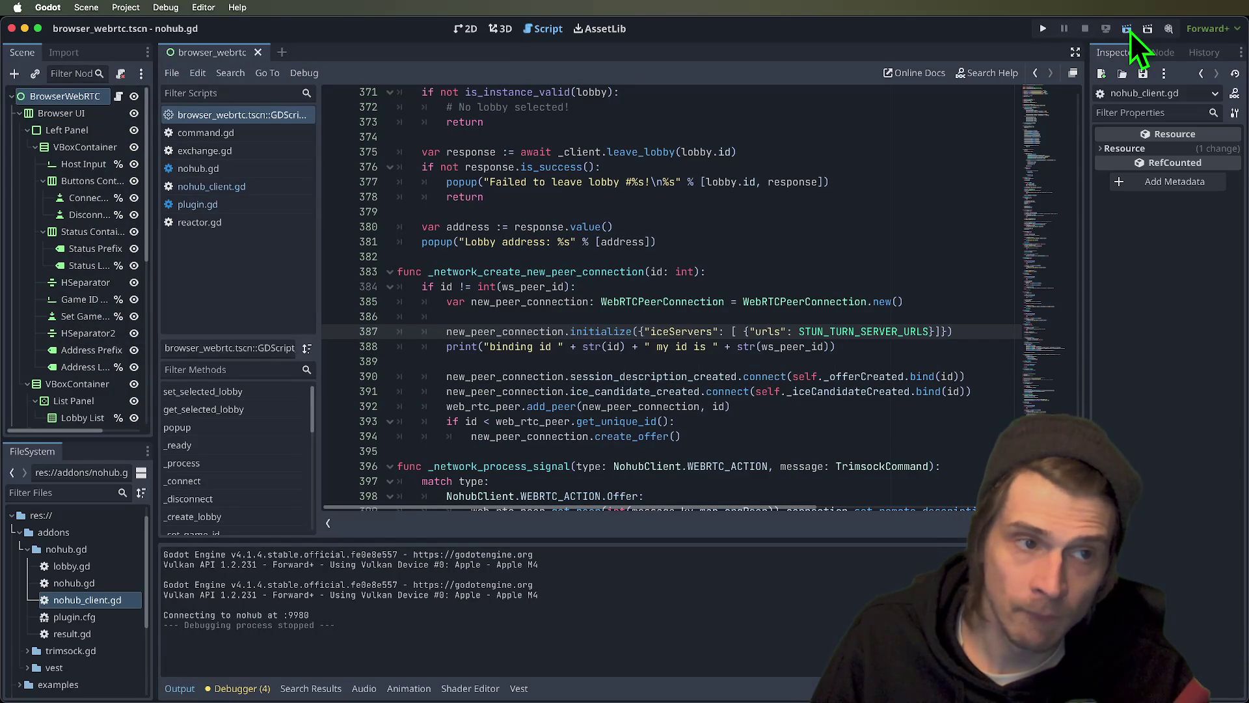
pyautogui.click(1127, 28)
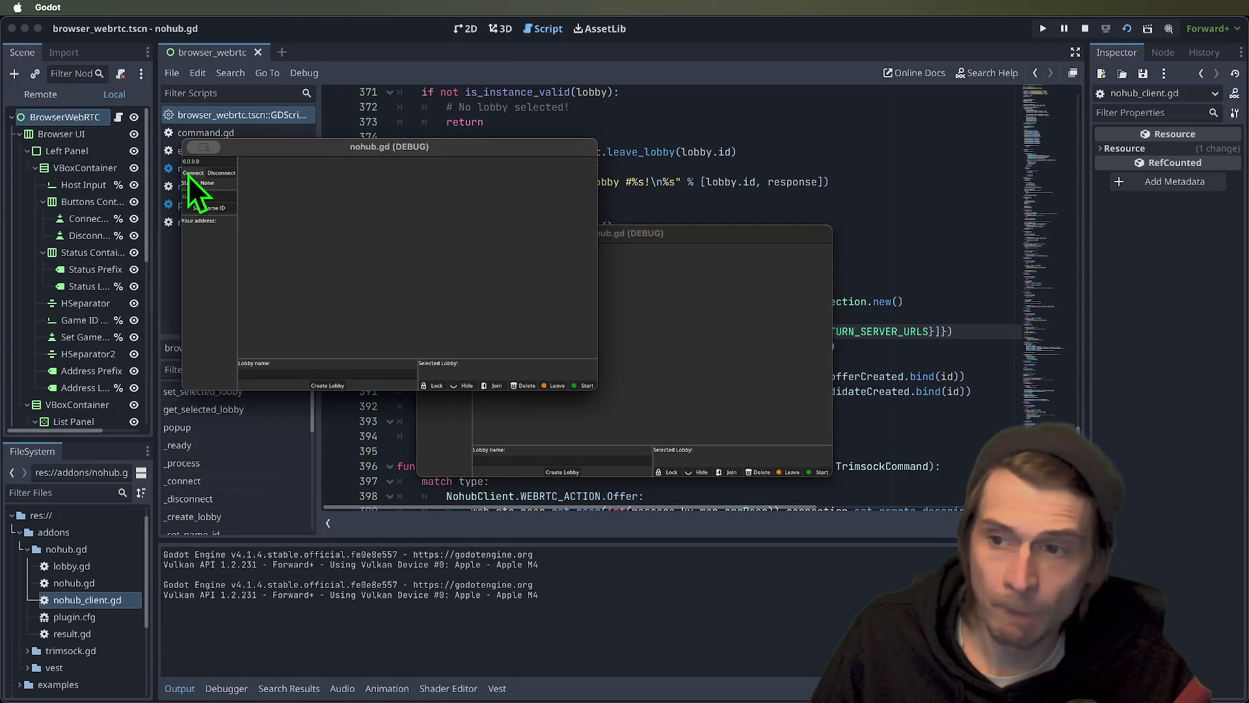
# - Connect both debug clients to nohub and create a lobby from the second client
pyautogui.click(192, 173)
pyautogui.click(674, 310)
pyautogui.click(426, 259)
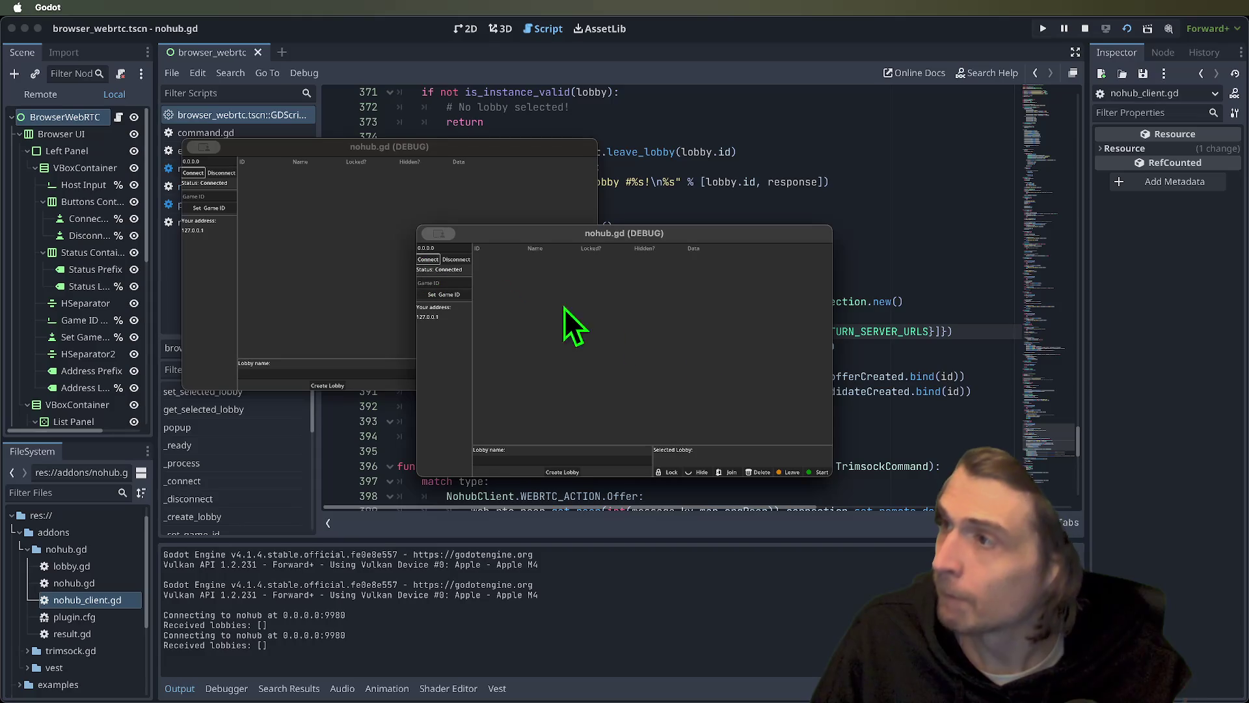
pyautogui.click(560, 472)
# - Join lobby 7mS01AMW from the first client and start it from the second
pyautogui.click(296, 259)
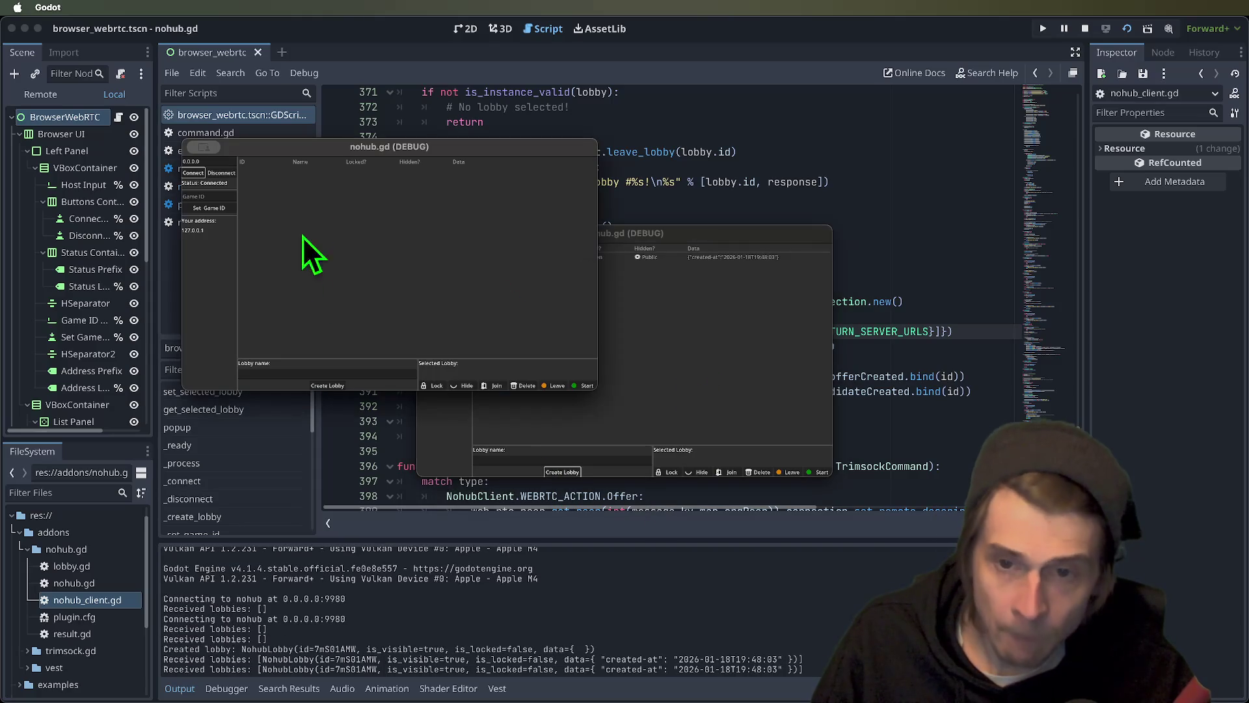
pyautogui.click(388, 171)
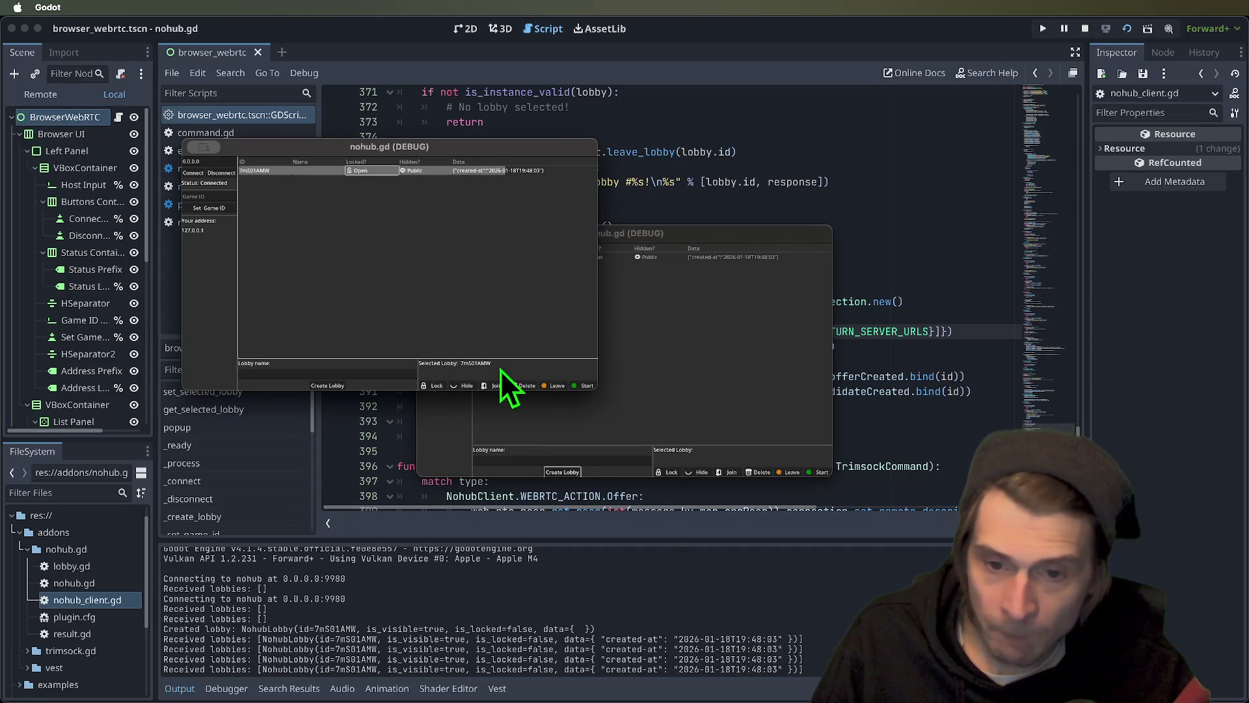
pyautogui.click(498, 386)
pyautogui.click(721, 387)
pyautogui.click(736, 256)
pyautogui.click(814, 474)
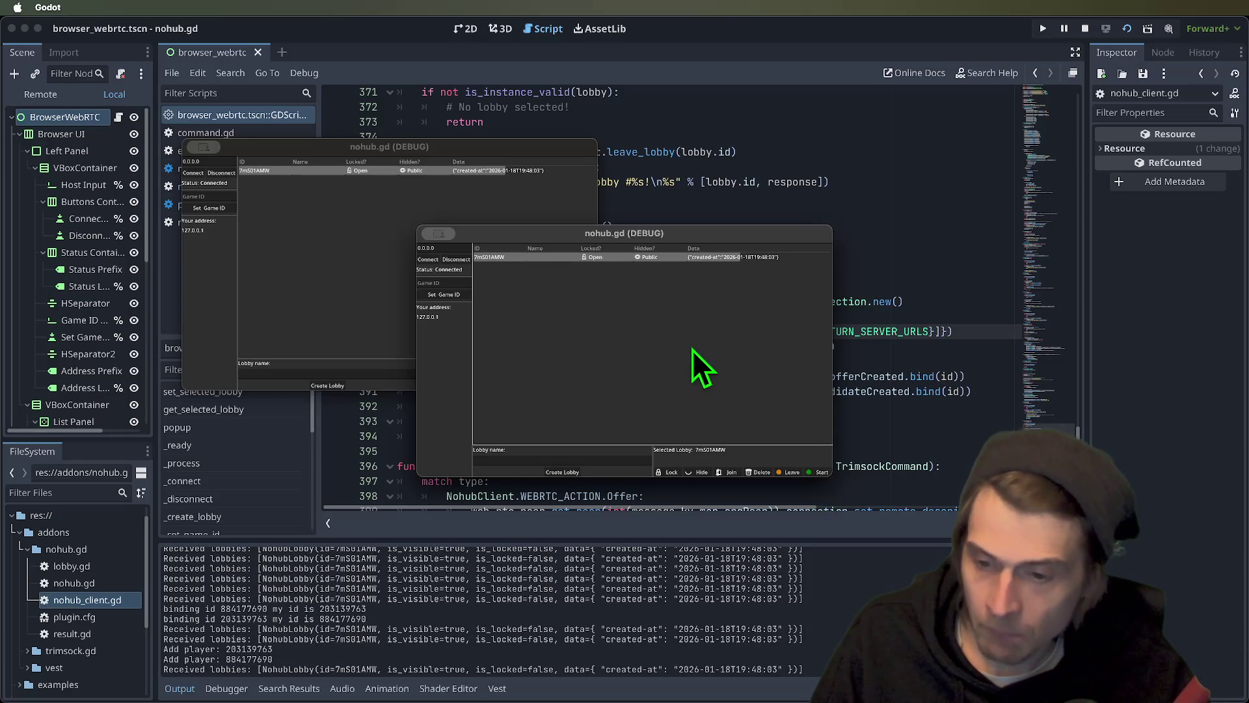
# - Stop the debugging session and return to the script editor
pyautogui.click(1087, 28)
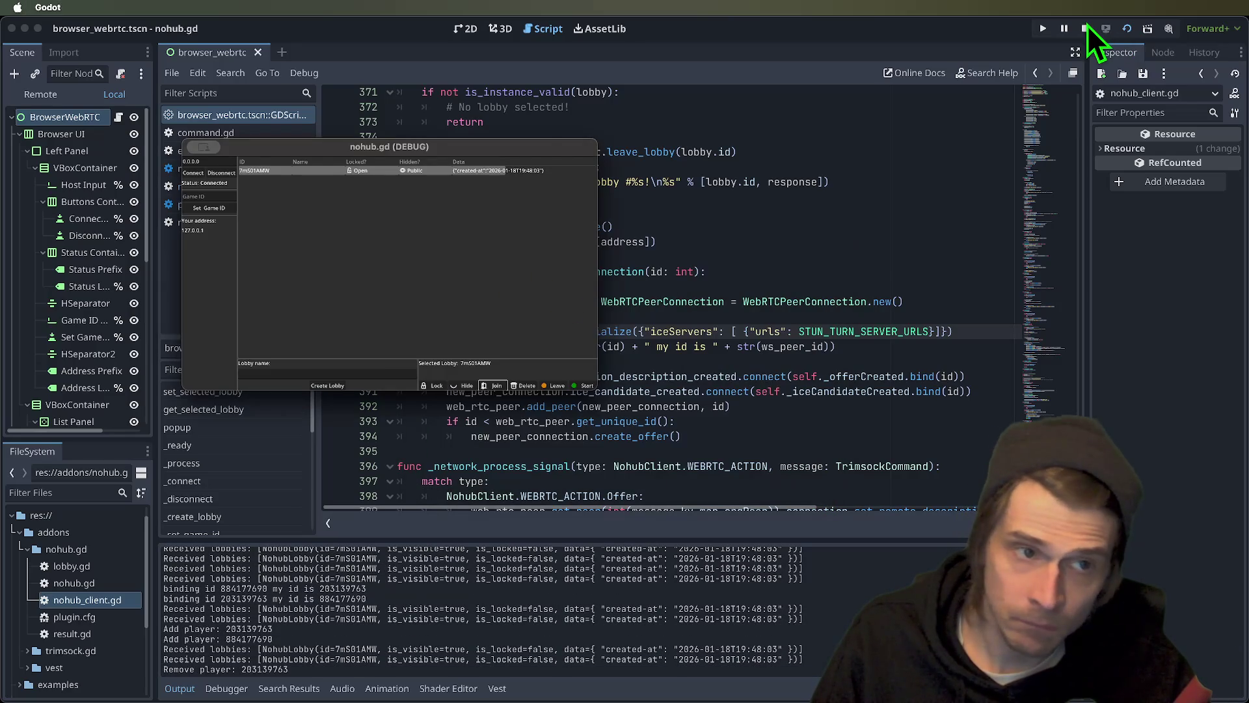
pyautogui.click(1087, 27)
pyautogui.click(812, 300)
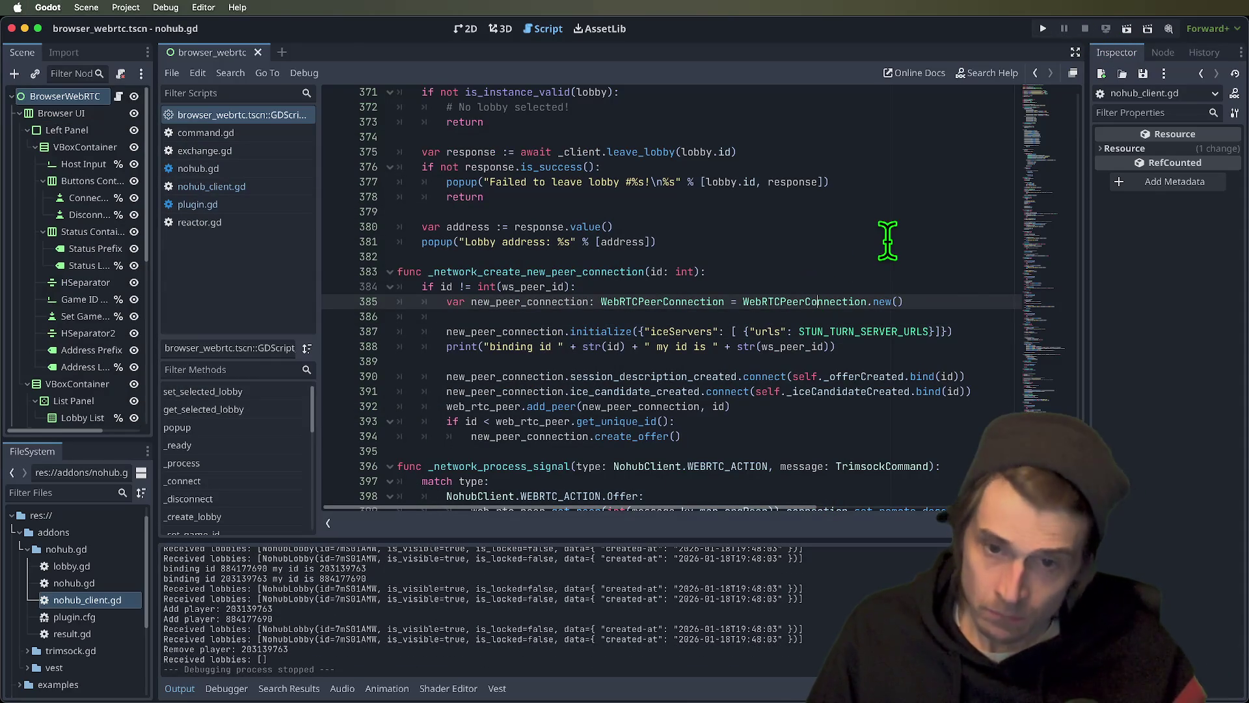
# - At the STUN_TURN_SERVER_URLS definition, delete the outdated SetIceServer comment and start a new '#' line
pyautogui.click(836, 346)
pyautogui.click(639, 317)
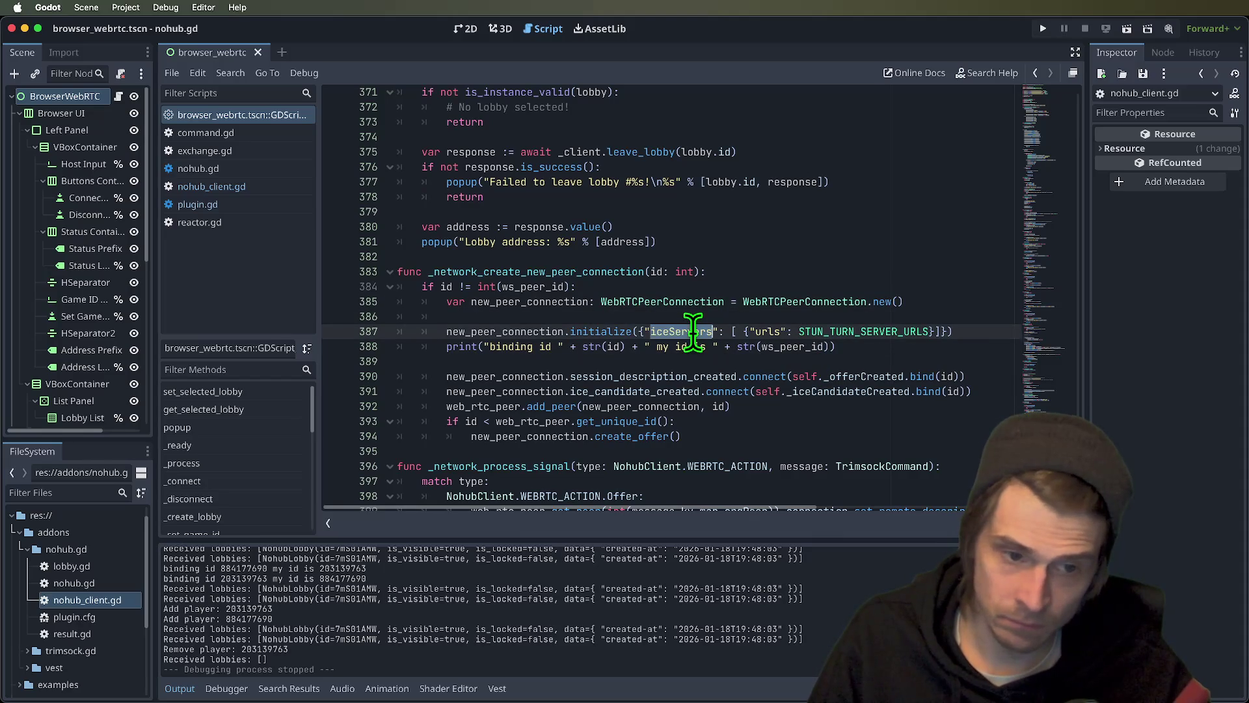
pyautogui.keyDown('super'); pyautogui.click(808, 333); pyautogui.keyUp('super')
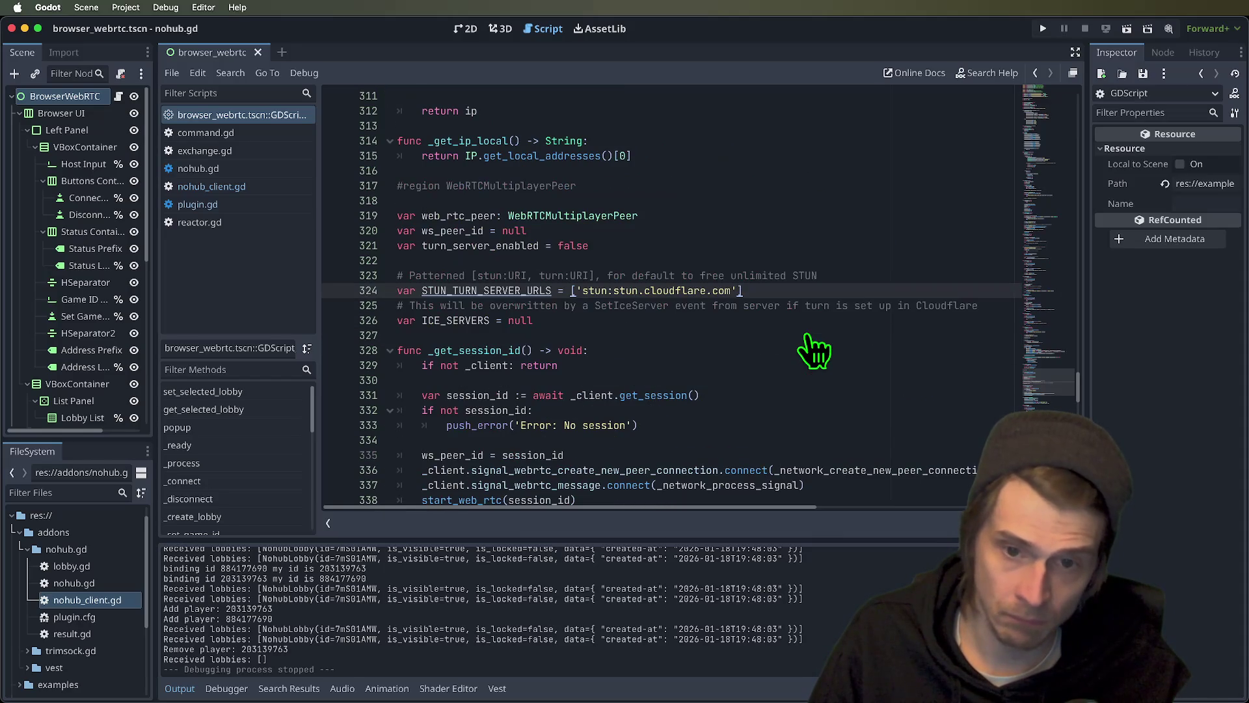
pyautogui.click(886, 248)
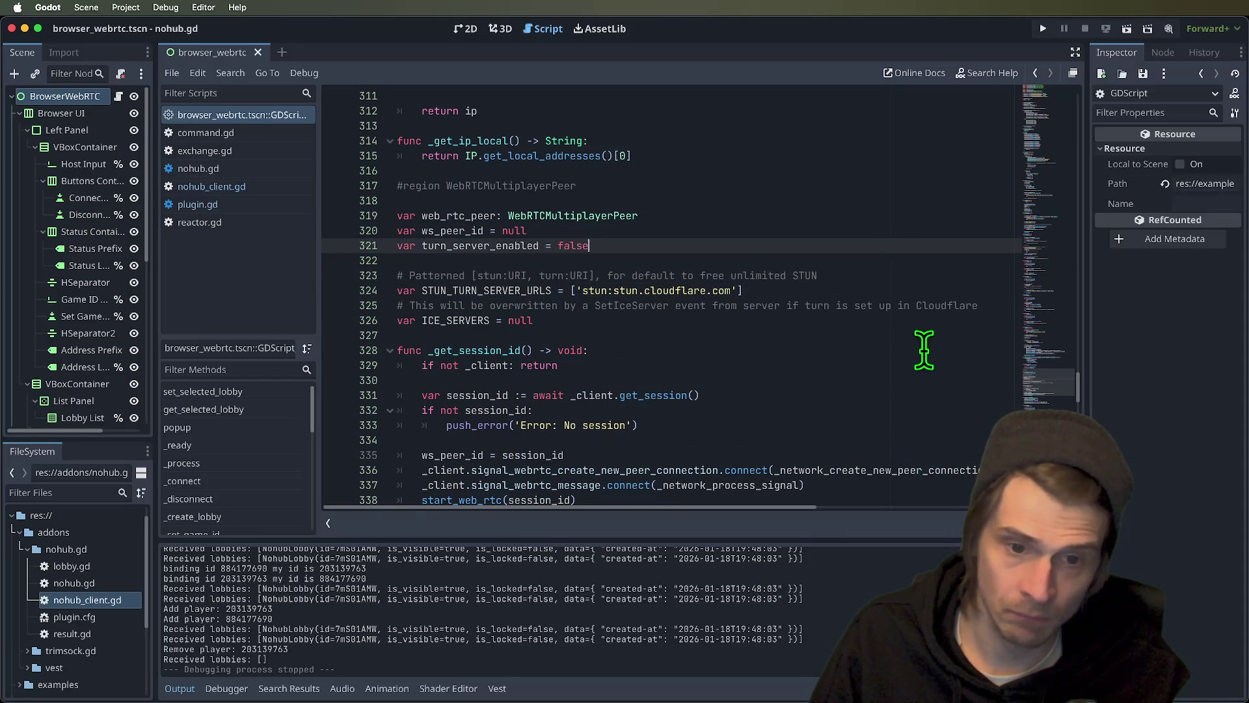
pyautogui.click(896, 279)
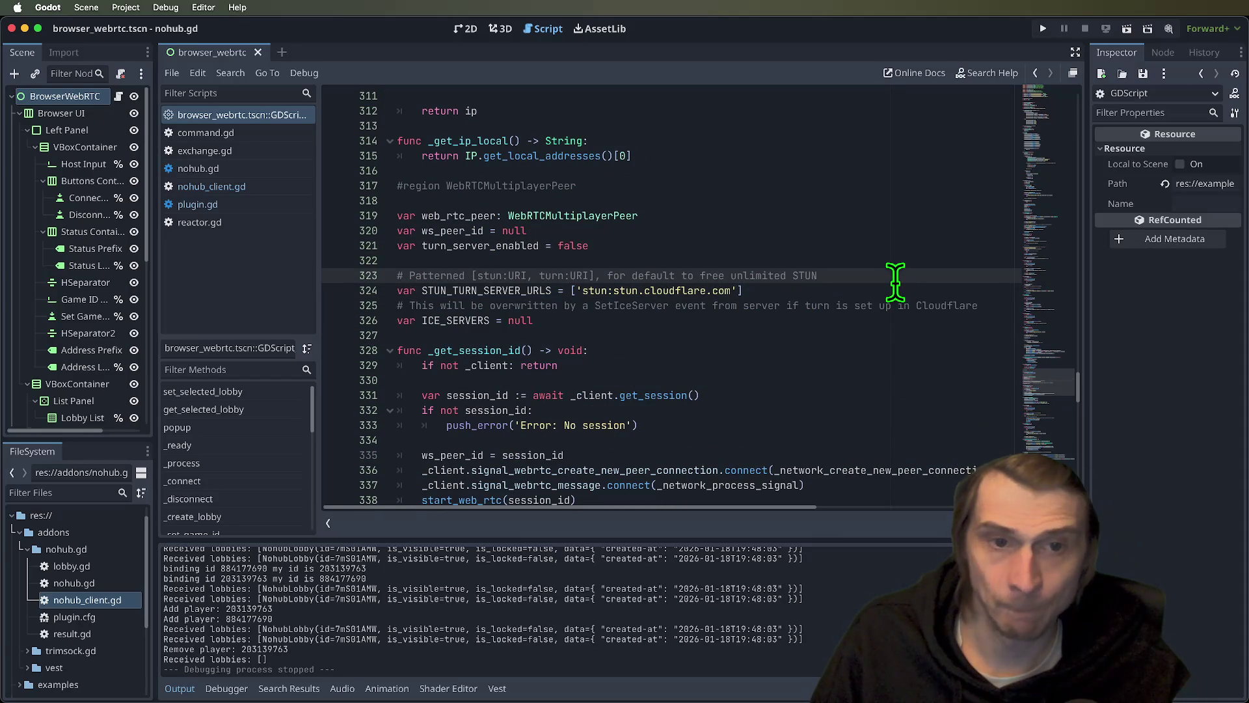
pyautogui.click(818, 321)
pyautogui.tripleClick(632, 306)
pyautogui.press('BackSpace')
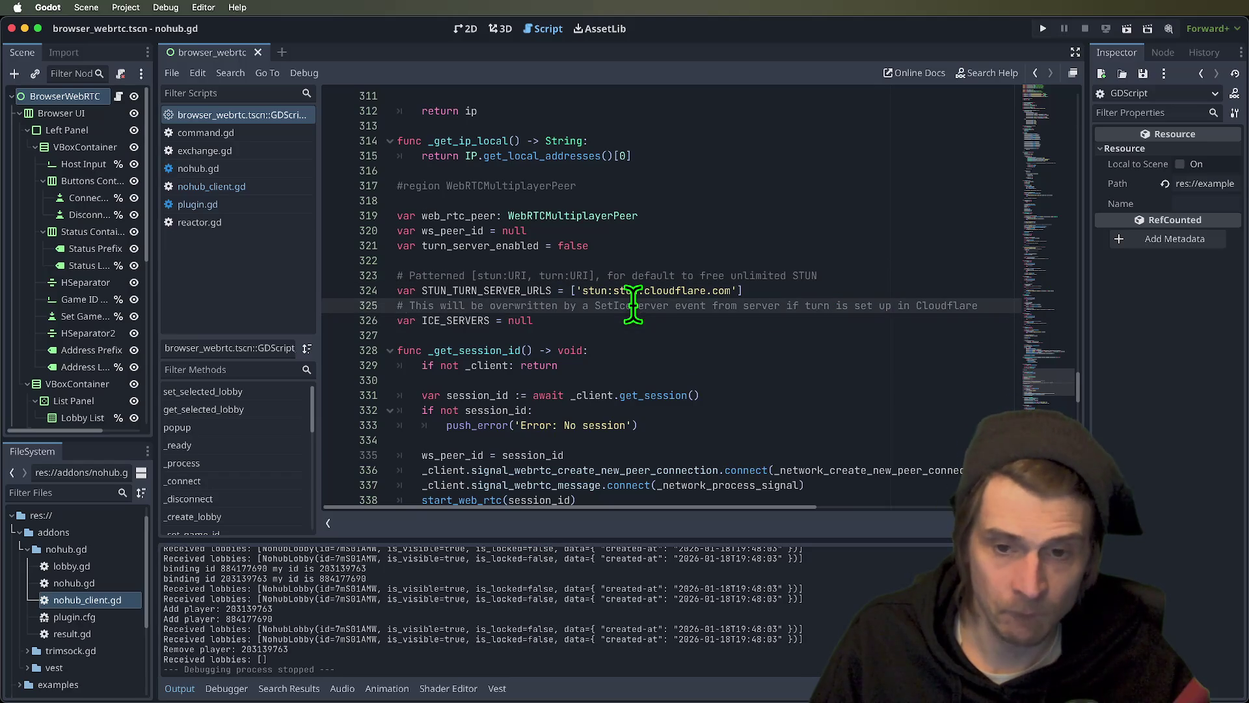
pyautogui.press('BackSpace')
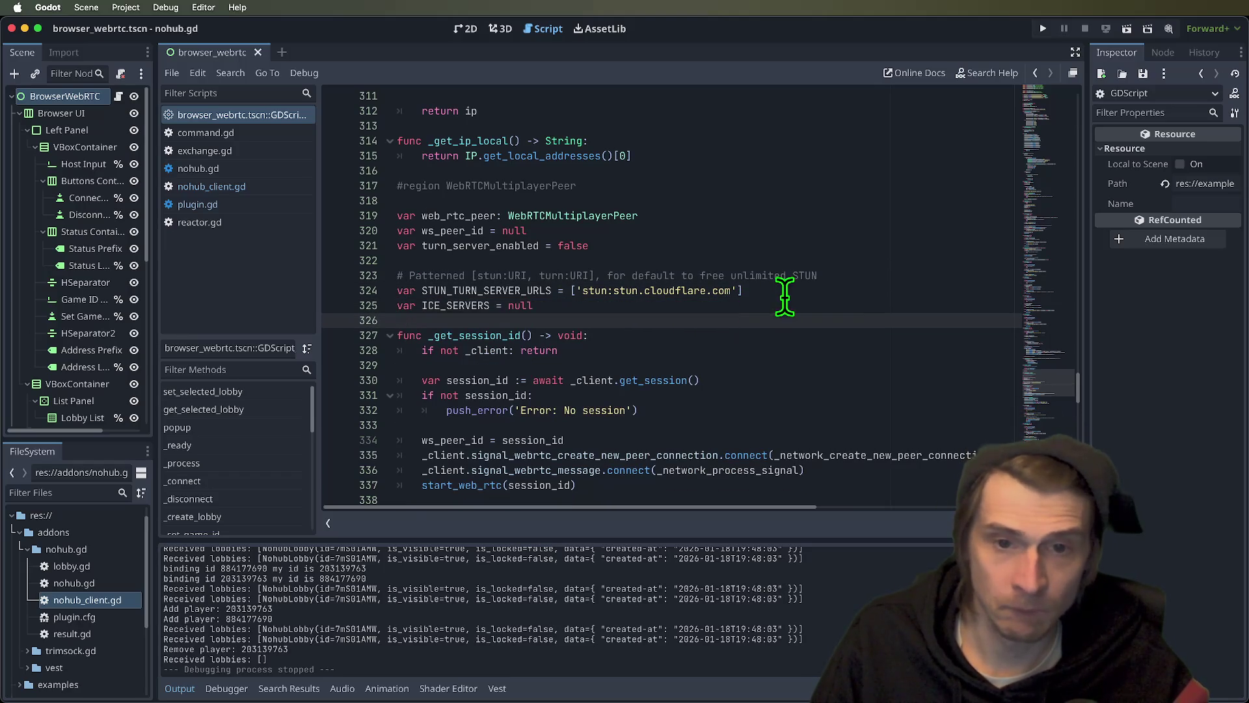
pyautogui.press('Return')
pyautogui.write('# Optional, to support TURN')
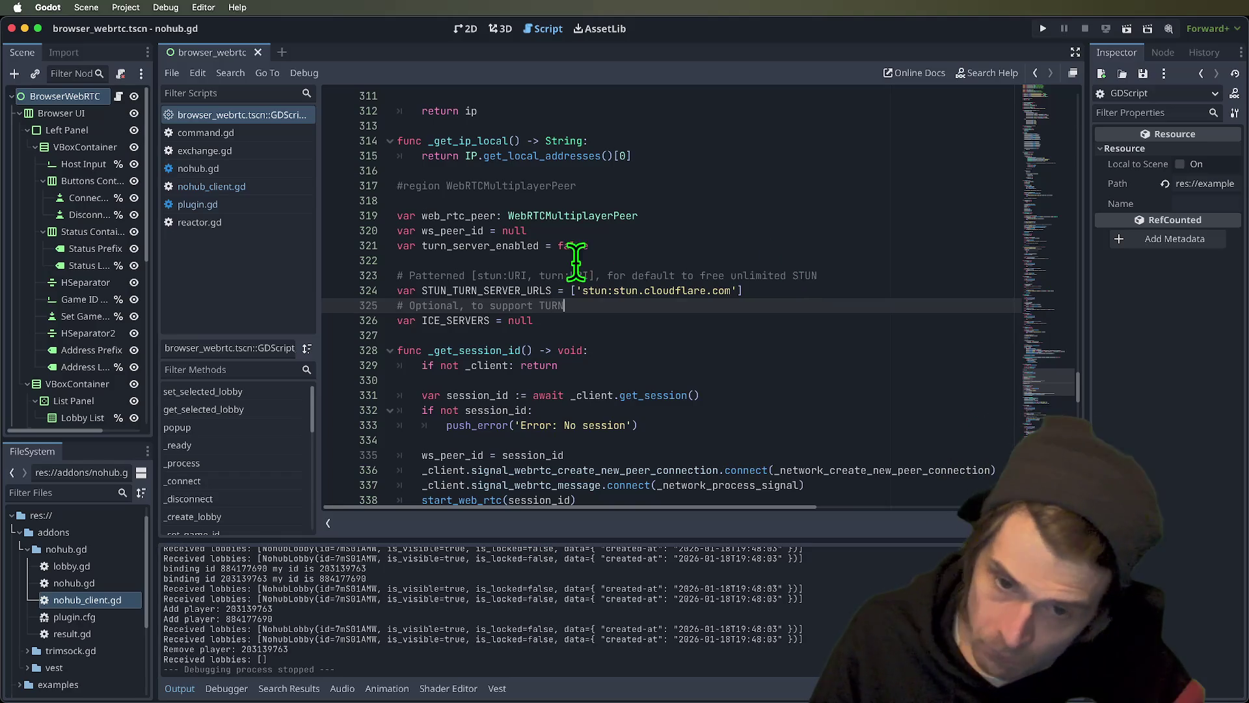
# - Check where STUN_TURN_SERVER_URLS is used, undoing an accidental rename to STUN
pyautogui.click(482, 286)
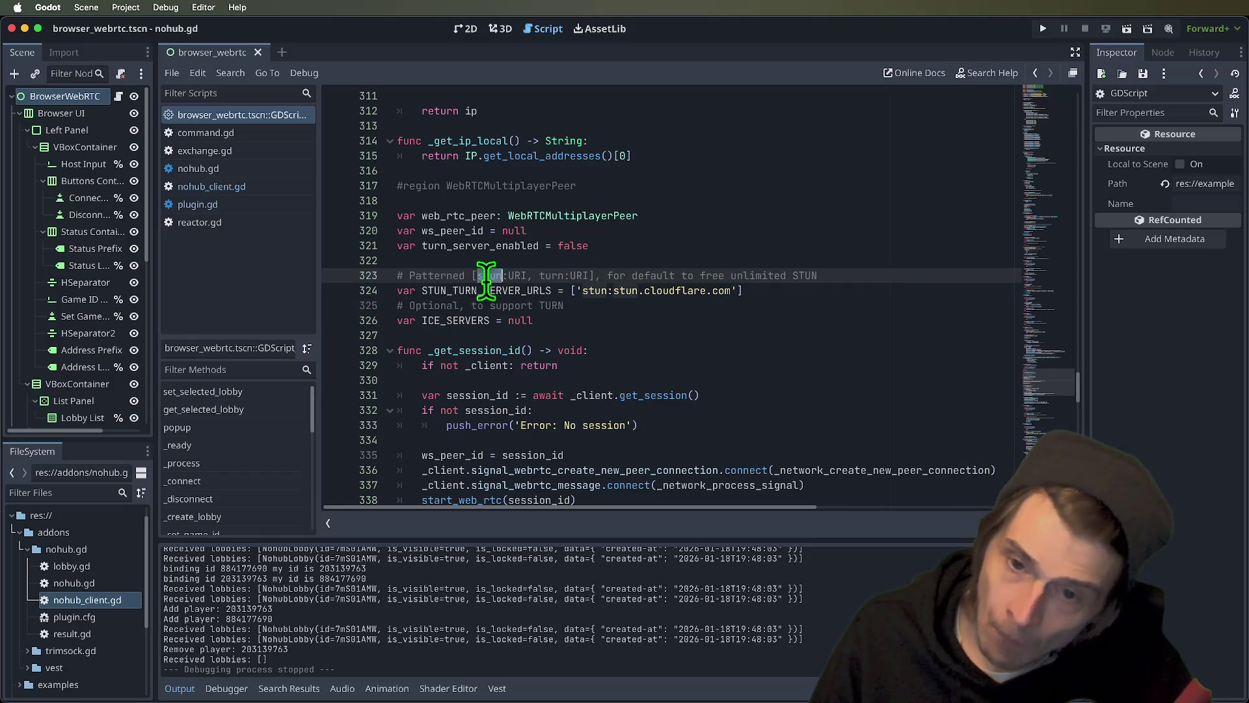
pyautogui.doubleClick(485, 290)
pyautogui.write('STUN')
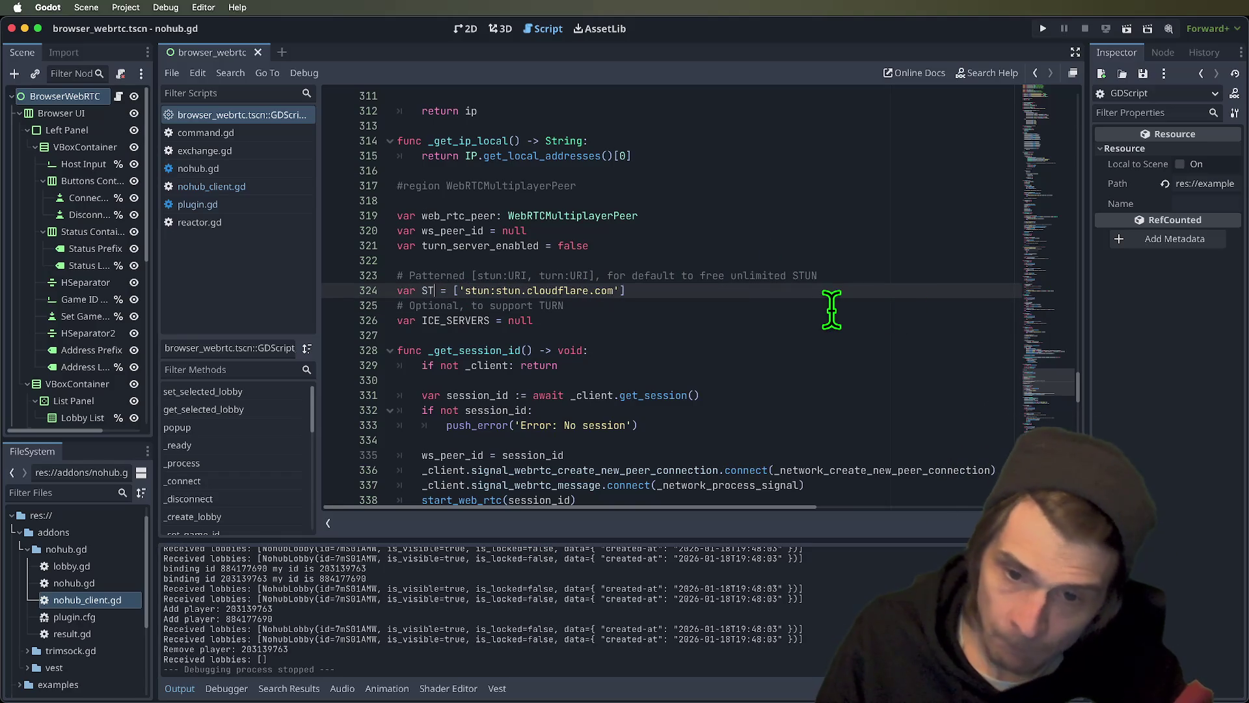
pyautogui.press('super+z')
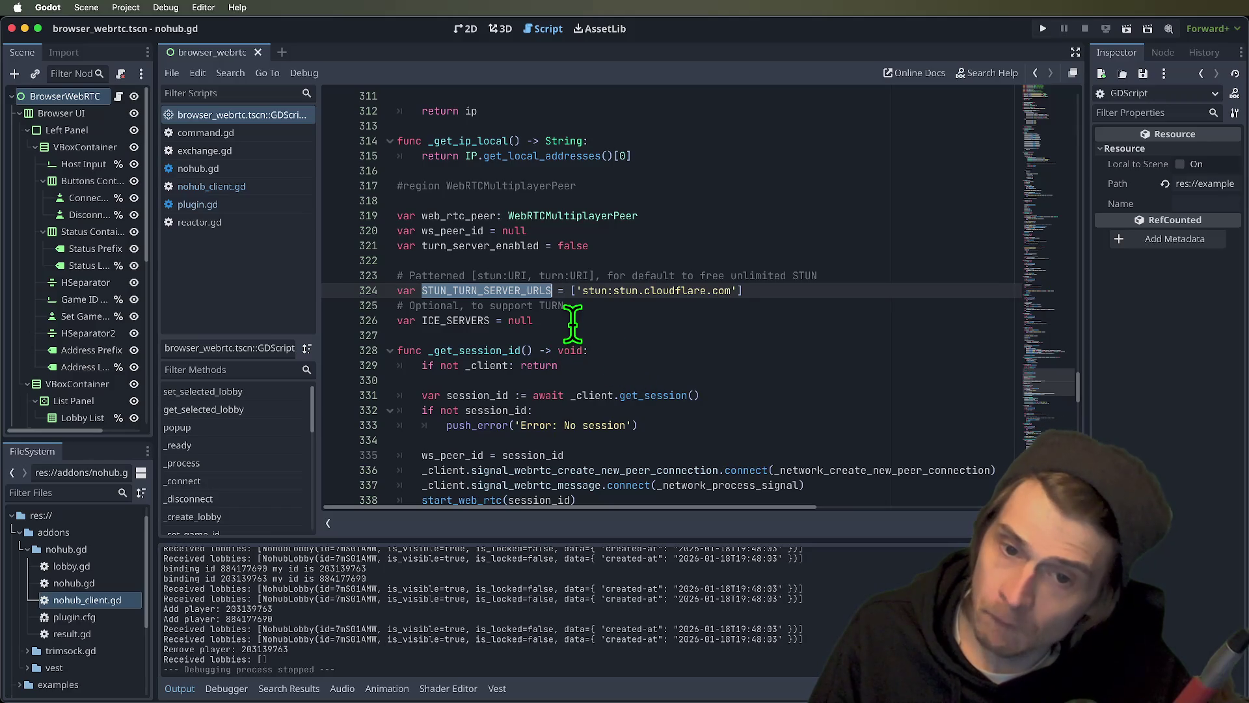
pyautogui.press('super+g')
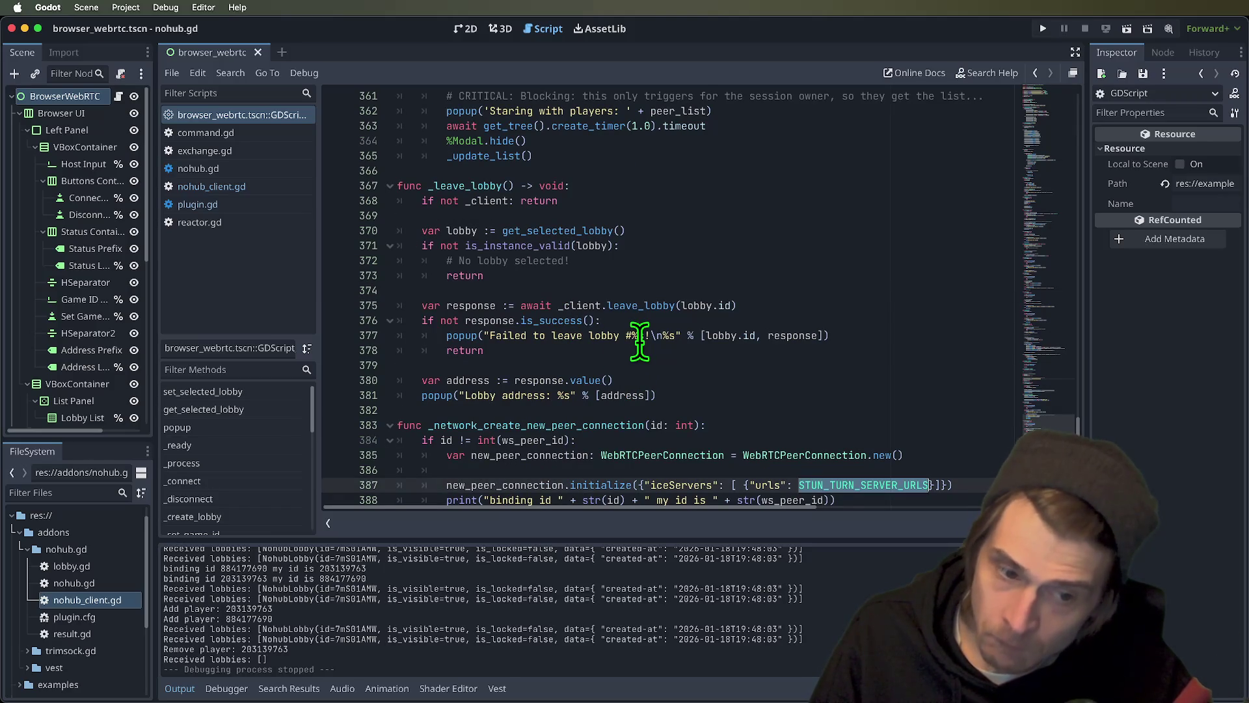
pyautogui.keyDown('super'); pyautogui.click(846, 495); pyautogui.keyUp('super')
# - Delete the TURN comment and 'var ICE_SERVERS = null' lines
pyautogui.moveTo(747, 304); pyautogui.dragTo(742, 326)
pyautogui.press('BackSpace')
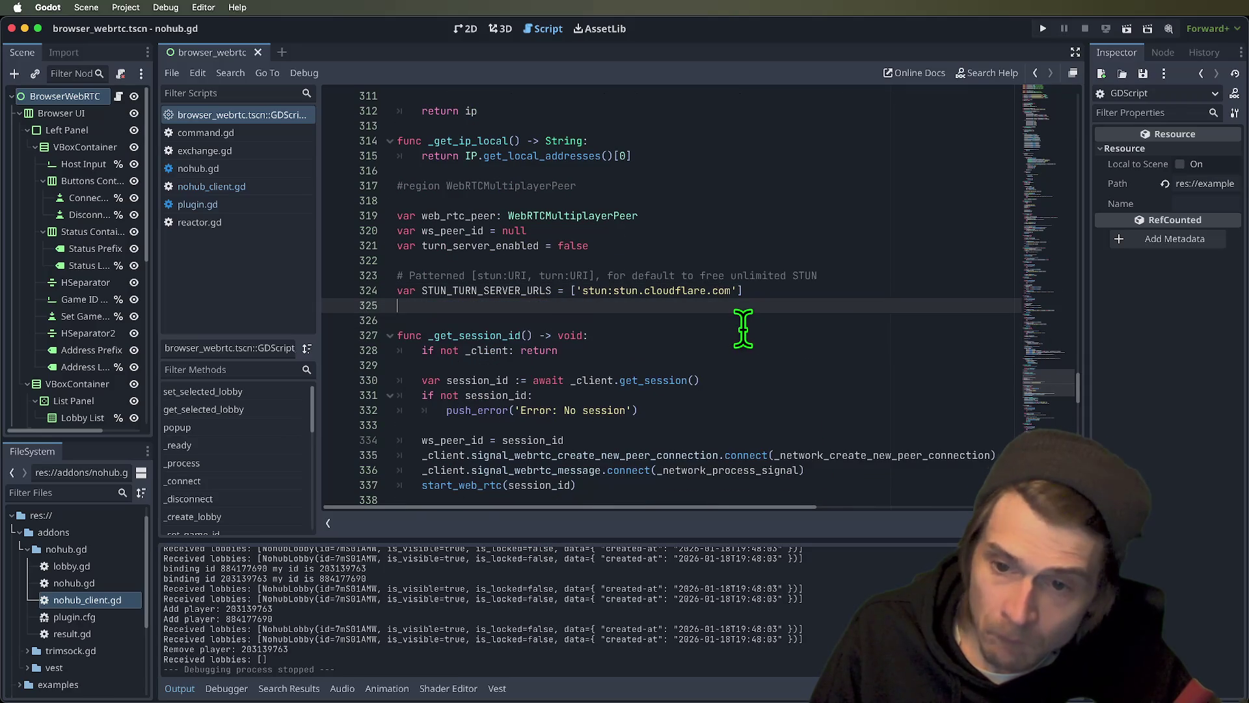
pyautogui.press('Delete')
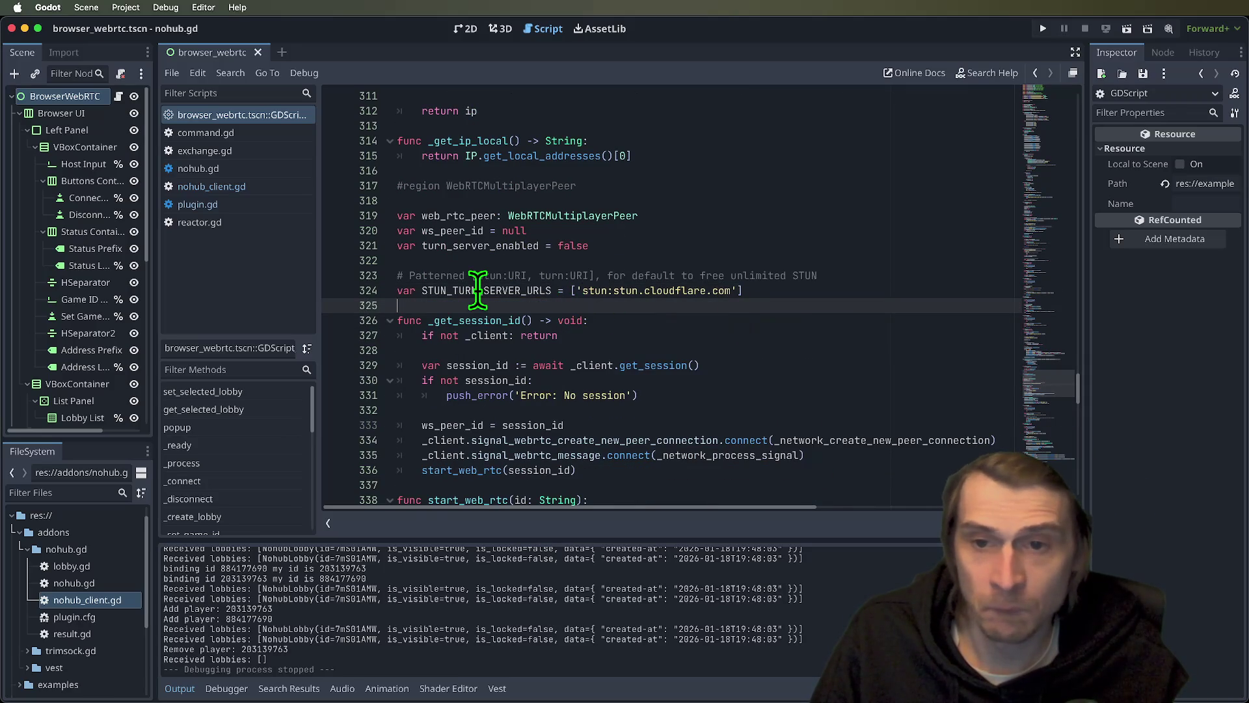
# - Replace the inline iceServers dictionary in initialize() with ICE_SERVERS via autocomplete
pyautogui.doubleClick(478, 290)
pyautogui.press('super+g')
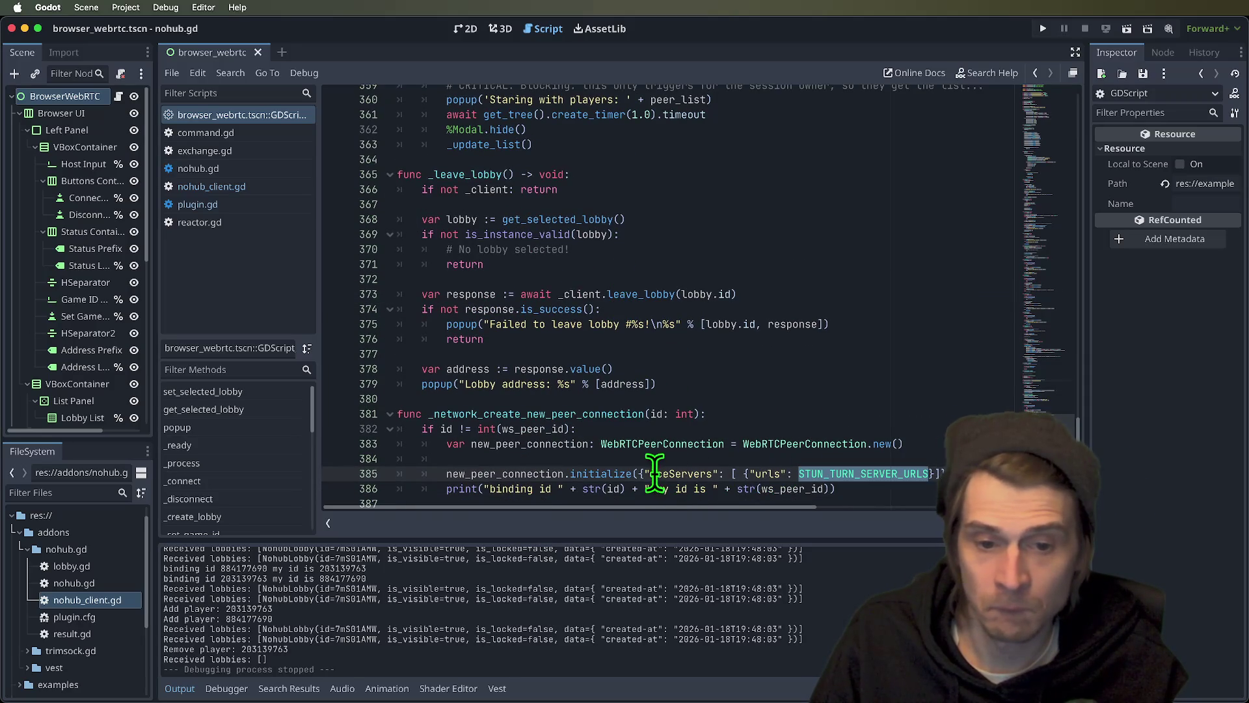
pyautogui.moveTo(639, 473); pyautogui.dragTo(936, 473)
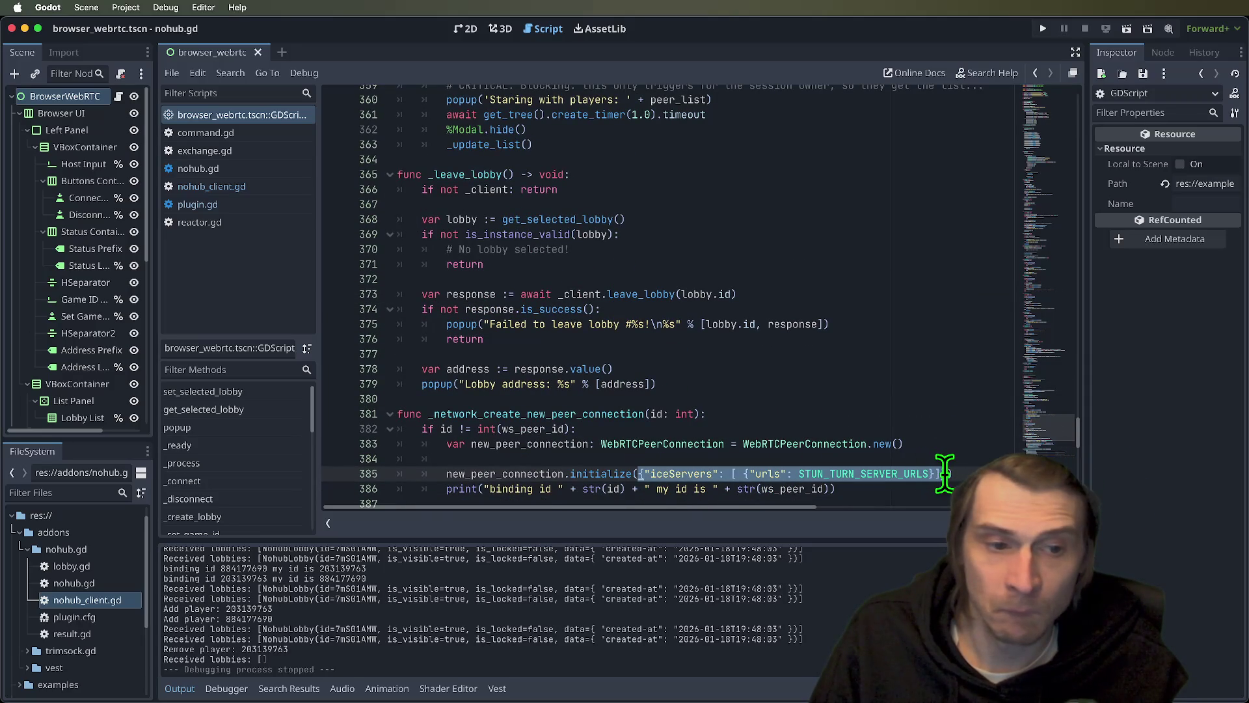
pyautogui.press('super+x')
pyautogui.press('super+z')
pyautogui.press('super+x')
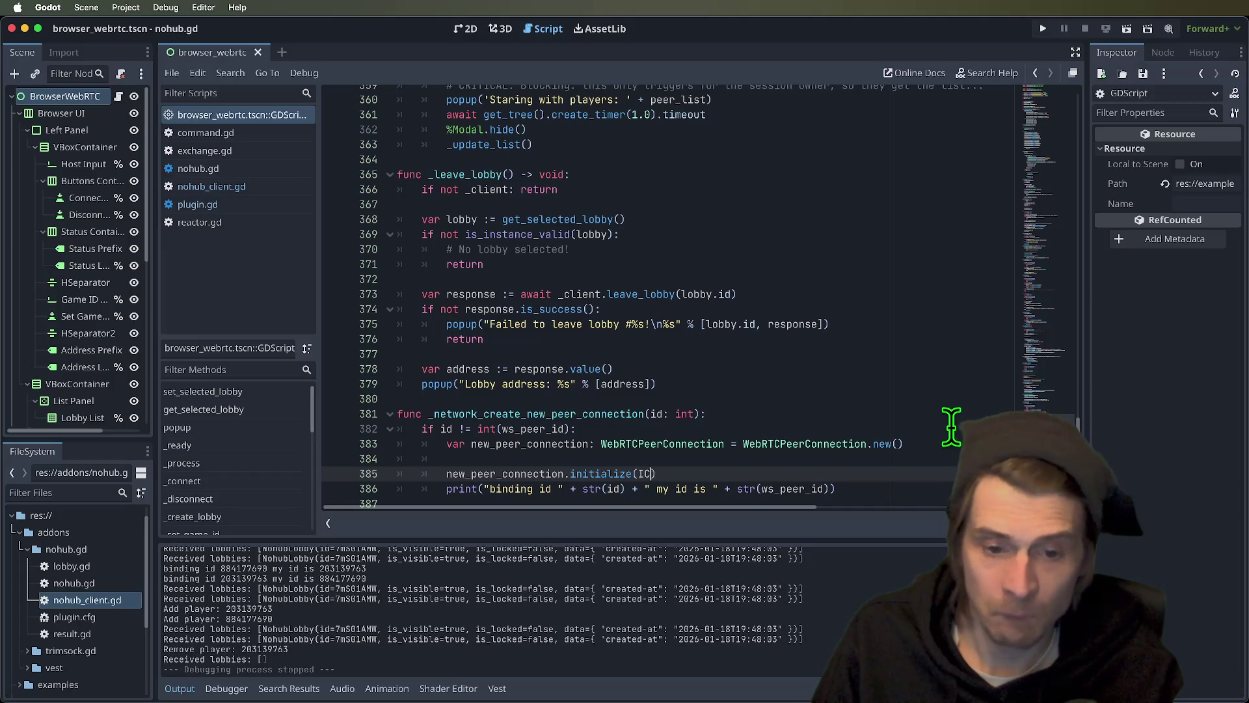
pyautogui.write('ICE_SER')
pyautogui.press('Return')
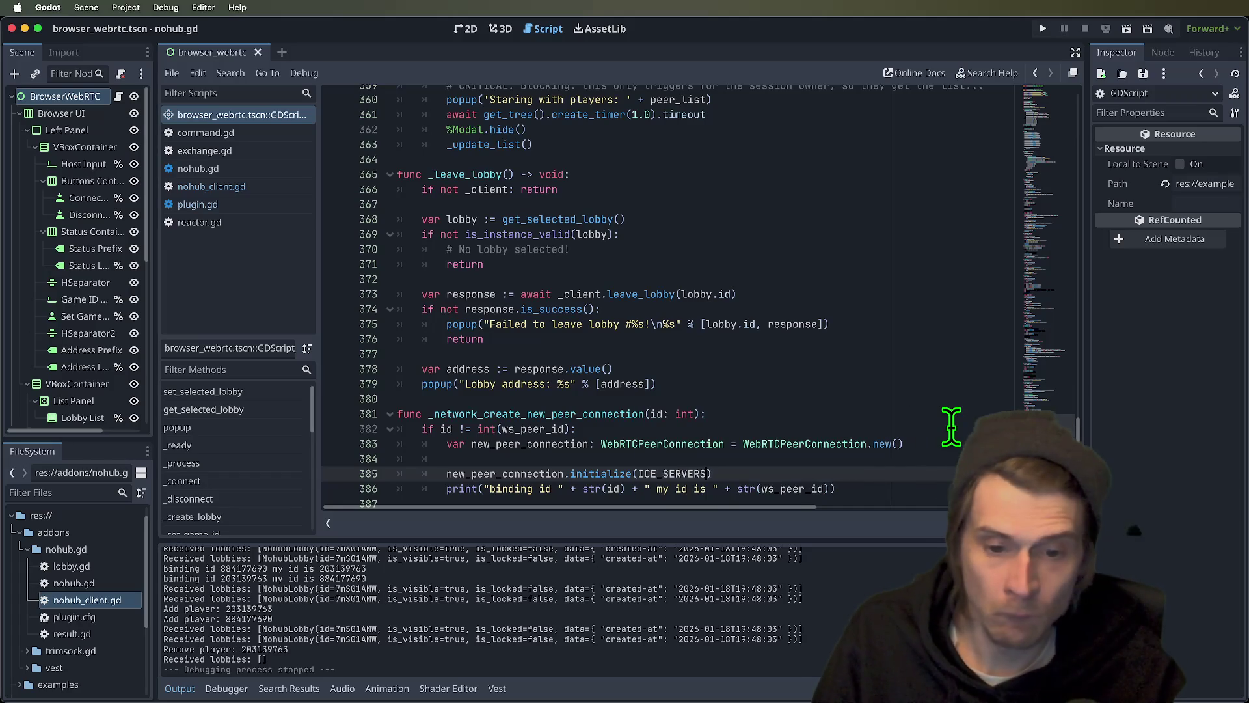
# - Go to the ICE_SERVERS undeclared-identifier error and search the script for 'stun'
pyautogui.click(684, 459)
pyautogui.scroll(15, 840, 385)
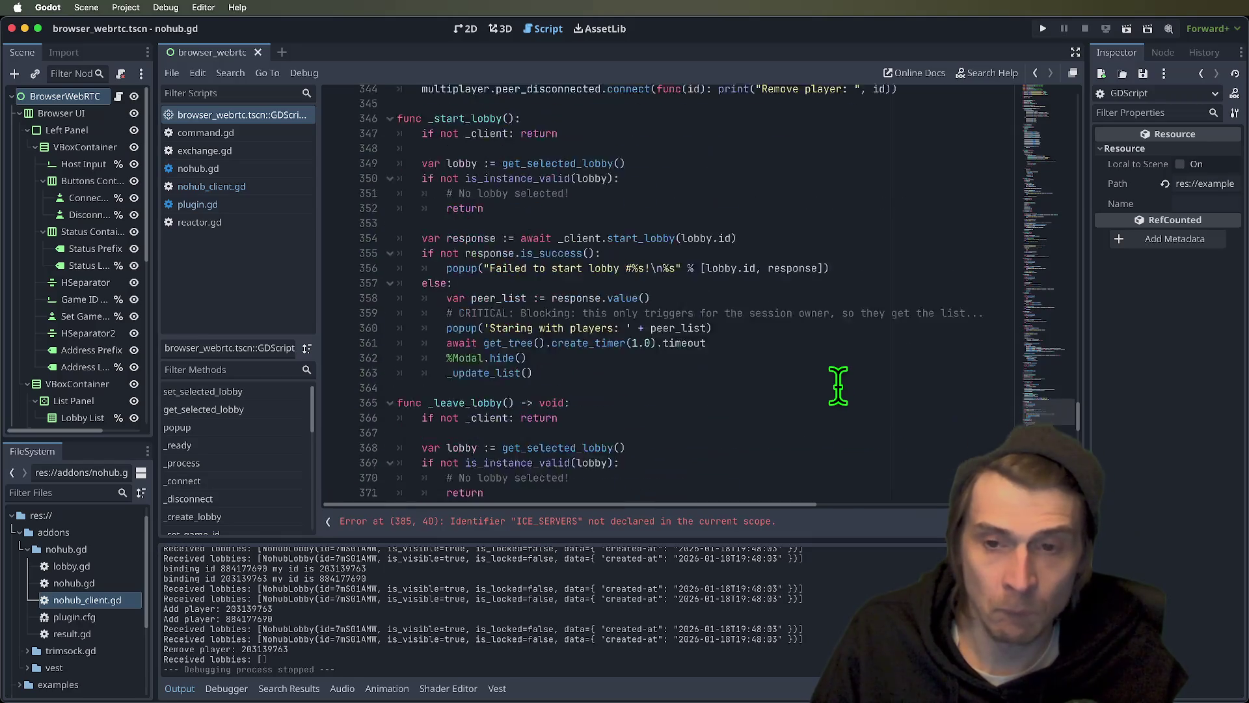
pyautogui.scroll(5, 767, 455)
pyautogui.click(697, 522)
pyautogui.scroll(10, 699, 508)
pyautogui.scroll(10, 749, 436)
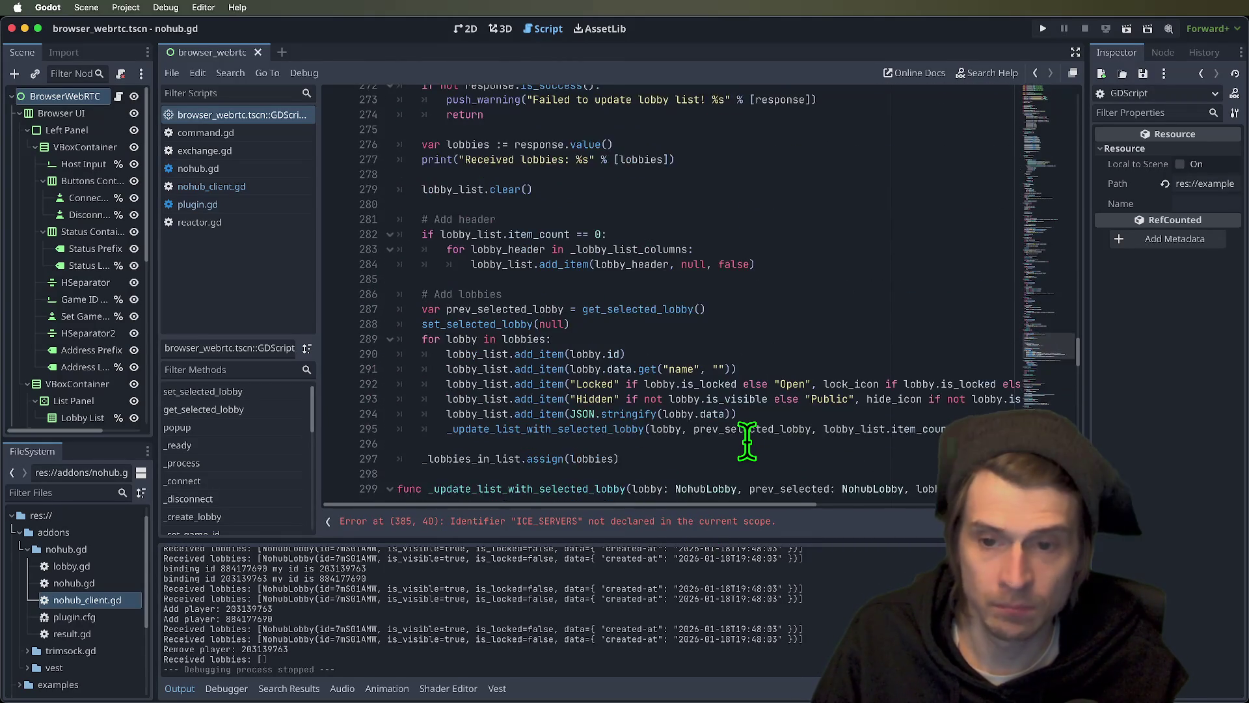
pyautogui.hotkey('ctrl', 'f')
pyautogui.write('stun')
pyautogui.press('Escape')
# - Add an ICE_SERVERS declaration below the STUN URLs with the pasted iceServers dictionary
pyautogui.click(813, 297)
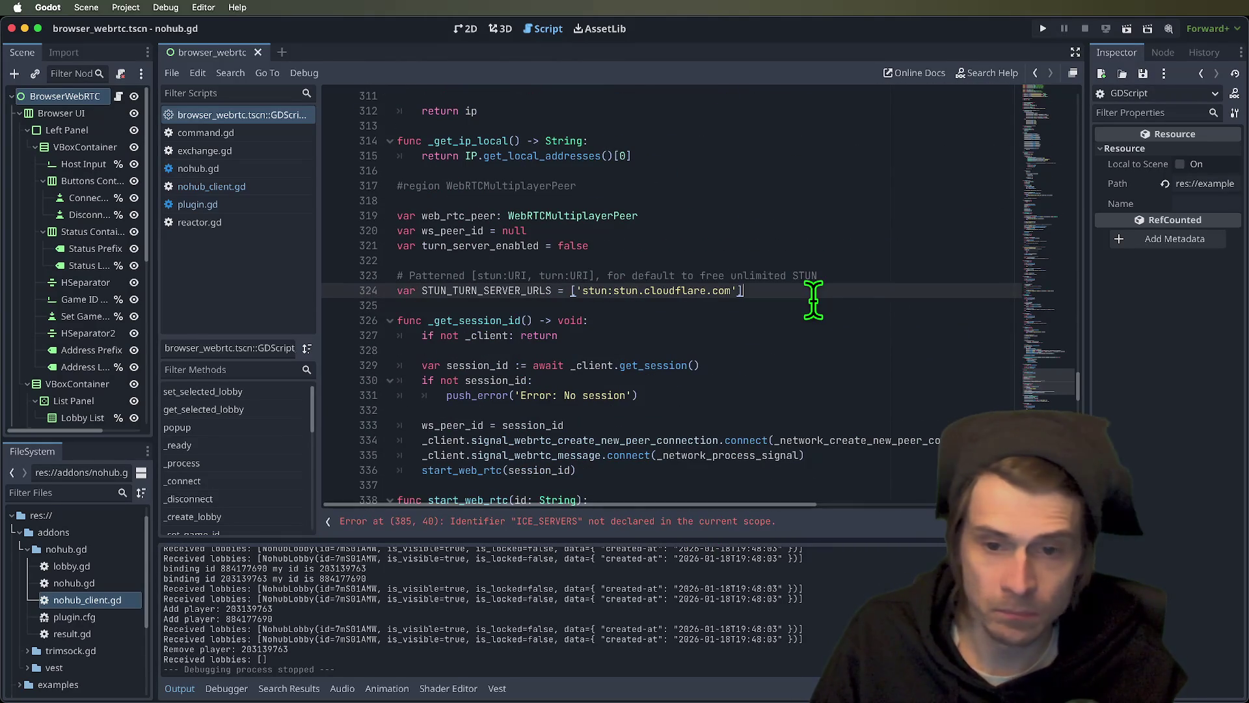
pyautogui.press('Return')
pyautogui.press('Return')
pyautogui.press('Return')
pyautogui.press('Up')
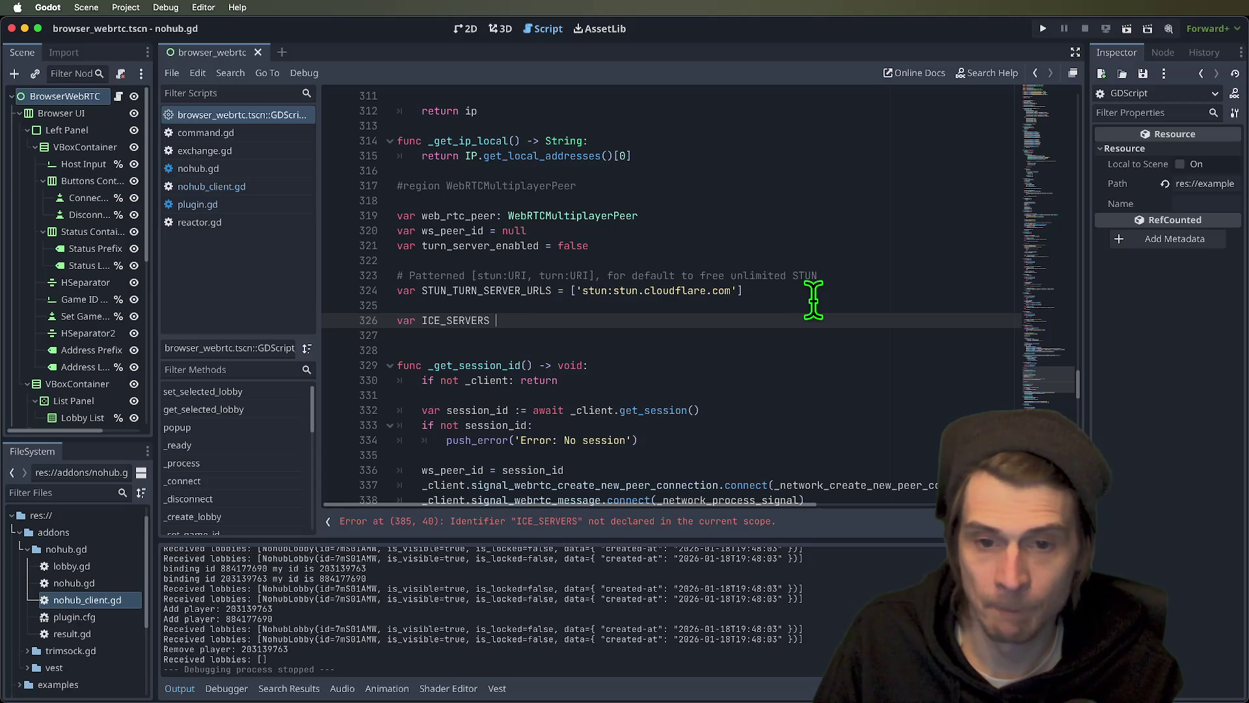
pyautogui.write('{')
pyautogui.press('Return')
pyautogui.press('cmd+v')
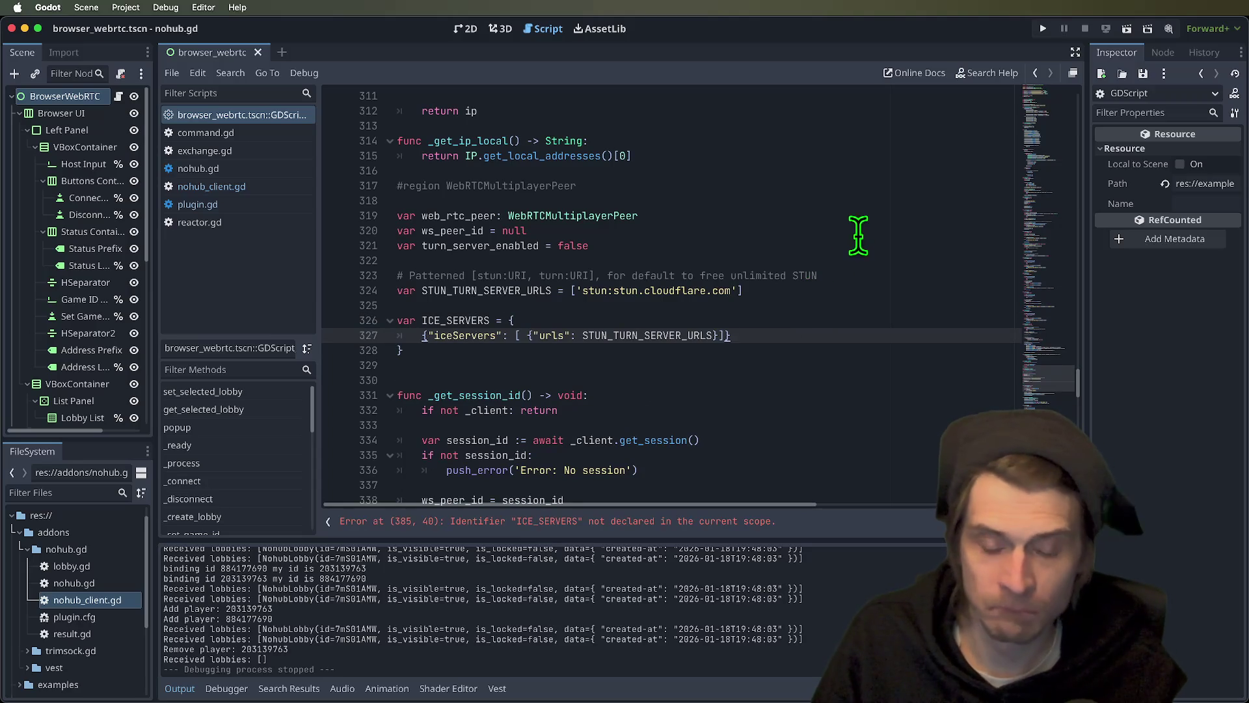
# - Remove the extra blank lines above ICE_SERVERS and before _get_session_id
pyautogui.click(818, 303)
pyautogui.press('Delete')
pyautogui.click(845, 351)
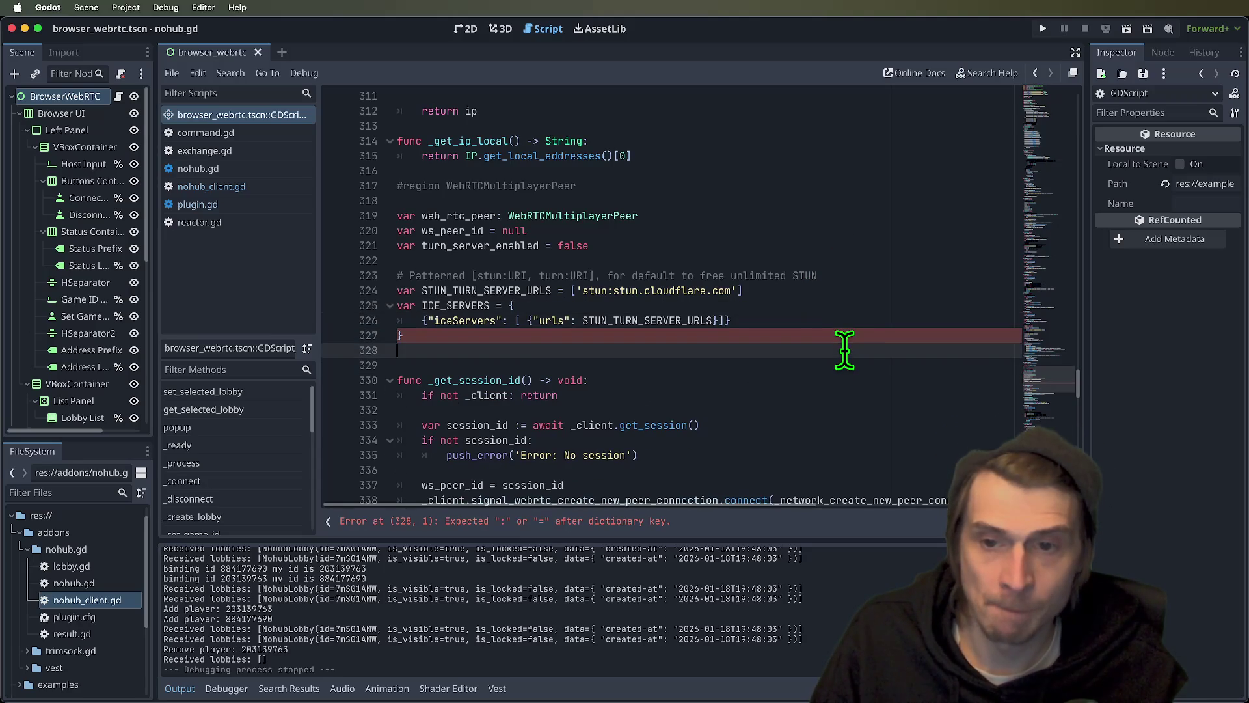
pyautogui.press('Delete')
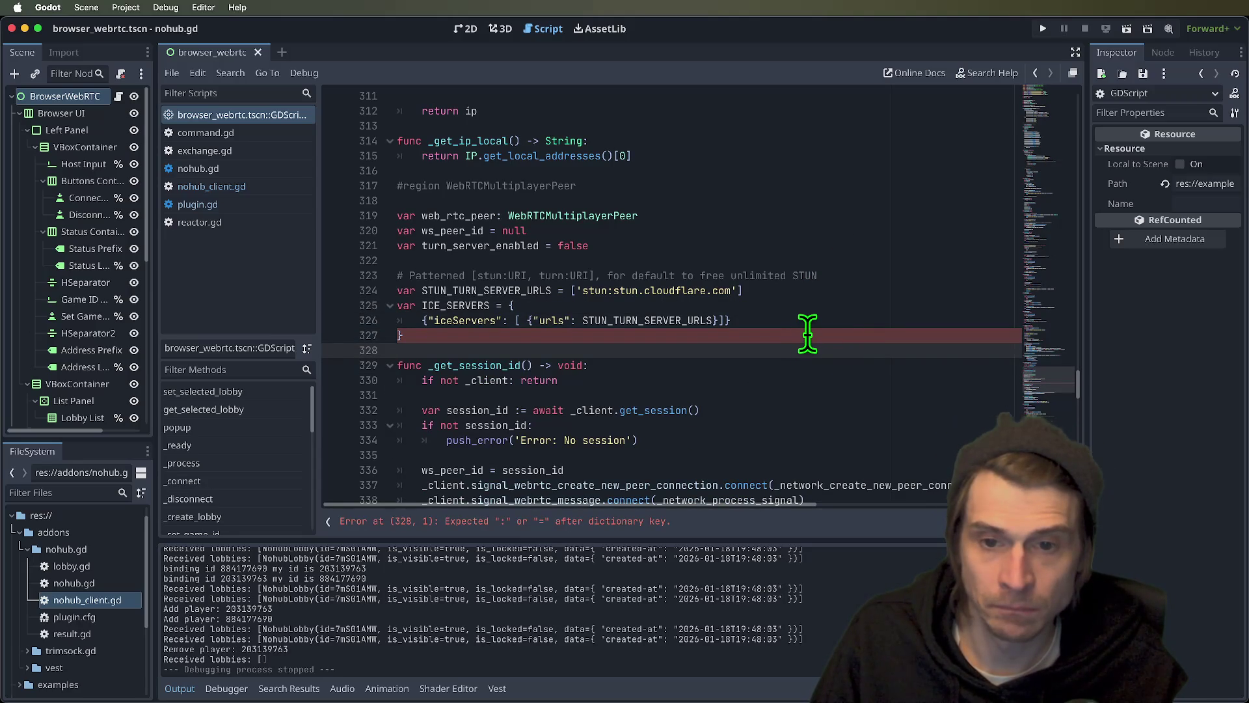
# - Collapse the ICE_SERVERS dictionary onto one line and remove the duplicate braces
pyautogui.click(781, 304)
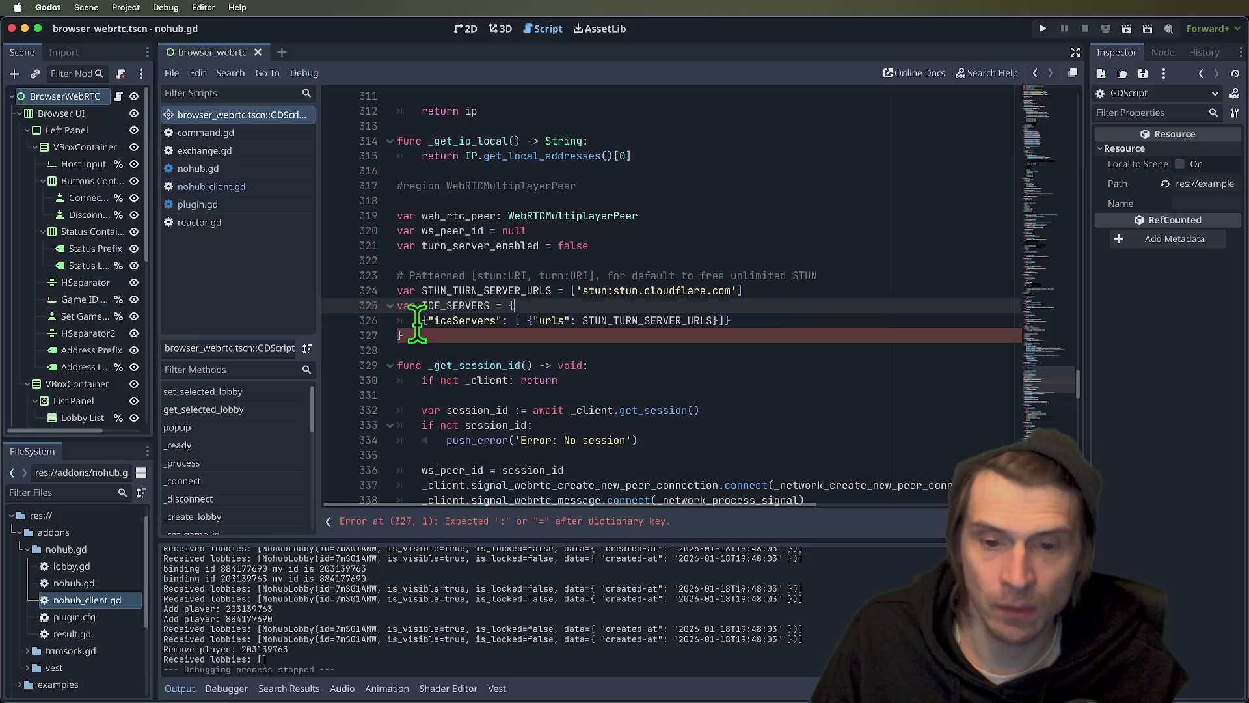
pyautogui.press('Delete')
pyautogui.press('Delete')
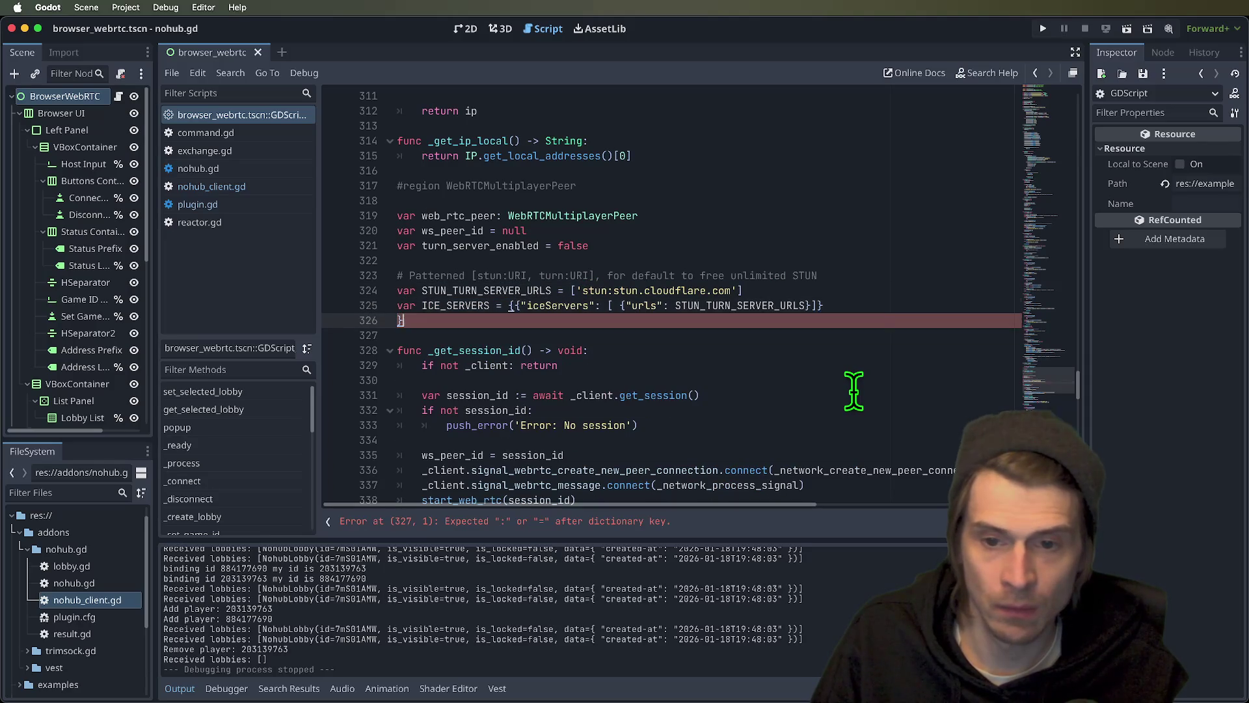
pyautogui.press('BackSpace')
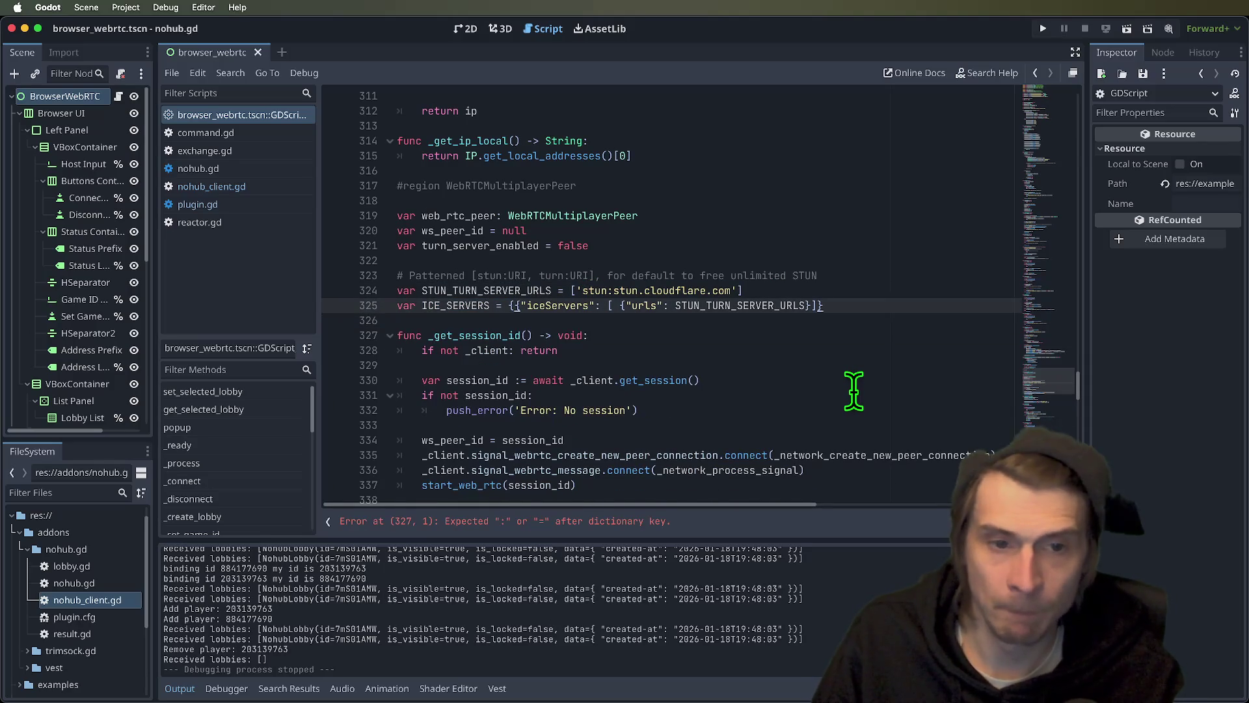
pyautogui.press('Return')
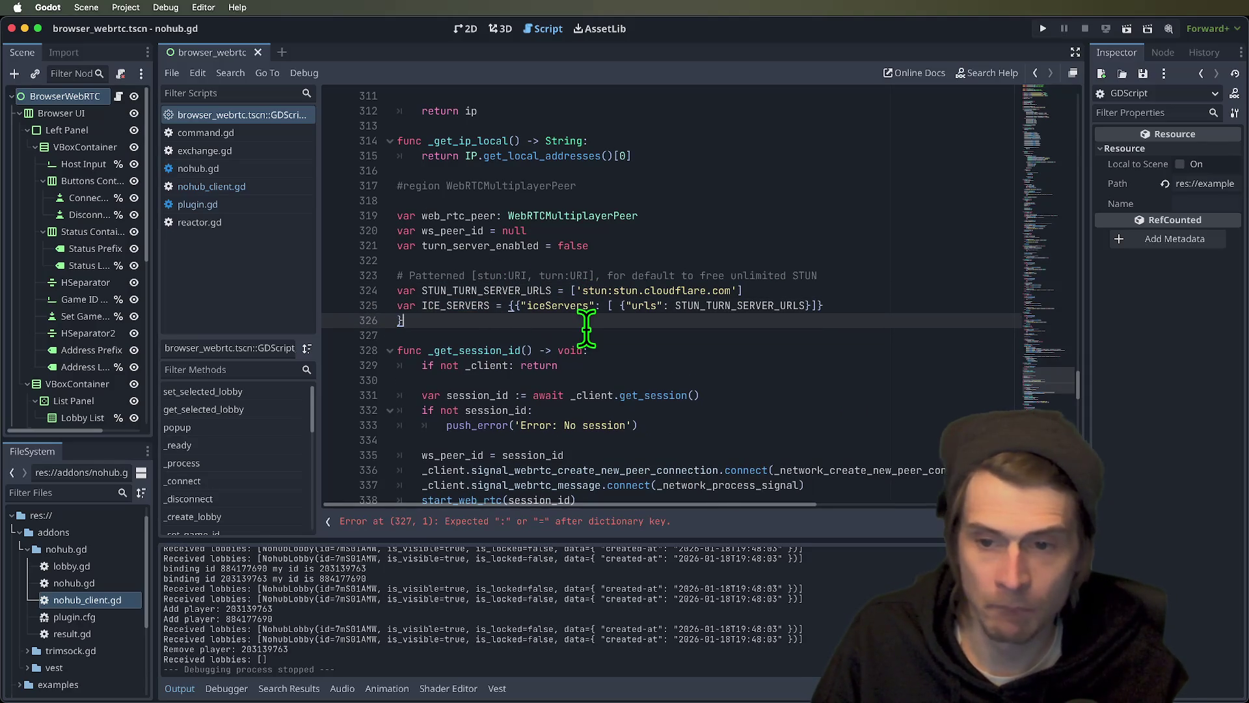
pyautogui.press('BackSpace')
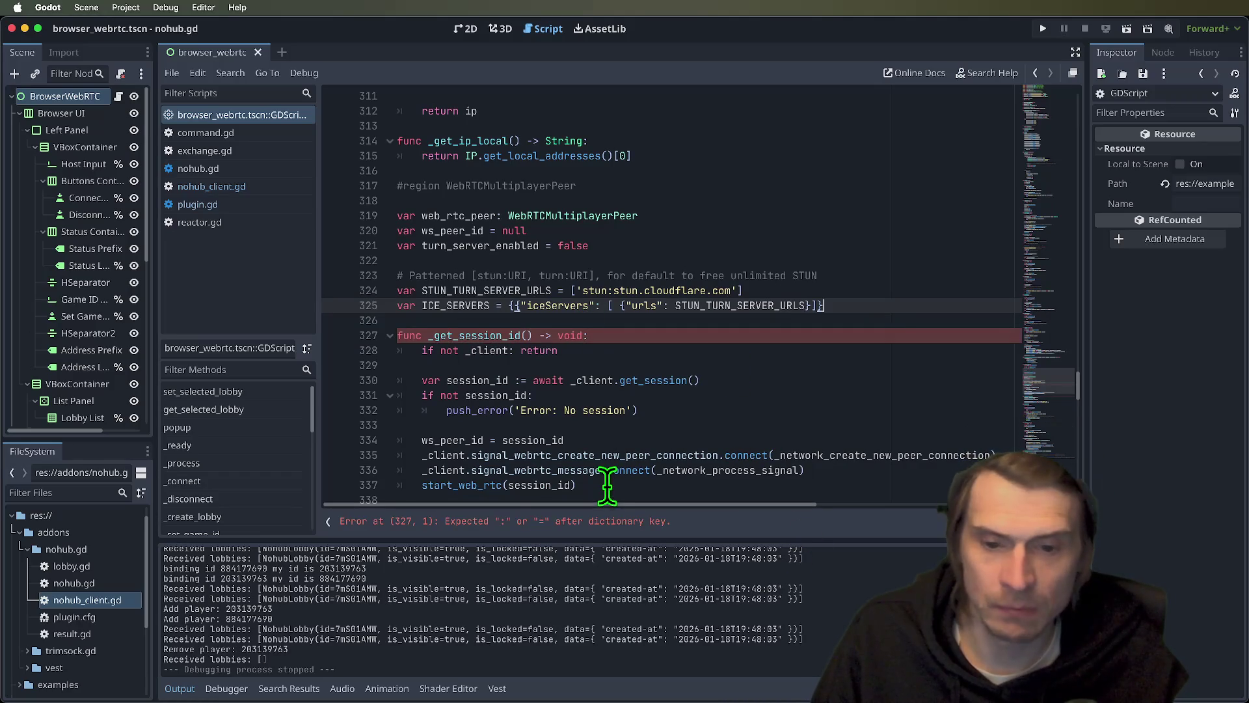
pyautogui.press('BackSpace')
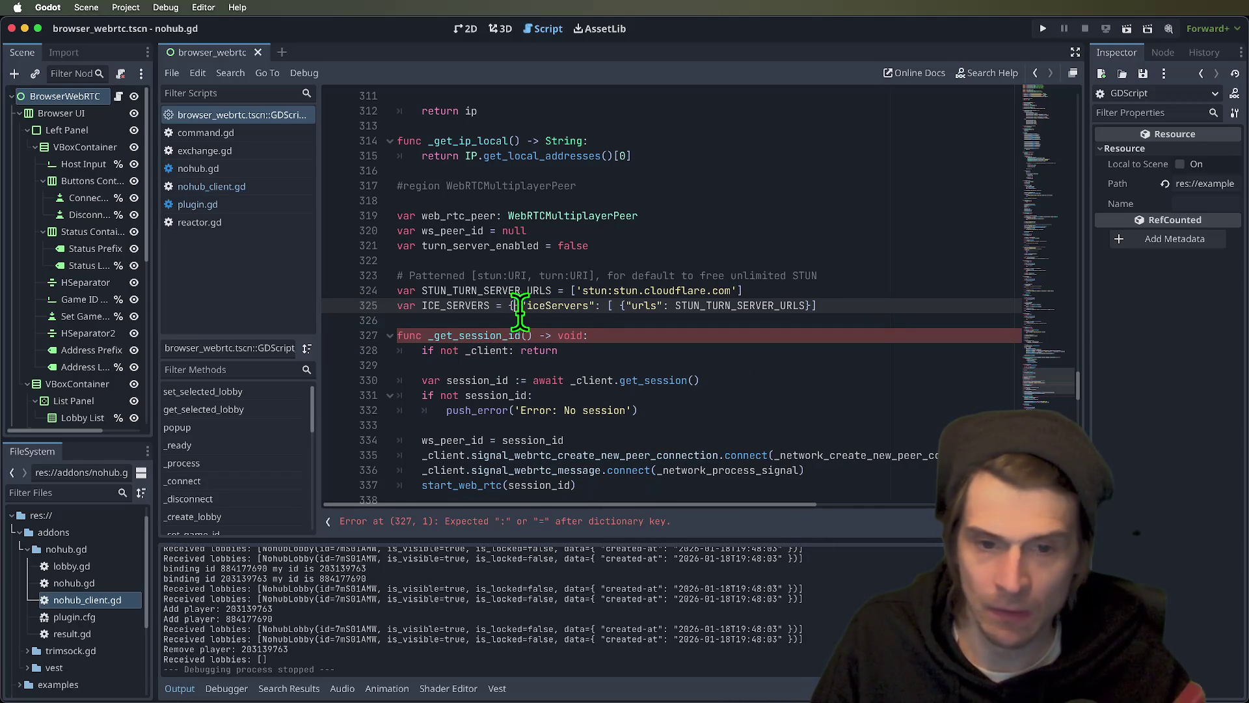
pyautogui.press('Delete')
pyautogui.press('End')
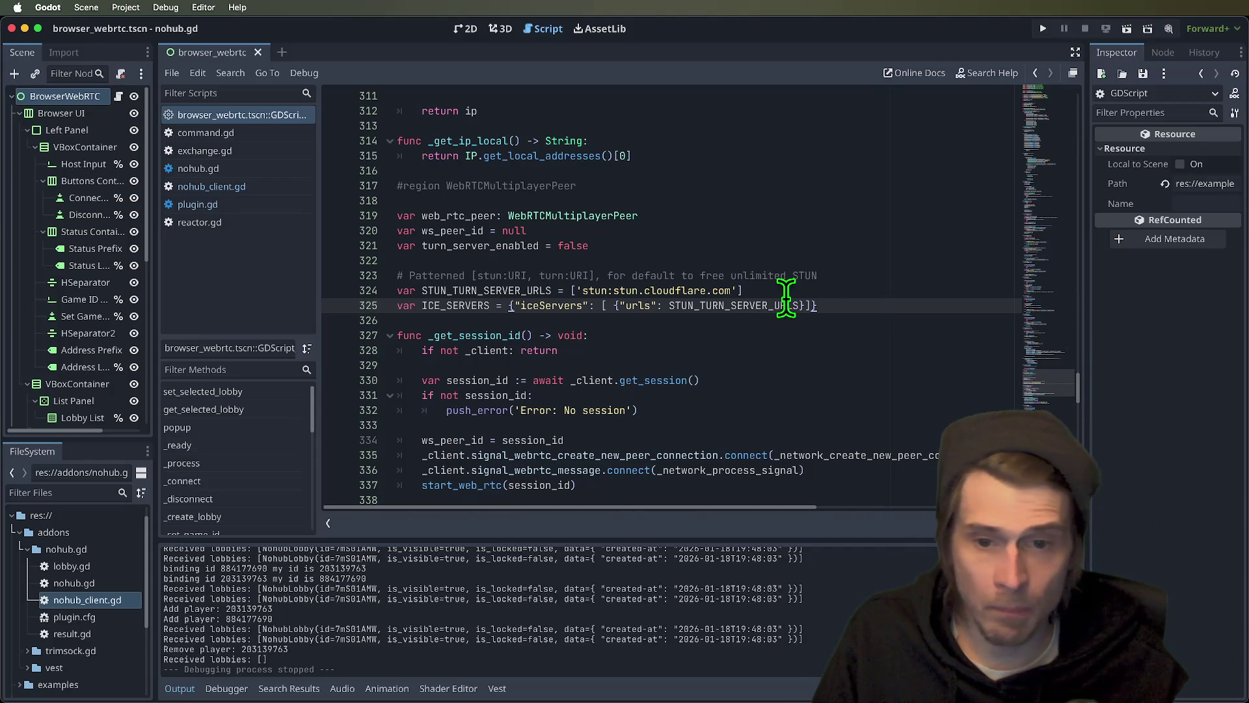
# - Rename STUN_TURN_SERVER_URLS to STUN_SERVER_URLS, including its use inside ICE_SERVERS
pyautogui.doubleClick(477, 305)
pyautogui.doubleClick(520, 291)
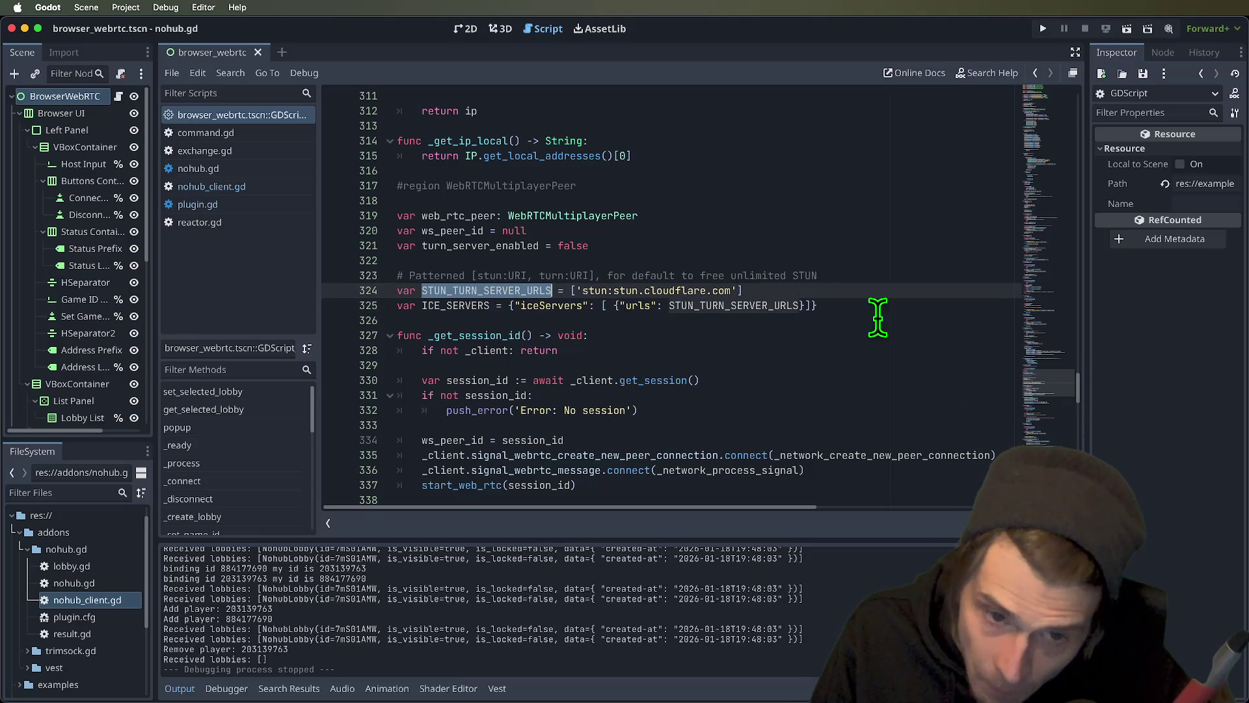
pyautogui.hotkey('ctrl', 'd')
pyautogui.write('STUN')
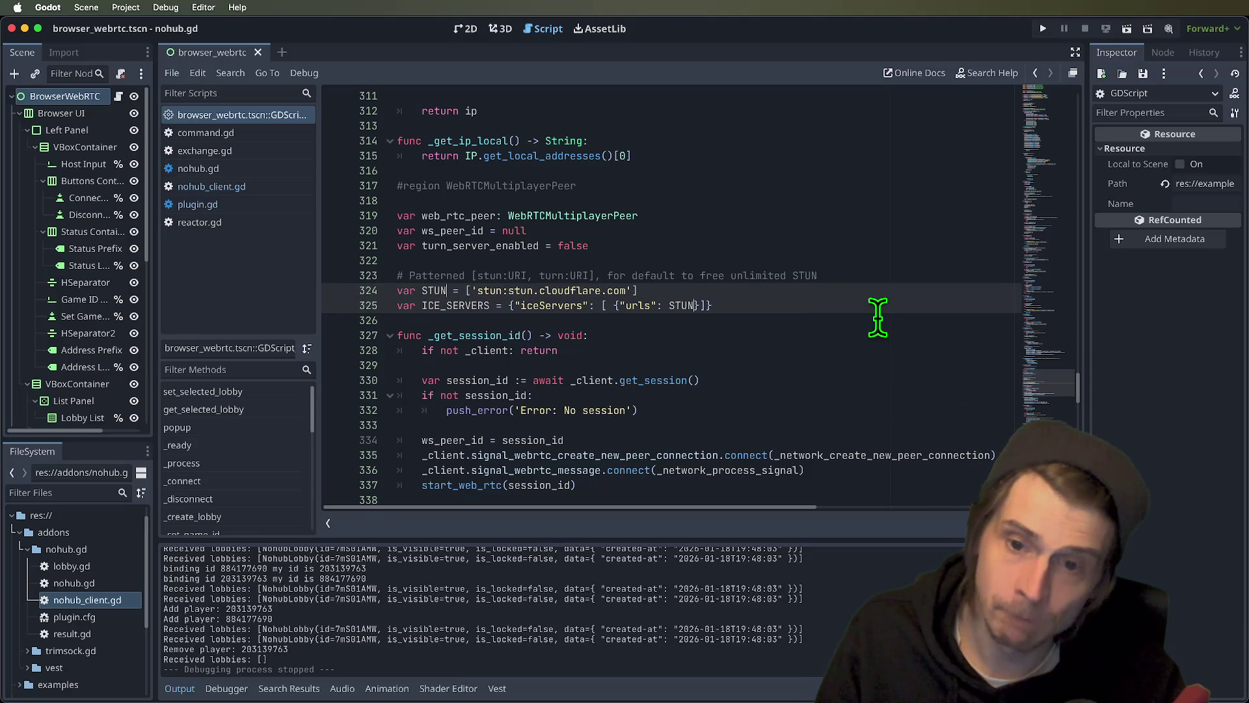
pyautogui.hotkey('ctrl', 'z')
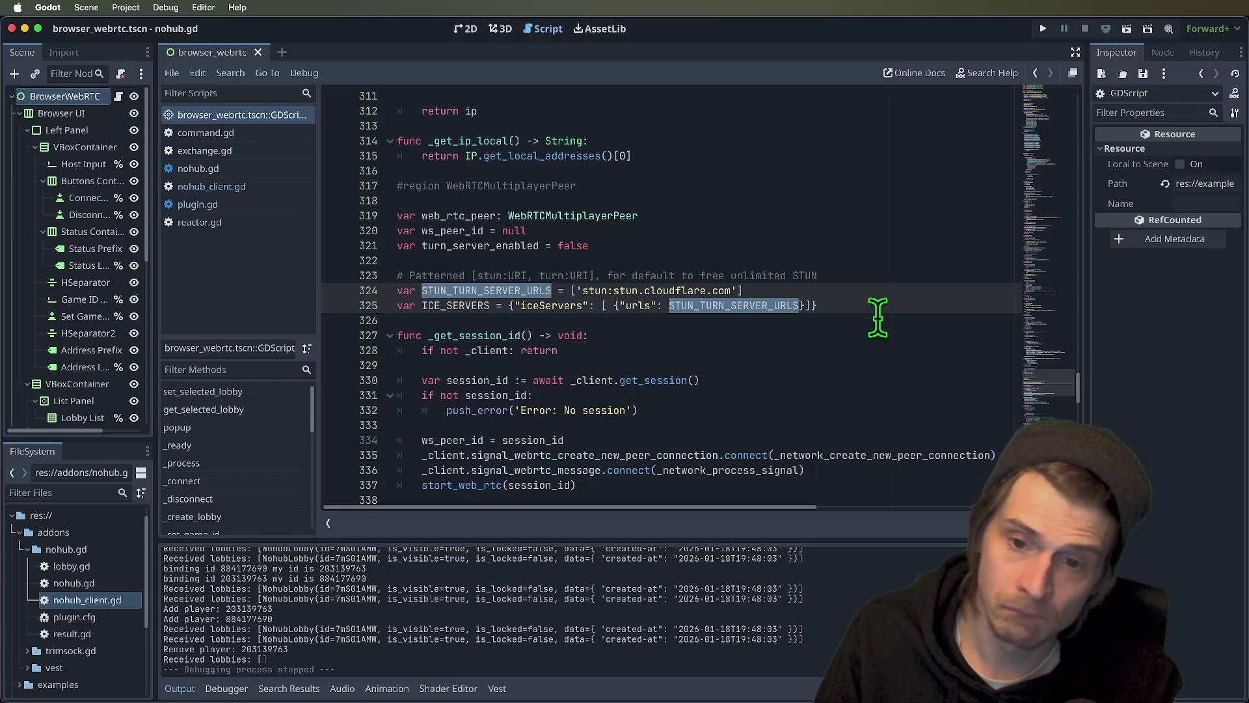
pyautogui.write('STUN_S')
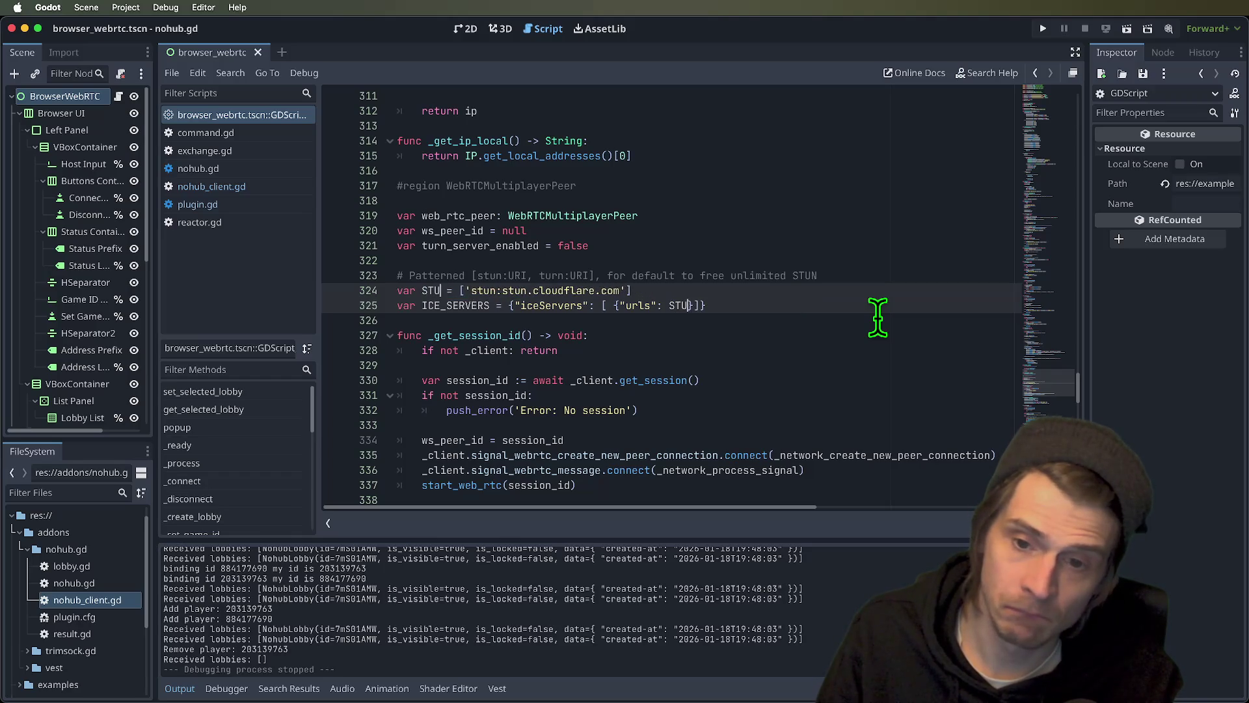
pyautogui.write('ERVER_')
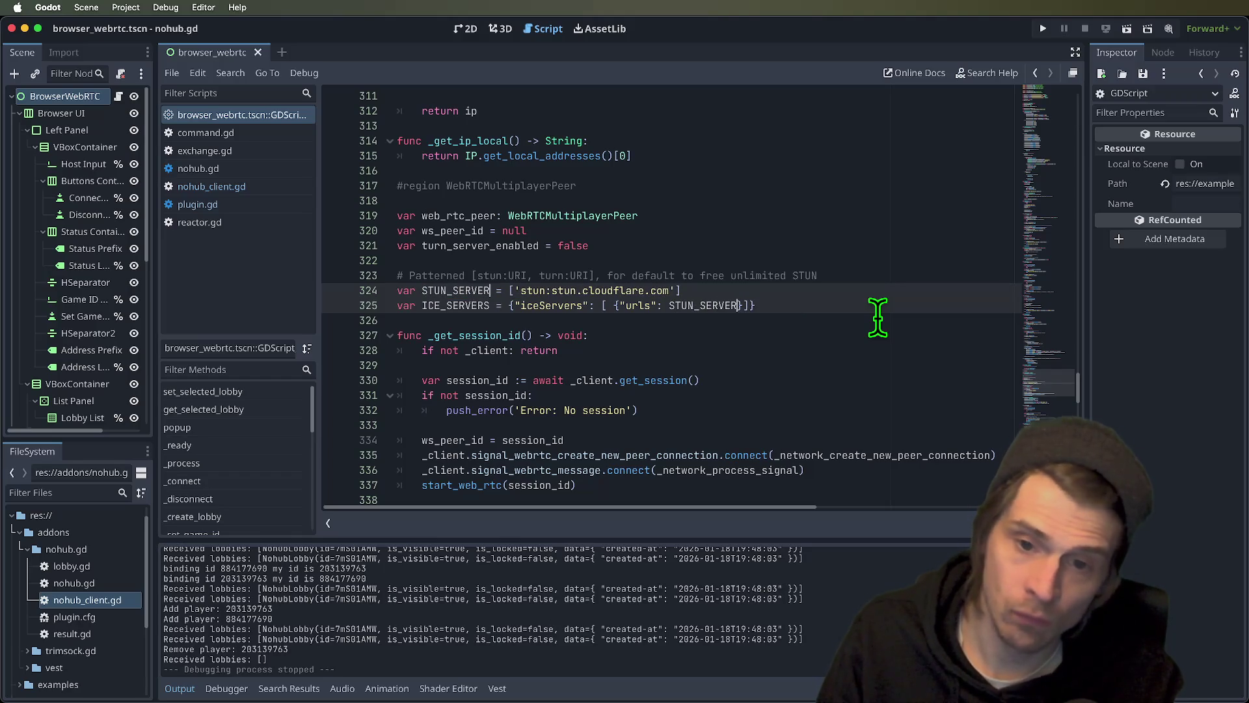
pyautogui.write('URLS')
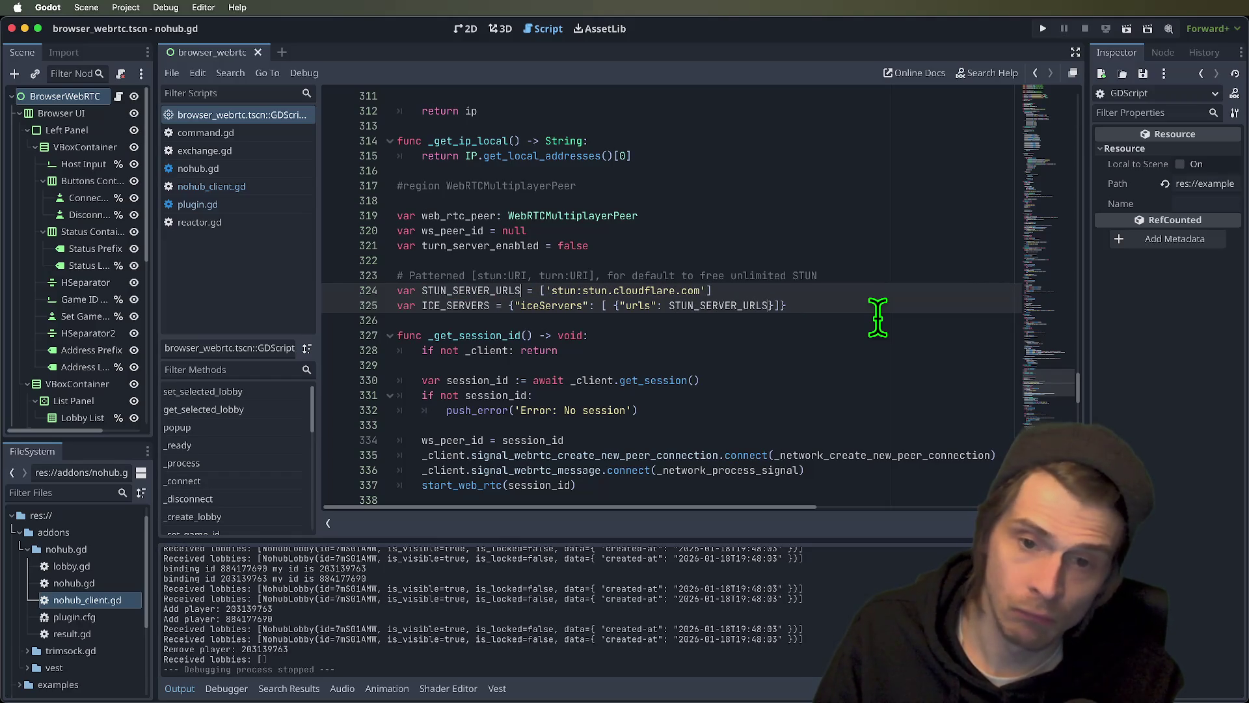
# - Duplicate the STUN_SERVER_URLS line directly below itself
pyautogui.tripleClick(805, 301)
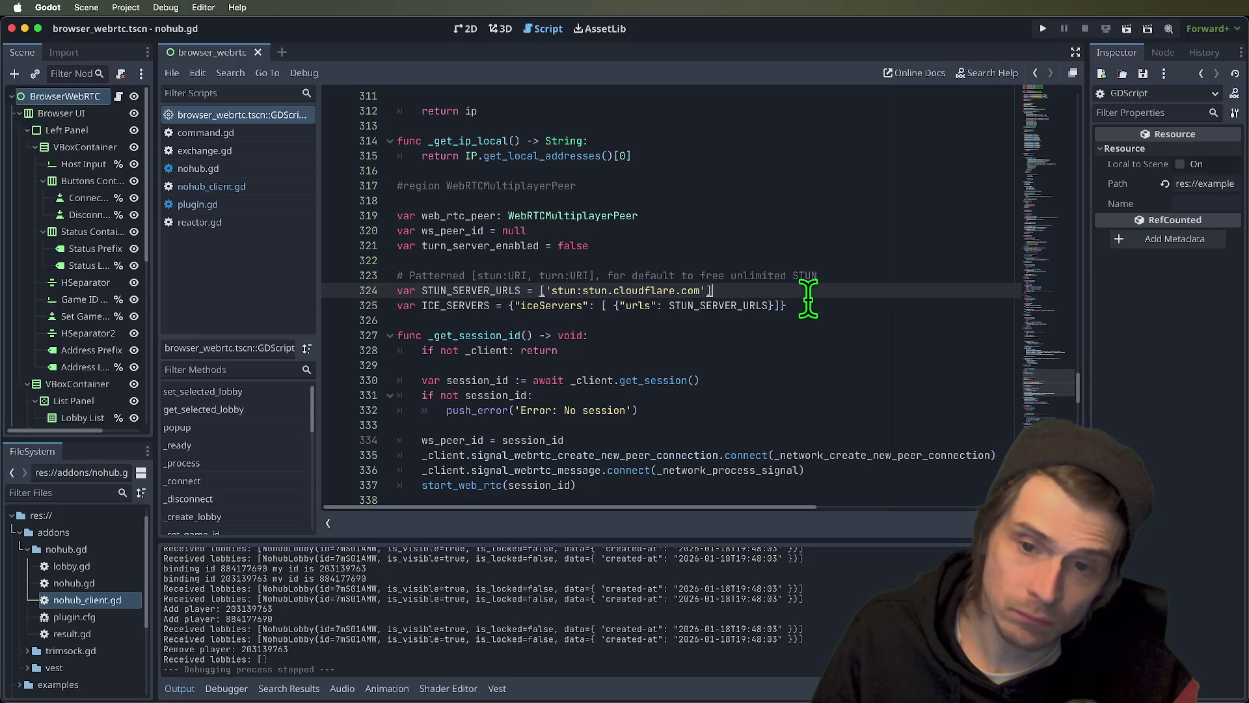
pyautogui.press('super+c')
pyautogui.press('Return')
pyautogui.press('super+v')
# - Rename the copy to TURN_SERVER_URLS and empty its list to []
pyautogui.doubleClick(464, 306)
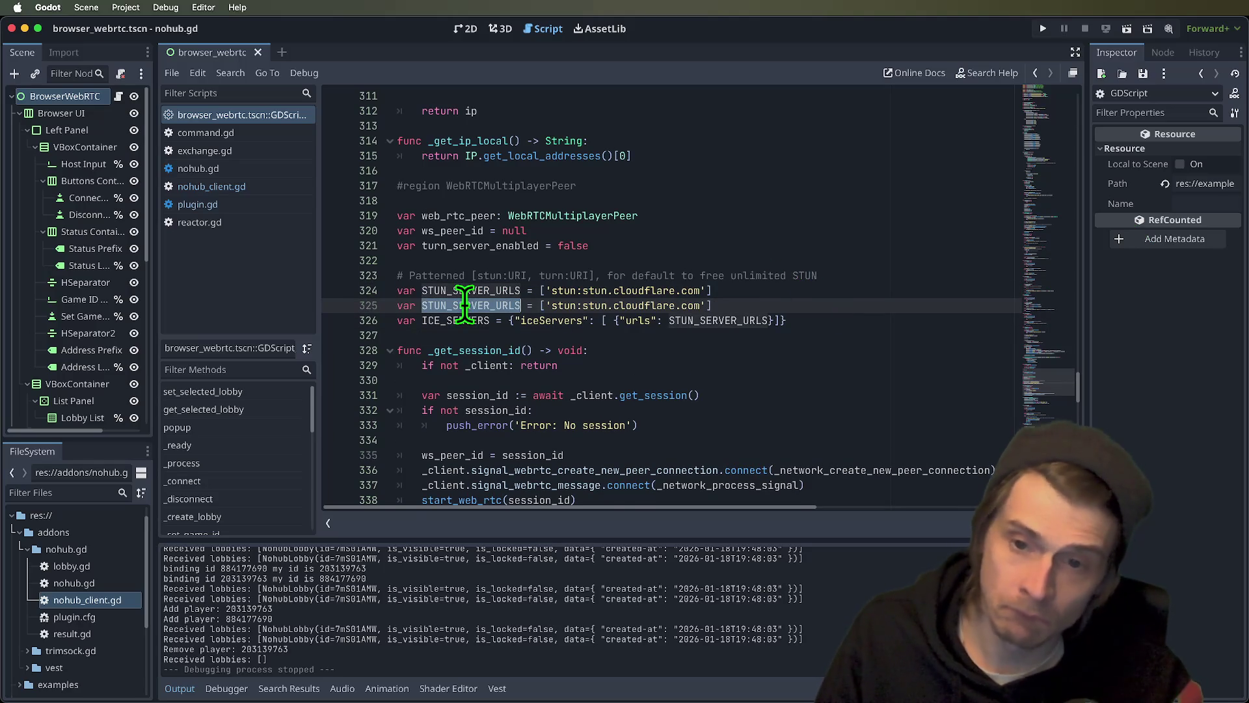
pyautogui.write('TURN_SERVER')
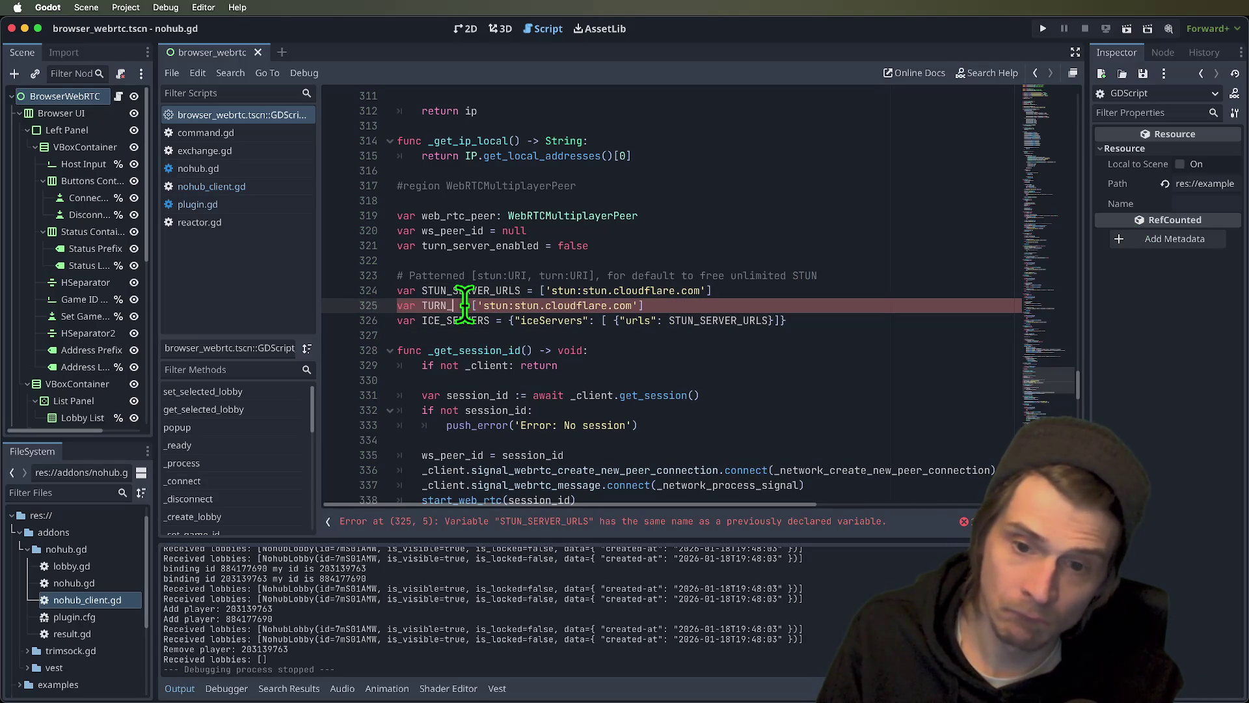
pyautogui.write('_URLS')
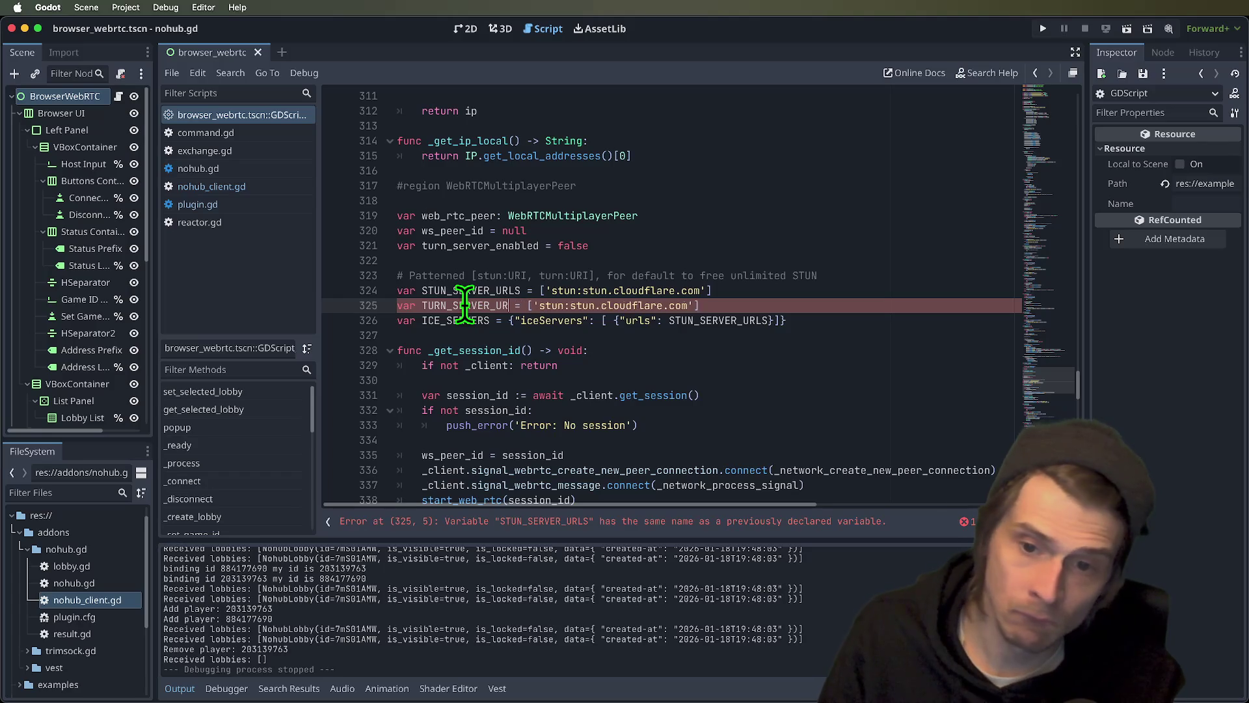
pyautogui.moveTo(552, 305); pyautogui.dragTo(702, 305)
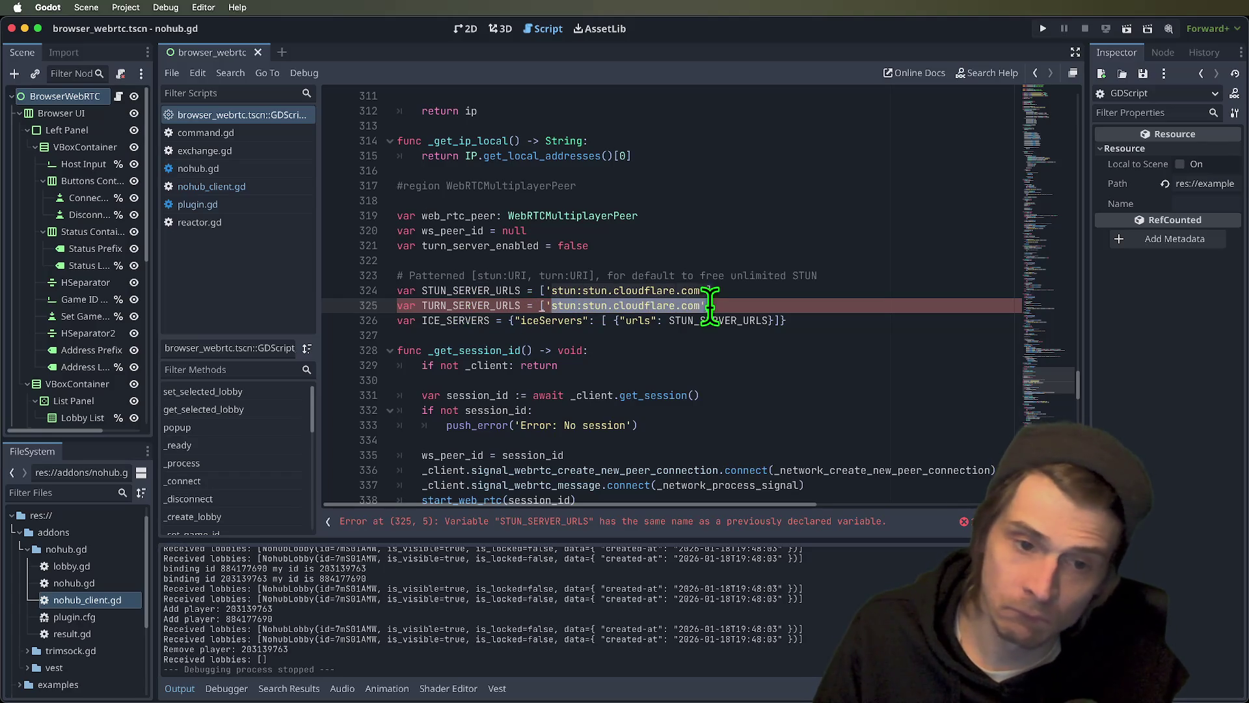
pyautogui.press('BackSpace')
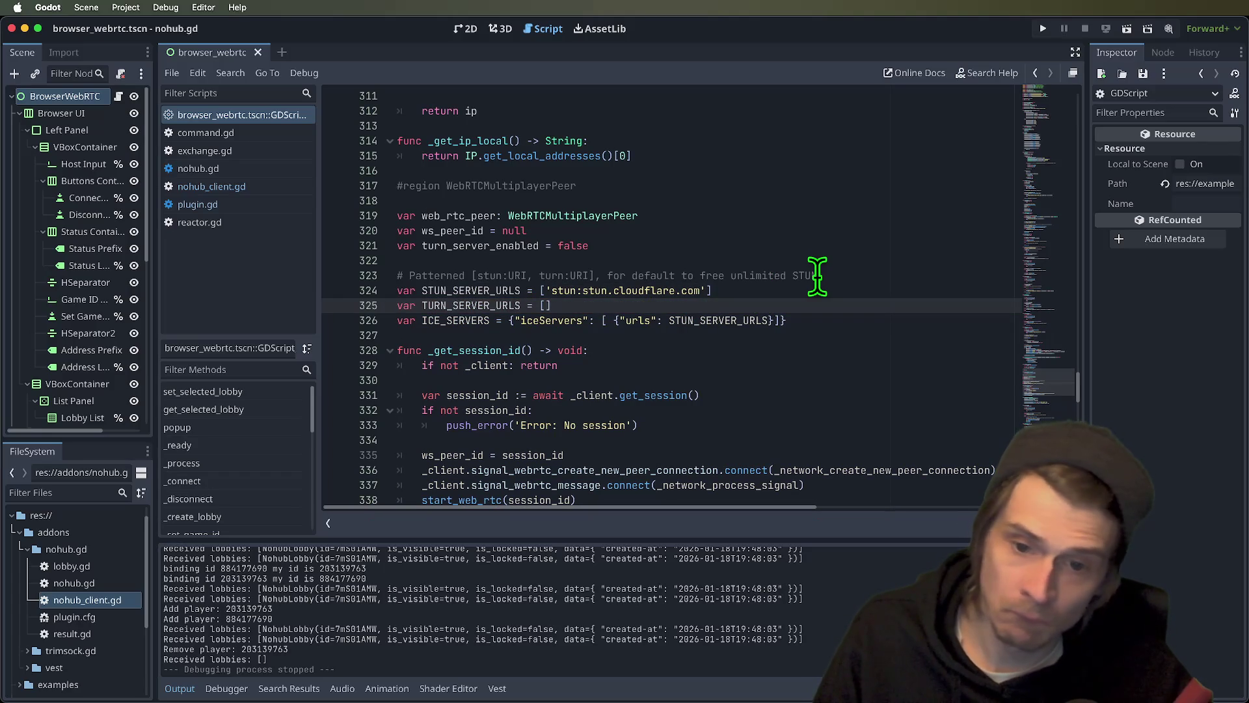
pyautogui.write("''")
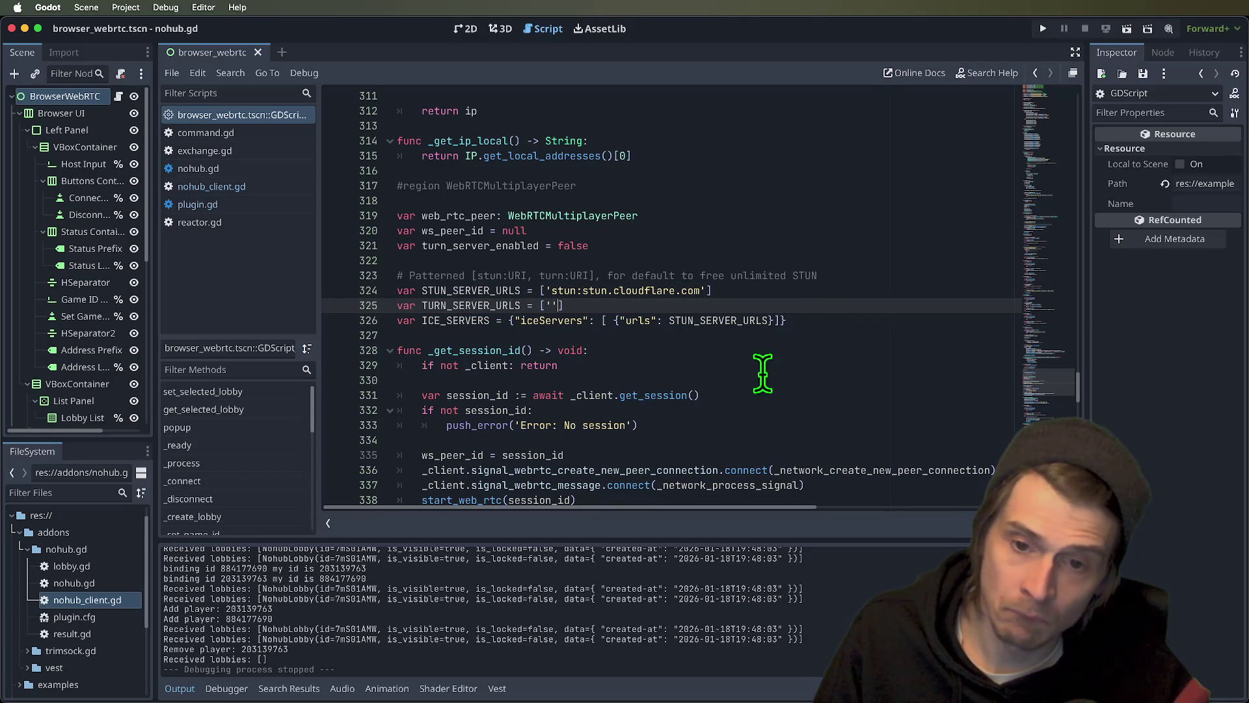
pyautogui.press('BackSpace')
pyautogui.press('BackSpace')
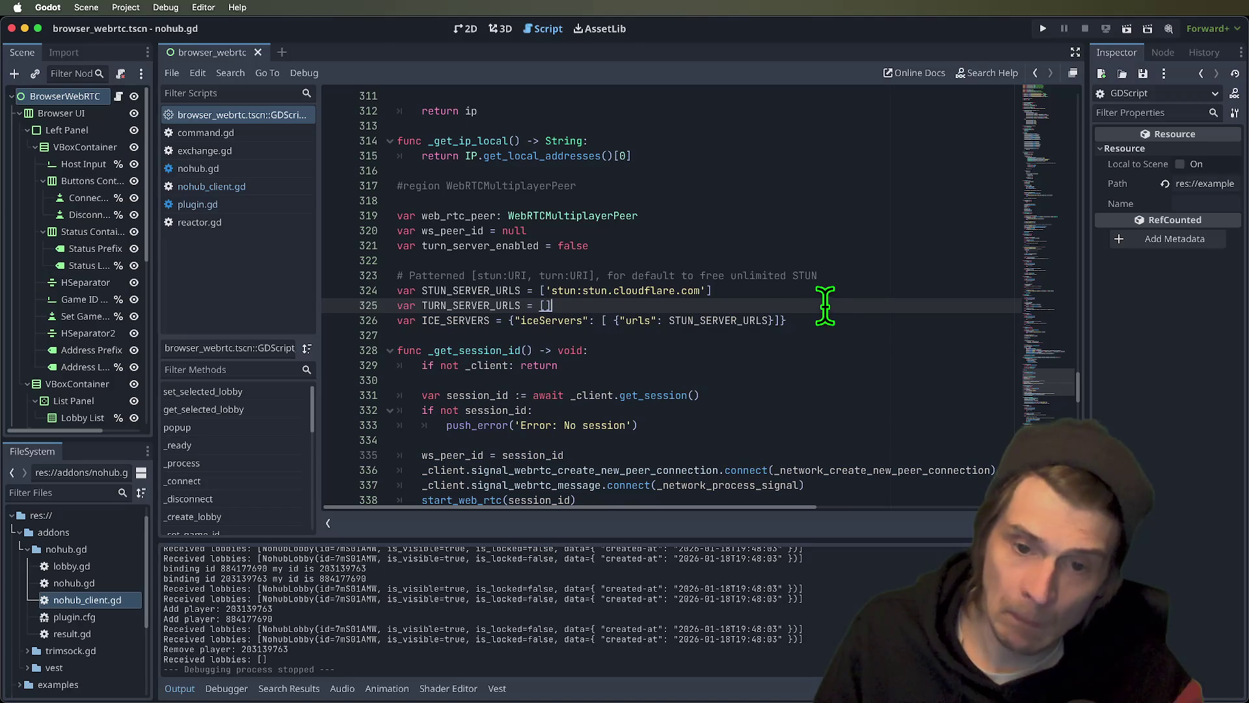
pyautogui.click(831, 332)
pyautogui.doubleClick(516, 305)
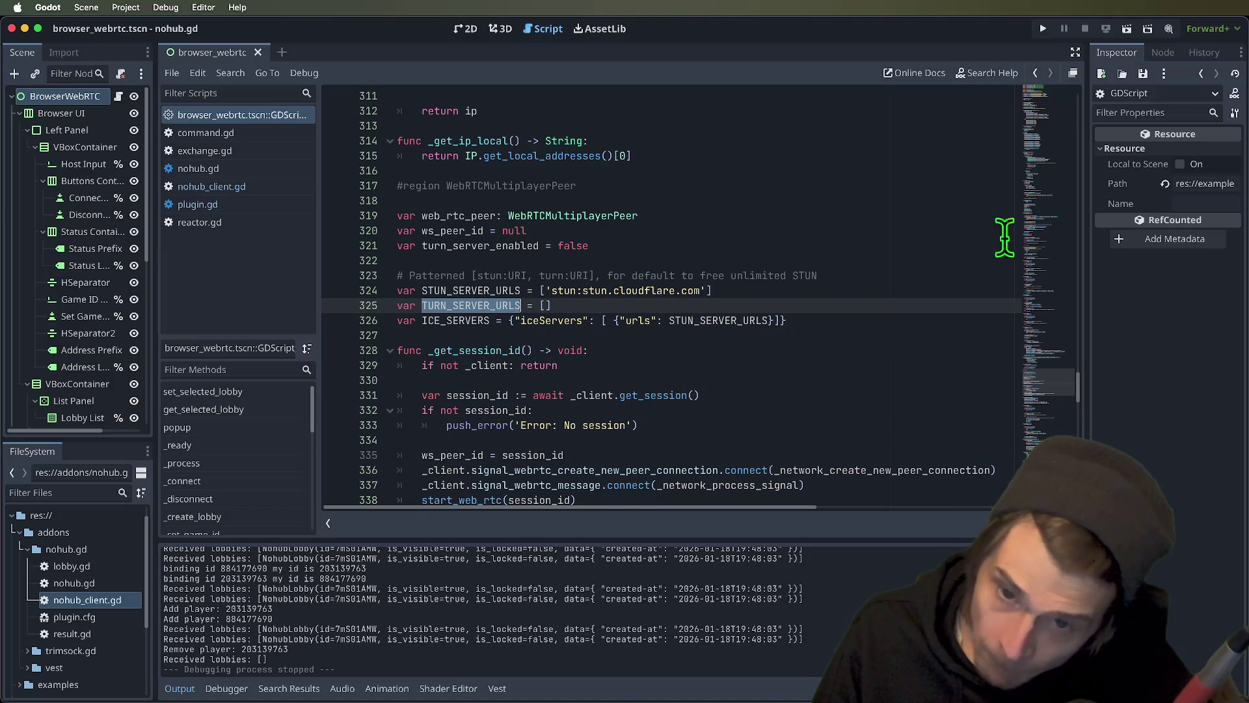
pyautogui.click(839, 321)
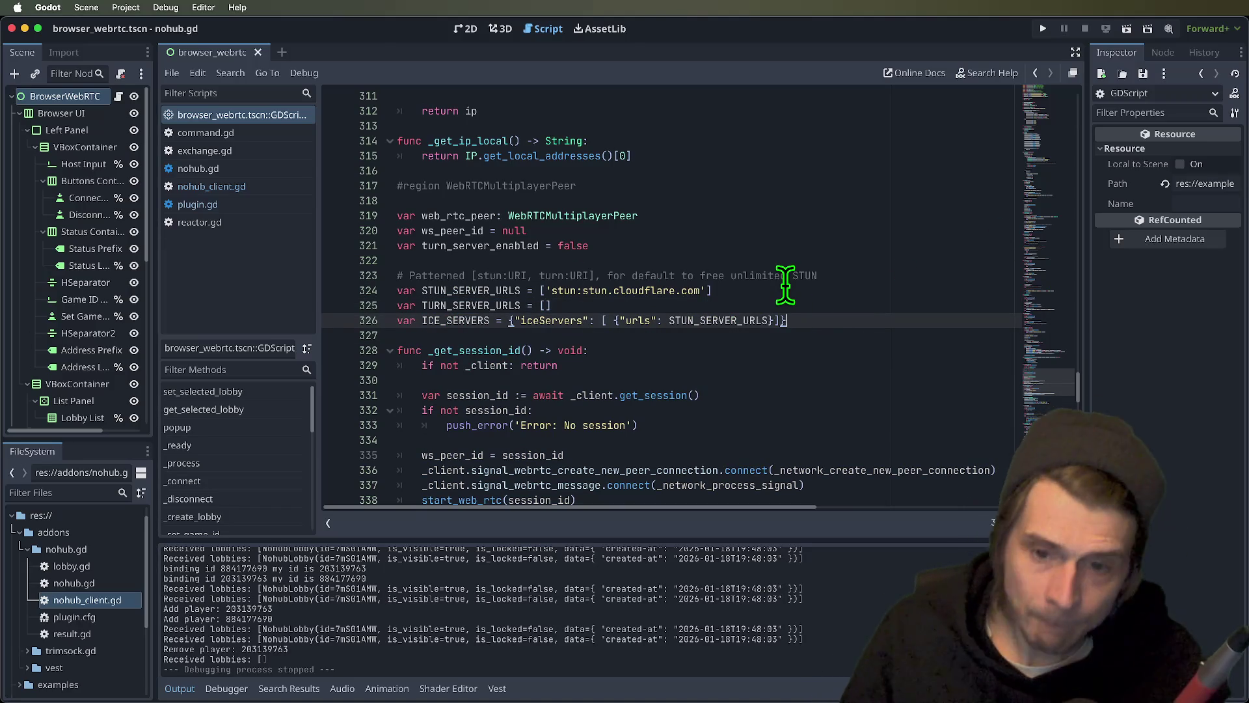
# - Reword the STUN comment to mention the Cloudflare default, changing 'to' to 'for'
pyautogui.moveTo(607, 276); pyautogui.dragTo(624, 279)
pyautogui.press('Left')
pyautogui.press('BackSpace')
pyautogui.press('BackSpace')
pyautogui.write('. Use')
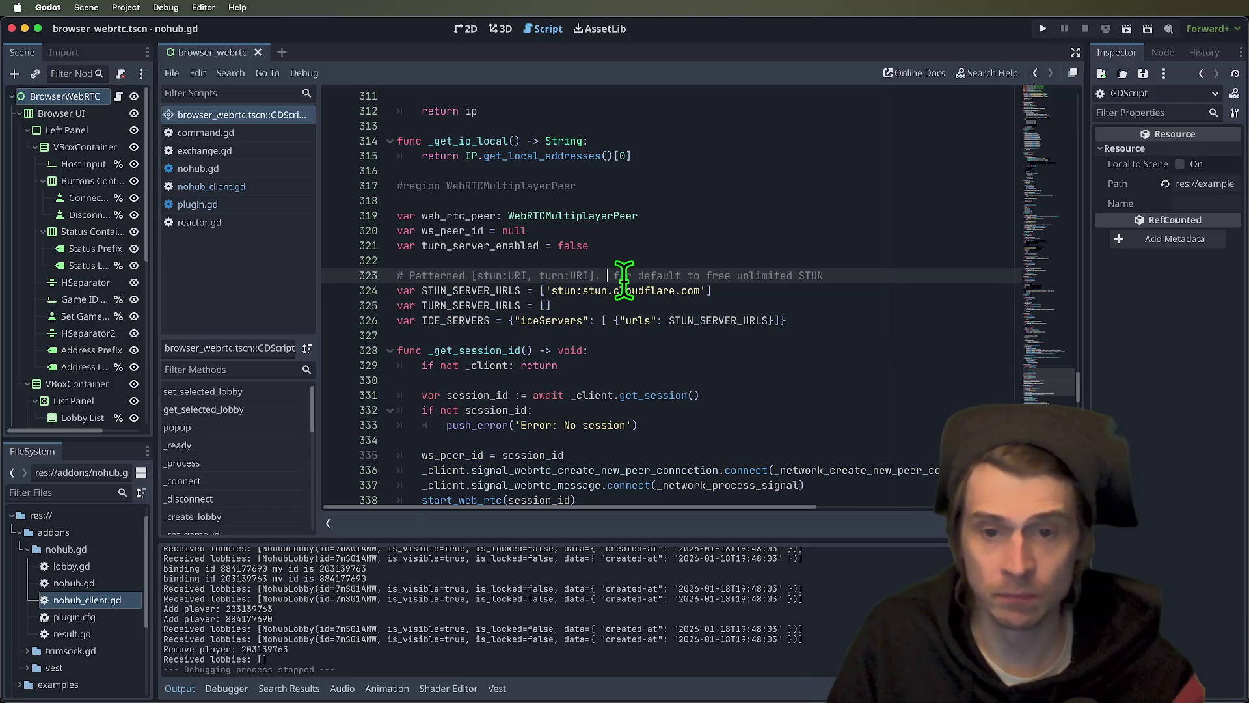
pyautogui.hotkey('ctrl', 'Delete')
pyautogui.write('f')
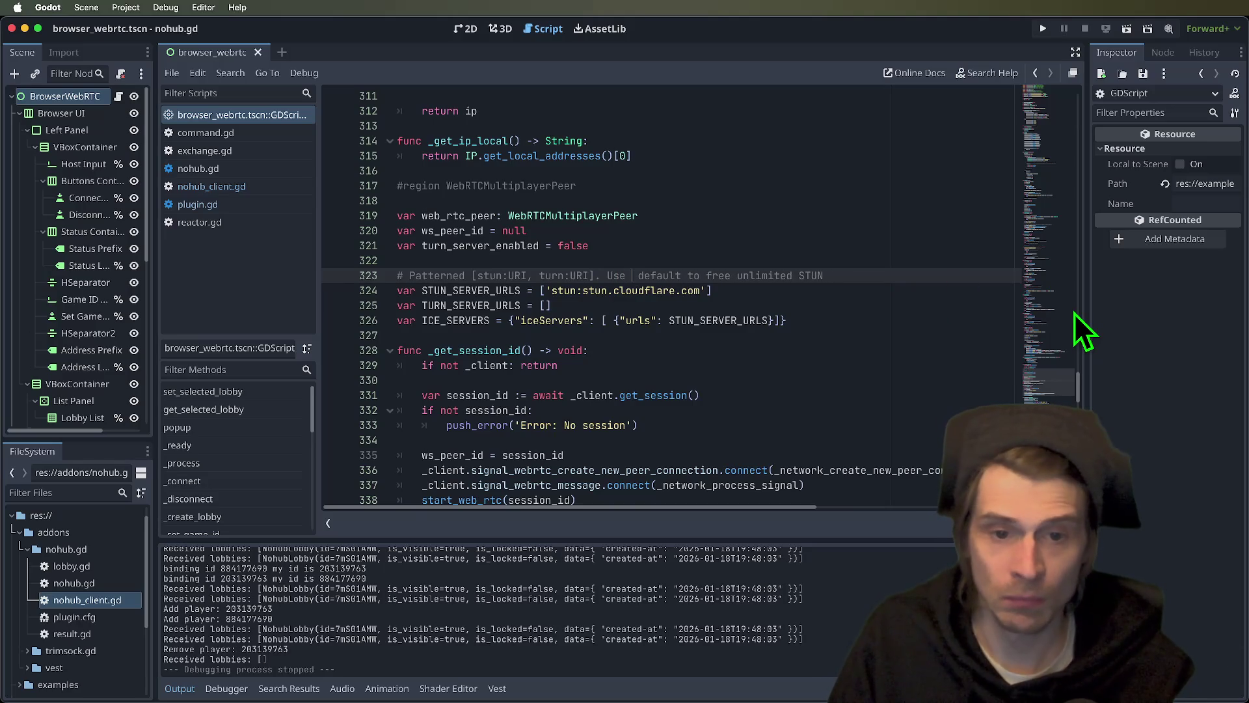
pyautogui.write('loudflare')
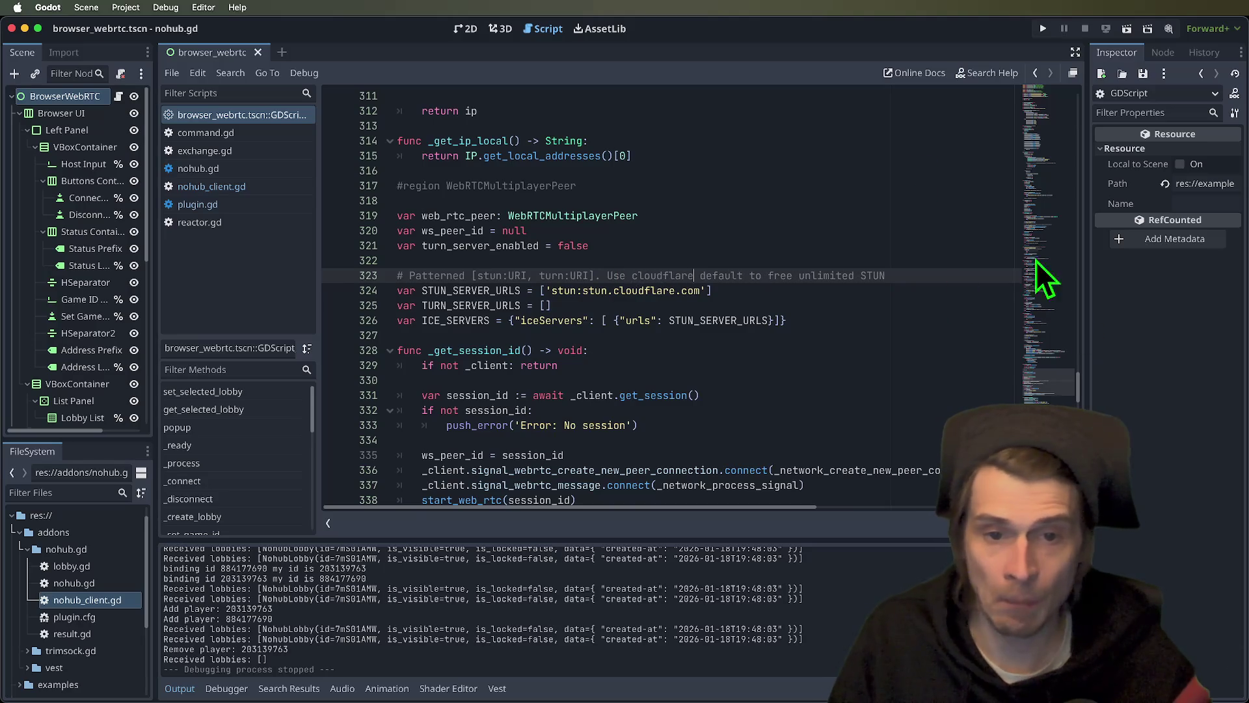
pyautogui.click(918, 361)
pyautogui.click(803, 319)
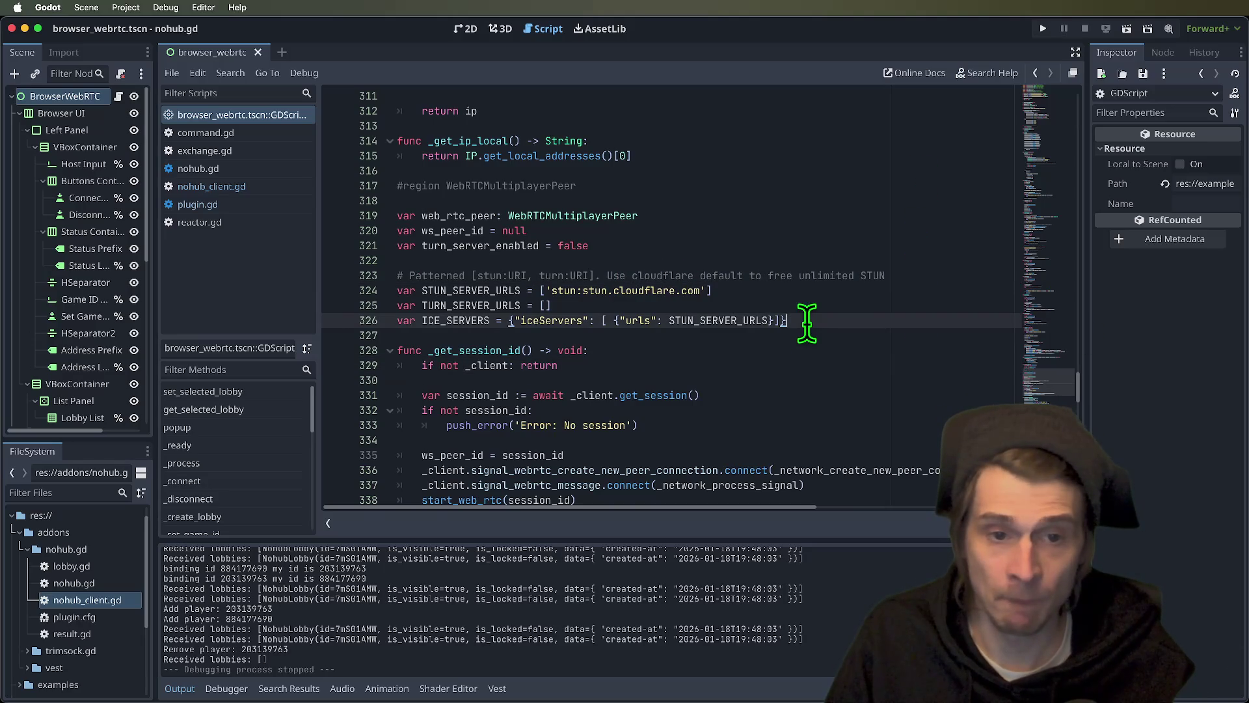
pyautogui.doubleClick(722, 275)
pyautogui.click(755, 276)
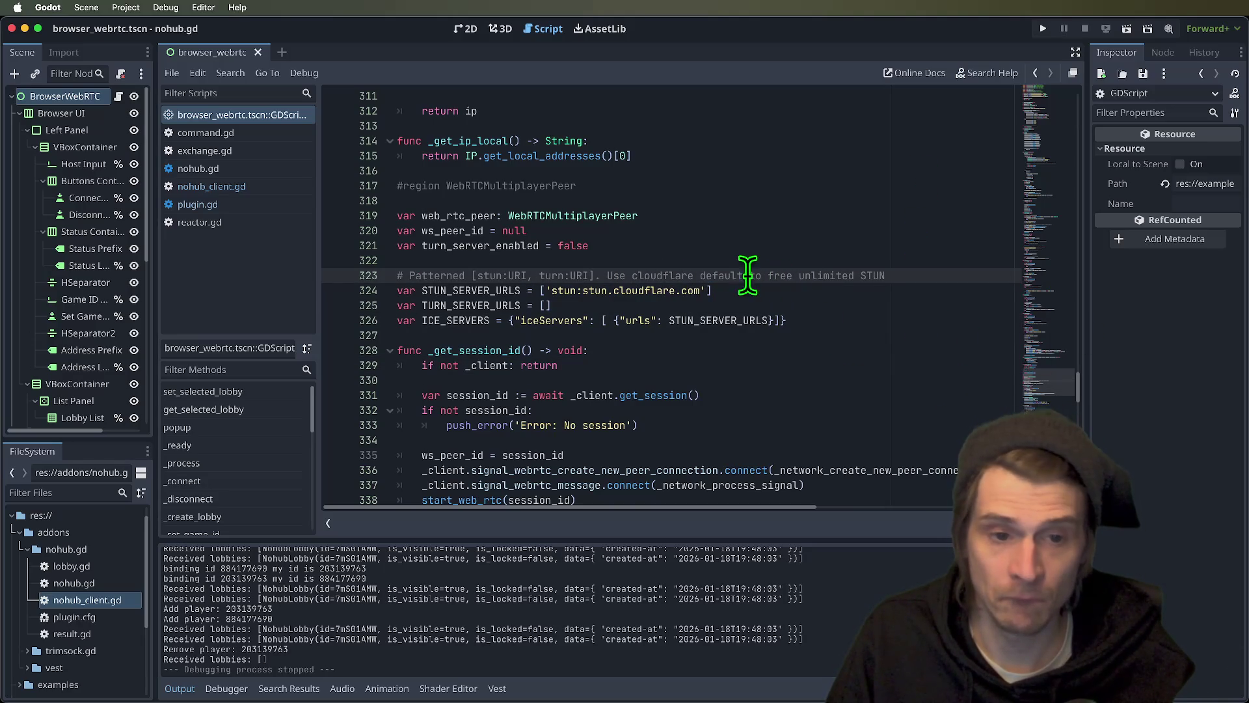
pyautogui.doubleClick(756, 275)
pyautogui.write('for')
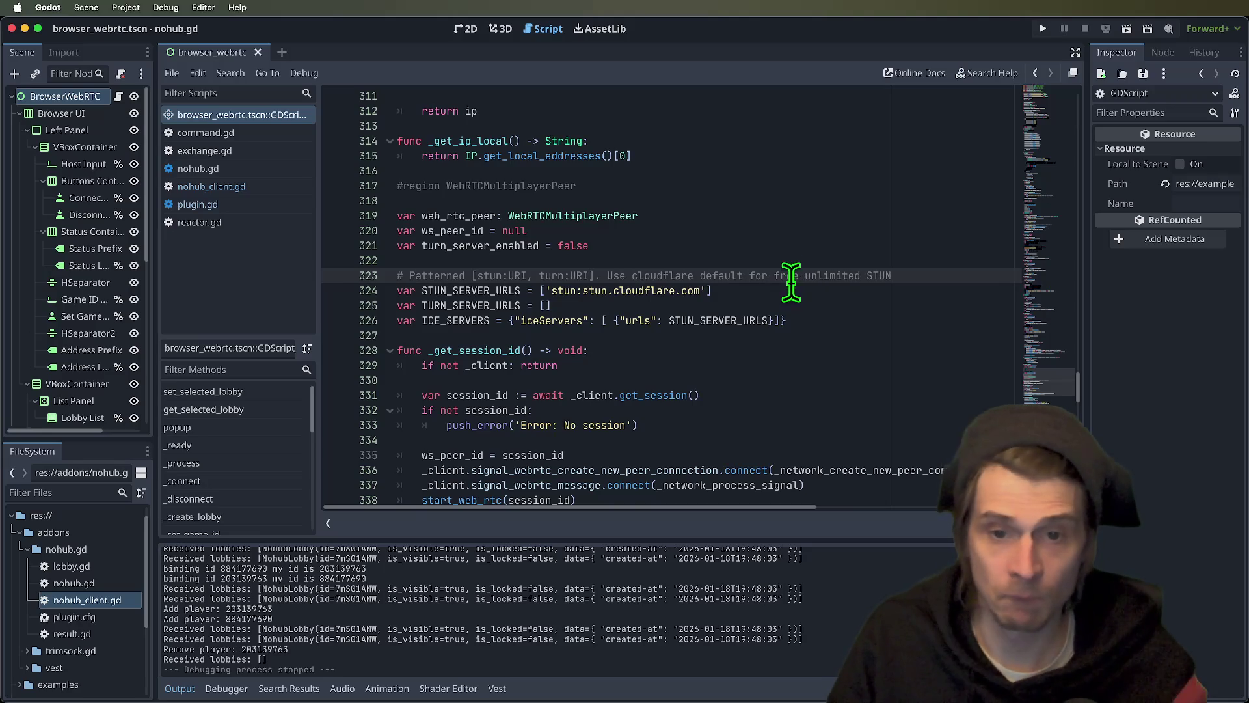
pyautogui.click(811, 325)
# - Add a '# No TURN. Relay fallback not supported if empty' comment above TURN_SERVER_URLS
pyautogui.click(921, 276)
pyautogui.click(903, 290)
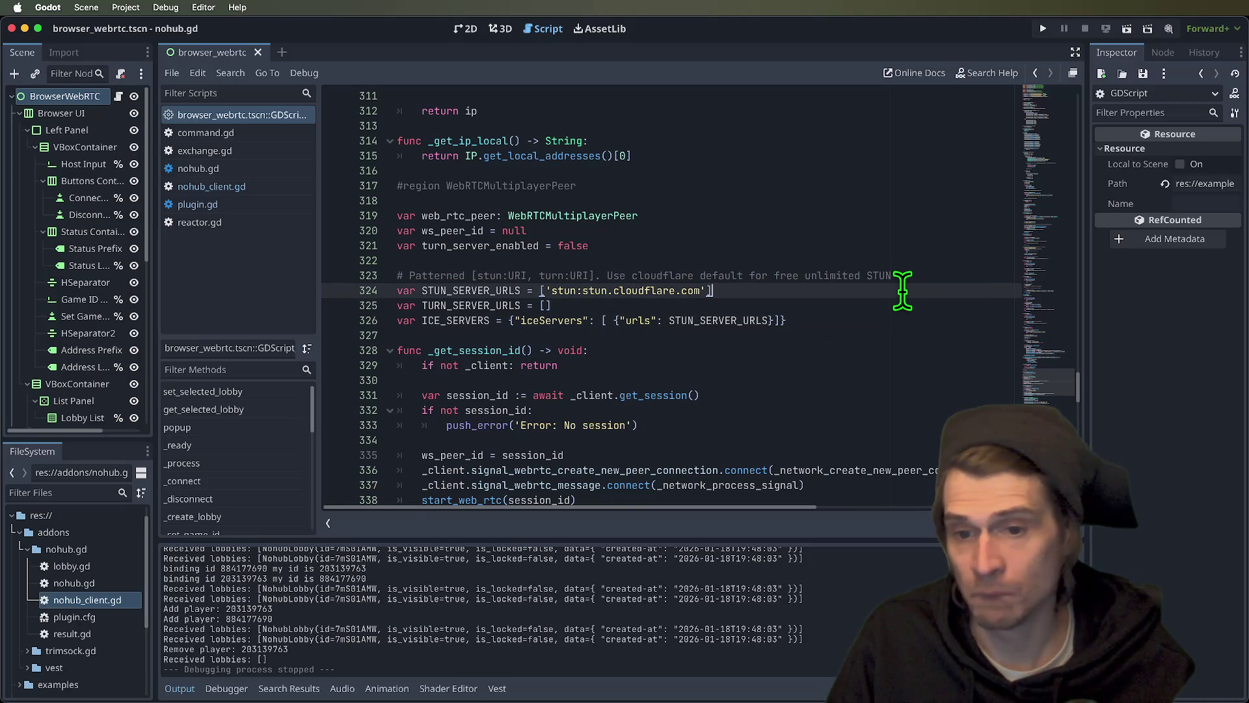
pyautogui.press('Return')
pyautogui.write('# No')
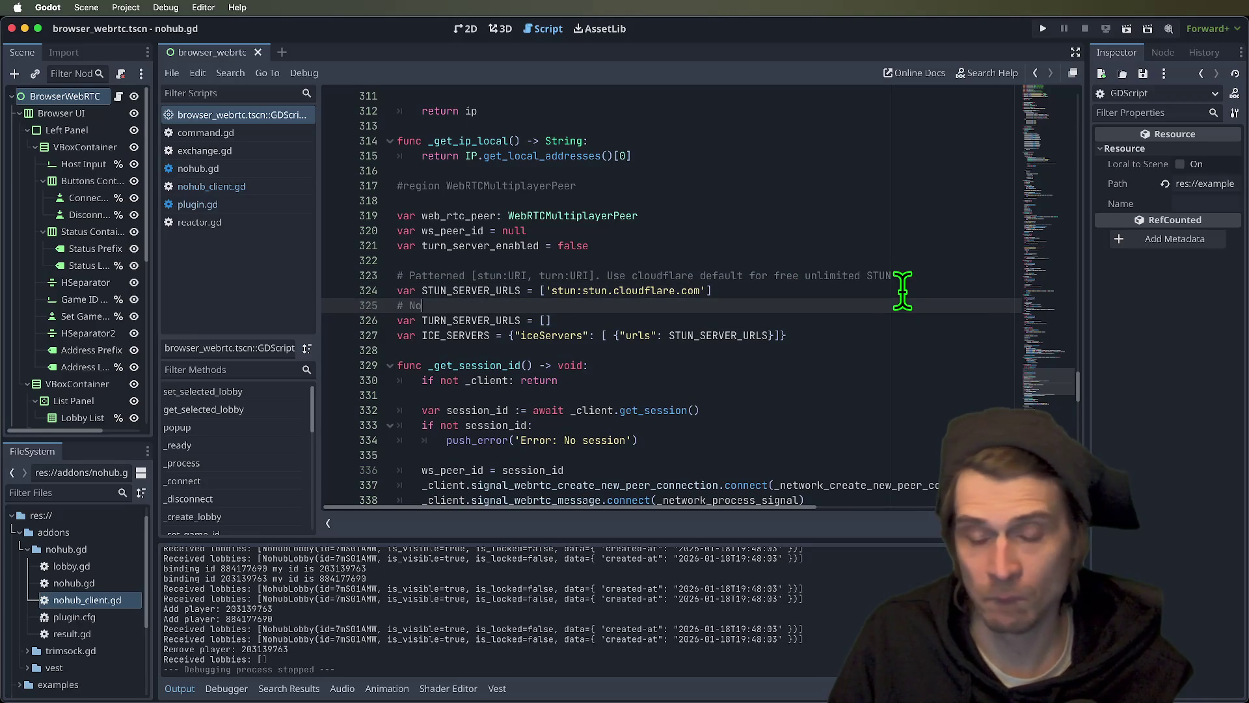
pyautogui.write(' TURN (relay not supported if empty')
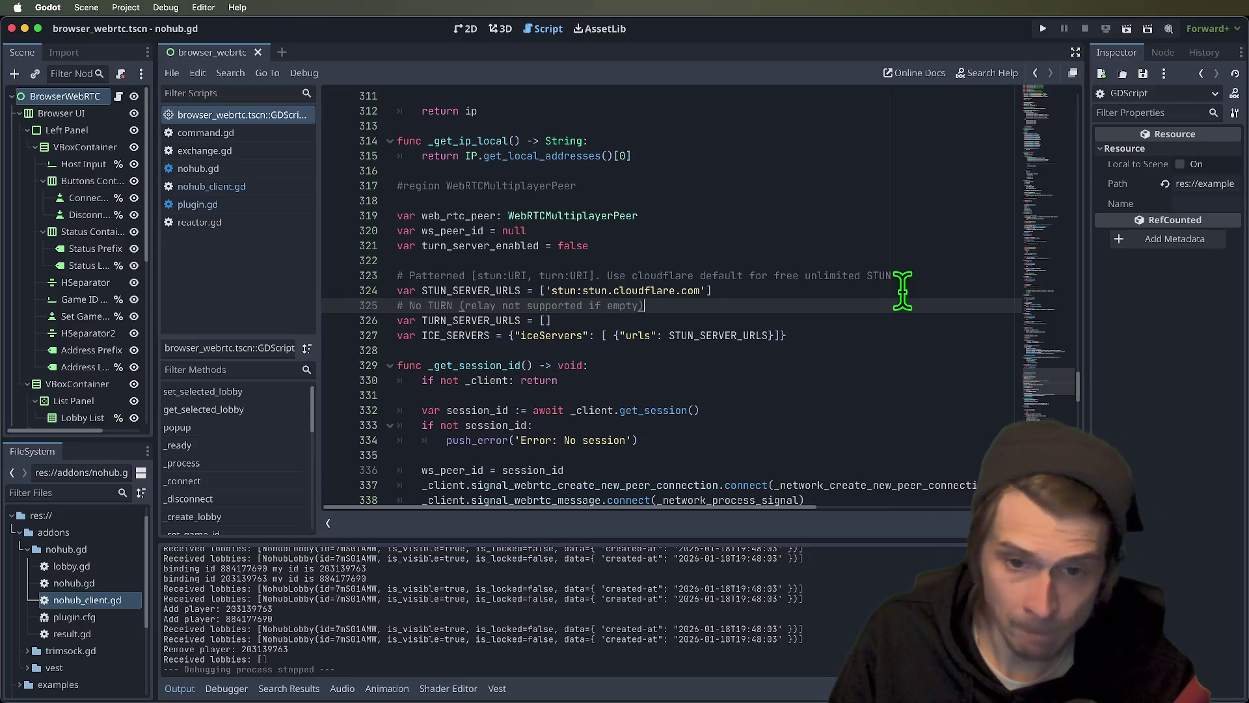
pyautogui.click(902, 291)
pyautogui.click(868, 327)
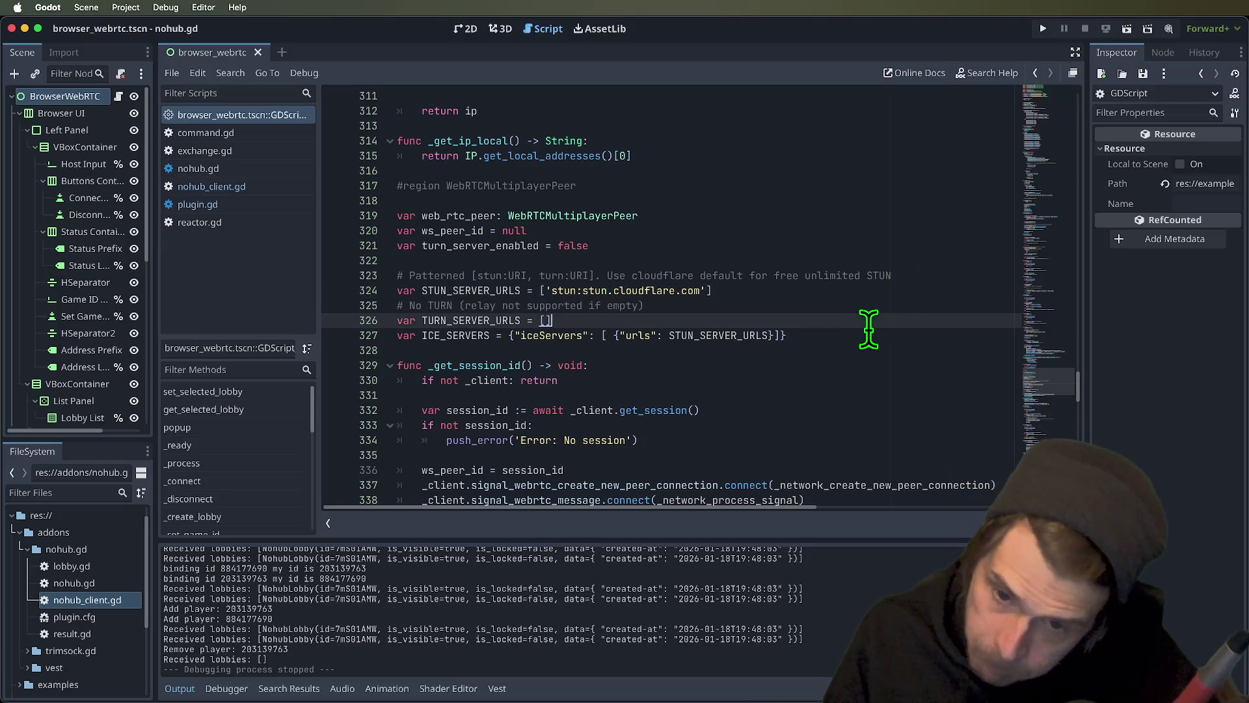
pyautogui.click(869, 307)
pyautogui.click(452, 305)
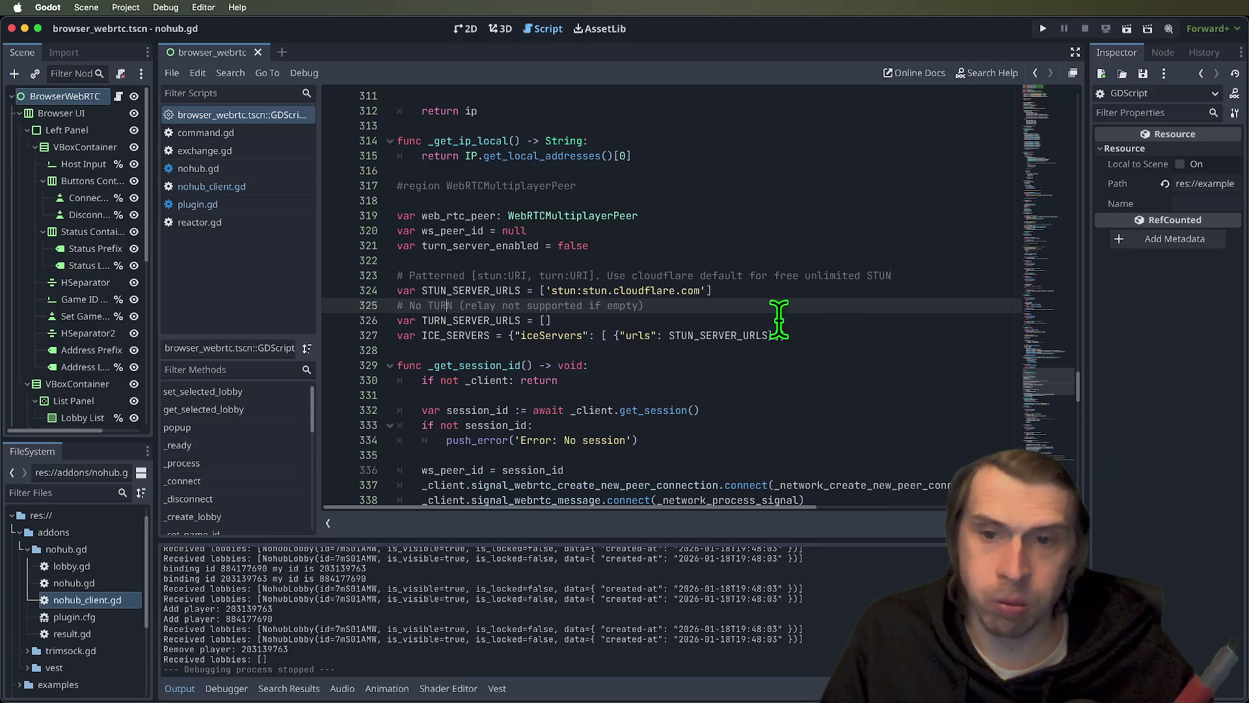
pyautogui.press('Right')
pyautogui.write('.')
pyautogui.press('Right')
pyautogui.press('Delete')
pyautogui.press('Delete')
pyautogui.write('R')
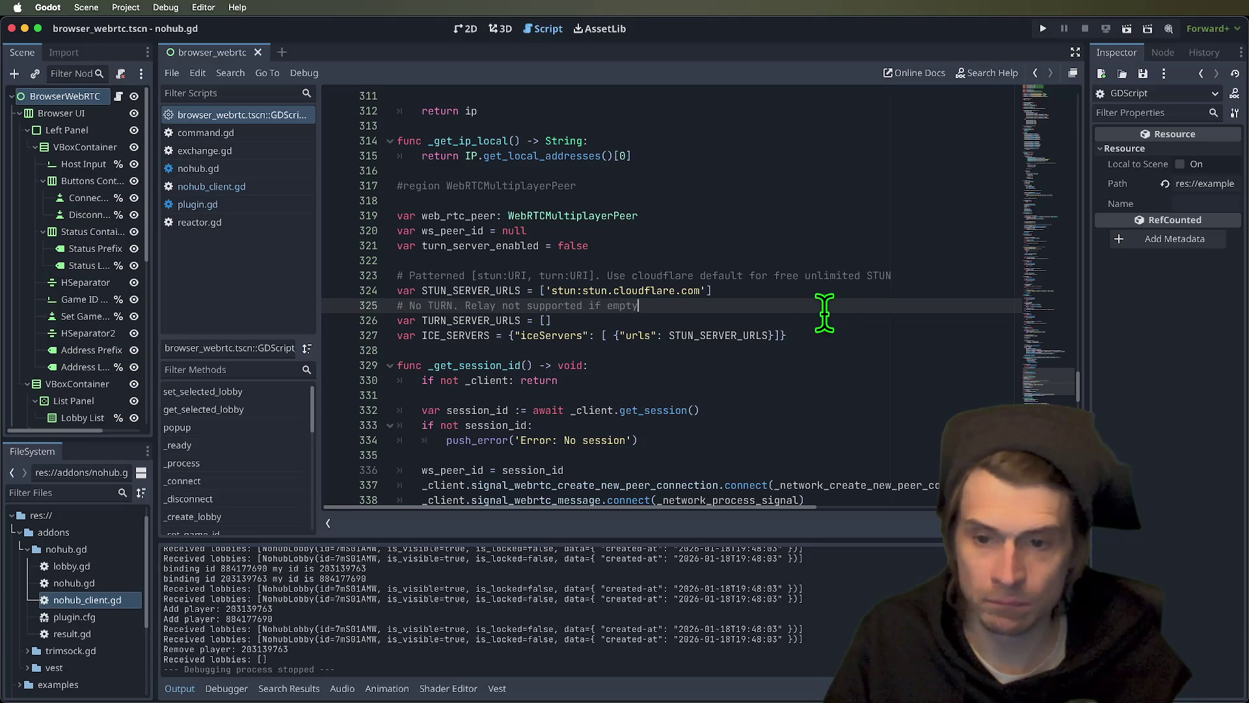
pyautogui.click(495, 305)
pyautogui.write('fallb')
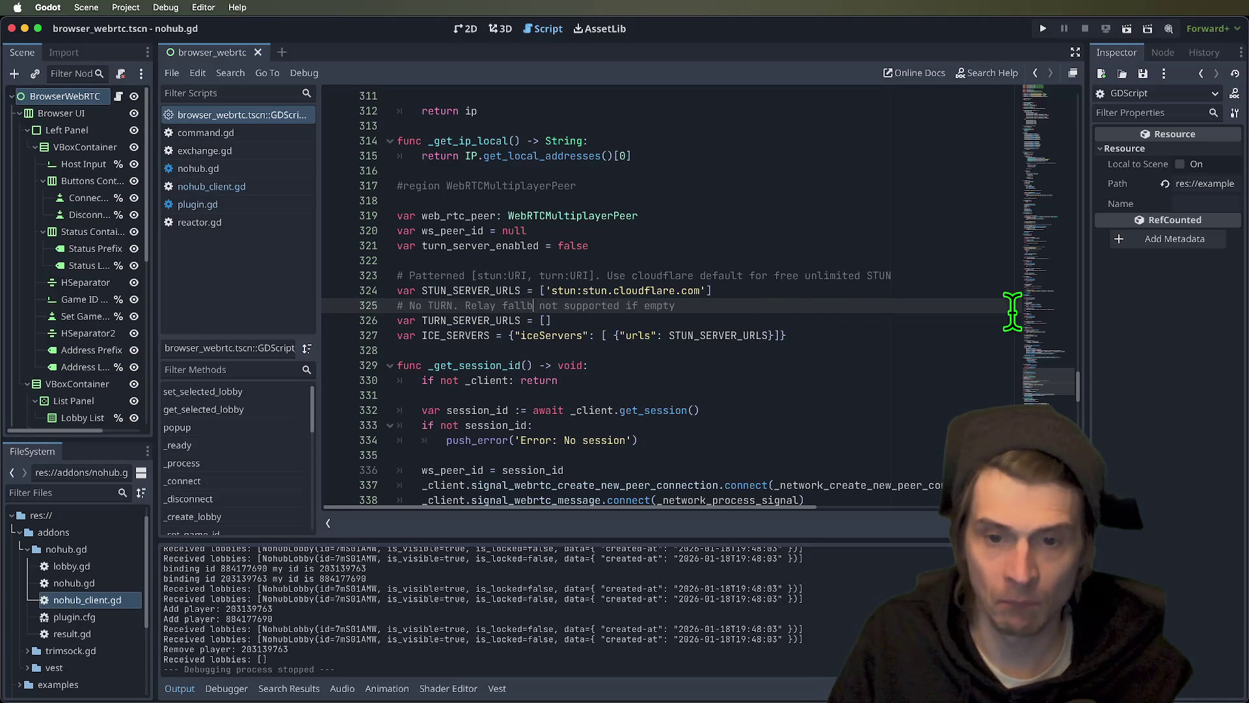
pyautogui.write('ack')
# - Delete the turn_server_enabled variable declaration line
pyautogui.click(889, 246)
pyautogui.moveTo(842, 321); pyautogui.dragTo(317, 214)
pyautogui.click(501, 215)
pyautogui.doubleClick(473, 245)
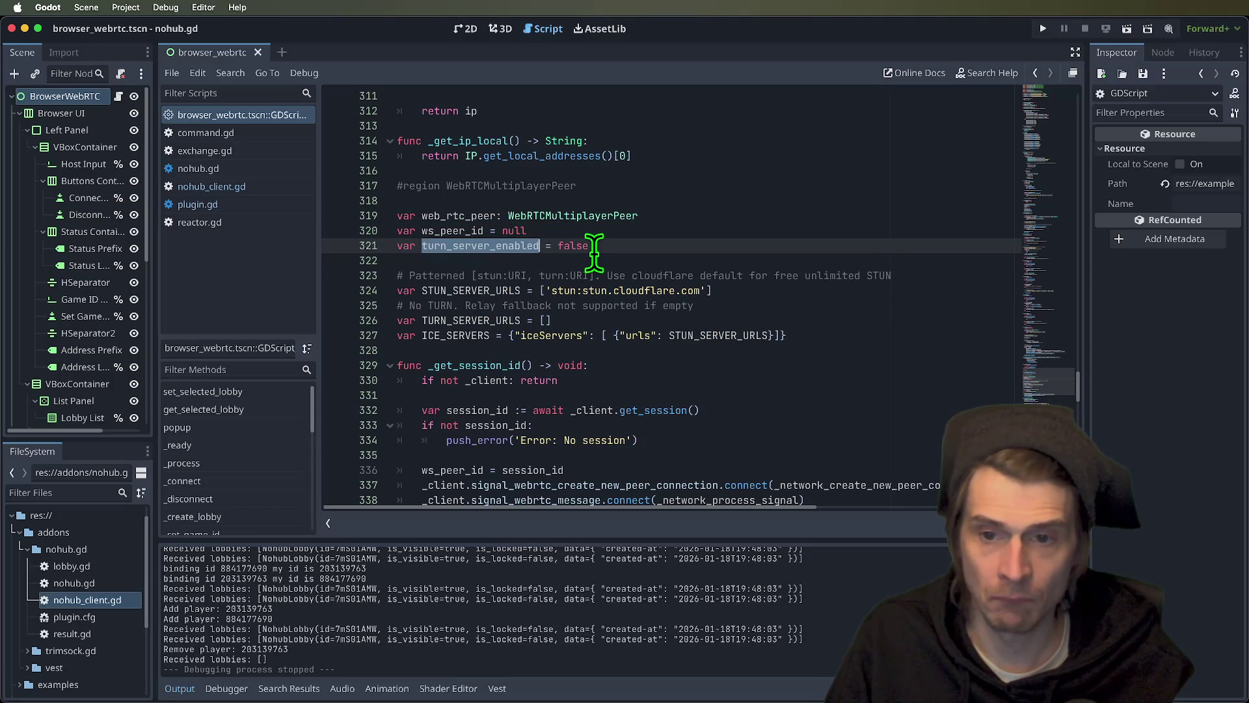
pyautogui.hotkey('ctrl', 'shift', 'k')
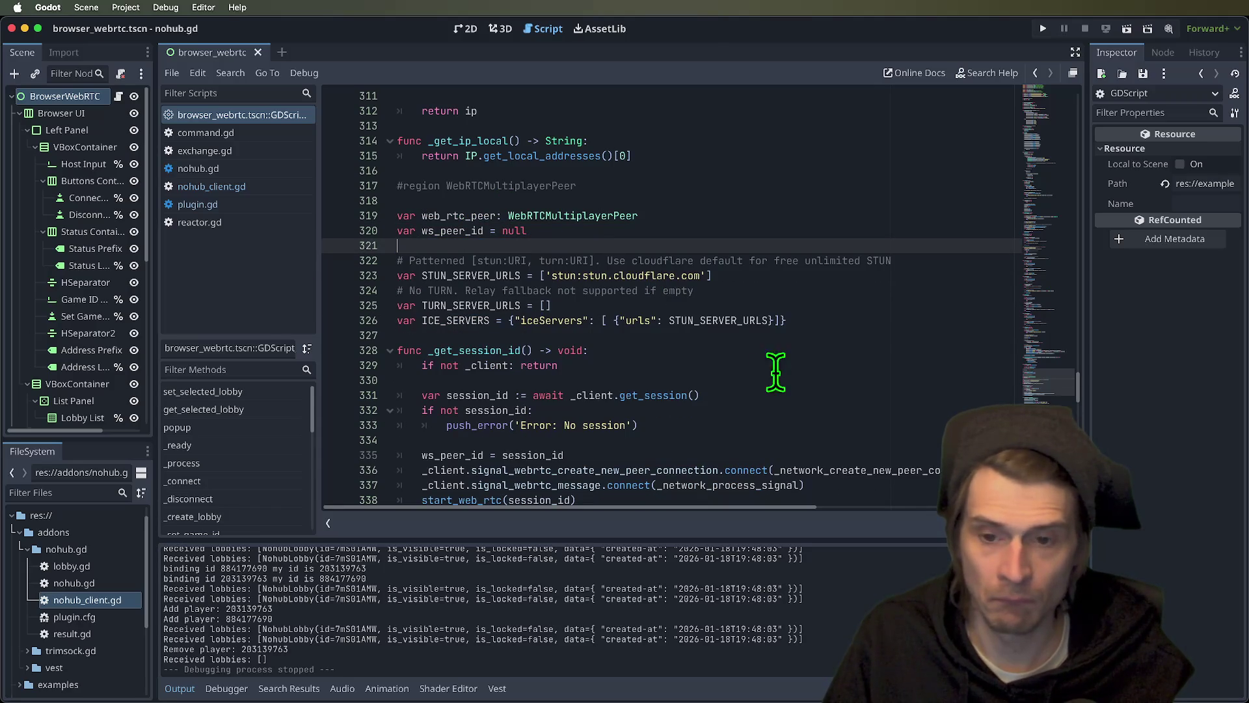
pyautogui.click(829, 335)
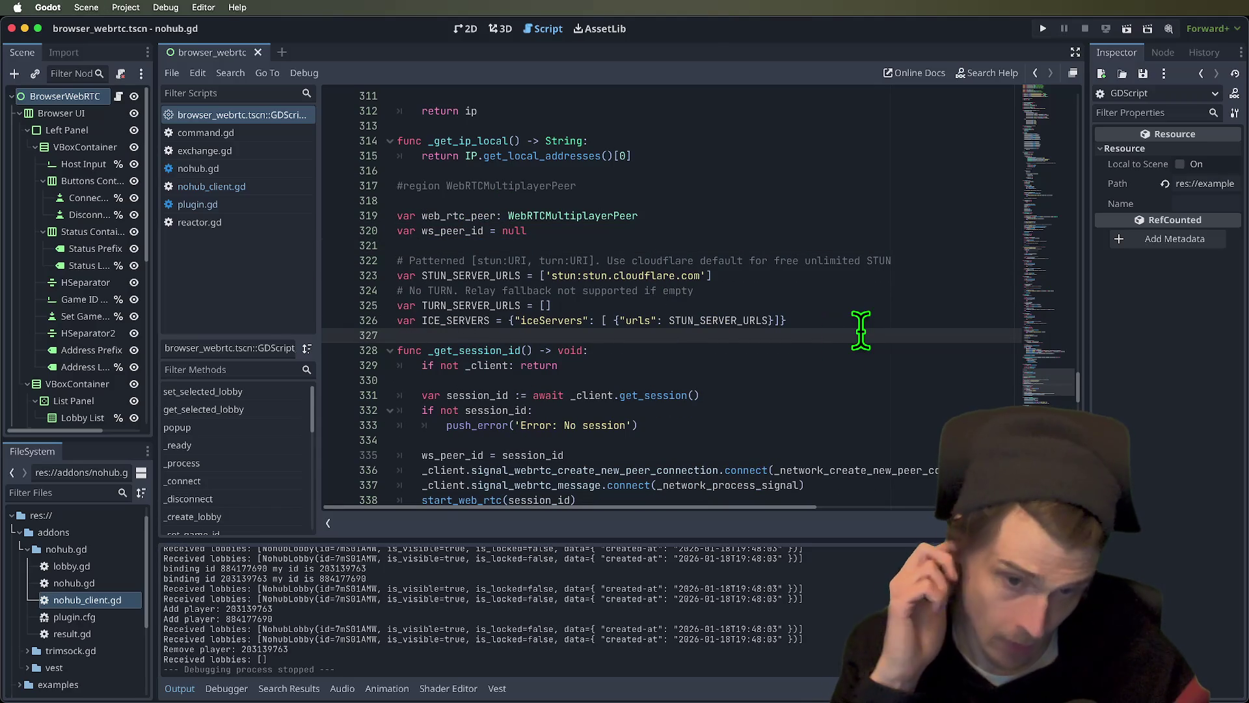
pyautogui.doubleClick(488, 305)
pyautogui.click(875, 286)
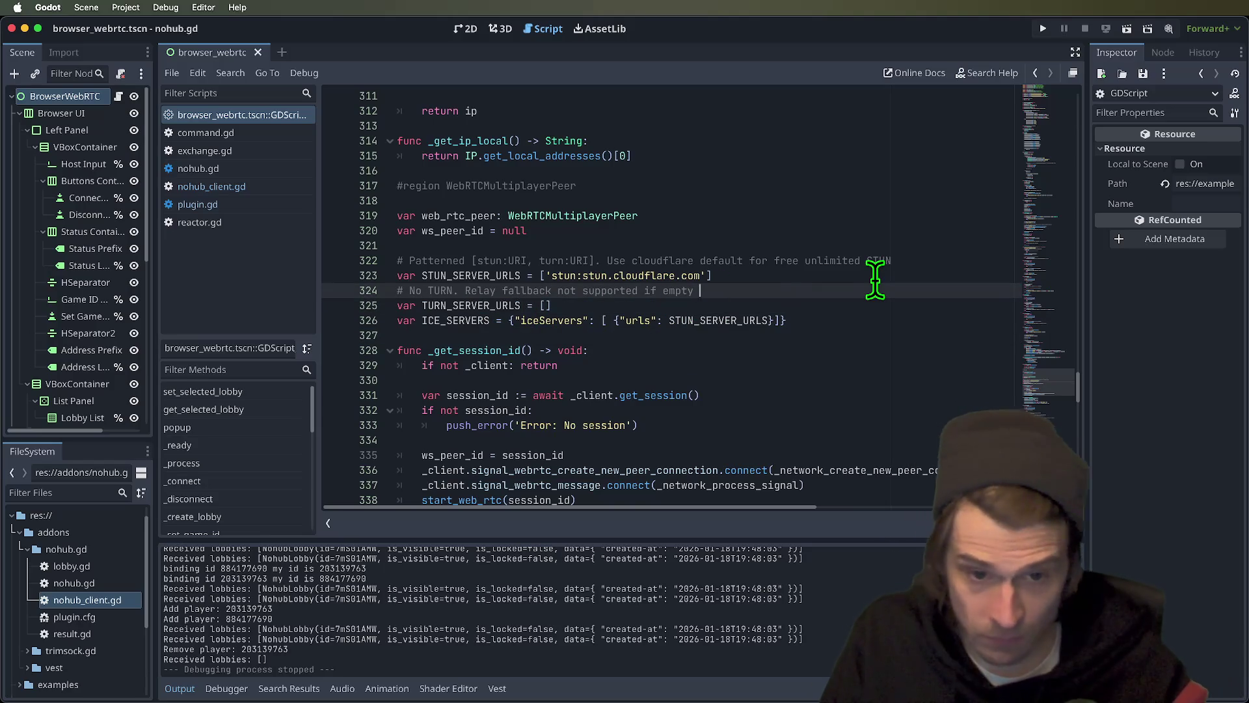
# - Finish the comment, launch two debug clients, and create a lobby from the second client
pyautogui.write('and not included below')
pyautogui.scroll(-2, 875, 281)
pyautogui.press('super+b')
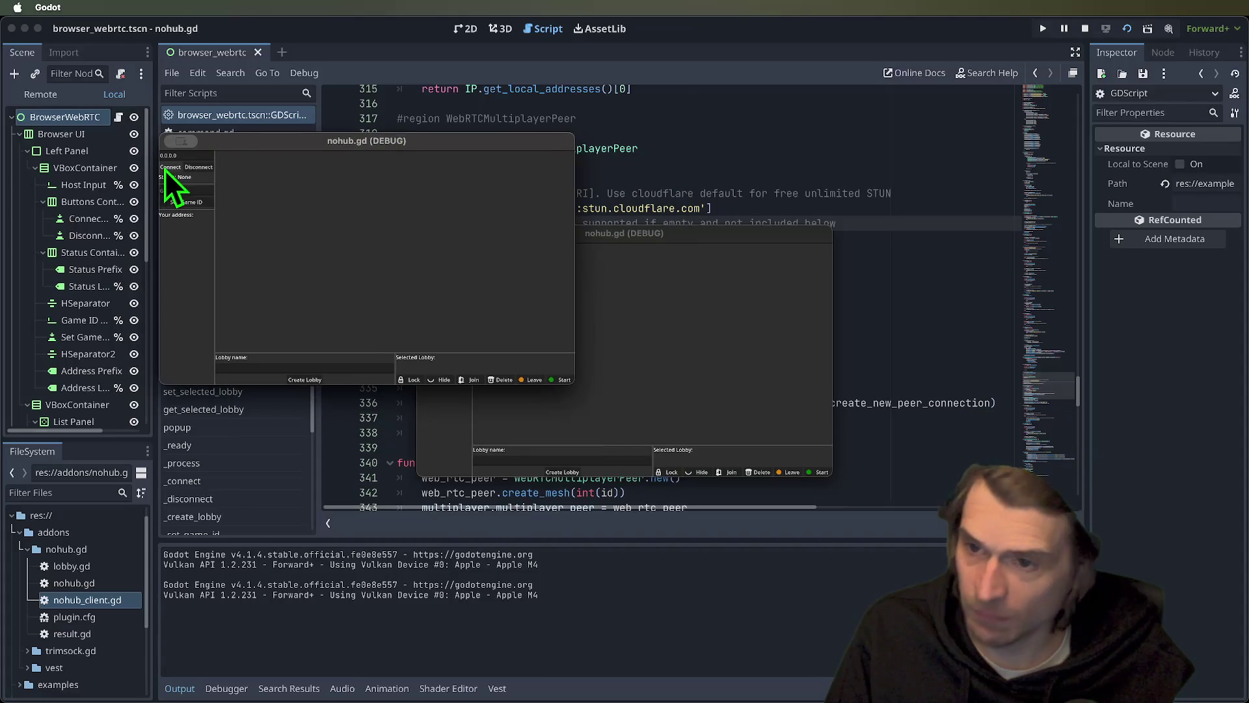
pyautogui.click(430, 259)
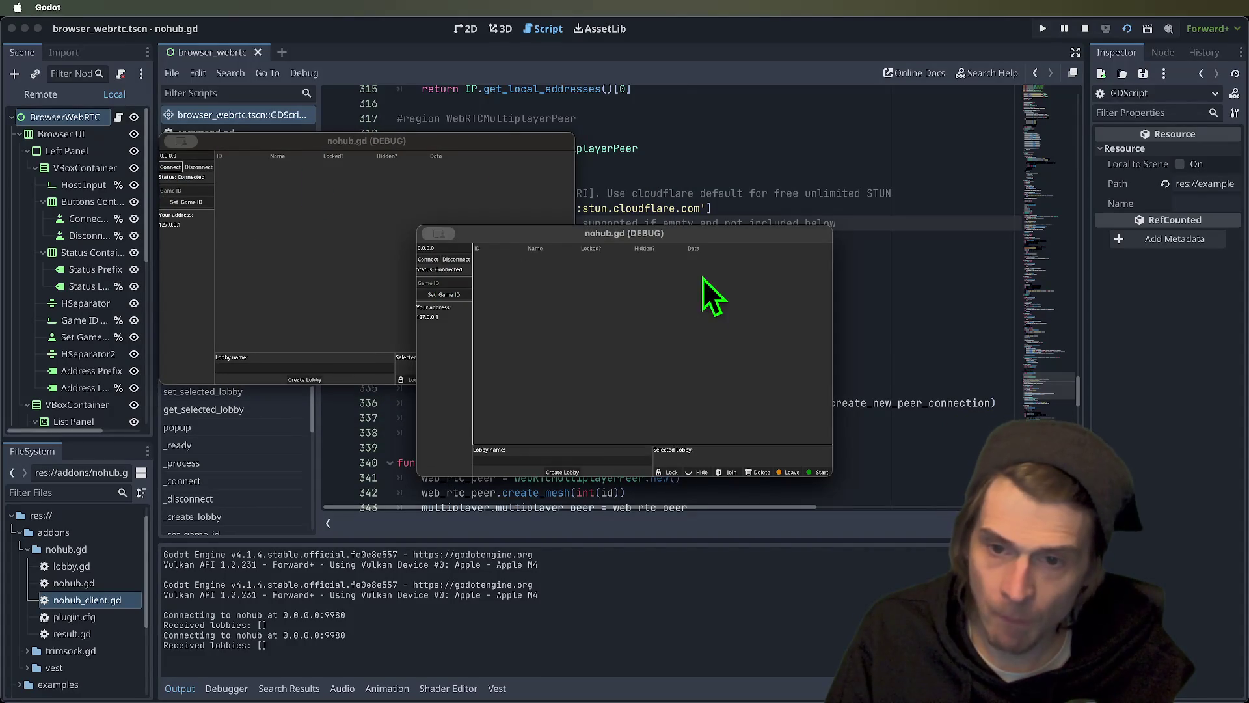
pyautogui.click(563, 472)
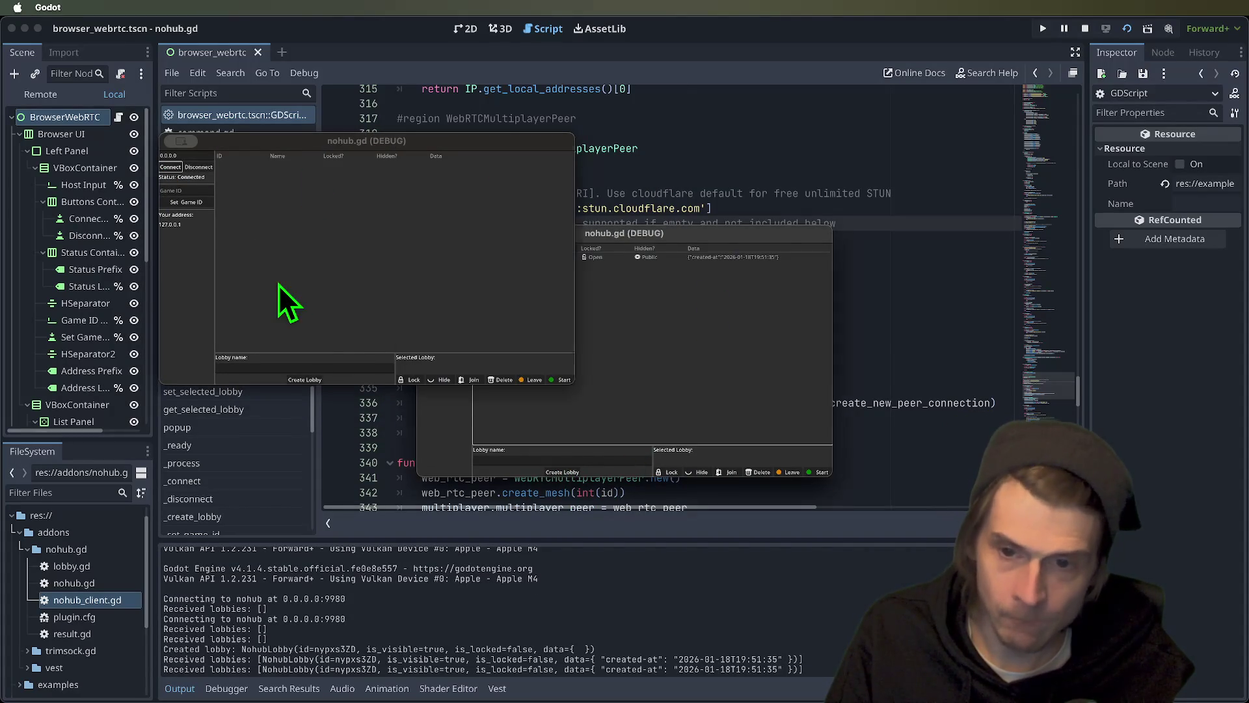
# - Join lobby nypxs3ZD from both clients, start the session, then stop the game
pyautogui.click(278, 284)
pyautogui.click(294, 165)
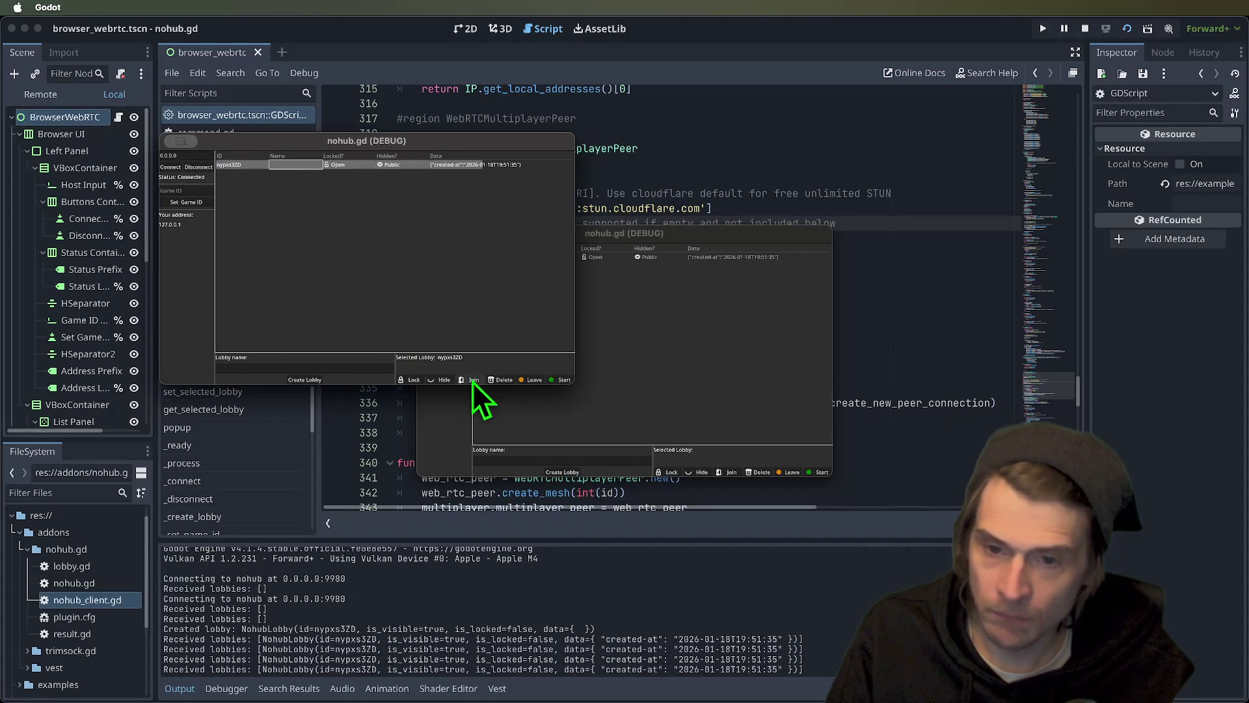
pyautogui.click(657, 260)
pyautogui.click(657, 260)
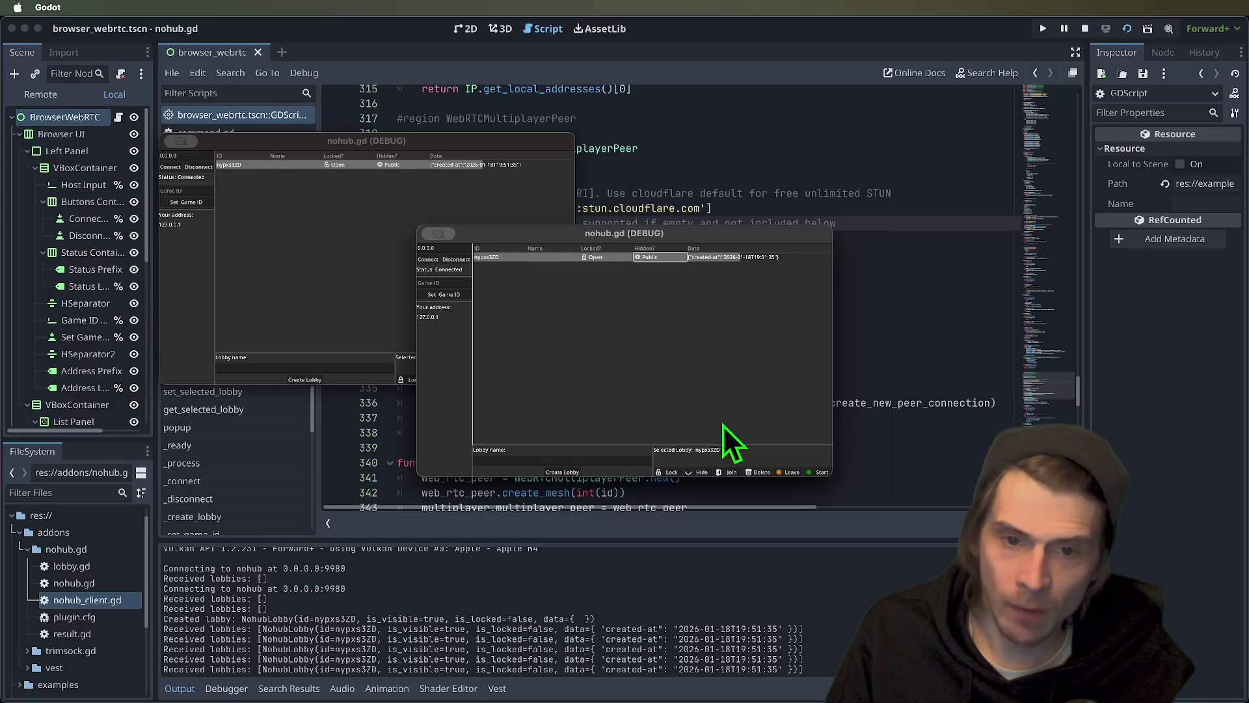
pyautogui.click(818, 477)
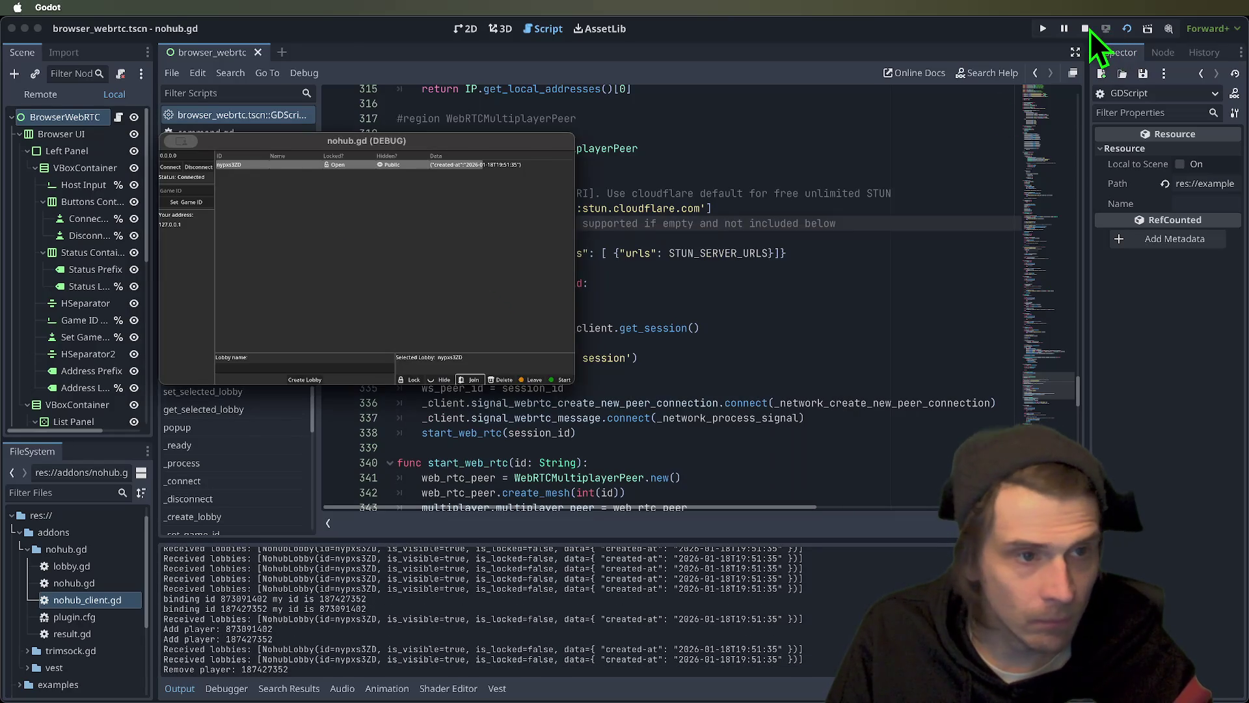
pyautogui.click(1090, 30)
pyautogui.click(926, 268)
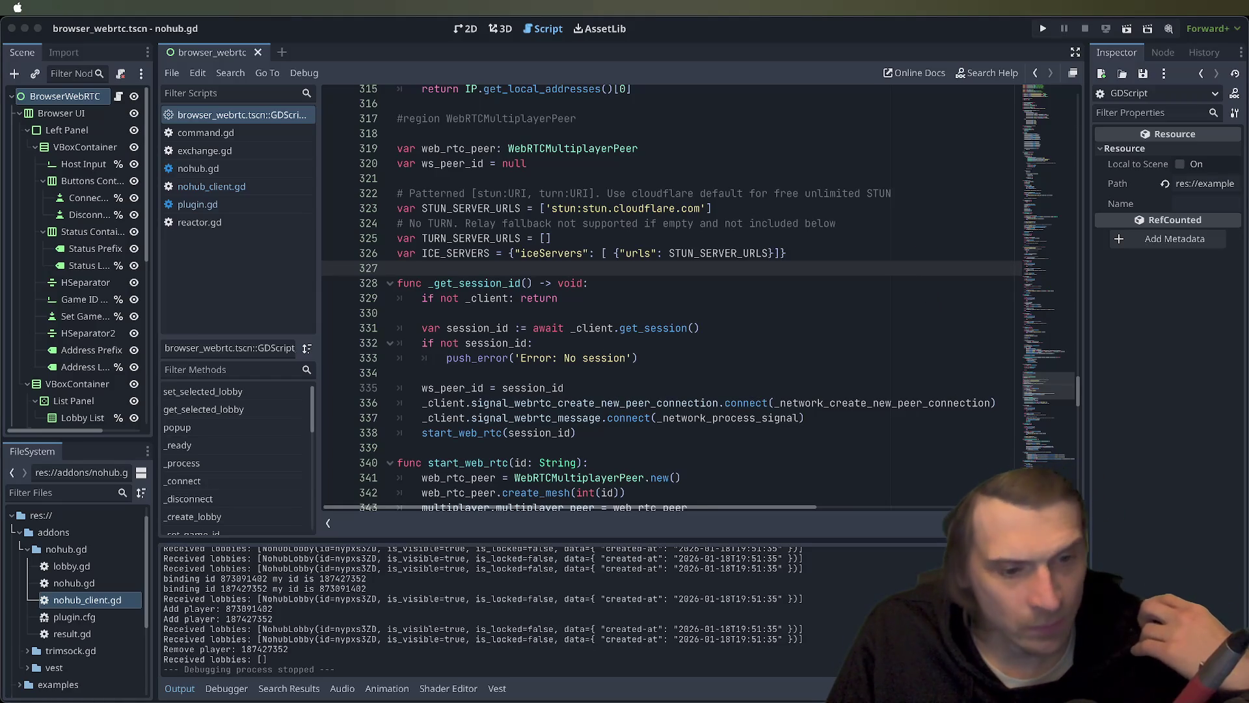
pyautogui.click(928, 272)
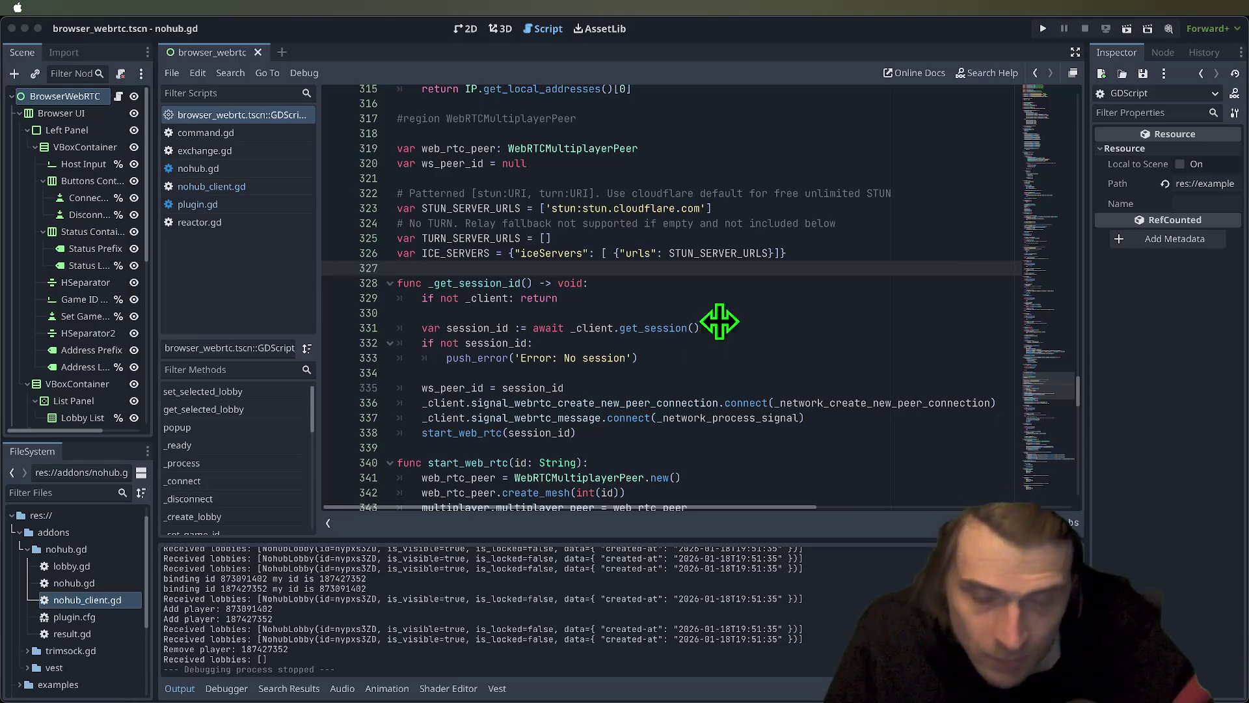
pyautogui.click(536, 356)
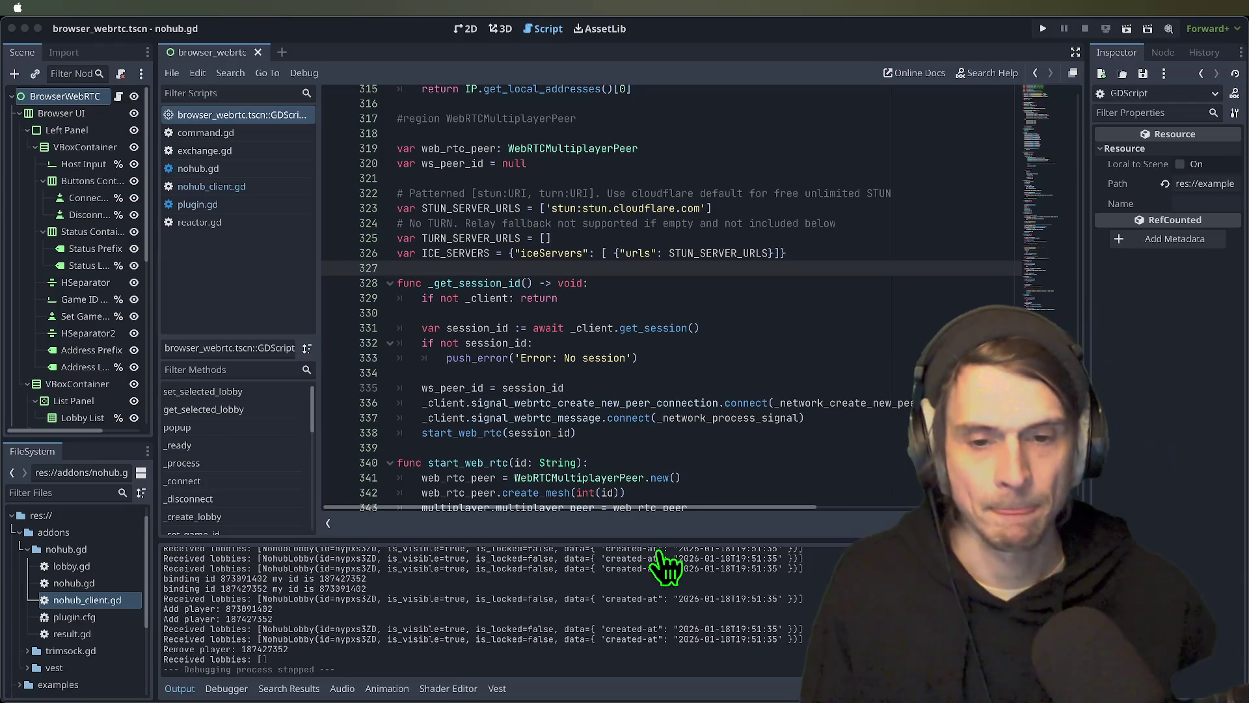
# - Open nohub_client.gd and select the _setup_webrtc_reactor() call on line 40 in _init
pyautogui.click(665, 567)
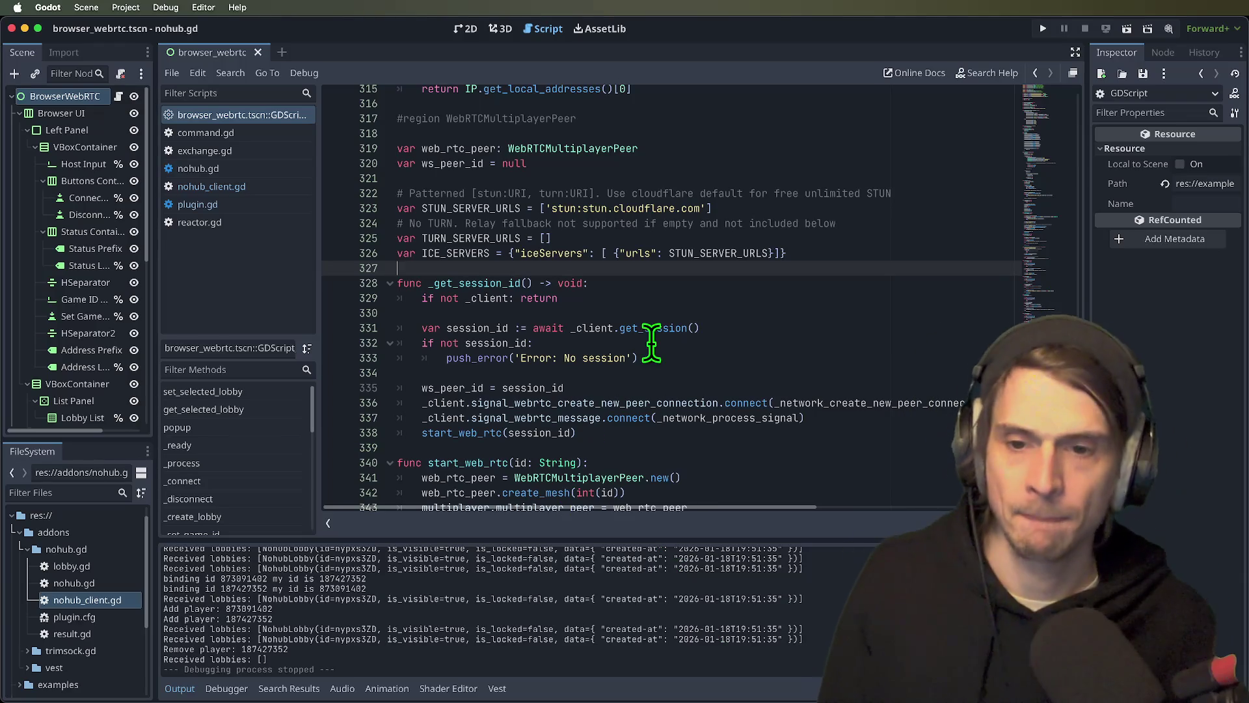
pyautogui.doubleClick(474, 433)
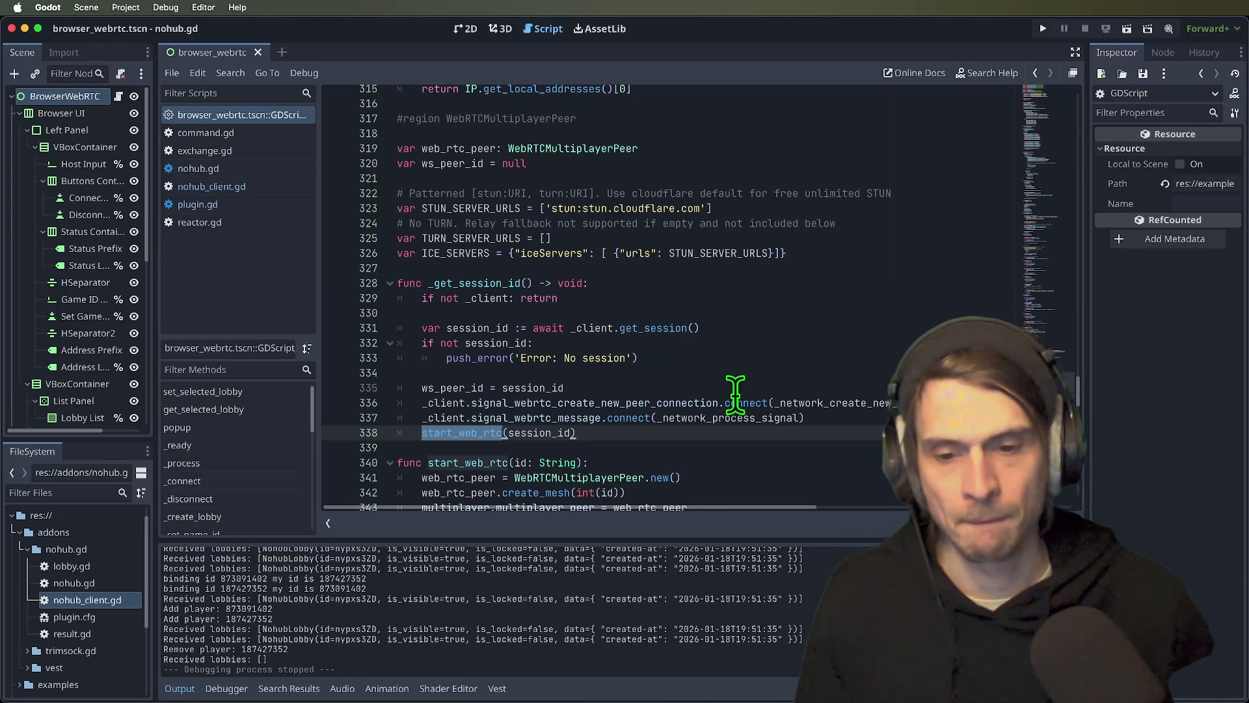
pyautogui.scroll(-2, 732, 394)
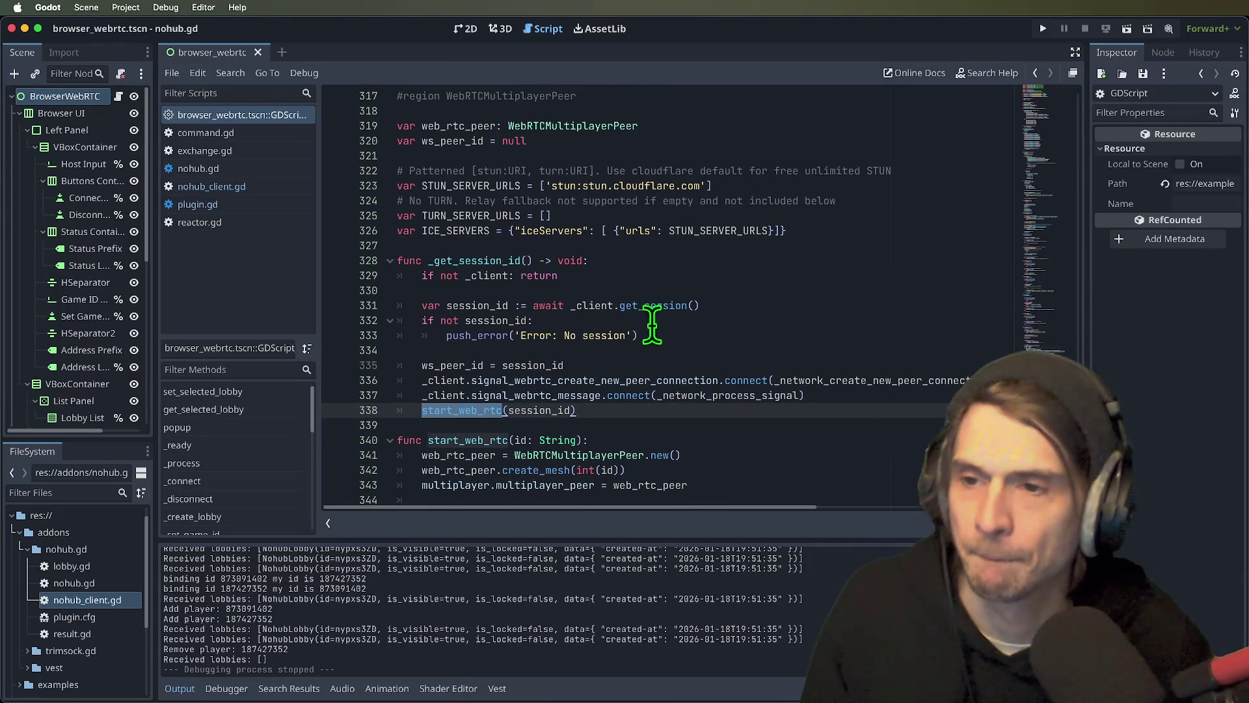
pyautogui.scroll(20, 641, 325)
pyautogui.click(280, 186)
pyautogui.scroll(15, 648, 222)
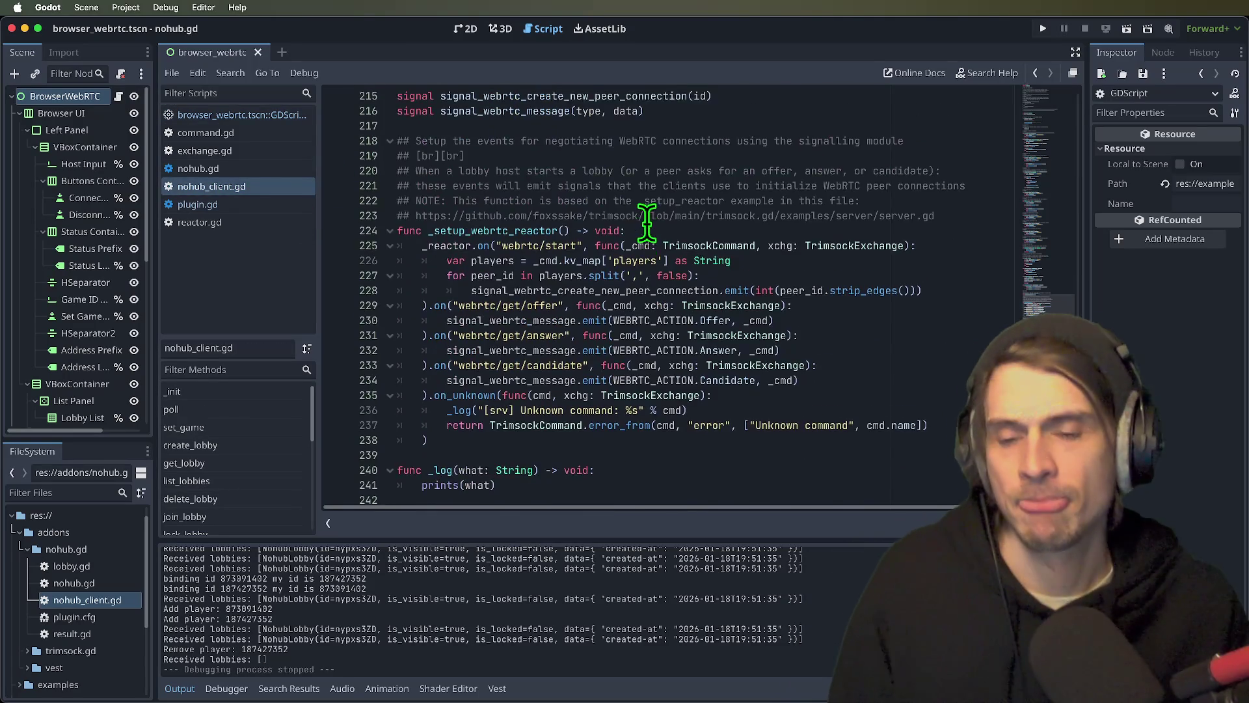
pyautogui.scroll(20, 484, 211)
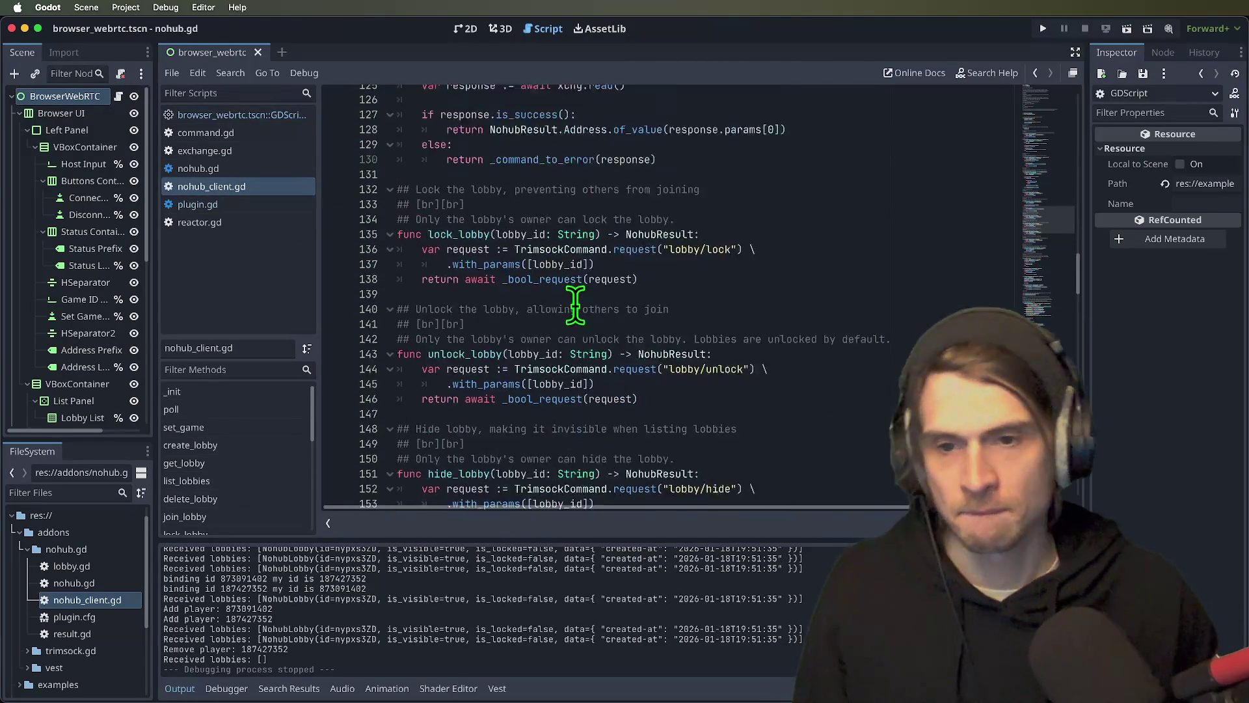
pyautogui.scroll(20, 493, 314)
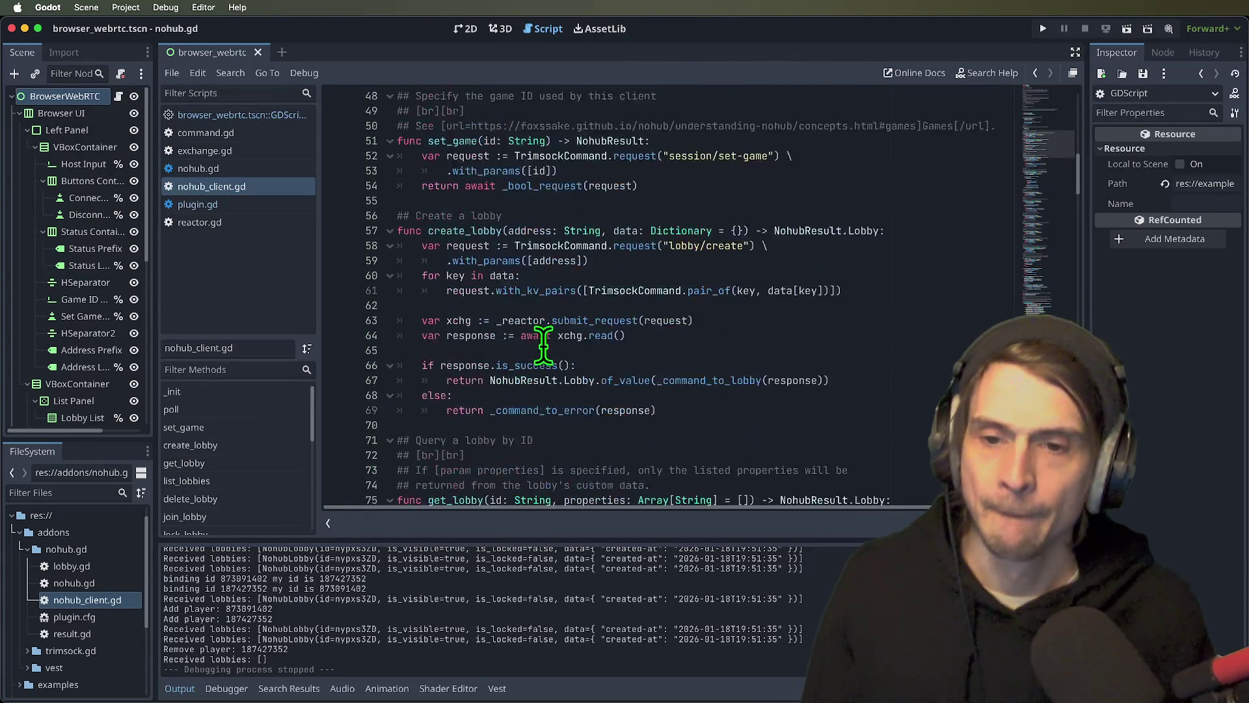
pyautogui.scroll(-4, 566, 339)
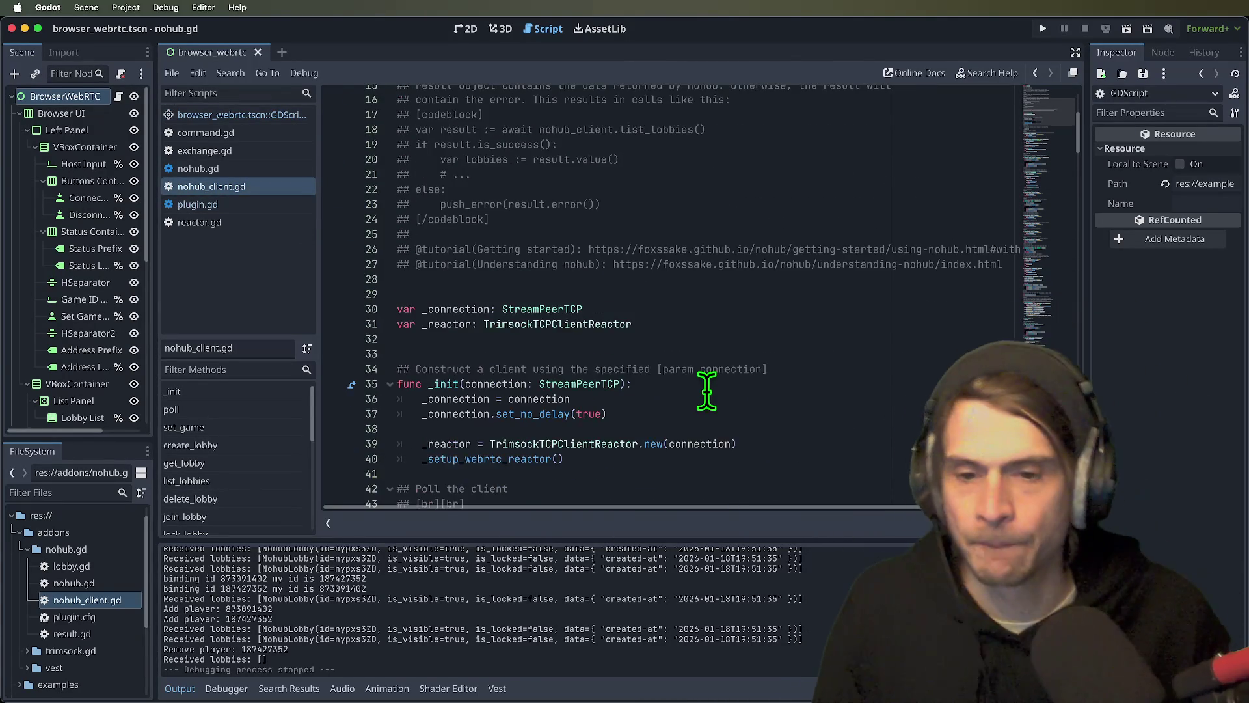
pyautogui.tripleClick(638, 413)
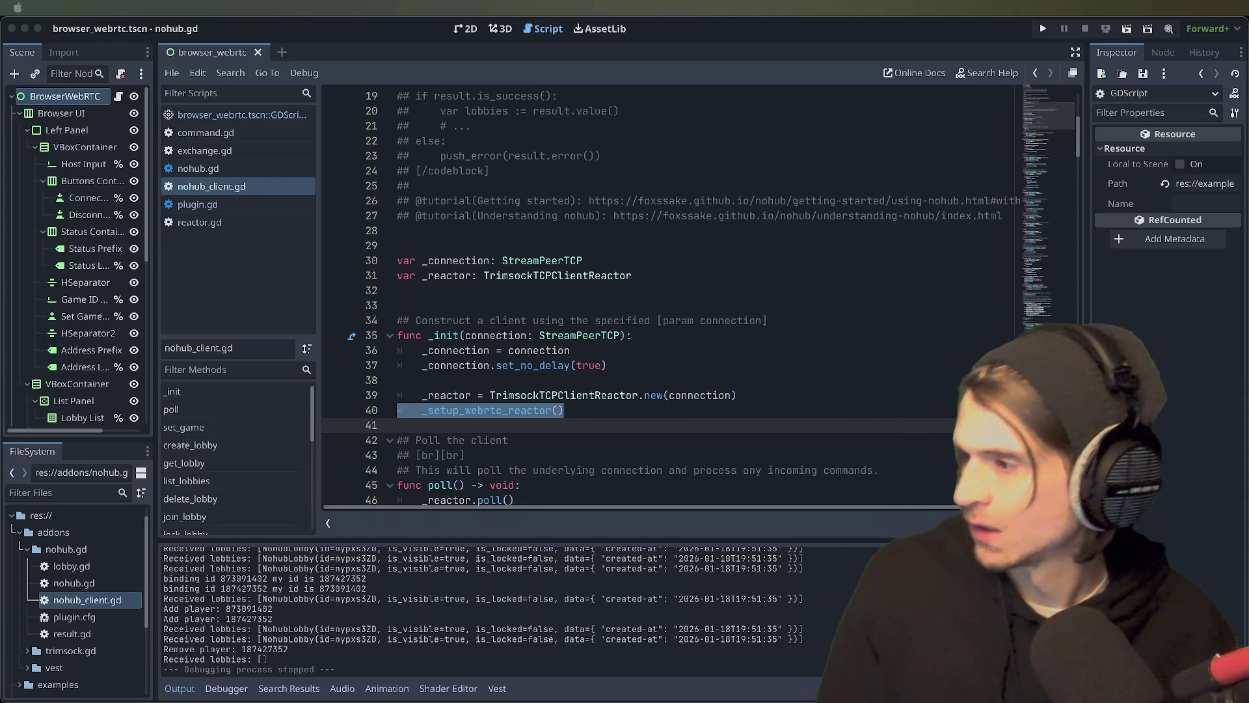
# - Switch from the Godot editor to Firefox showing jonandrewdavis.com
pyautogui.press('super+Tab')
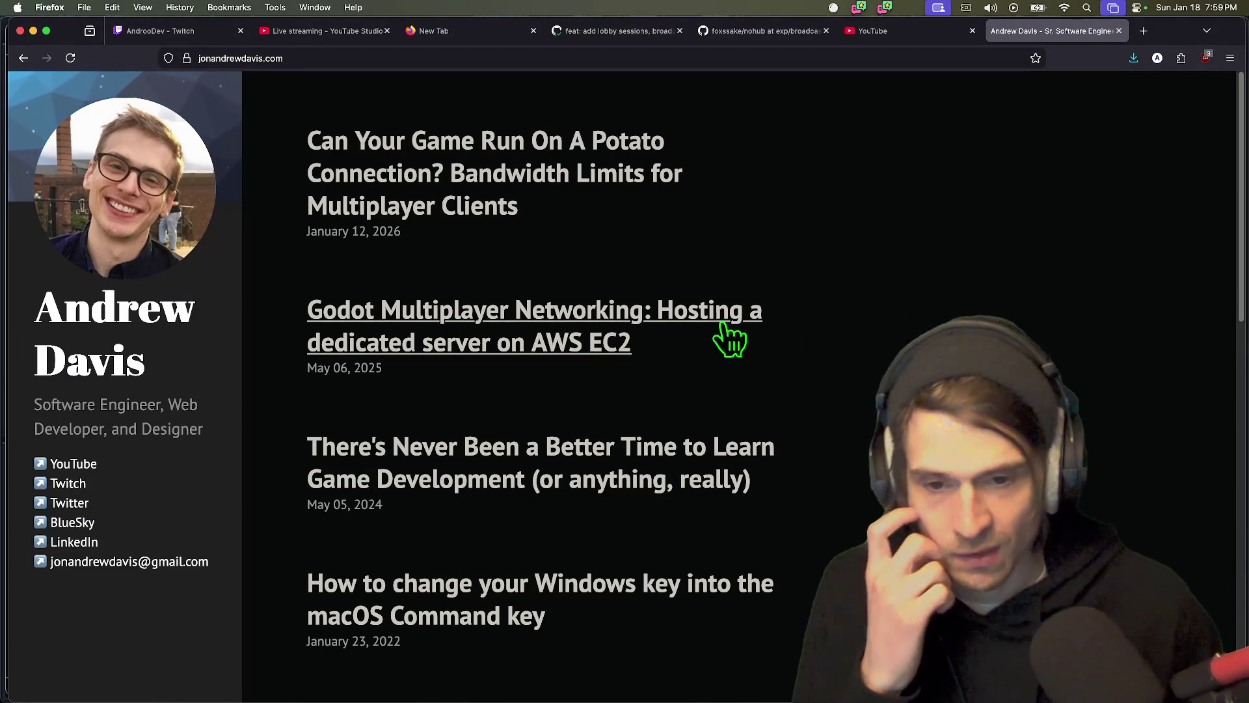
# - Open the 'Hosting a dedicated server on AWS EC2' article and scroll to its Footnotes
pyautogui.click(664, 331)
pyautogui.scroll(-3, 664, 332)
pyautogui.scroll(-20, 948, 391)
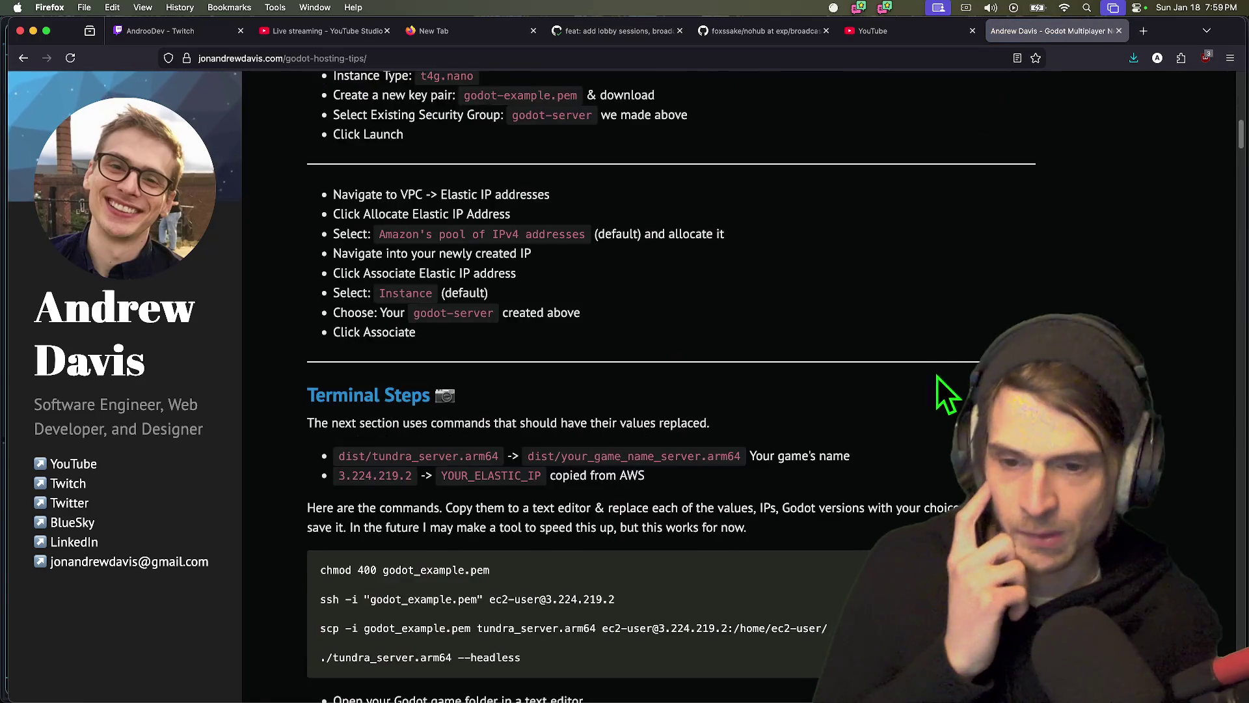
pyautogui.scroll(15, 1031, 381)
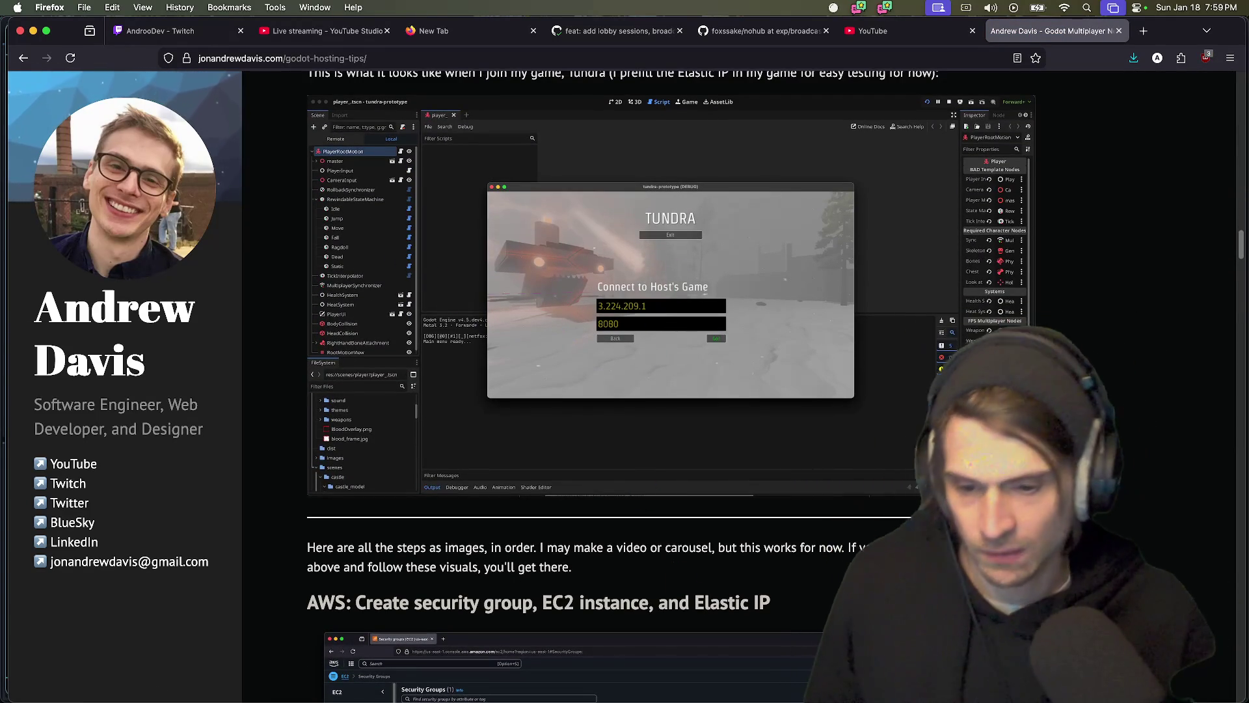
pyautogui.scroll(-10, 1164, 568)
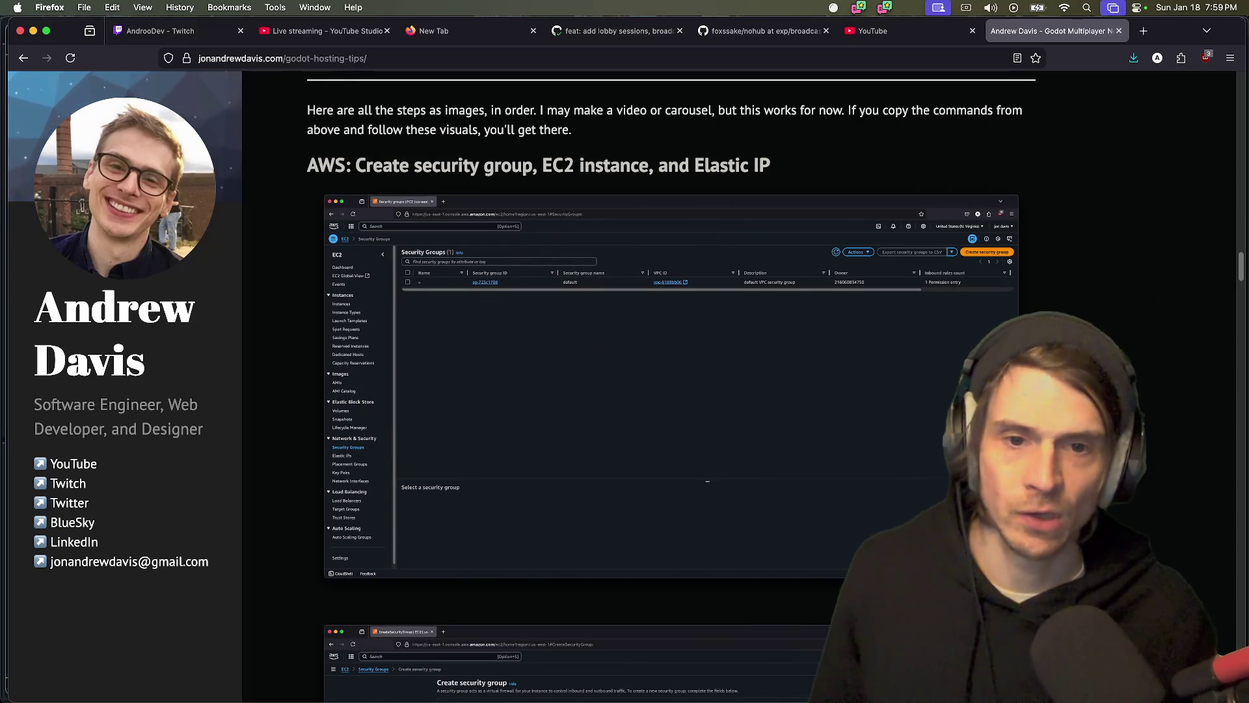
pyautogui.scroll(12, 1032, 276)
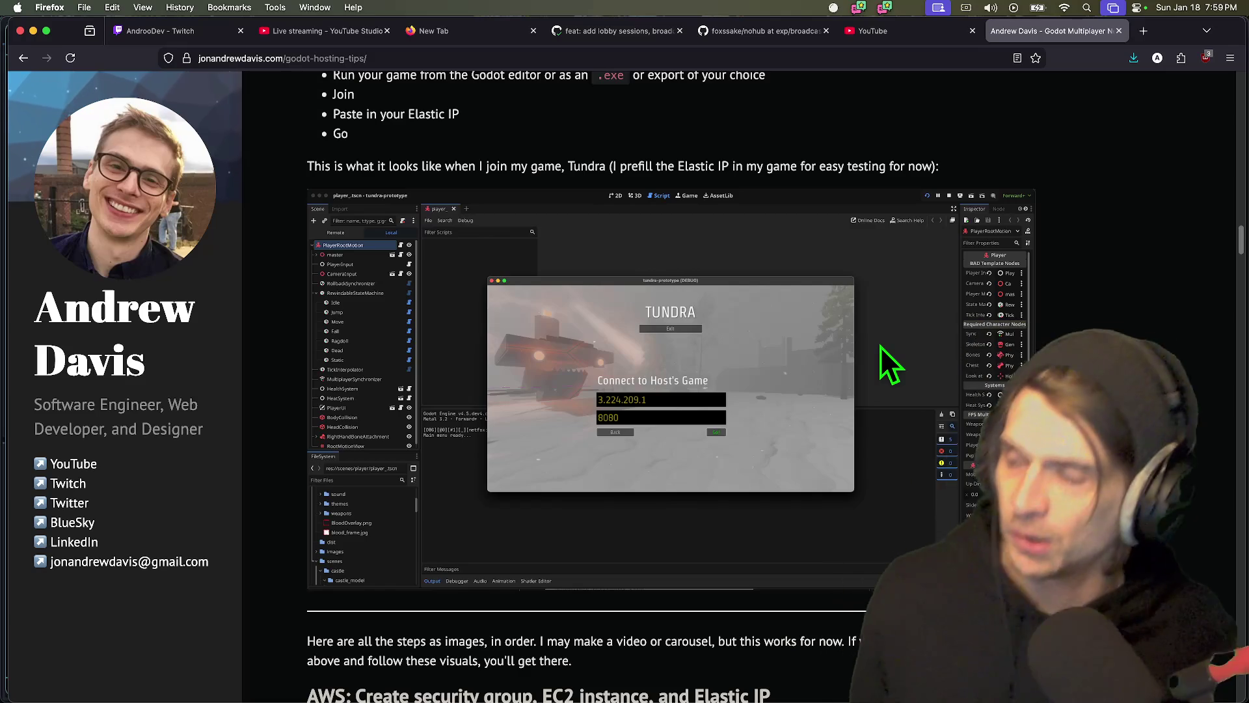
pyautogui.scroll(-15, 898, 338)
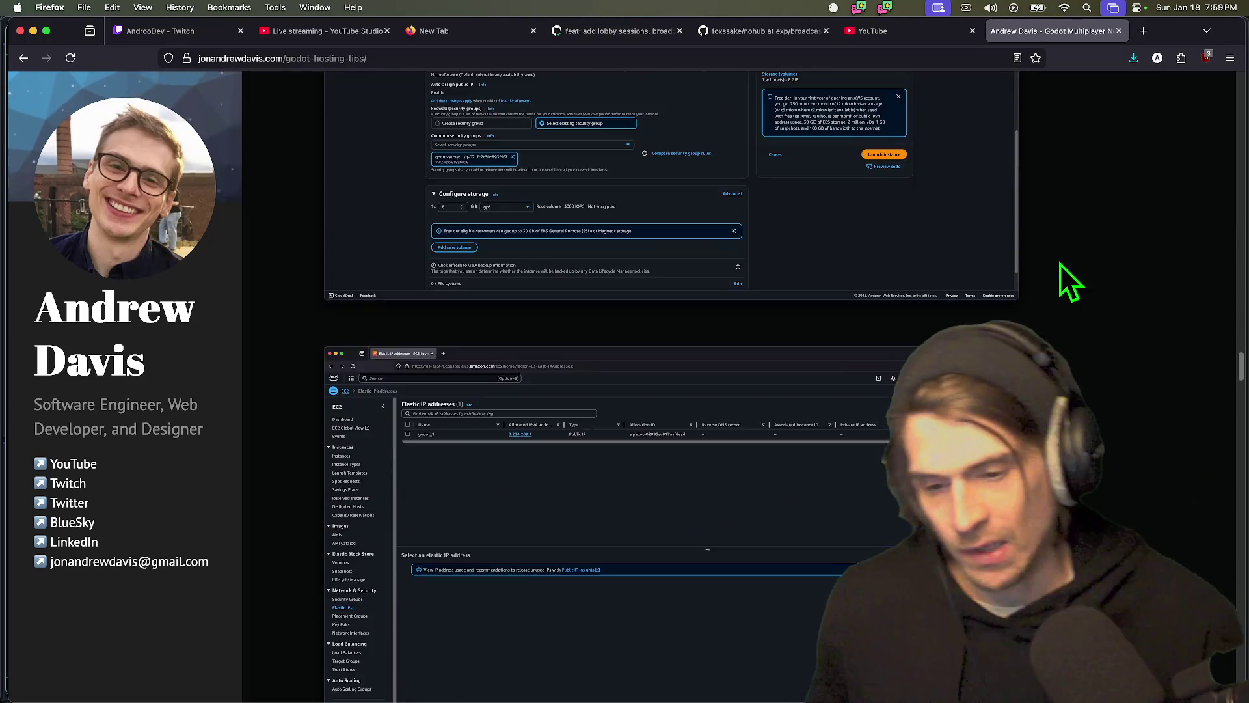
pyautogui.scroll(-20, 1047, 280)
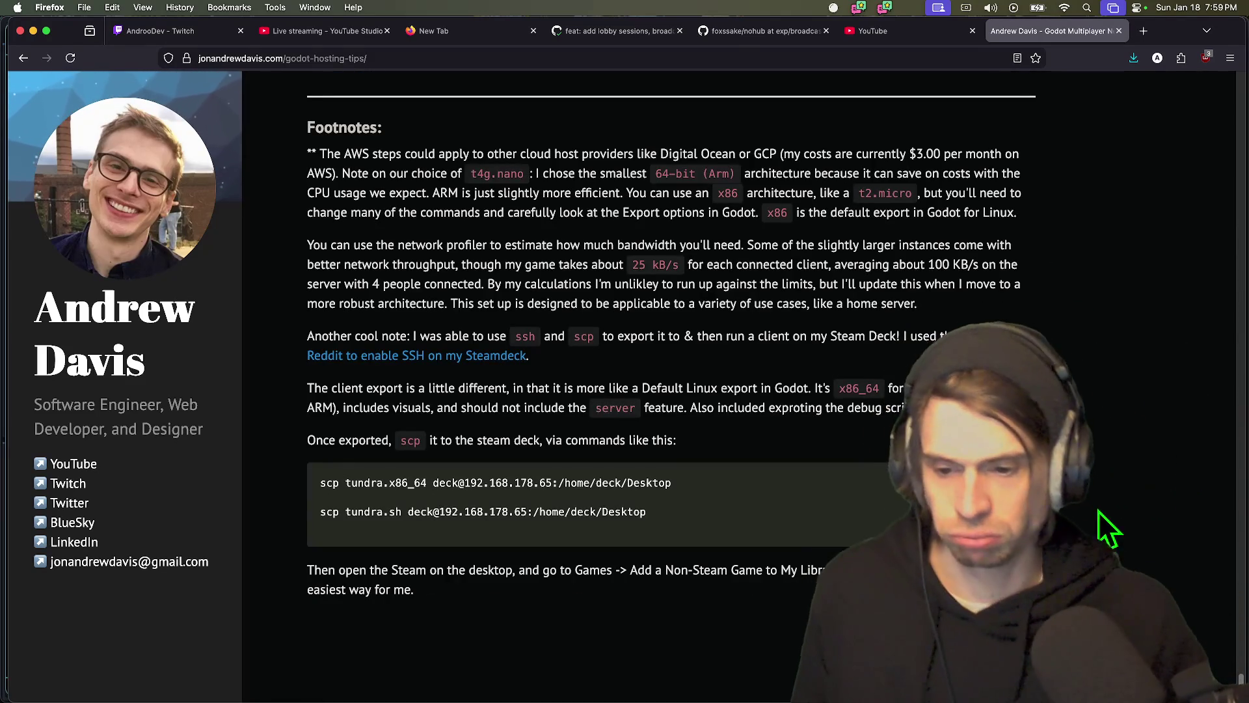
pyautogui.scroll(4, 1041, 495)
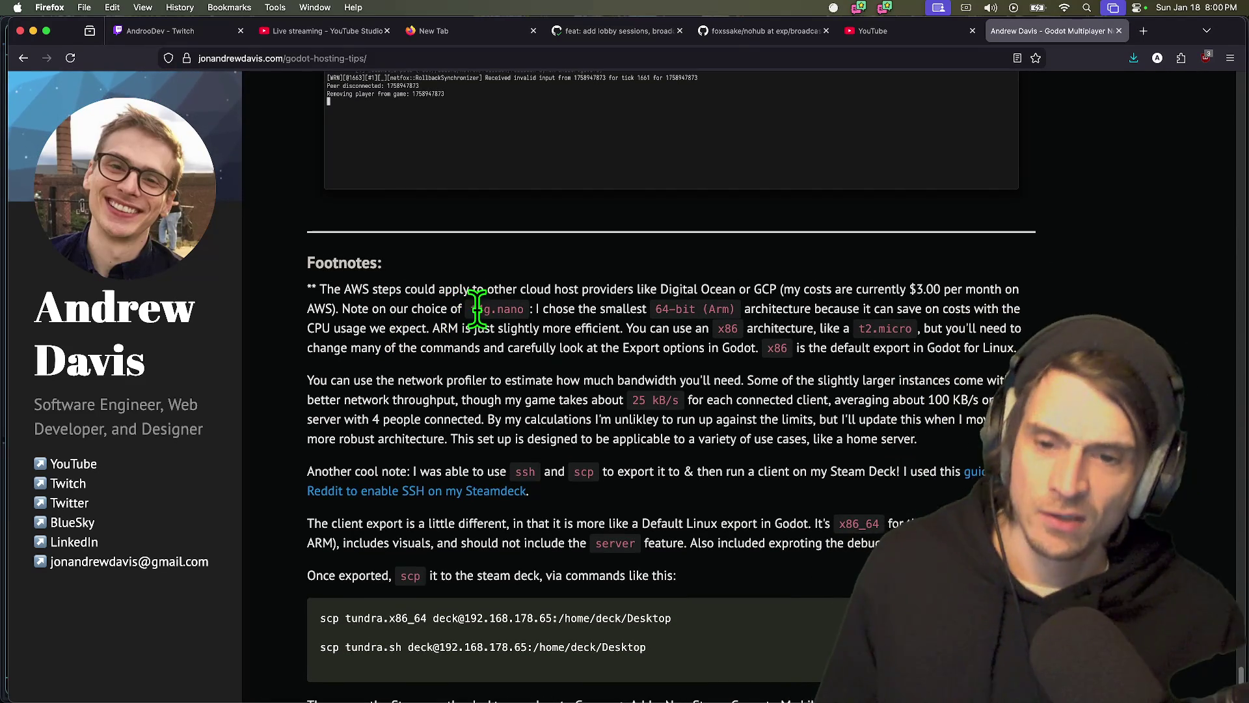
# - Highlight the t4g.nano and Arm architecture footnote text, then go to the Twitch tab
pyautogui.moveTo(477, 309); pyautogui.dragTo(524, 309)
pyautogui.moveTo(662, 308); pyautogui.dragTo(753, 309)
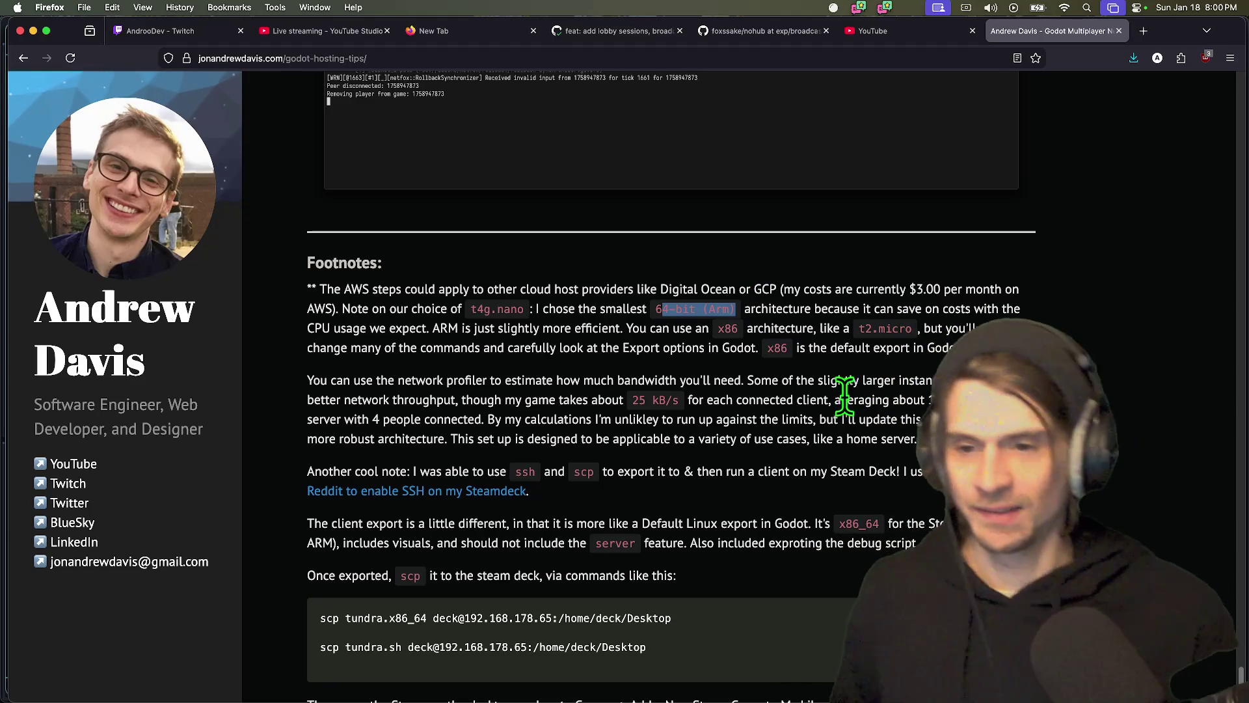
pyautogui.tripleClick(514, 311)
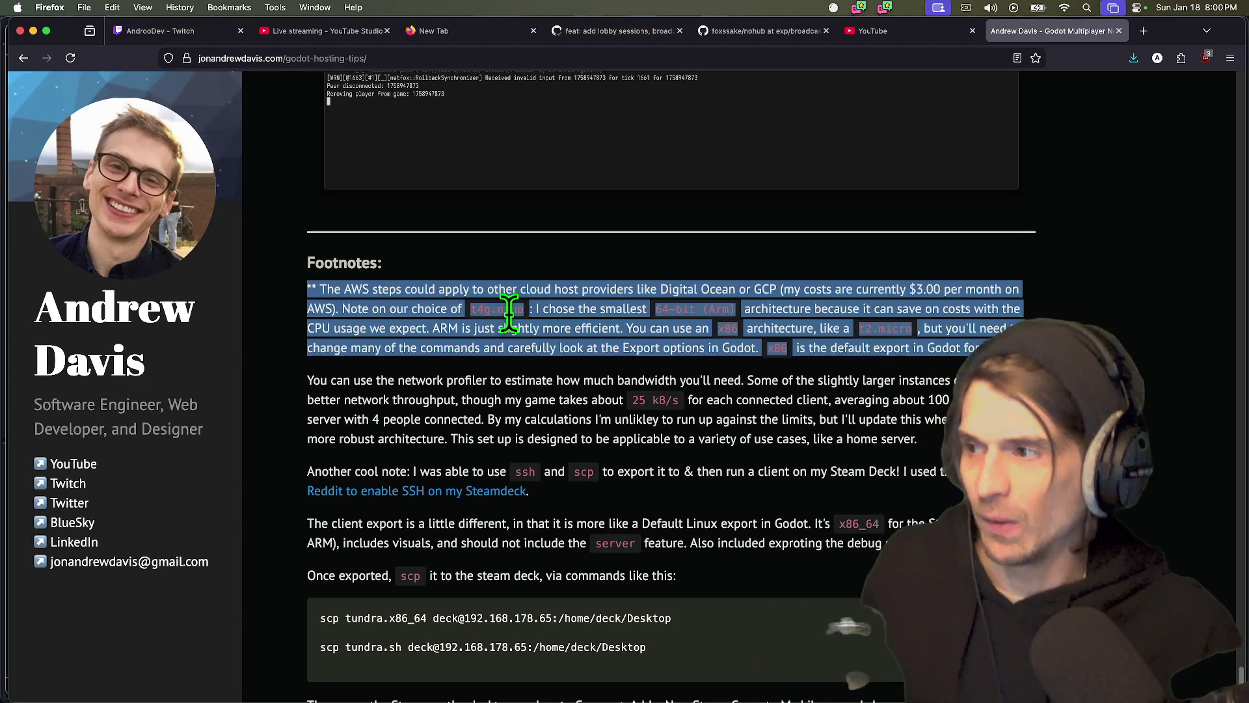
pyautogui.click(514, 311)
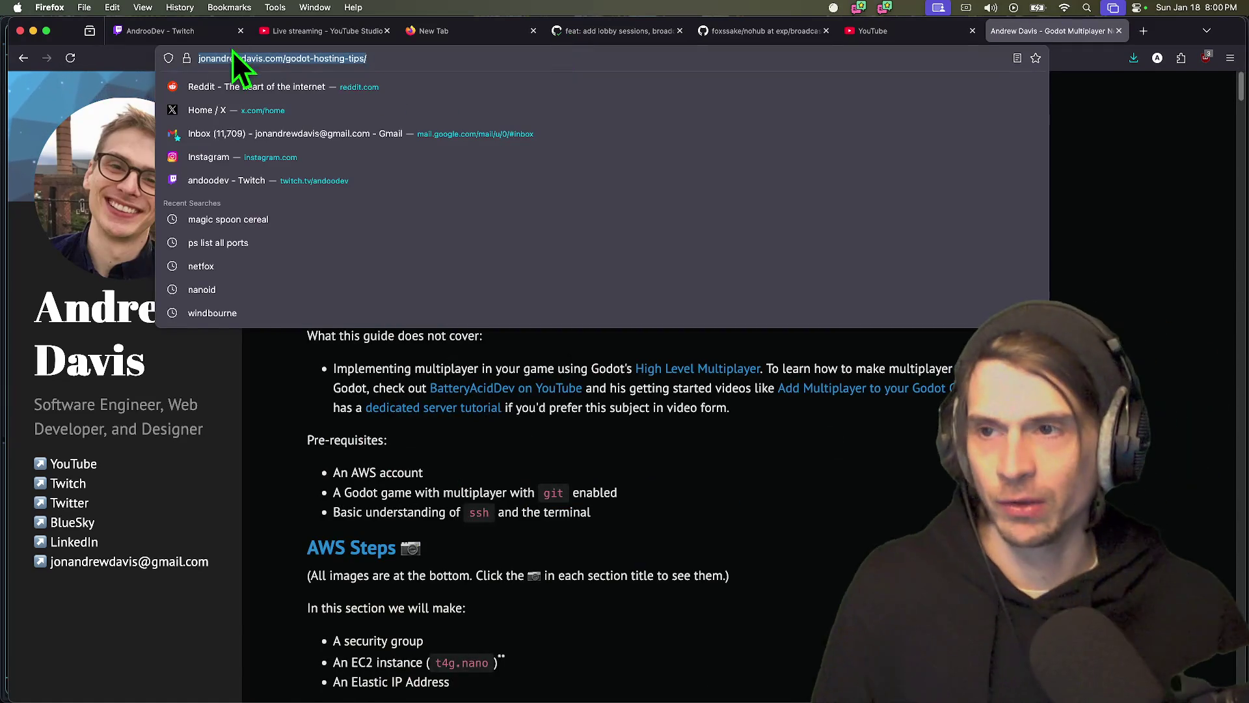
pyautogui.click(150, 30)
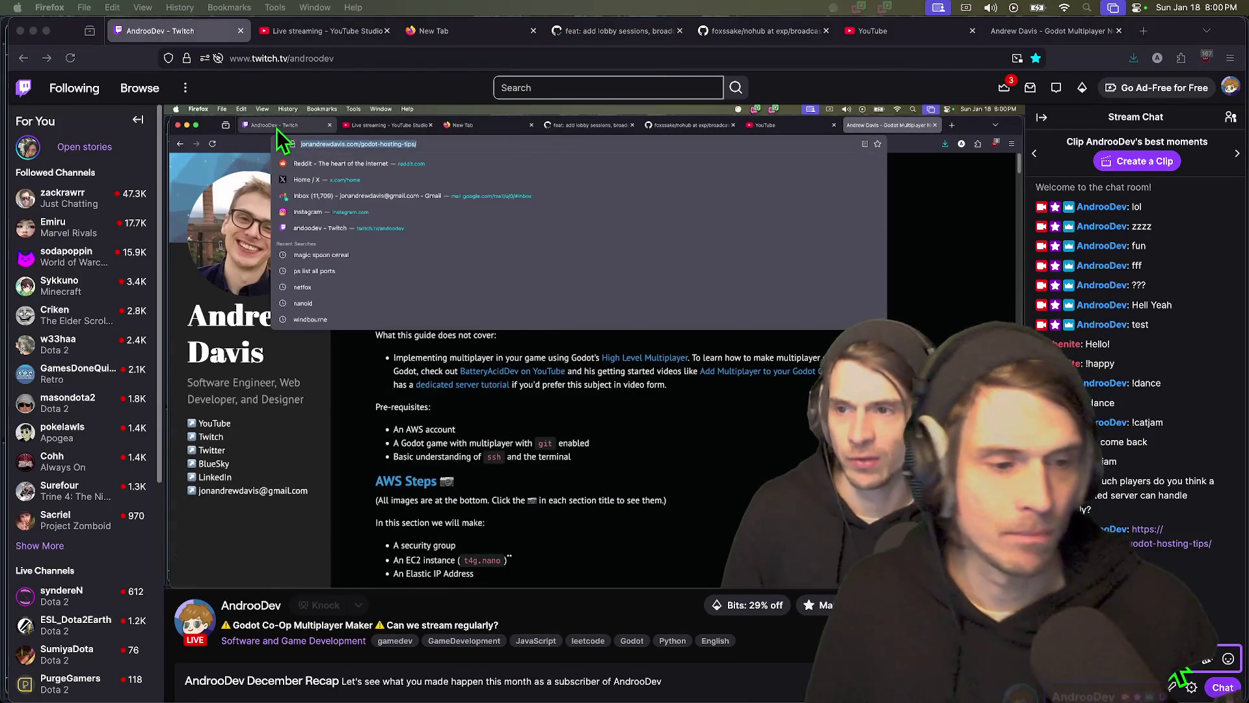
# - Return to the Godot editor showing nohub_client.gd via the Dock
pyautogui.press('super+Tab')
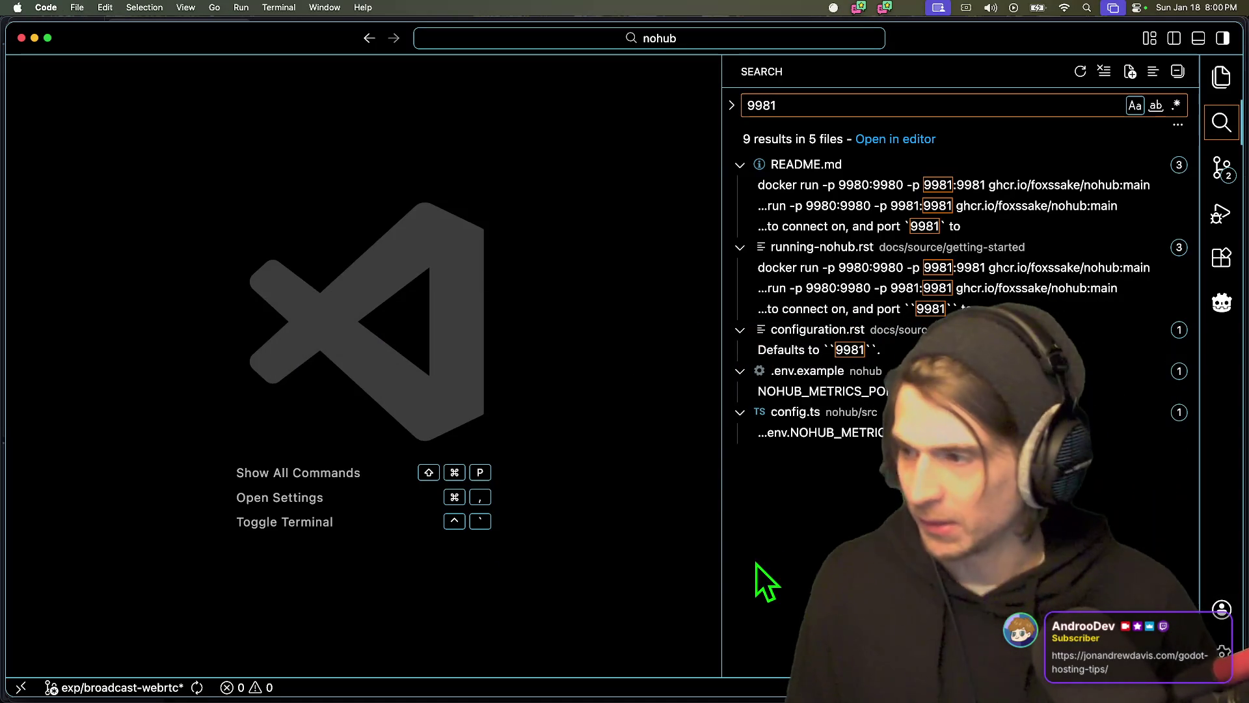
pyautogui.moveTo(549, 683)
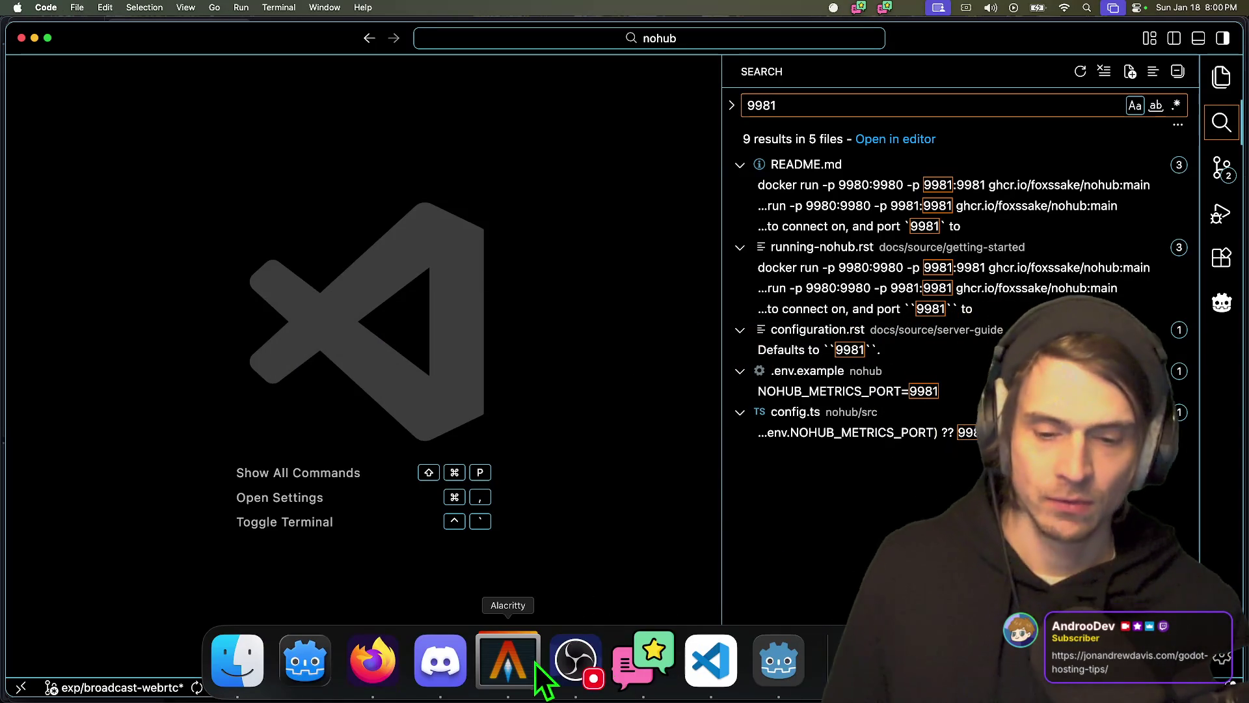
pyautogui.click(779, 673)
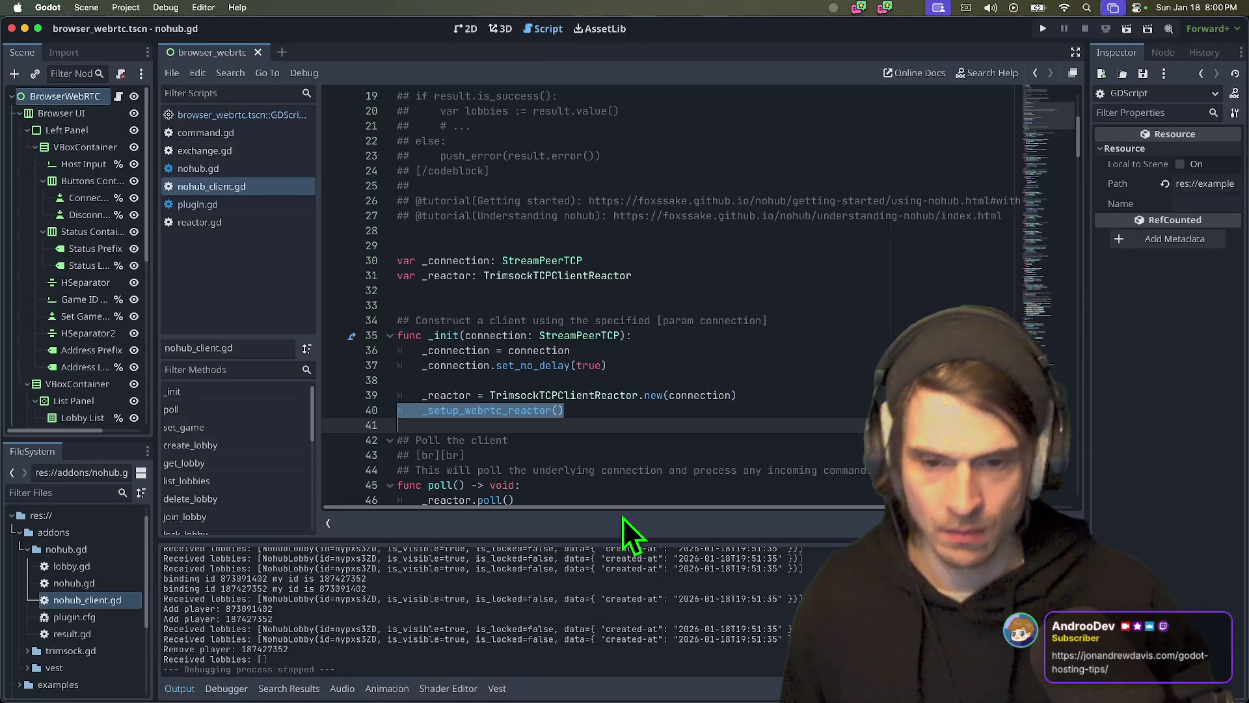
pyautogui.moveTo(564, 410)
pyautogui.mouseDown()
pyautogui.moveTo(349, 299)
pyautogui.moveTo(354, 345)
pyautogui.moveTo(352, 328)
pyautogui.mouseUp()
pyautogui.press('super+Tab')
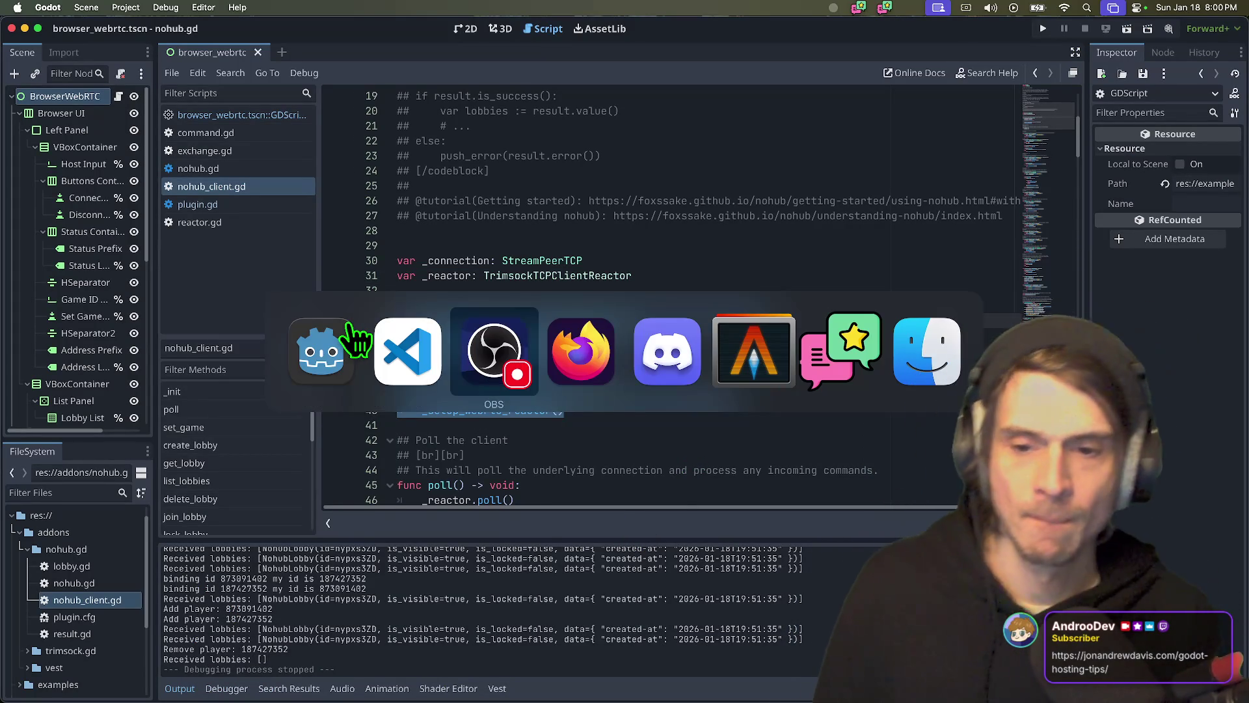
pyautogui.press('super+shift+Tab')
pyautogui.moveTo(356, 338); pyautogui.dragTo(500, 410)
pyautogui.press('super+Tab')
pyautogui.press('super+Tab')
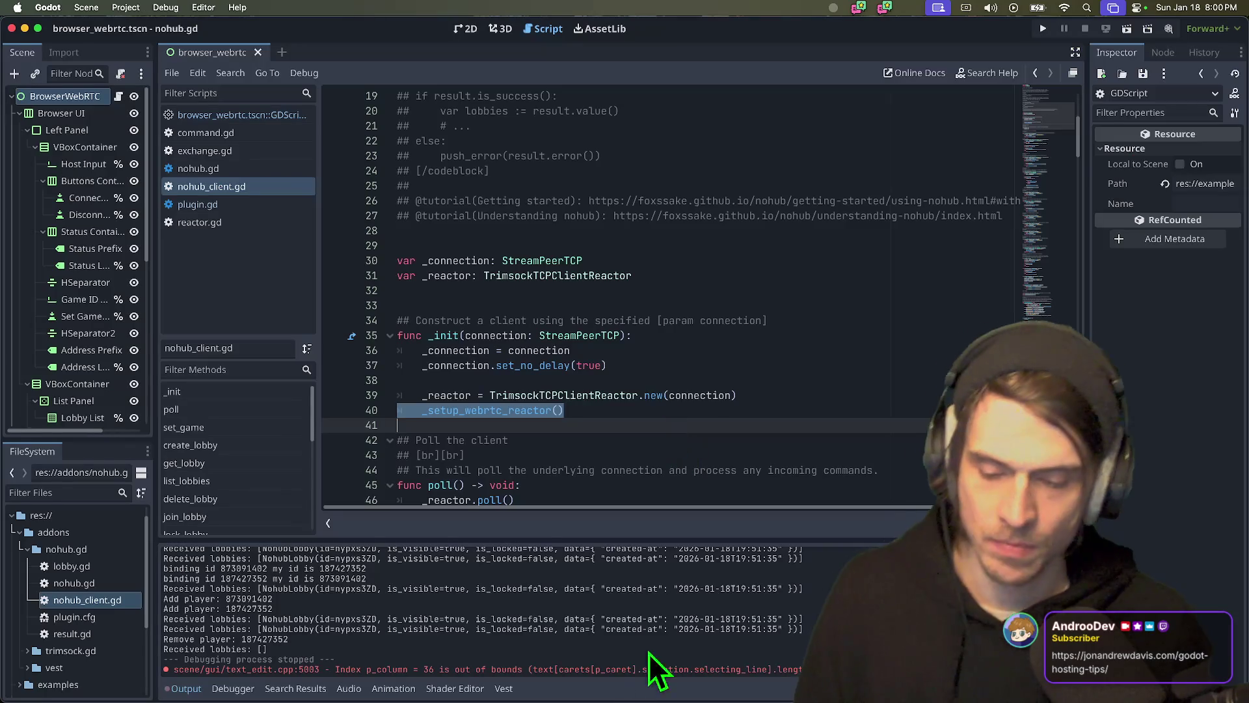
pyautogui.click(768, 455)
pyautogui.press('super+Tab')
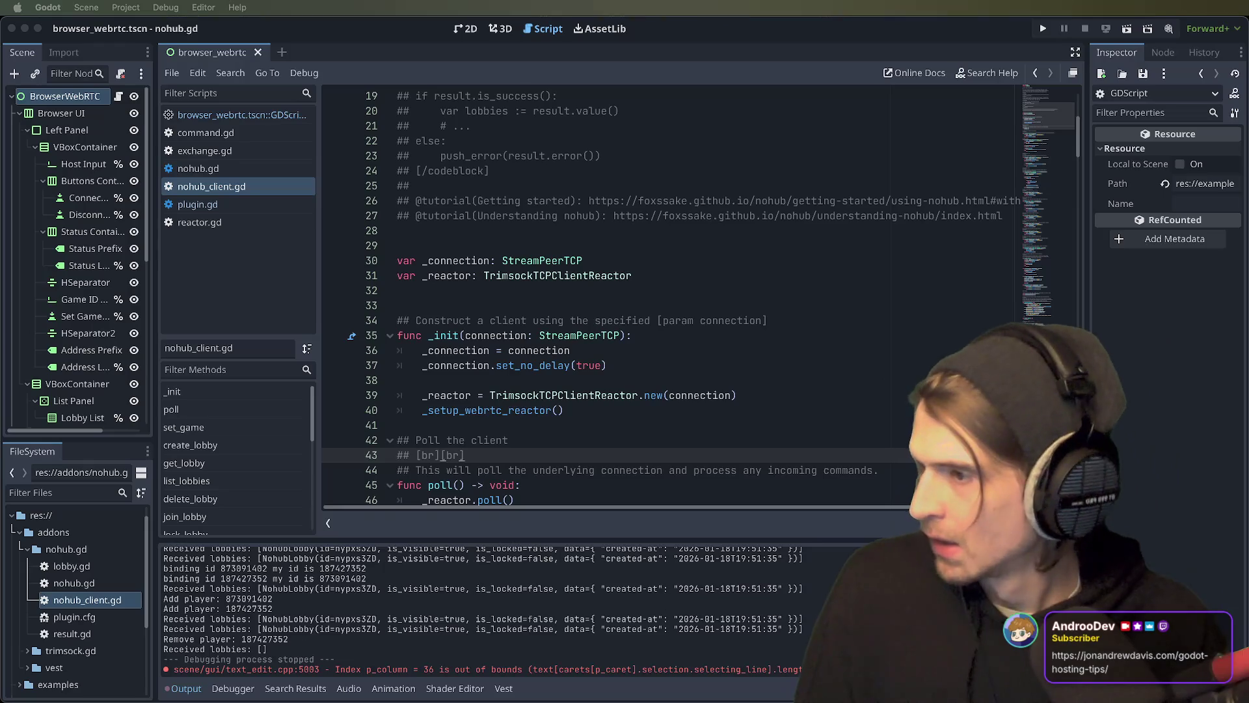
pyautogui.press('super+Tab')
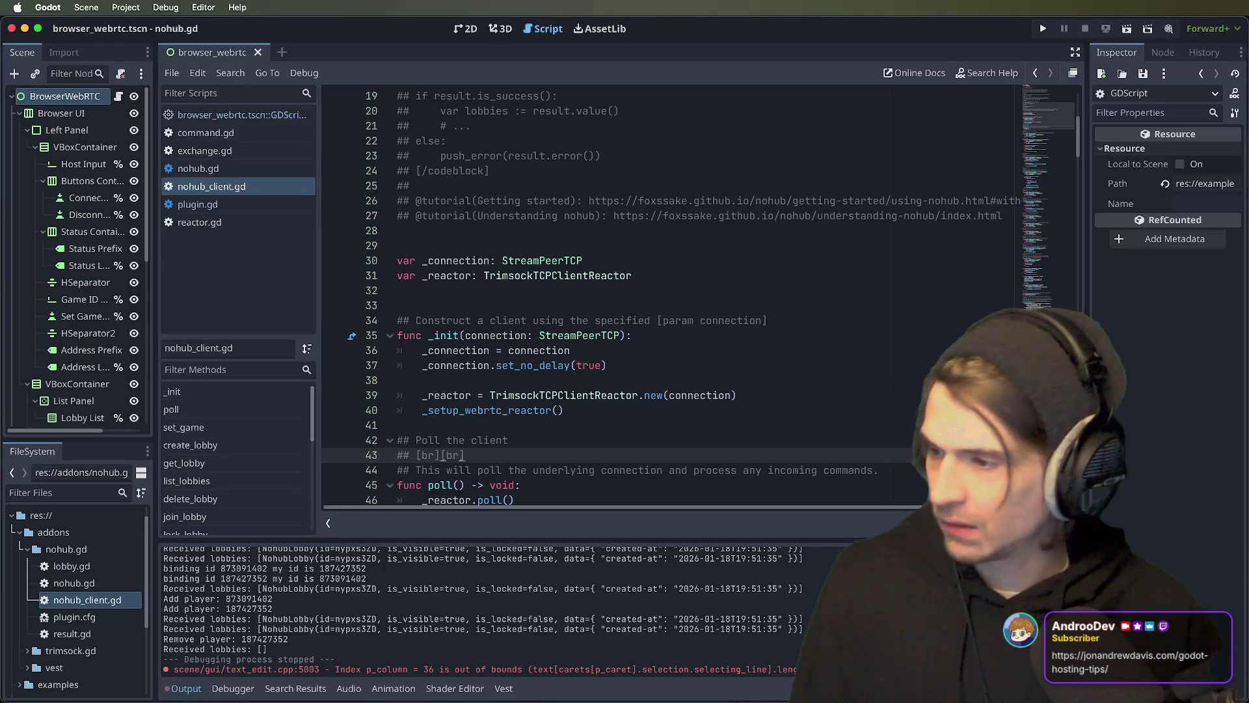
pyautogui.press('super+Tab')
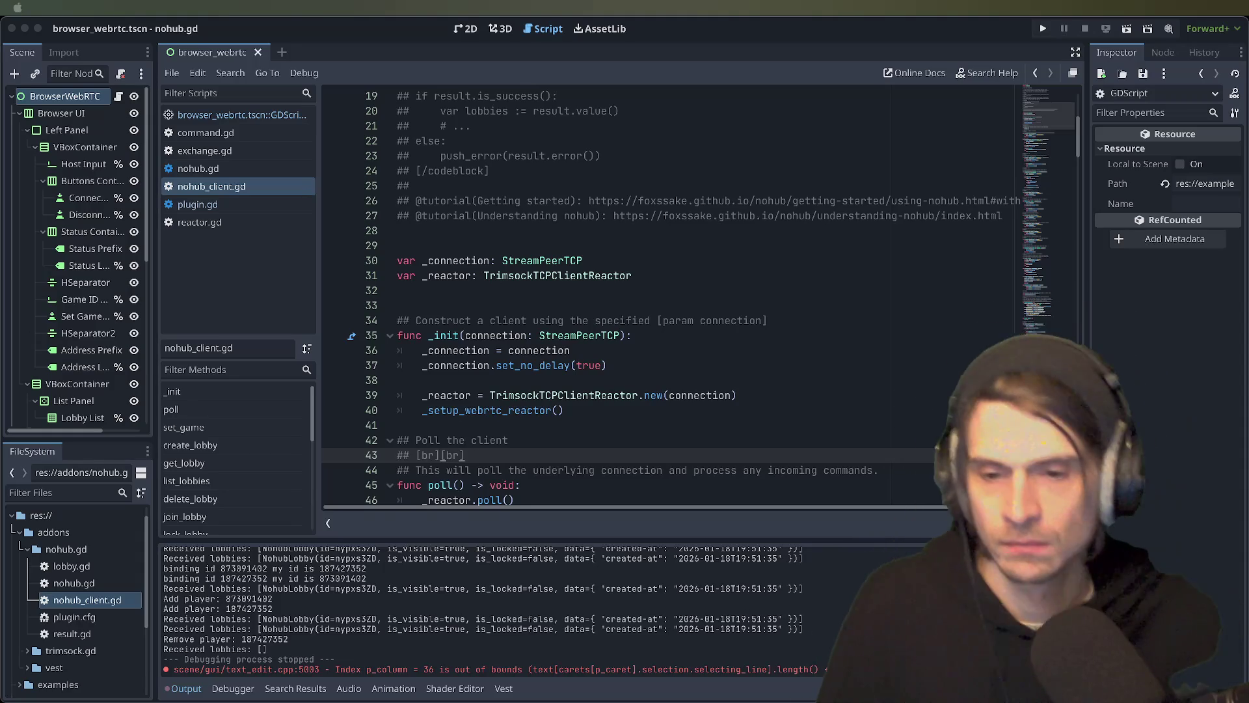
pyautogui.press('super+Tab')
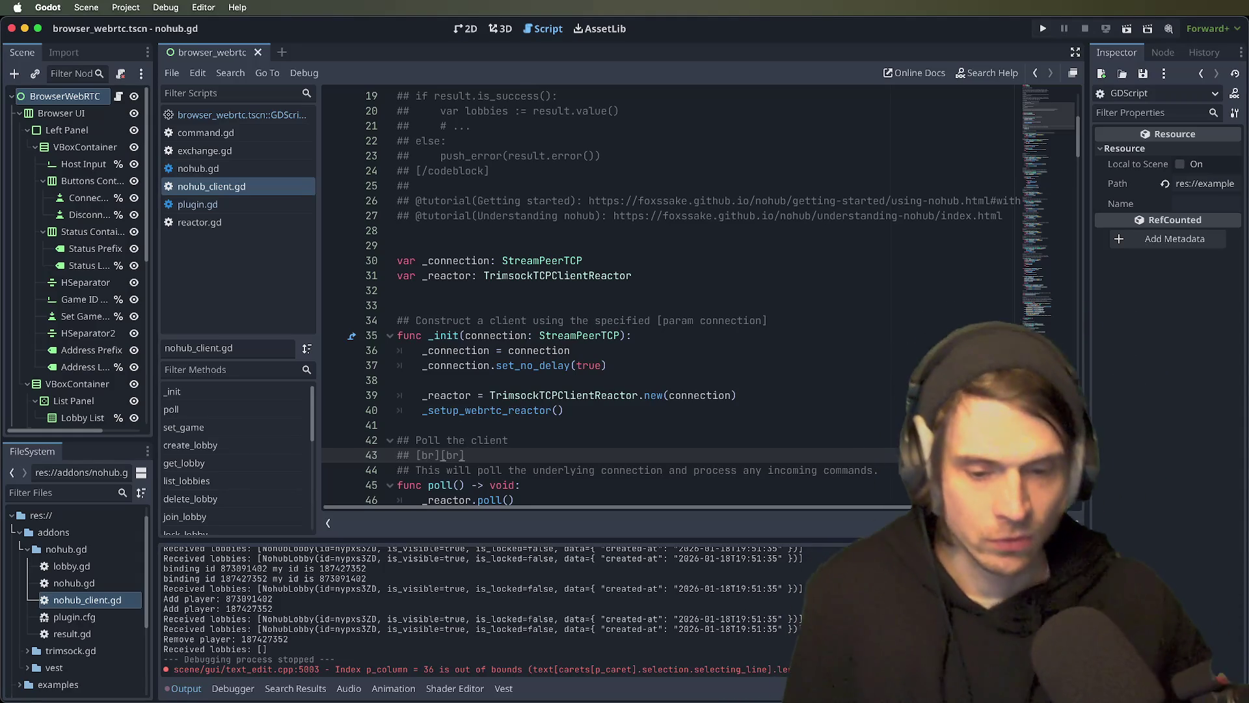
pyautogui.press('super+Tab')
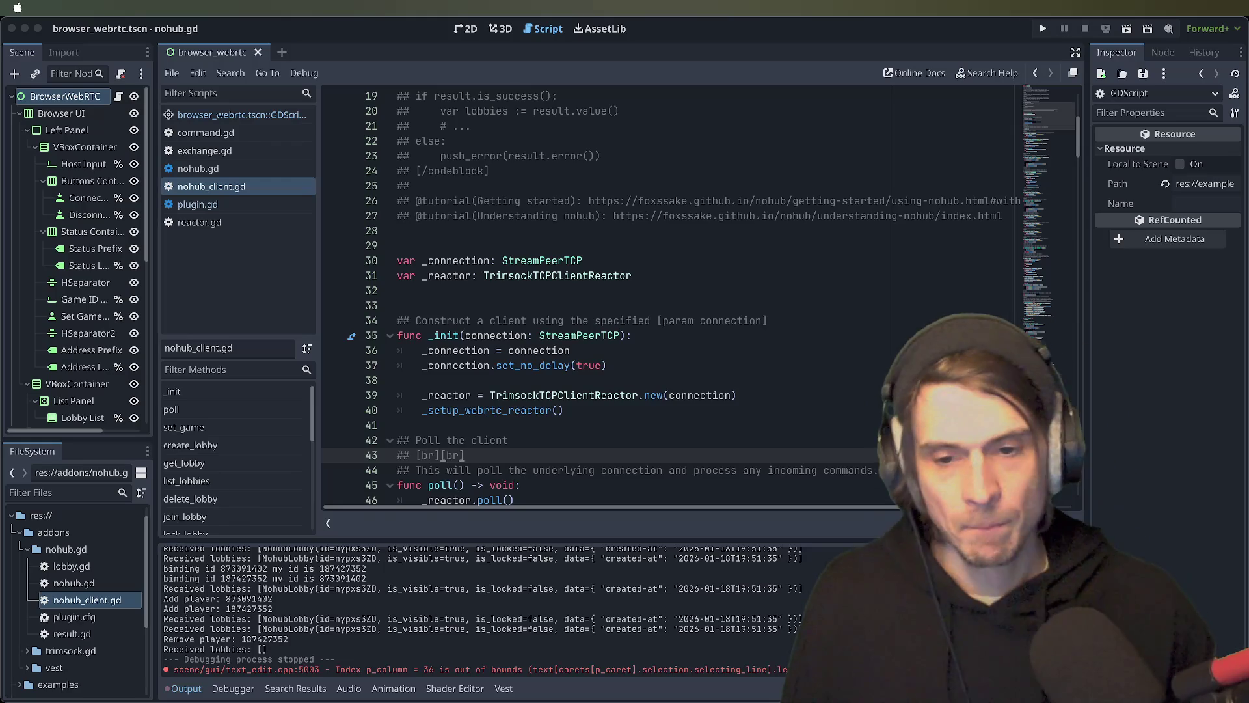
# - Put the caret on the blank line after the _reactor declaration in nohub_client.gd
pyautogui.click(465, 455)
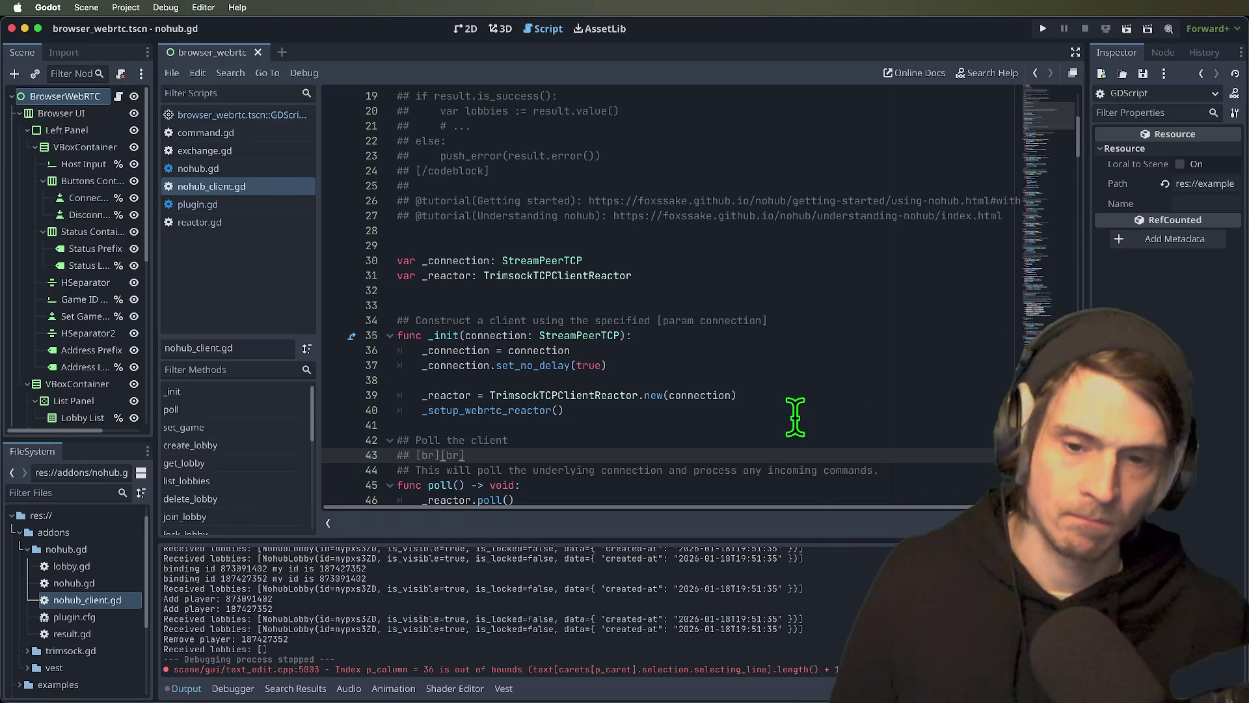
pyautogui.click(797, 423)
pyautogui.click(814, 395)
pyautogui.click(847, 305)
pyautogui.press('Up')
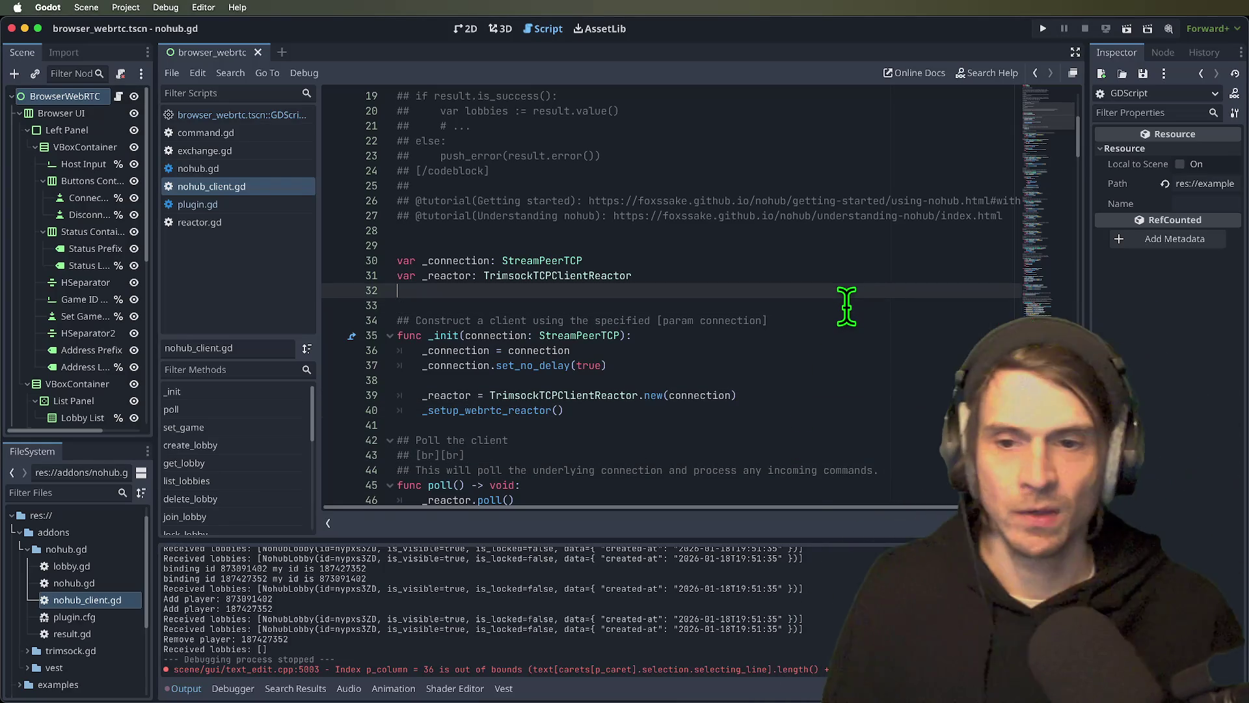
pyautogui.scroll(6, 847, 306)
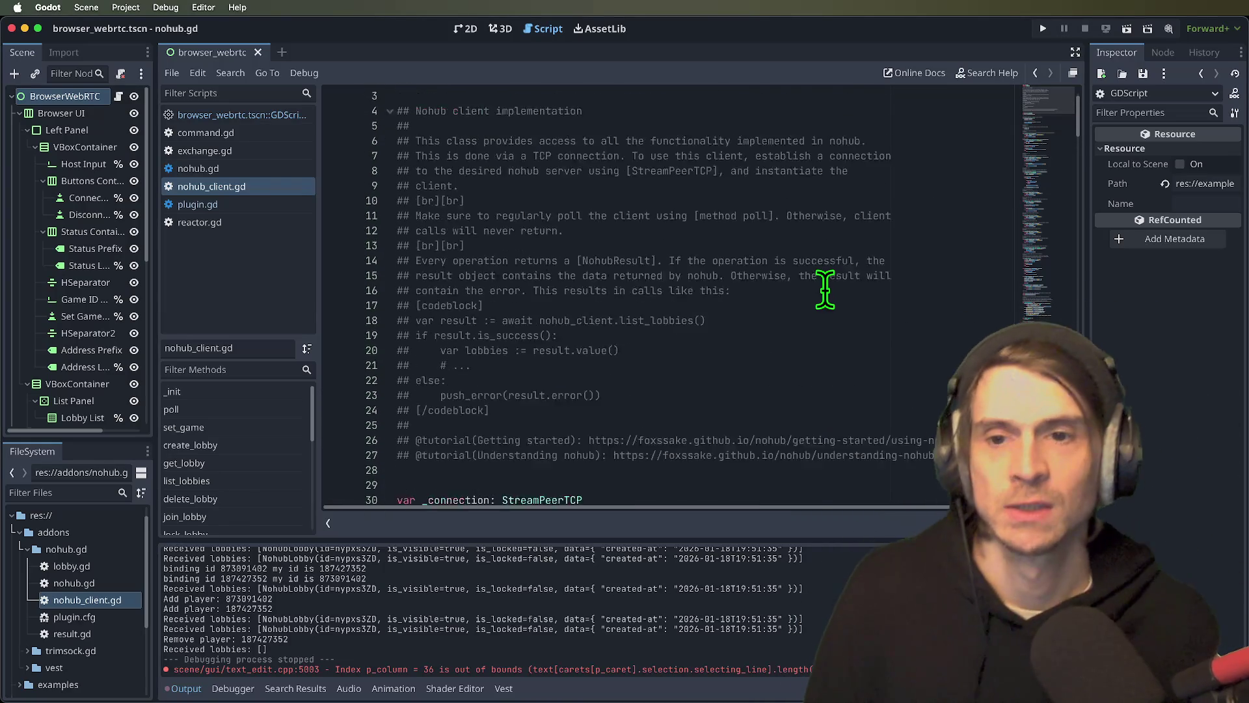
pyautogui.scroll(-3, 829, 291)
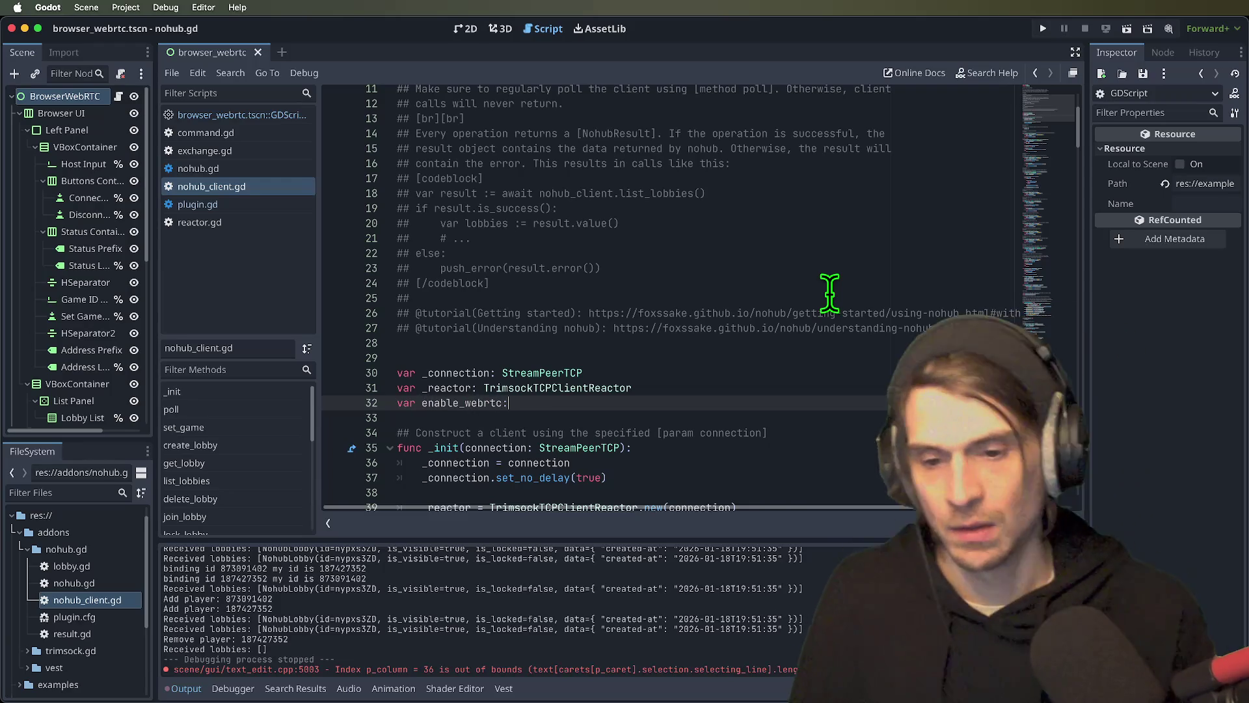
# - Declare var _webrtc_enabled: bool = false below the _reactor variable
pyautogui.scroll(-1, 826, 296)
pyautogui.write('b')
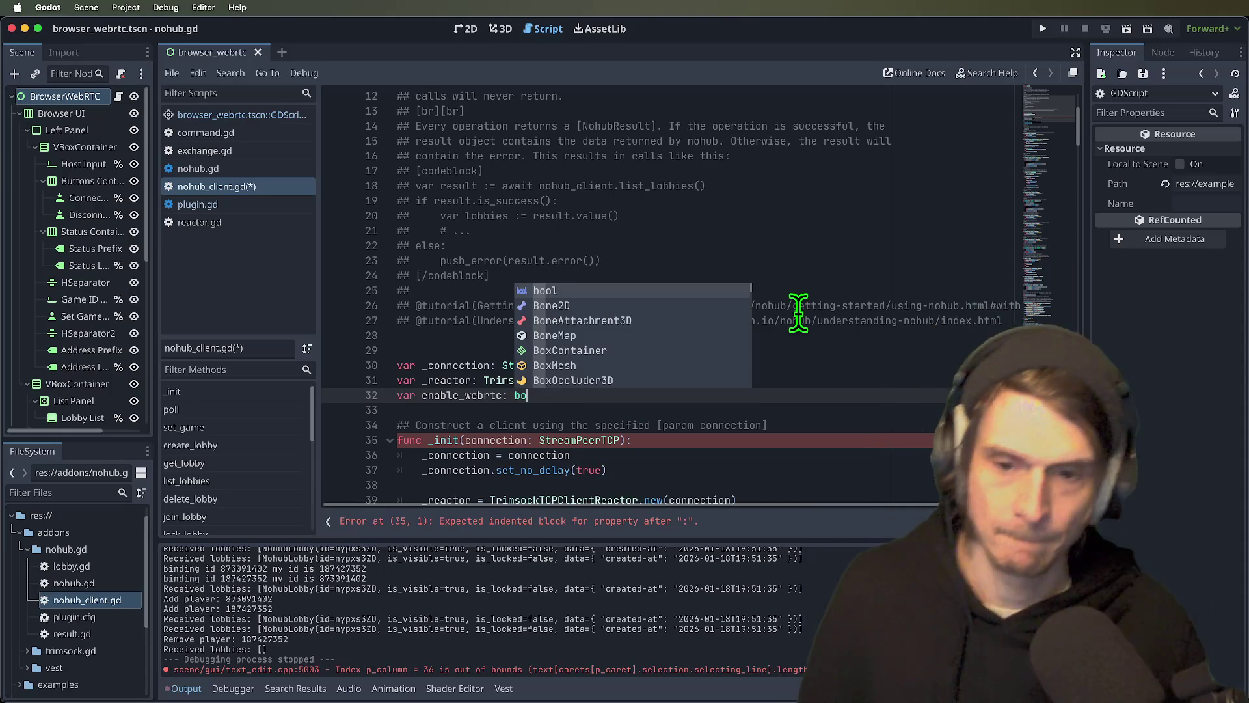
pyautogui.write('ol = false')
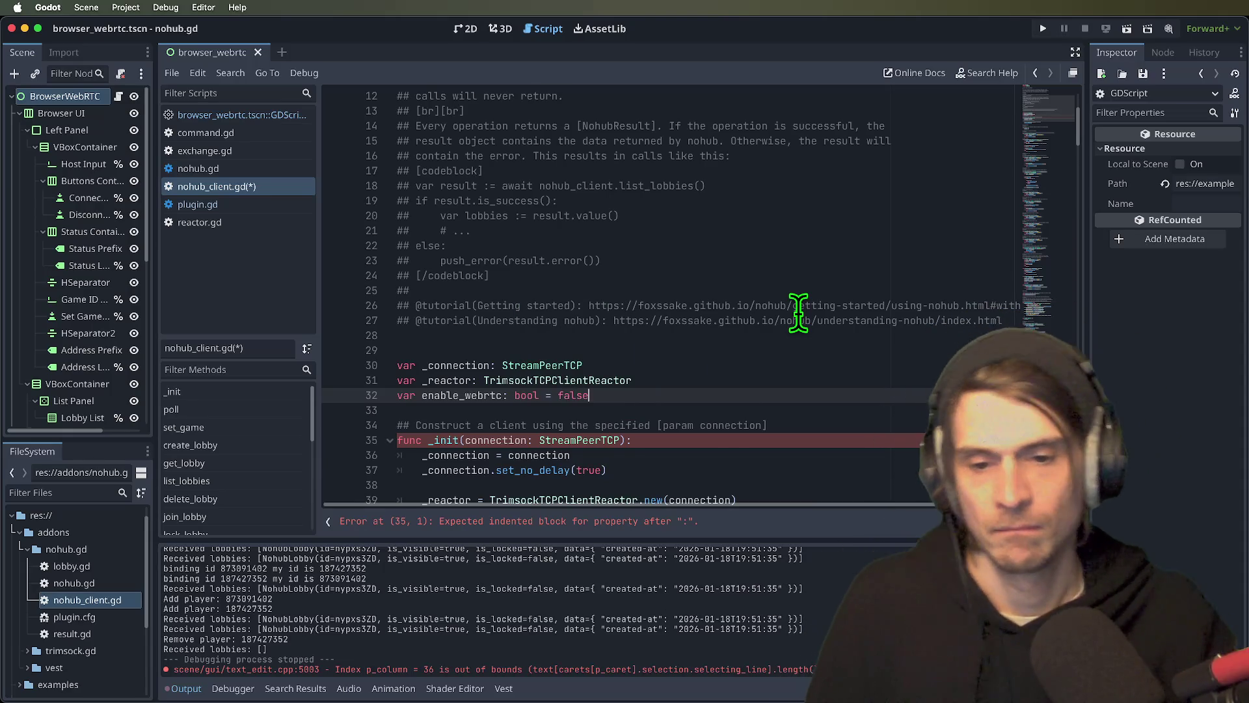
pyautogui.doubleClick(445, 395)
pyautogui.write('we')
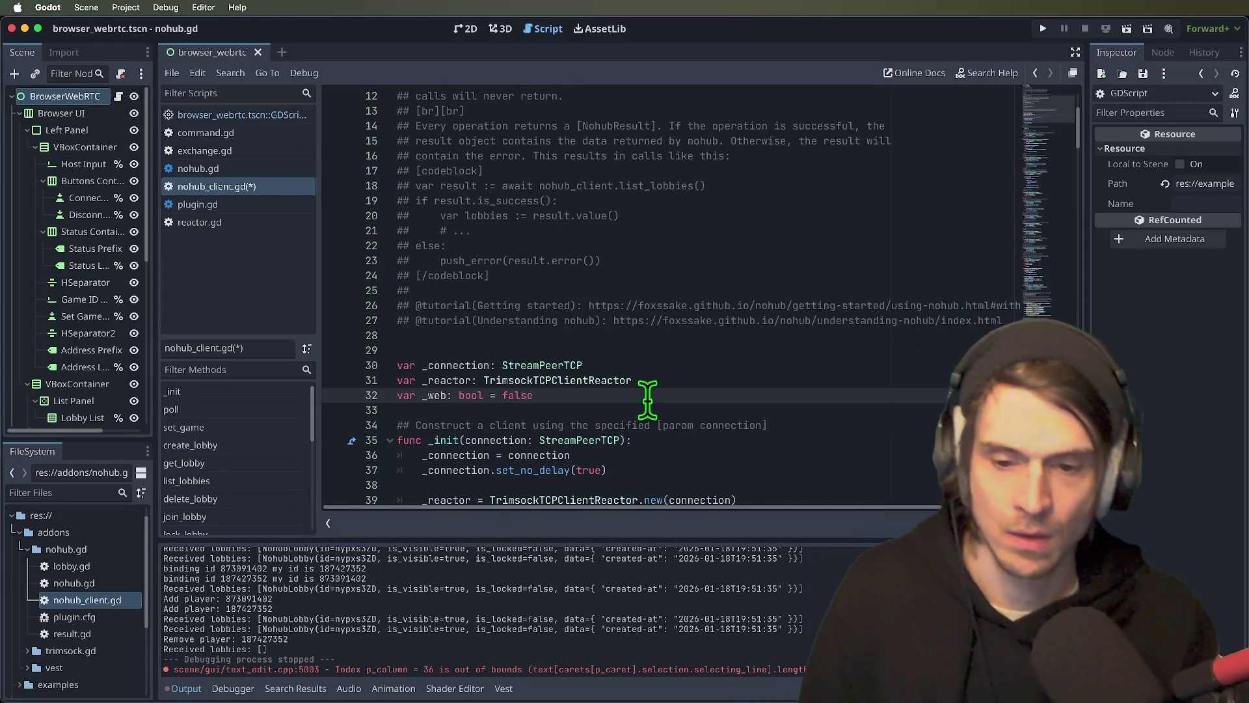
pyautogui.scroll(-1, 649, 394)
pyautogui.write('c_enabled')
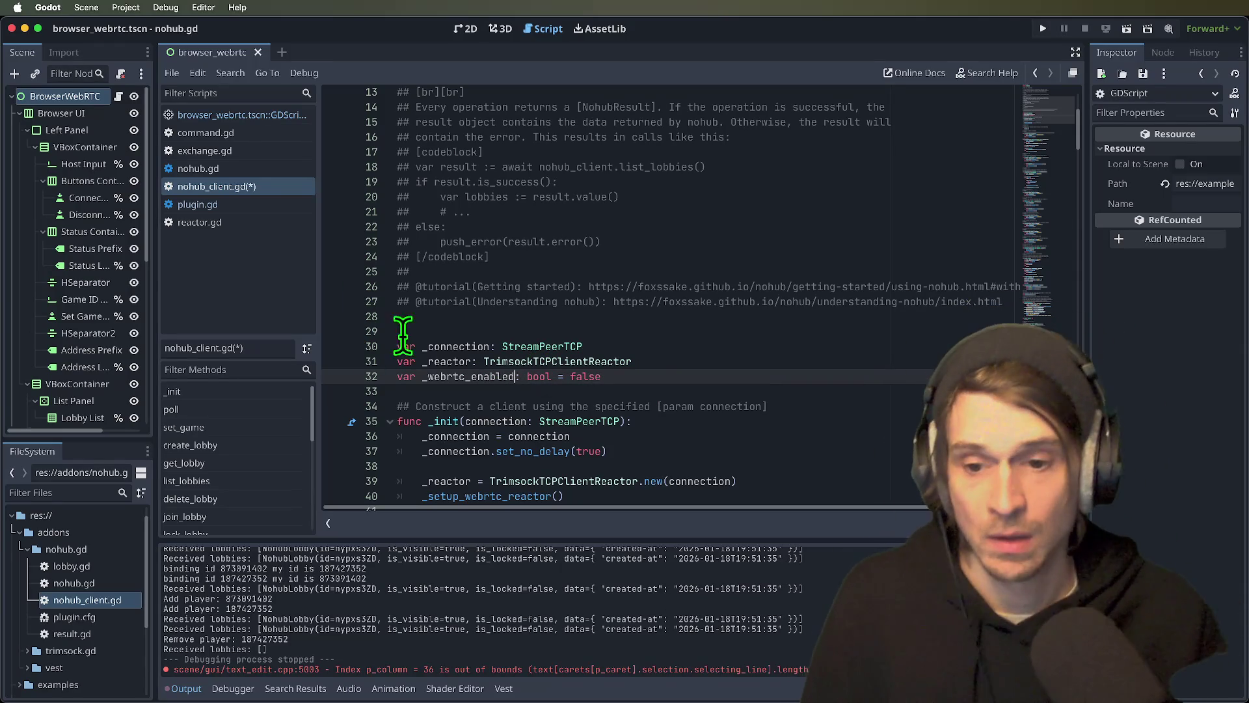
# - Wrap the _setup_webrtc_reactor() call in 'if _webrtc_enabled:' and save nohub_client.gd
pyautogui.click(851, 485)
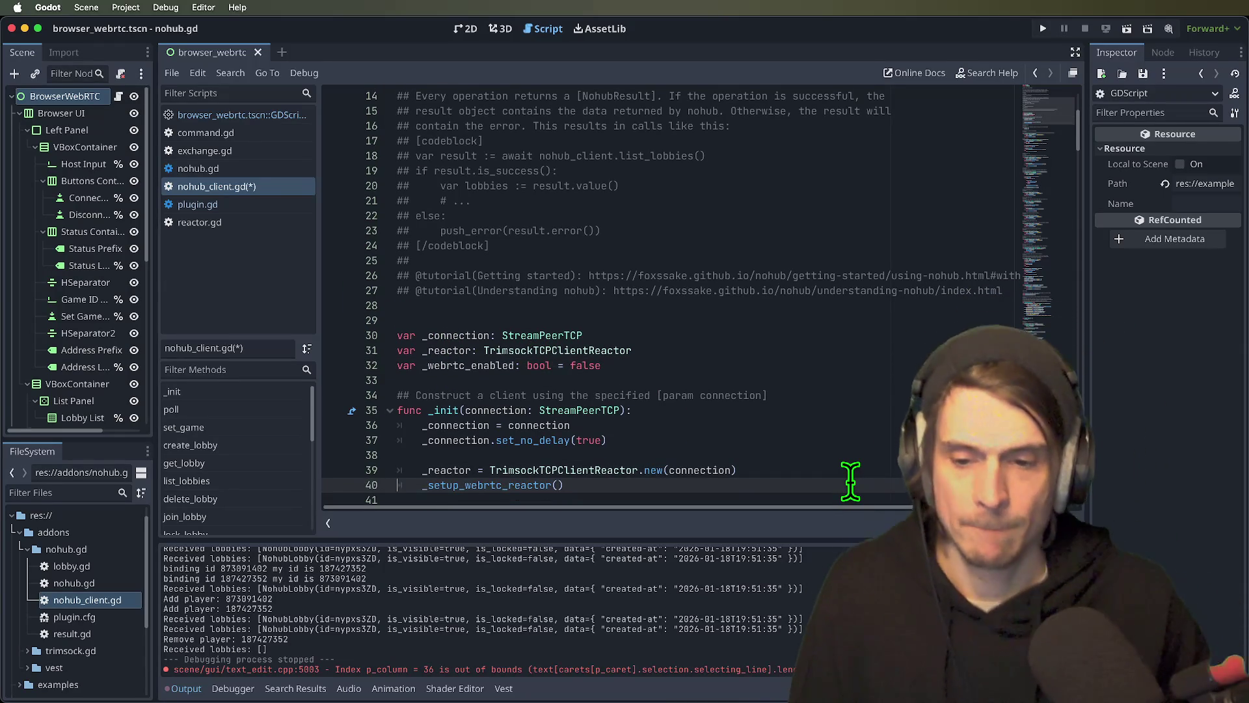
pyautogui.press('Return')
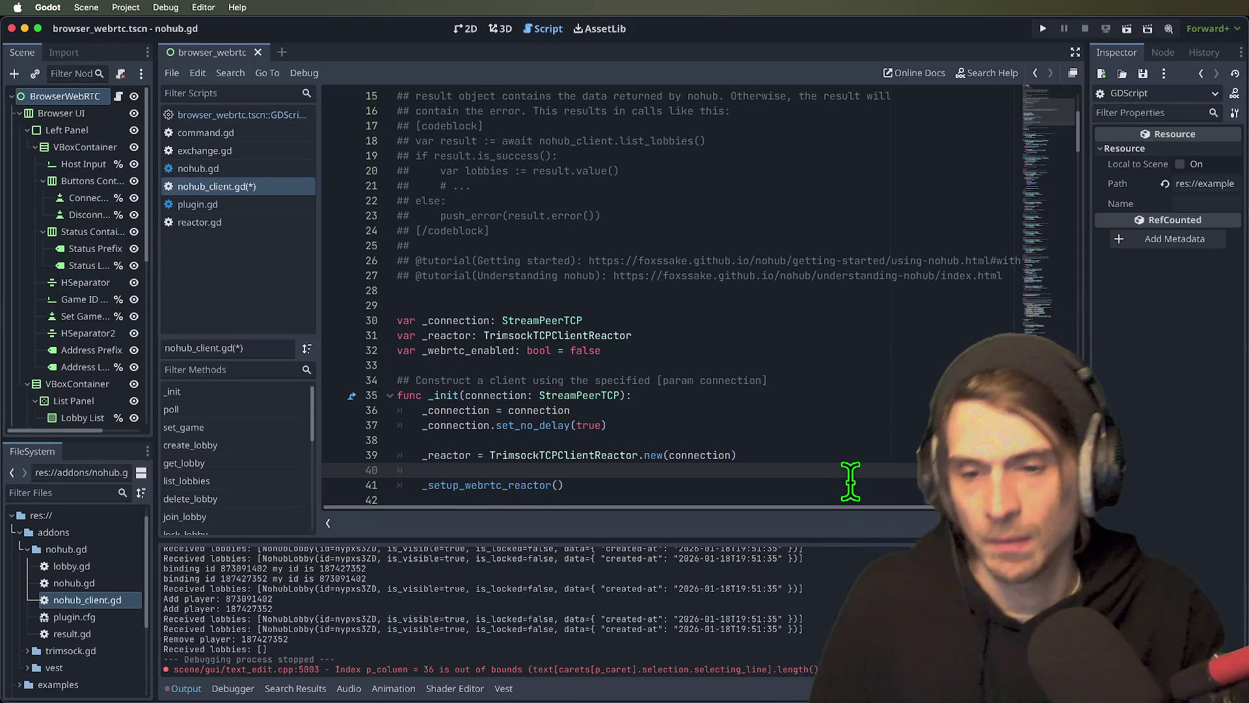
pyautogui.write('if _webrtc_enabled:')
pyautogui.press('Down')
pyautogui.press('Tab')
pyautogui.press('Down')
pyautogui.hotkey('ctrl', 's')
# - Run two debug clients and connect both to nohub at 0.0.0.0:9980
pyautogui.click(1044, 33)
pyautogui.click(280, 189)
pyautogui.click(467, 300)
pyautogui.click(429, 261)
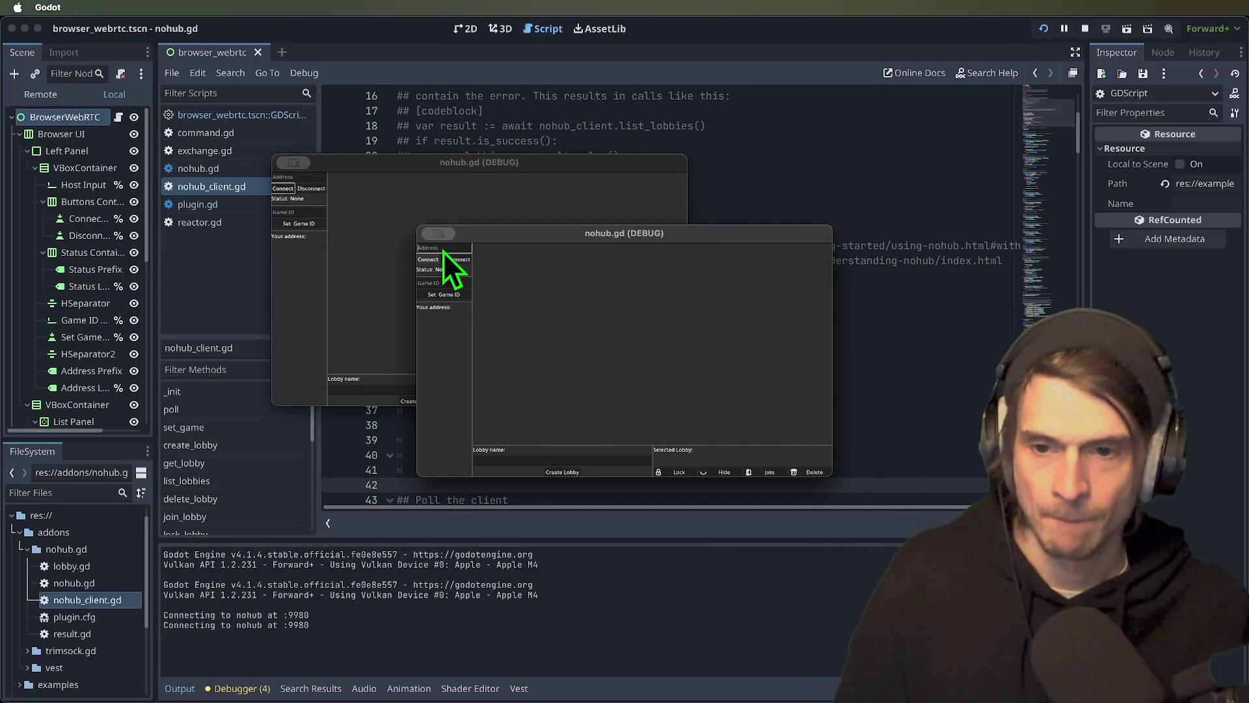
pyautogui.write('0.0.0.0')
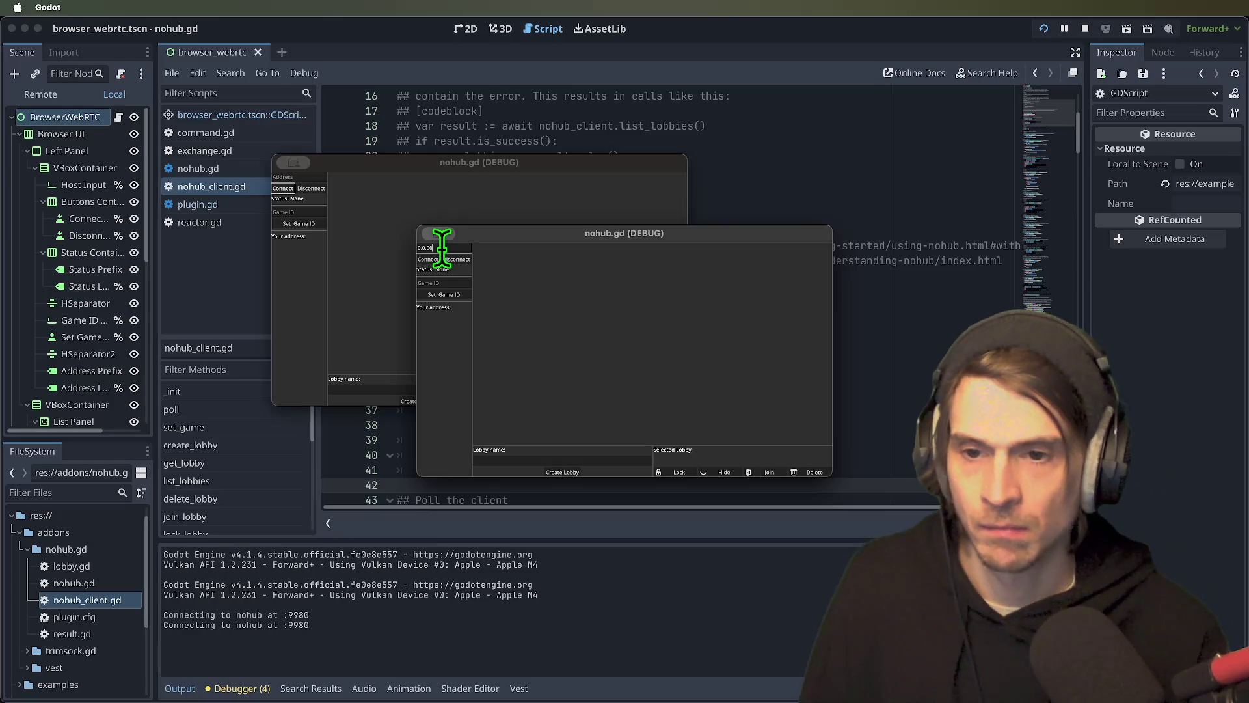
pyautogui.tripleClick(443, 246)
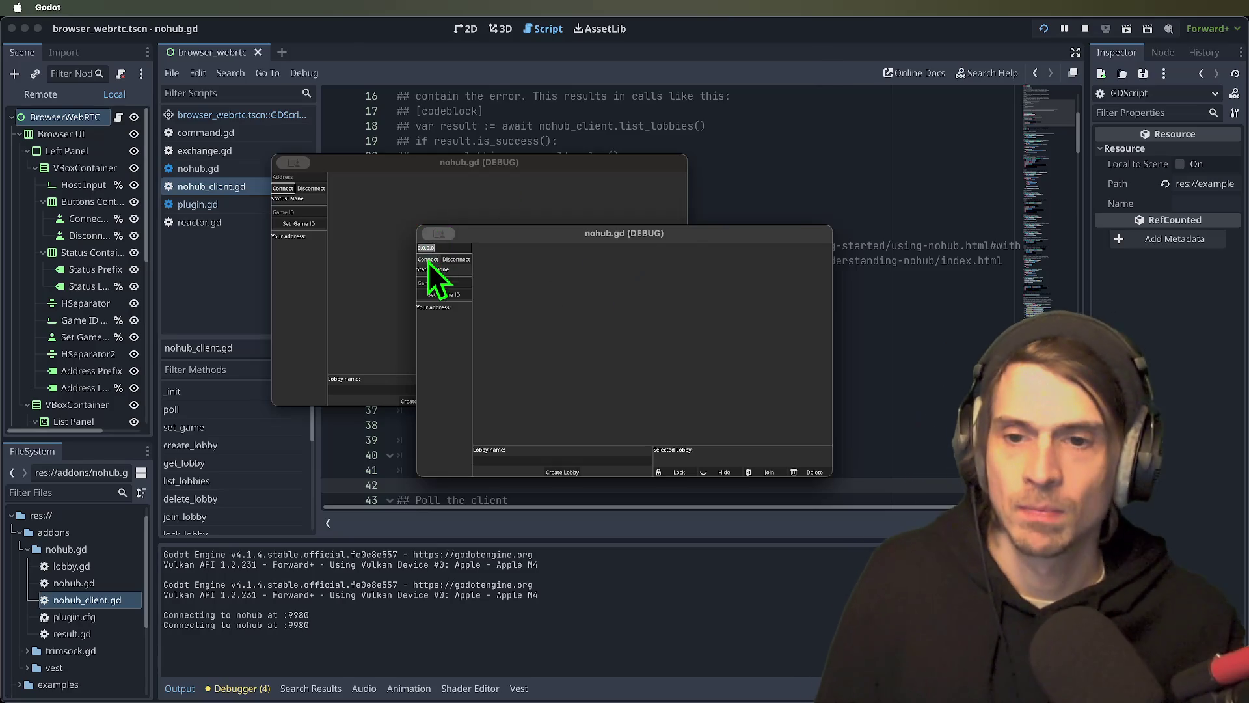
pyautogui.click(428, 262)
pyautogui.click(392, 287)
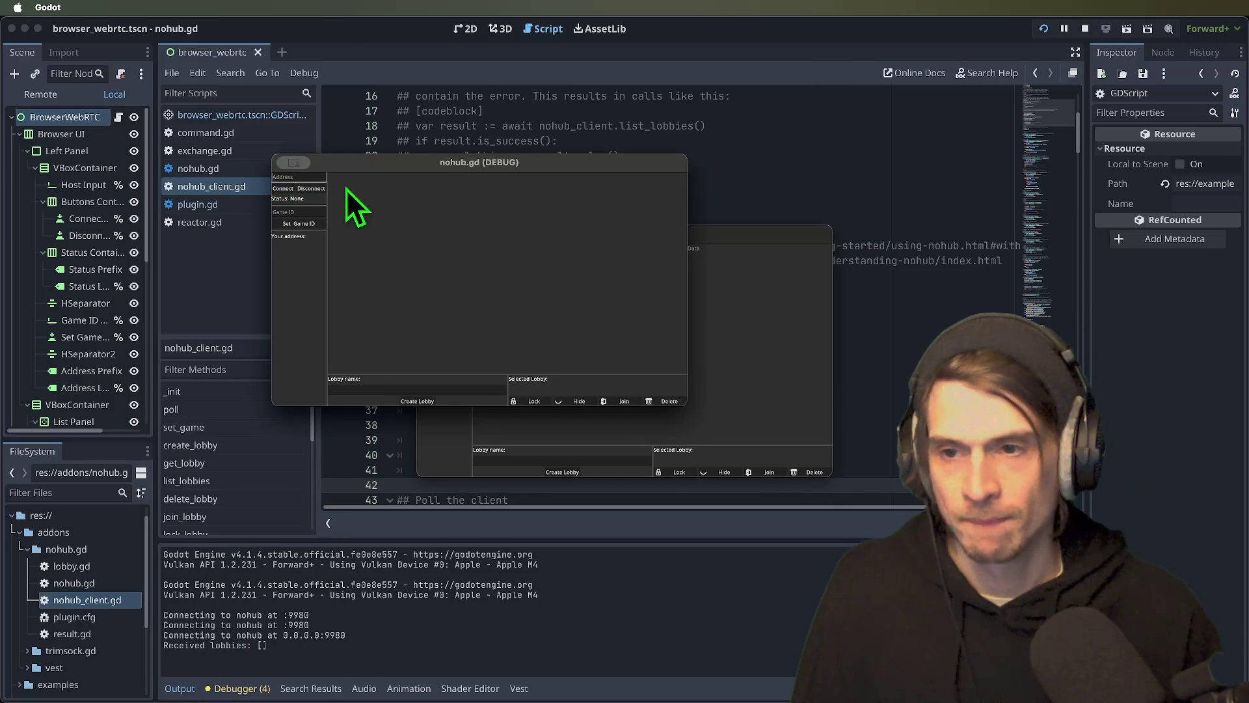
pyautogui.click(281, 189)
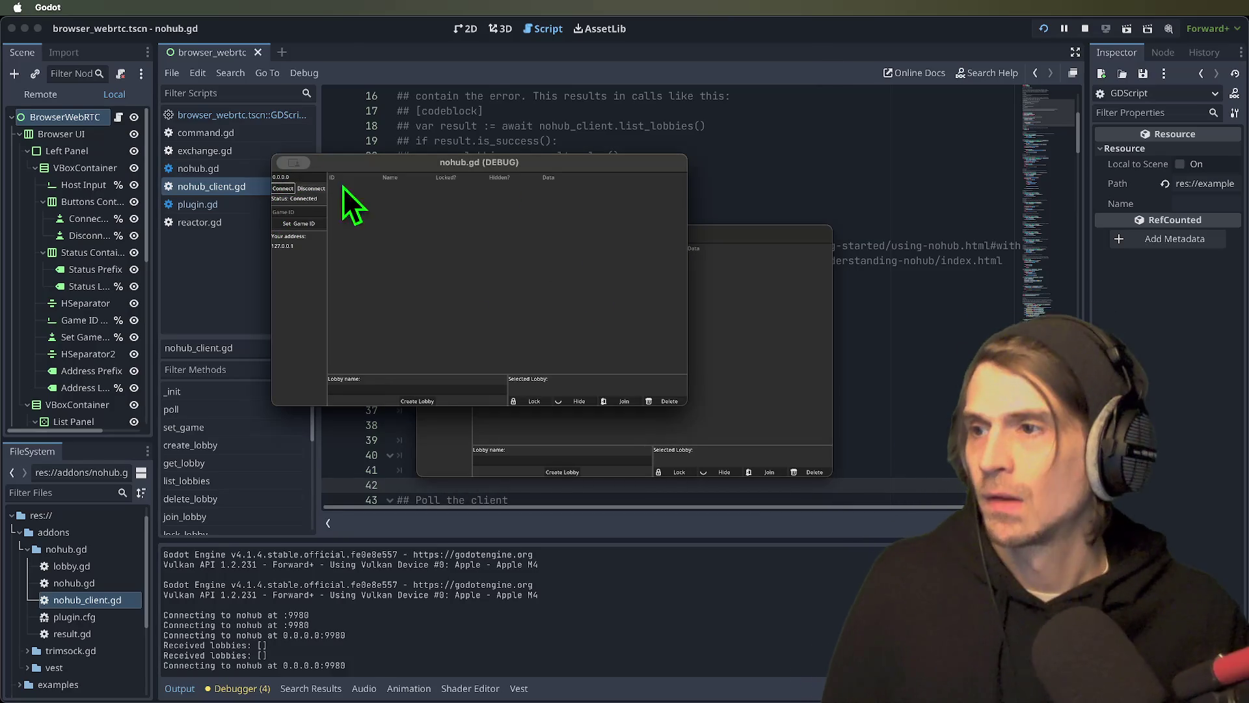
# - Create a new lobby, select it, join it and dismiss the lobby address message
pyautogui.click(416, 401)
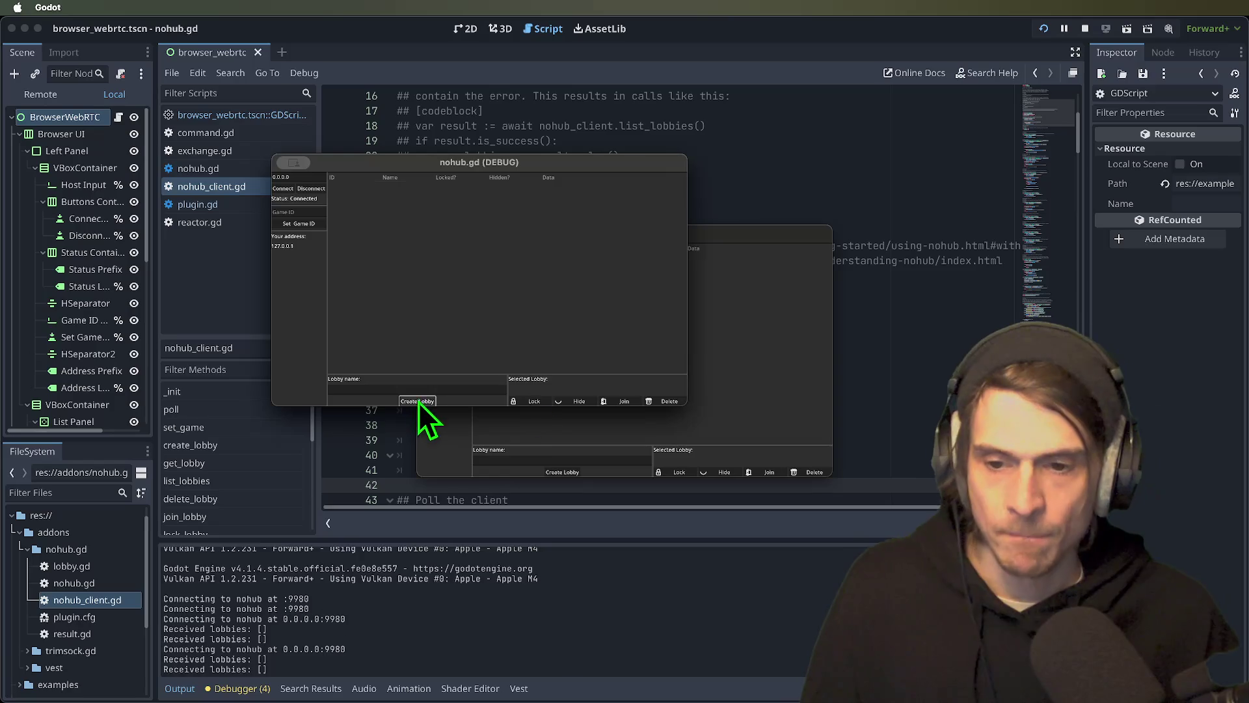
pyautogui.click(762, 399)
pyautogui.click(544, 258)
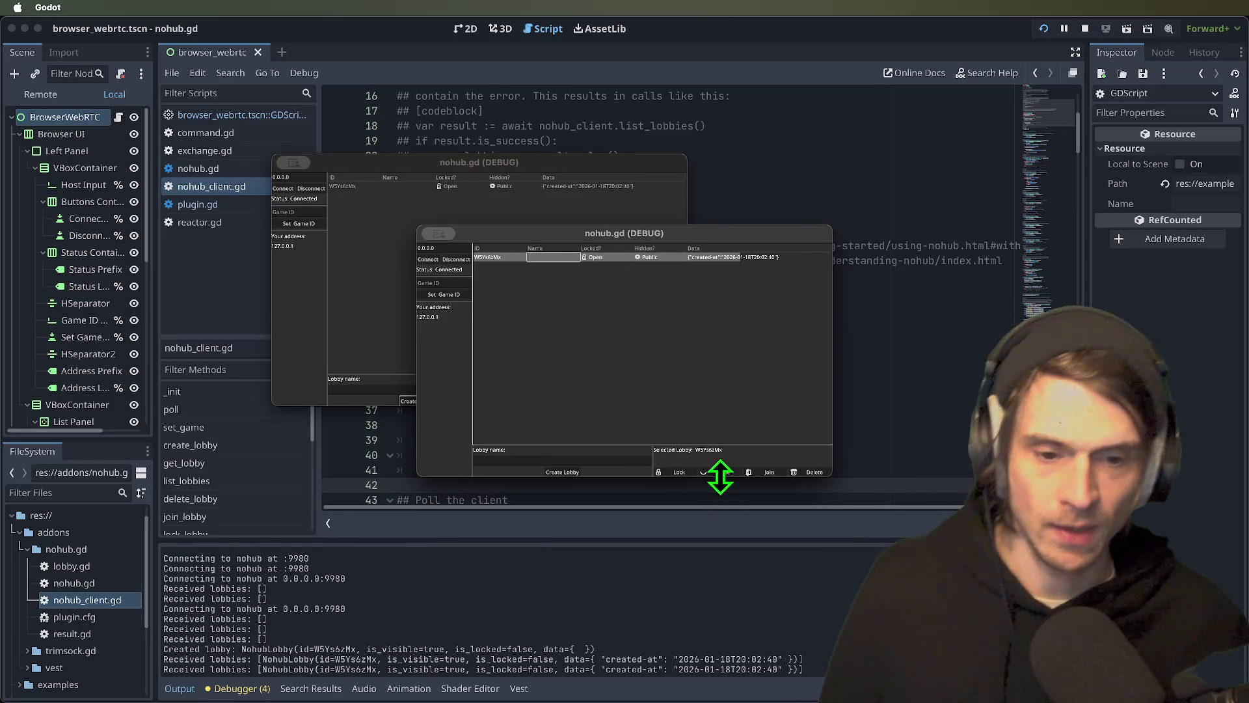
pyautogui.click(765, 474)
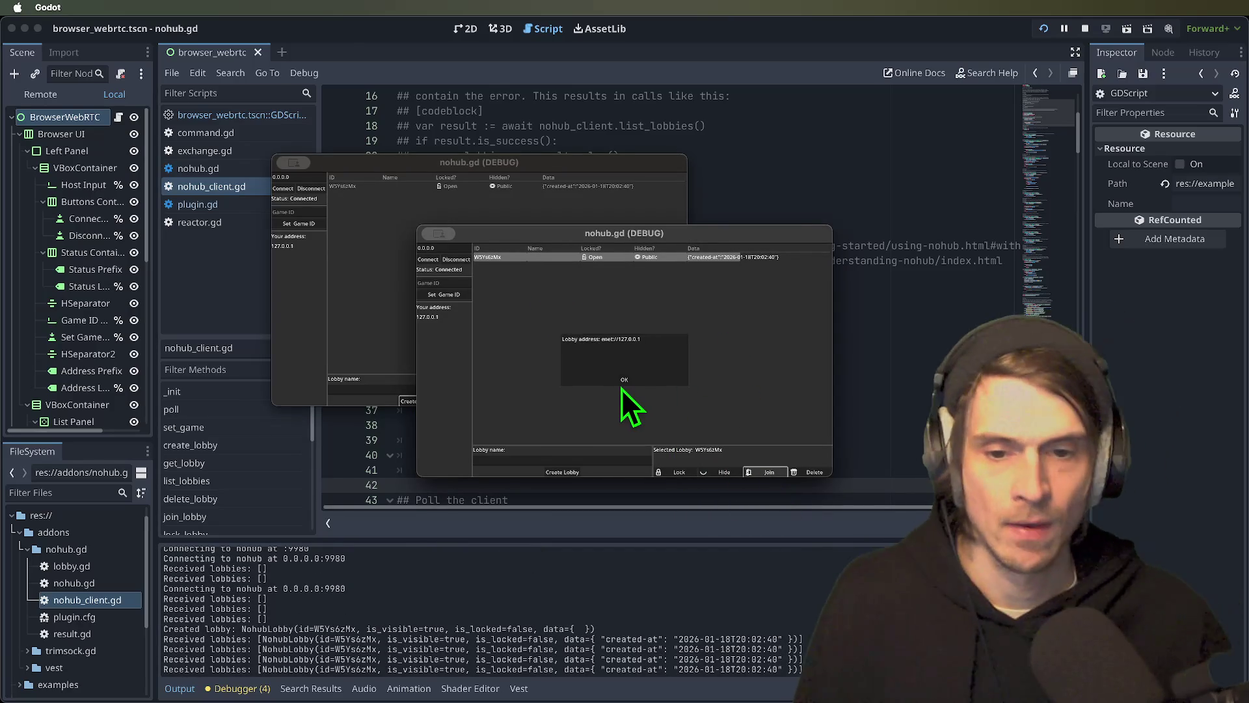
pyautogui.click(623, 383)
pyautogui.click(722, 472)
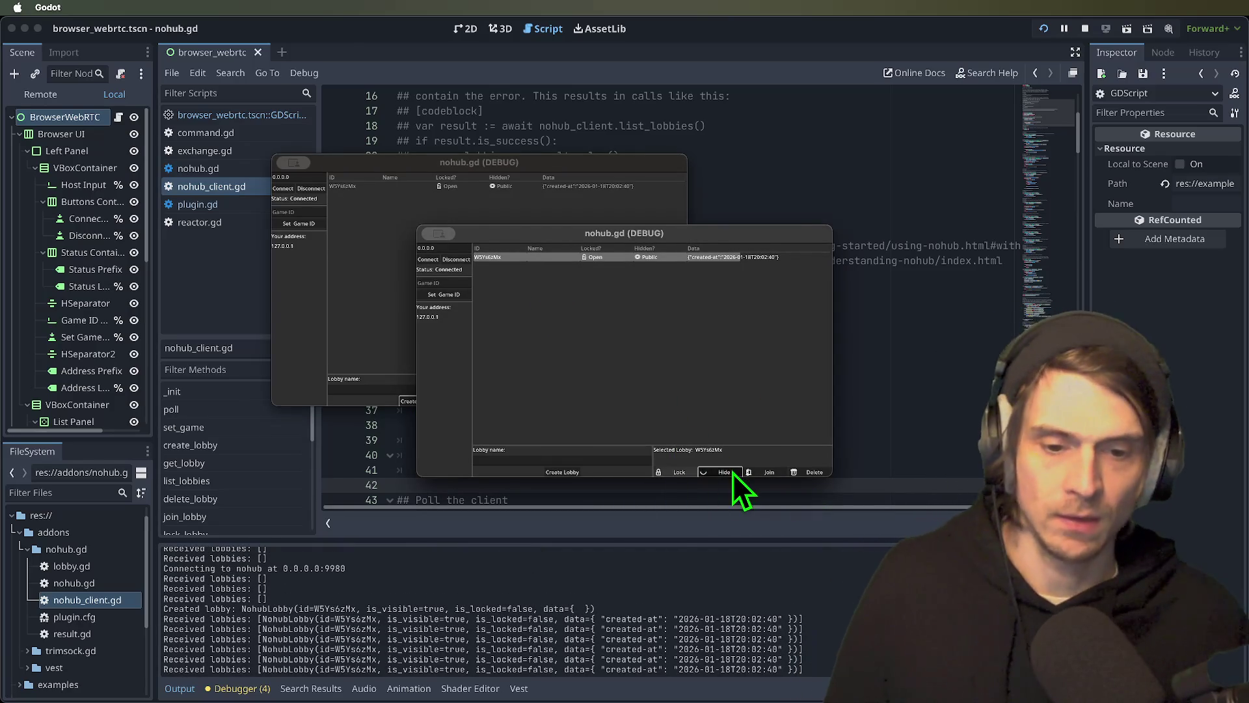
# - Hide the lobby from public listing, stop the run, and relaunch two debug clients
pyautogui.click(432, 188)
pyautogui.click(564, 401)
pyautogui.click(776, 400)
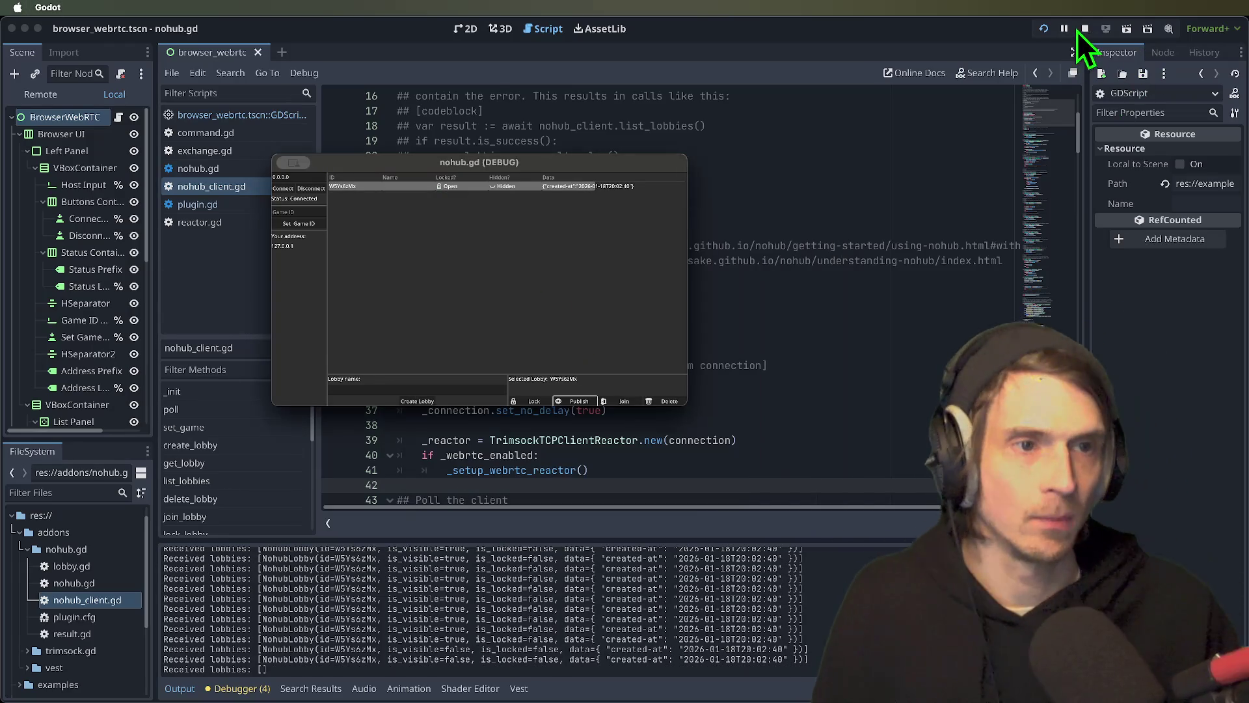
pyautogui.click(1084, 31)
pyautogui.click(1132, 32)
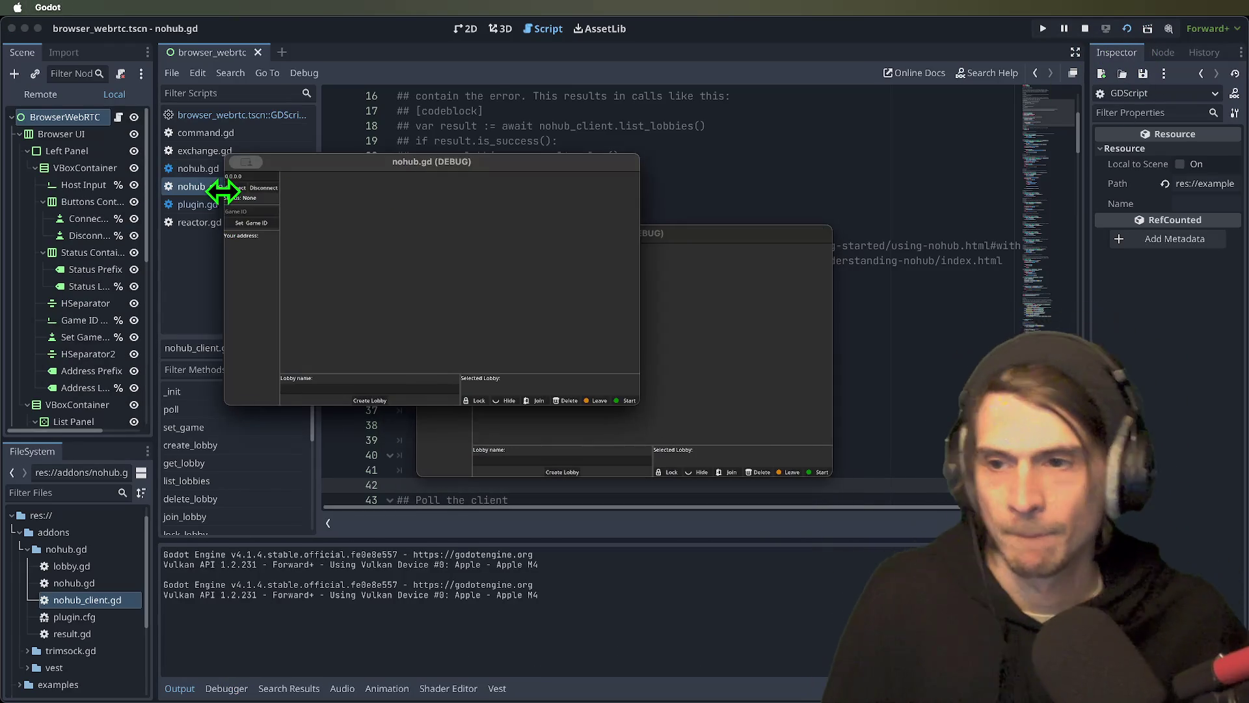
# - Connect both fresh debug clients to nohub
pyautogui.click(233, 188)
pyautogui.click(454, 308)
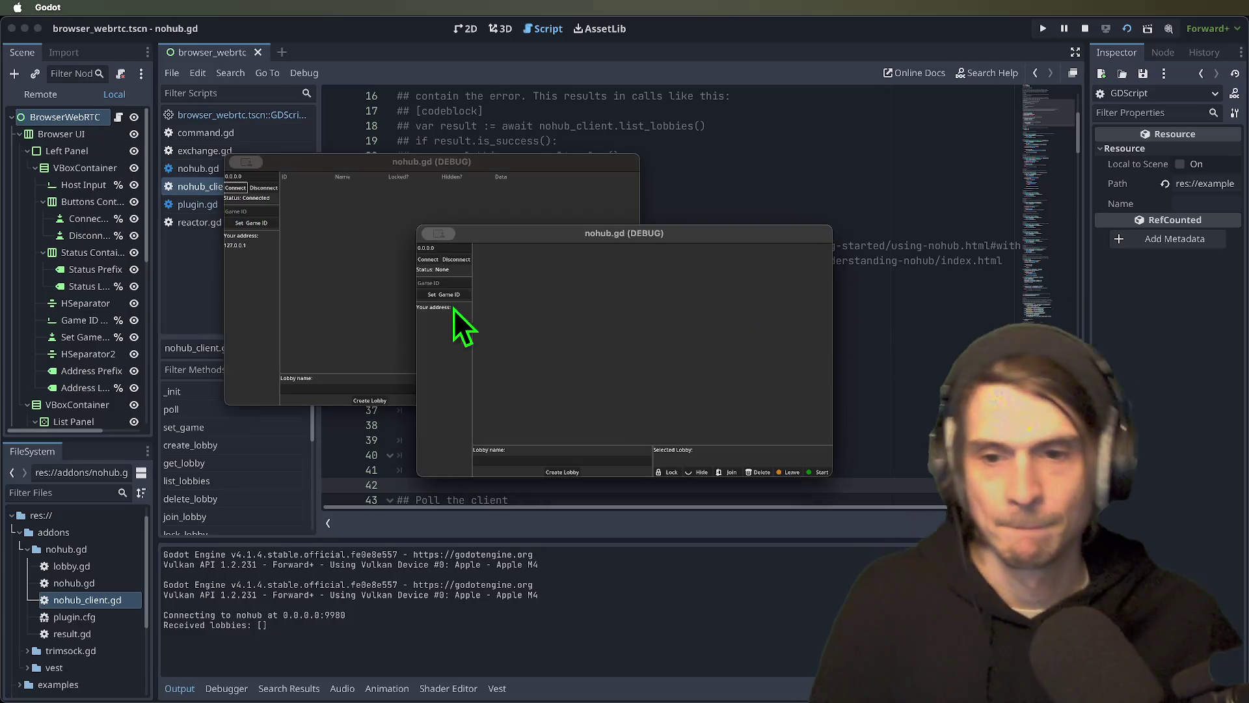
pyautogui.click(429, 260)
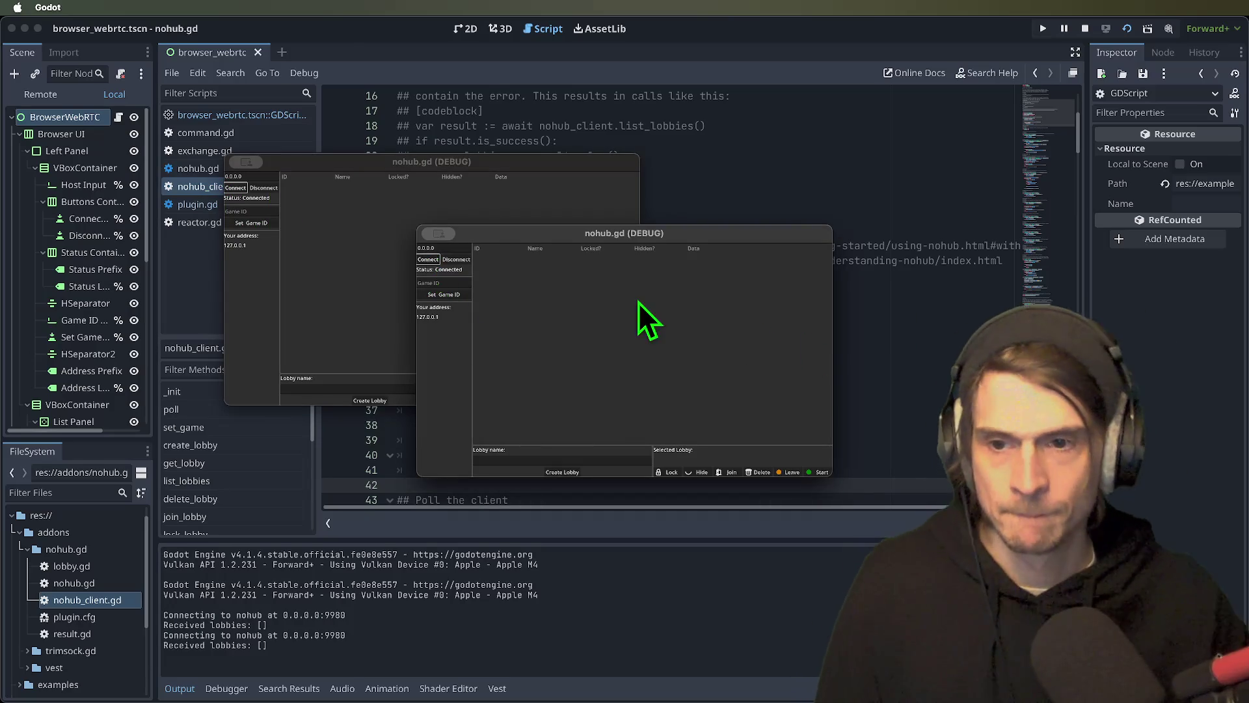
# - Create a new lobby and select it in the debug client, triggering the reactor.gd:110 error
pyautogui.click(551, 473)
pyautogui.click(351, 264)
pyautogui.click(411, 185)
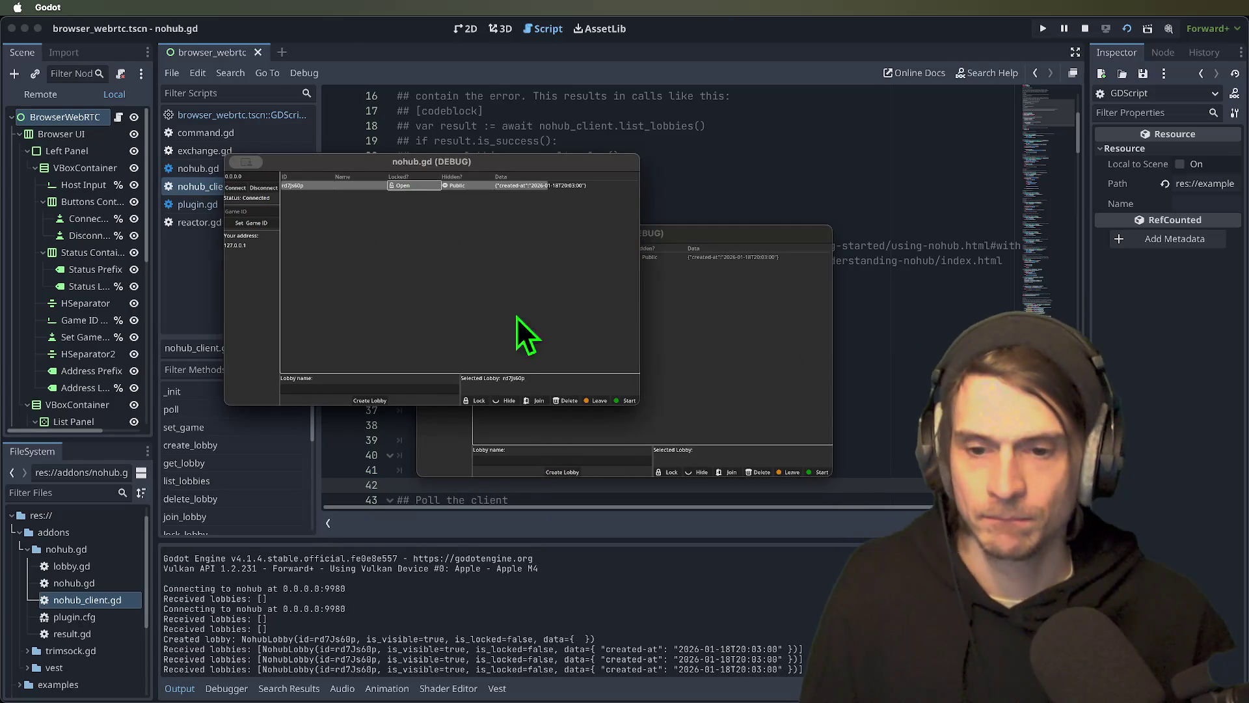
pyautogui.click(540, 400)
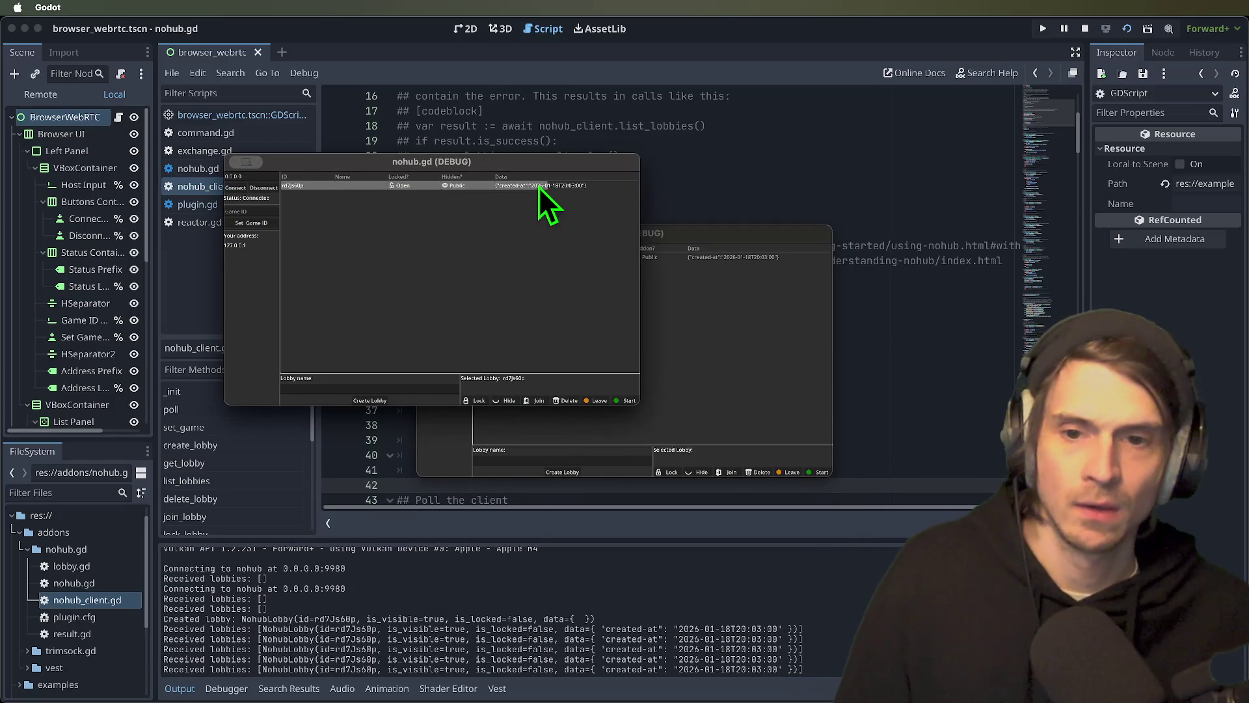
pyautogui.click(629, 400)
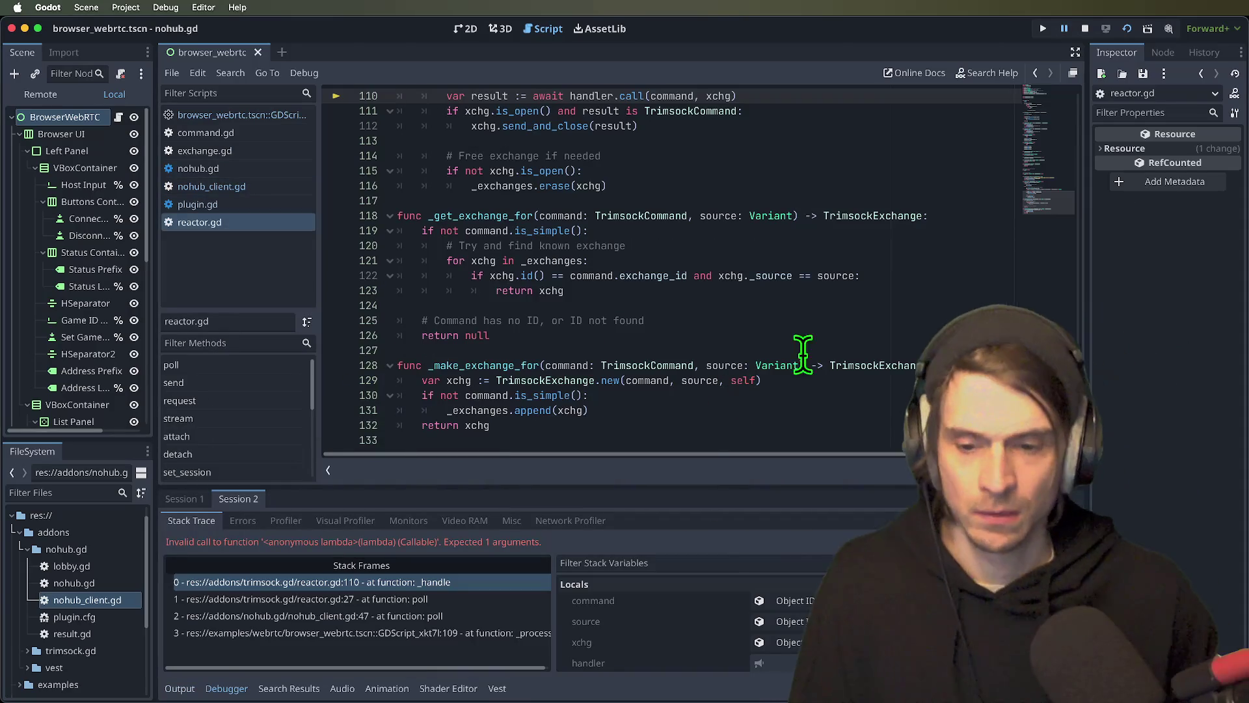
# - Review the error location, then stop the running game
pyautogui.scroll(3, 850, 287)
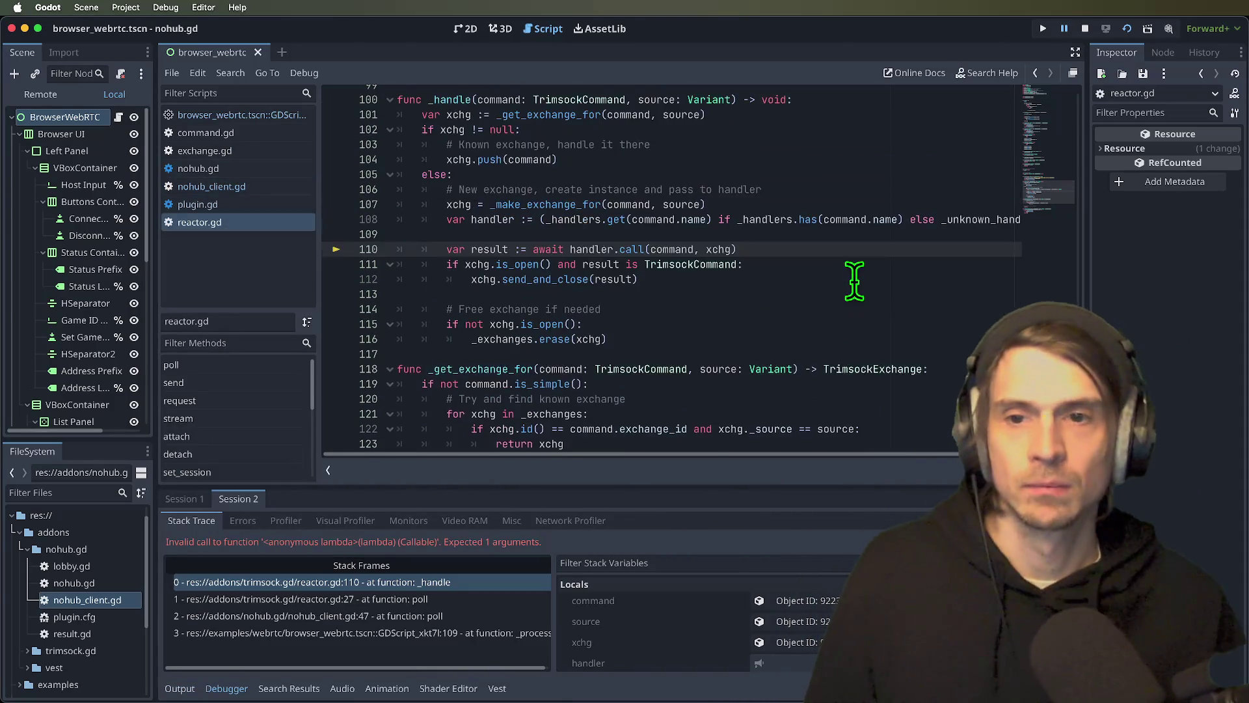
pyautogui.scroll(3, 854, 281)
pyautogui.scroll(1, 862, 274)
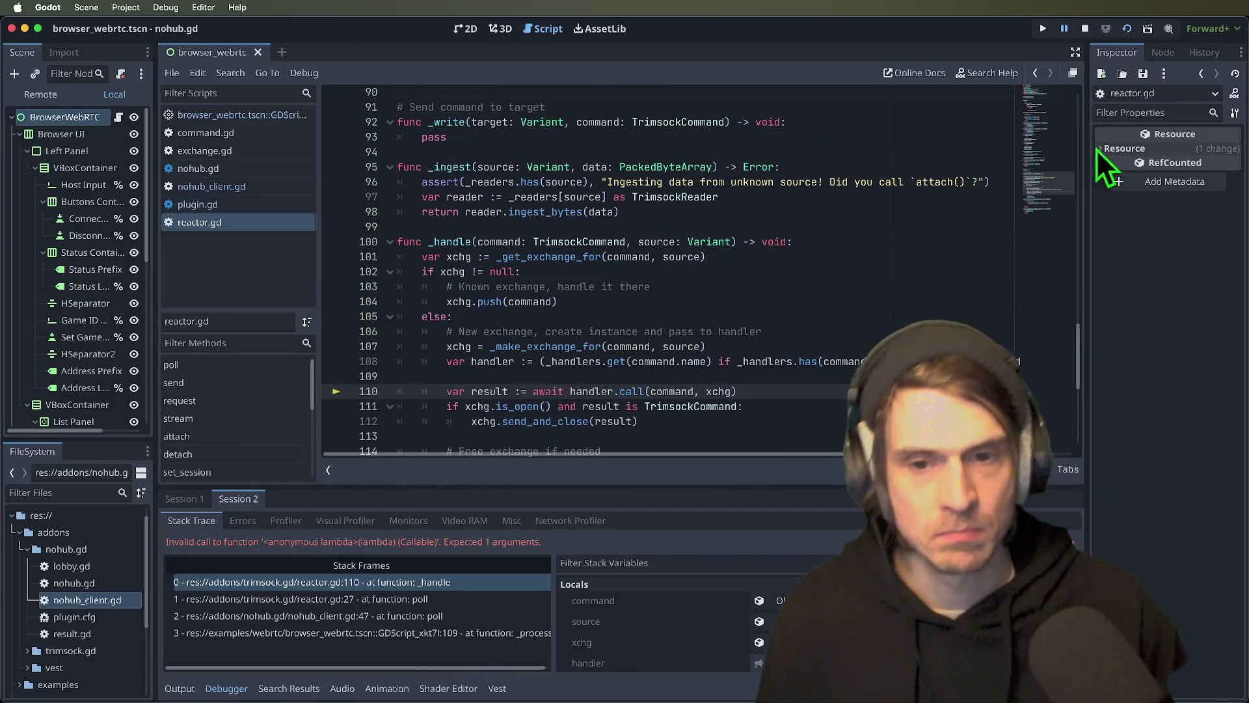
pyautogui.scroll(-1, 941, 290)
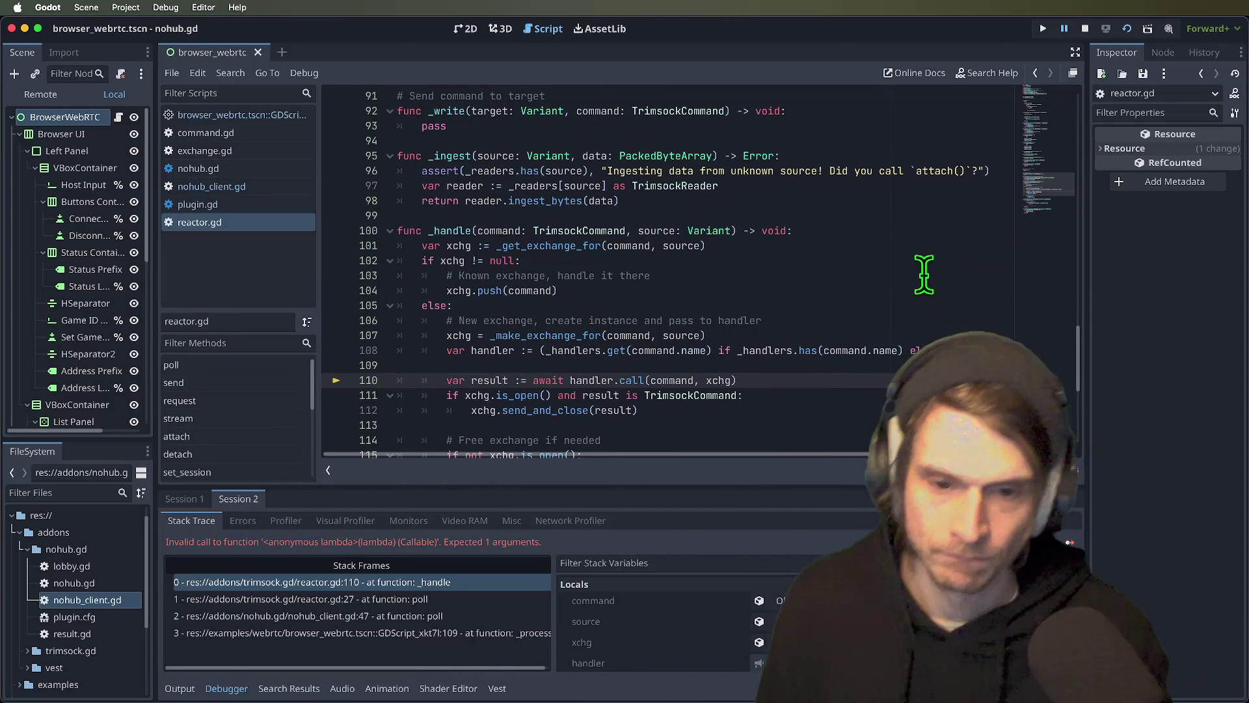
pyautogui.click(1085, 28)
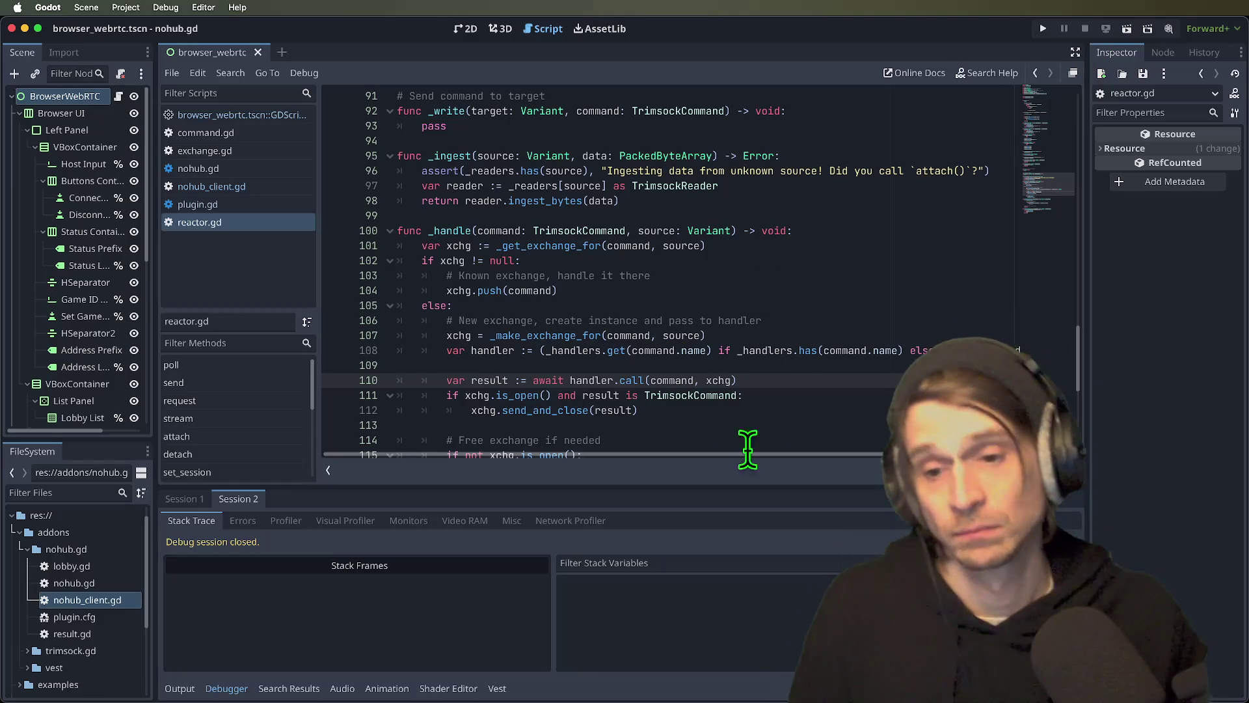
# - Switch to nohub_client.gd and scroll down to its _init function
pyautogui.scroll(-5, 647, 376)
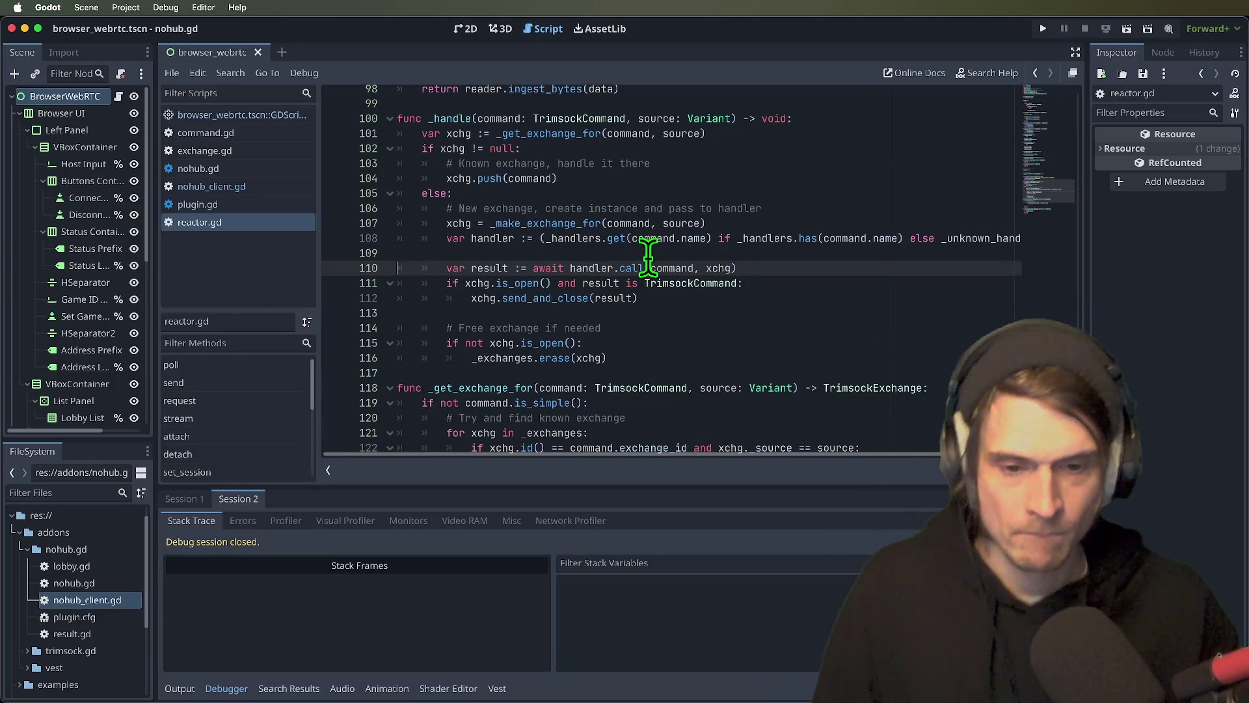
pyautogui.scroll(-1, 650, 301)
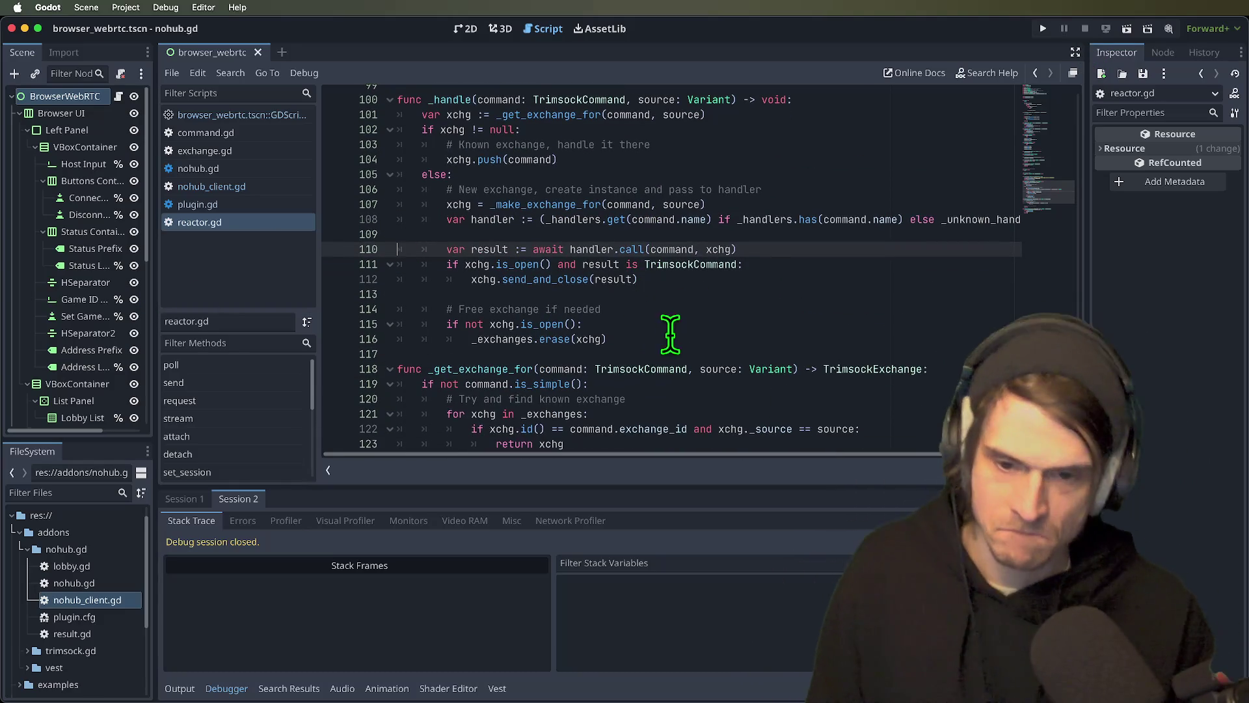
pyautogui.click(275, 189)
pyautogui.scroll(-4, 848, 267)
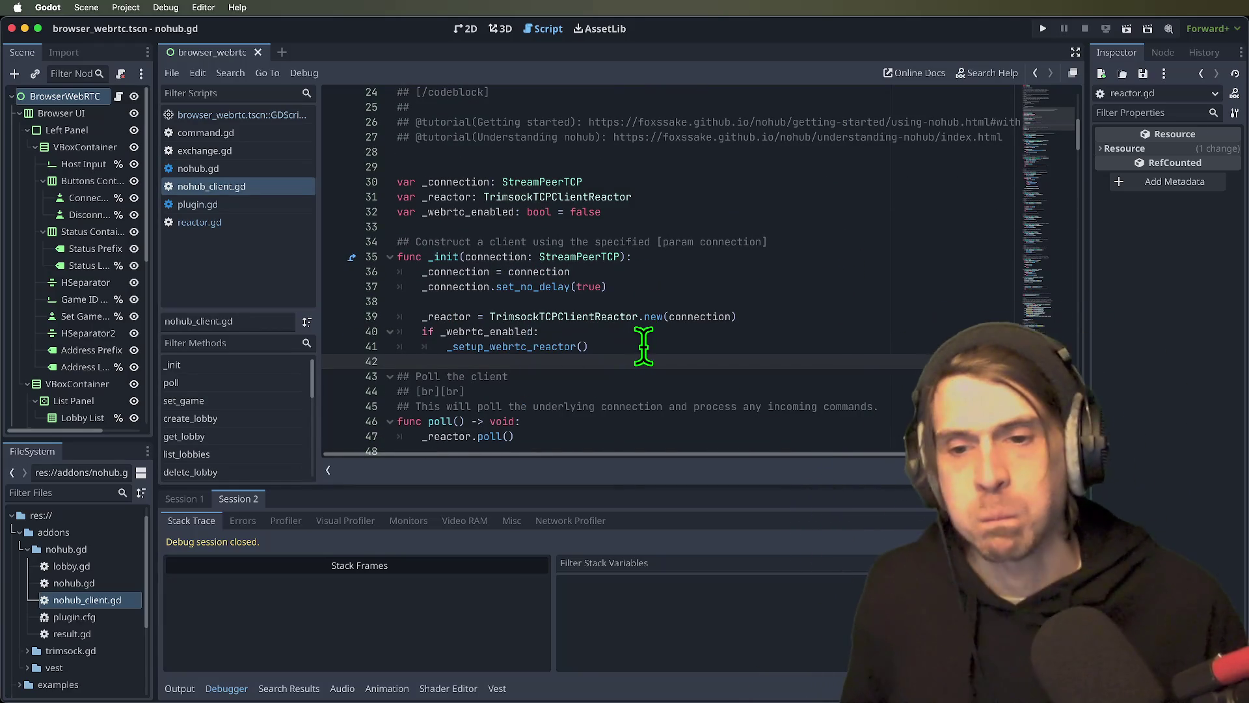
# - Search all project files for usages of _reactor
pyautogui.hotkey('shift', 'Up')
pyautogui.hotkey('shift', 'Up')
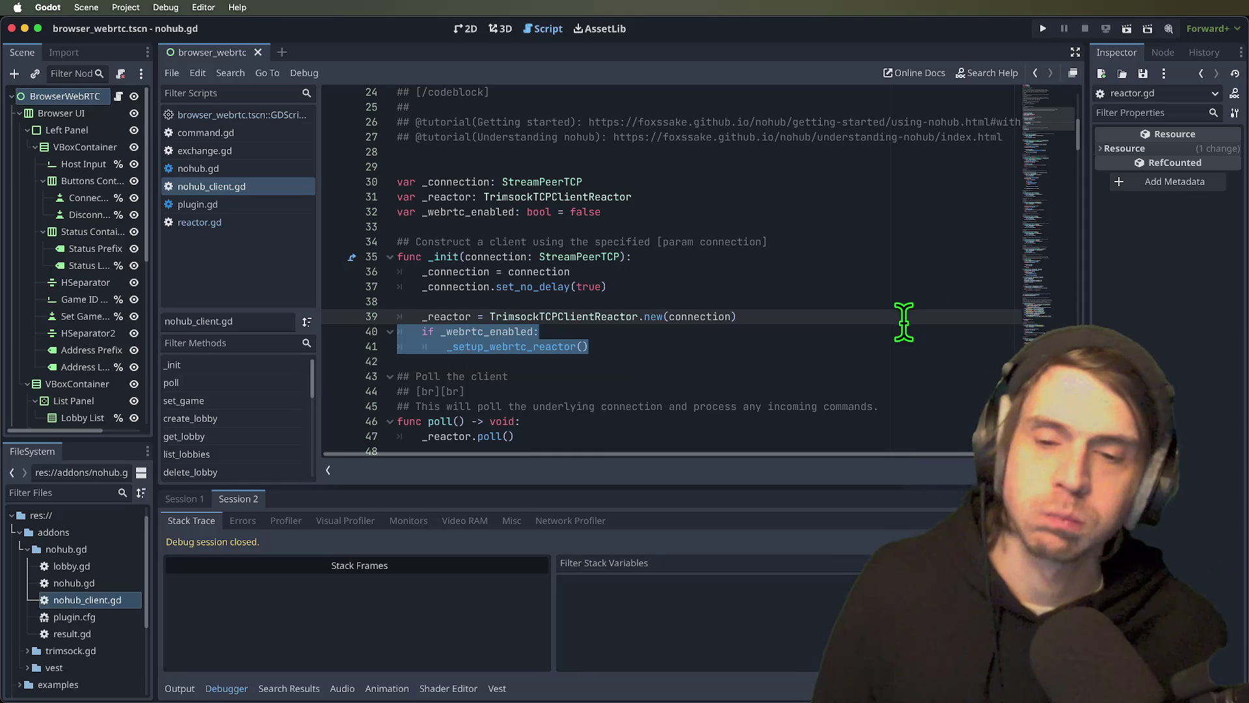
pyautogui.doubleClick(434, 317)
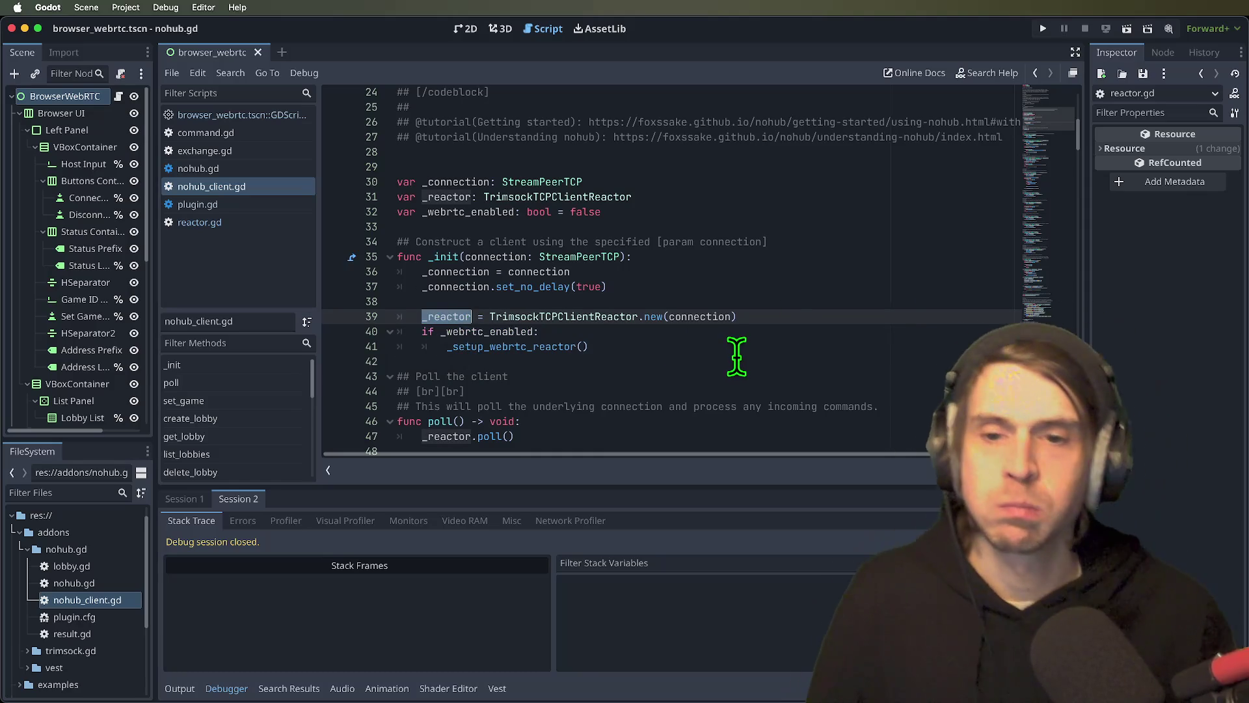
pyautogui.press('super+shift+f')
pyautogui.click(631, 390)
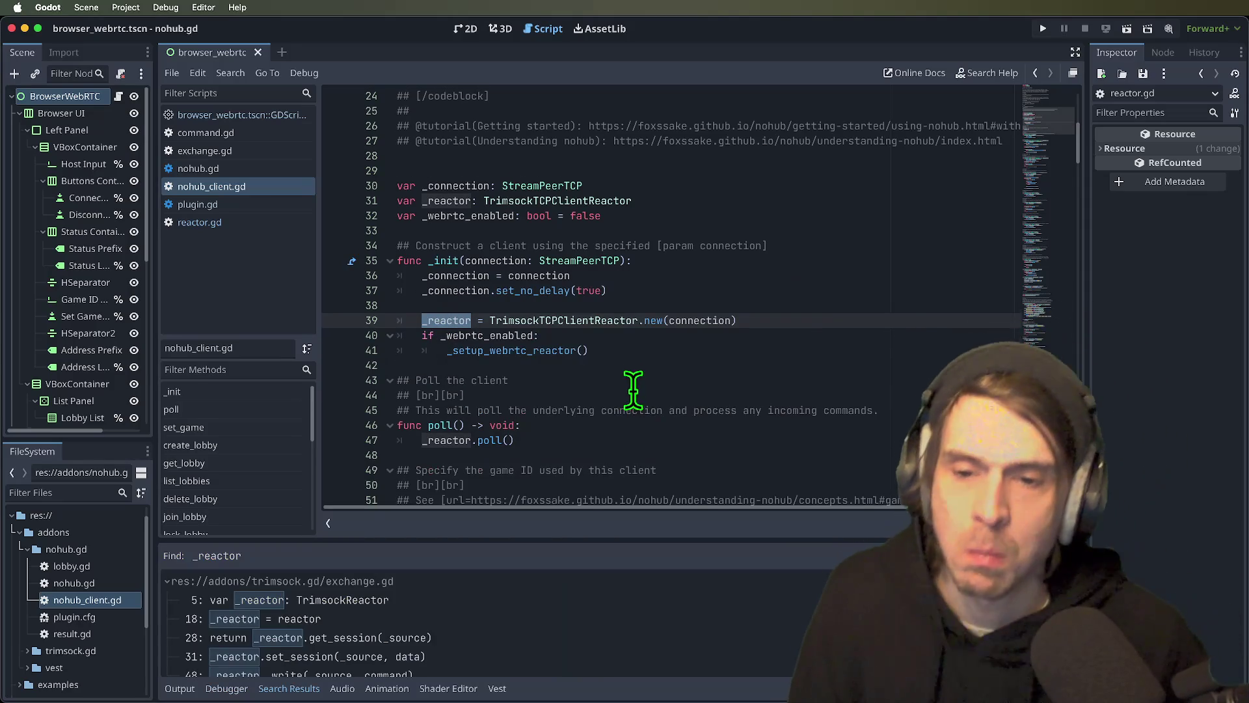
# - Delete the conditional _setup_webrtc_reactor() call and its if _webrtc_enabled check from _init
pyautogui.tripleClick(675, 352)
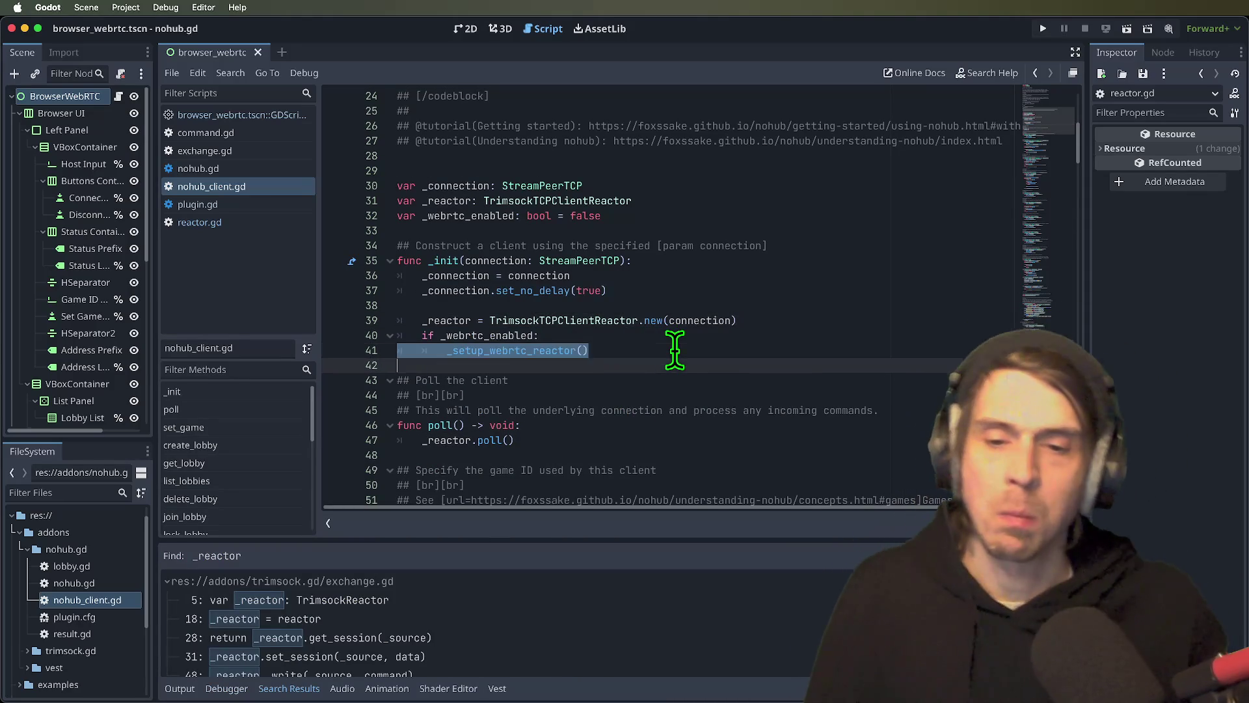
pyautogui.press('BackSpace')
pyautogui.tripleClick(679, 343)
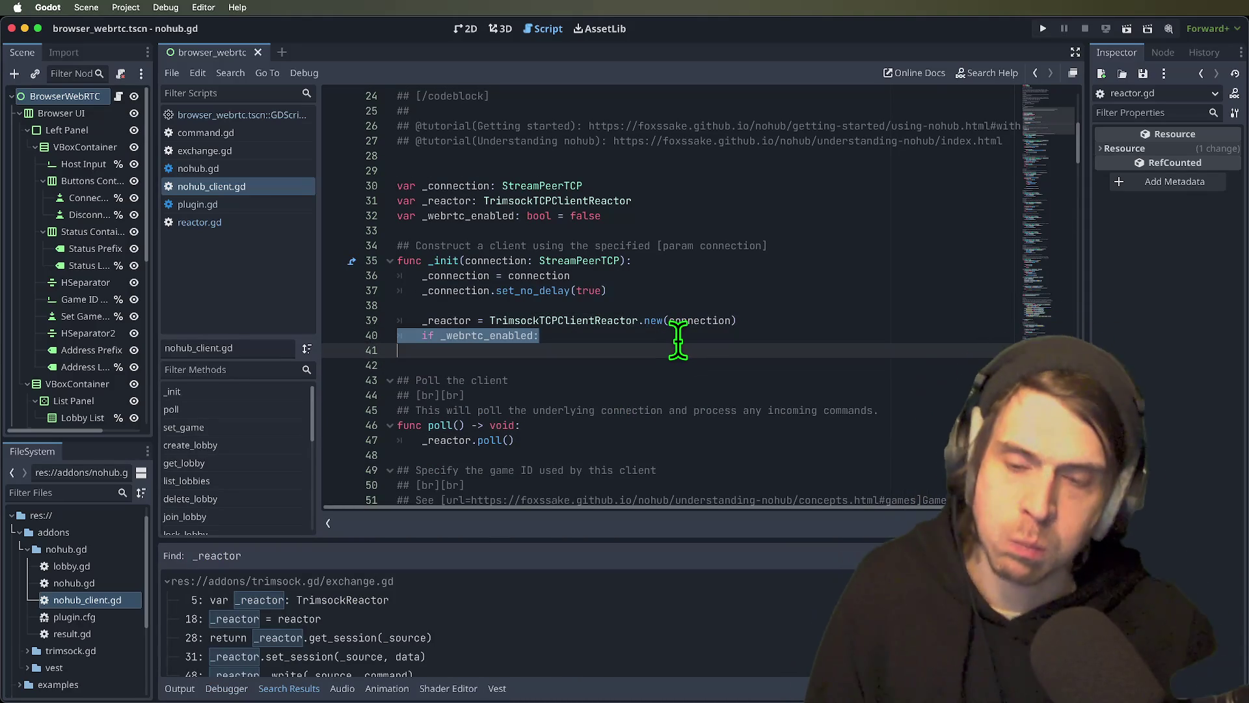
pyautogui.press('BackSpace')
# - Remove the var _webrtc_enabled declaration and the leftover blank line, then save nohub_client.gd
pyautogui.click(672, 198)
pyautogui.tripleClick(680, 217)
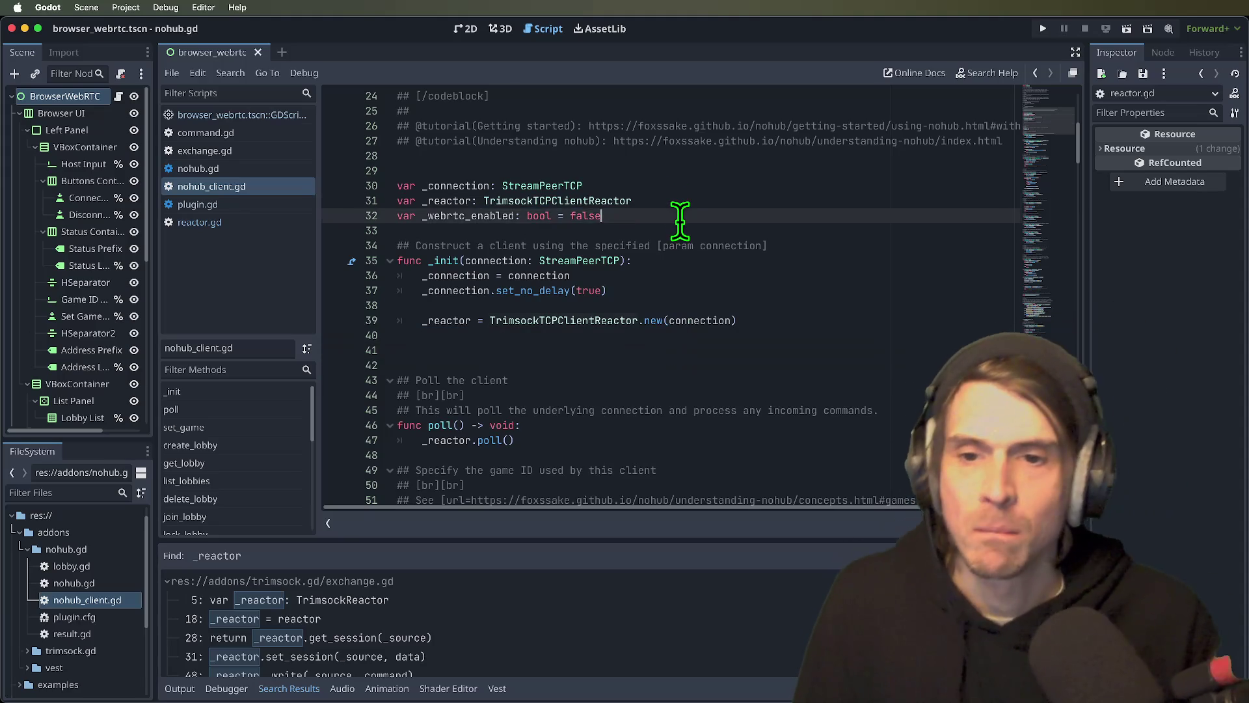
pyautogui.press('BackSpace')
pyautogui.press('Down')
pyautogui.press('Down')
pyautogui.press('Down')
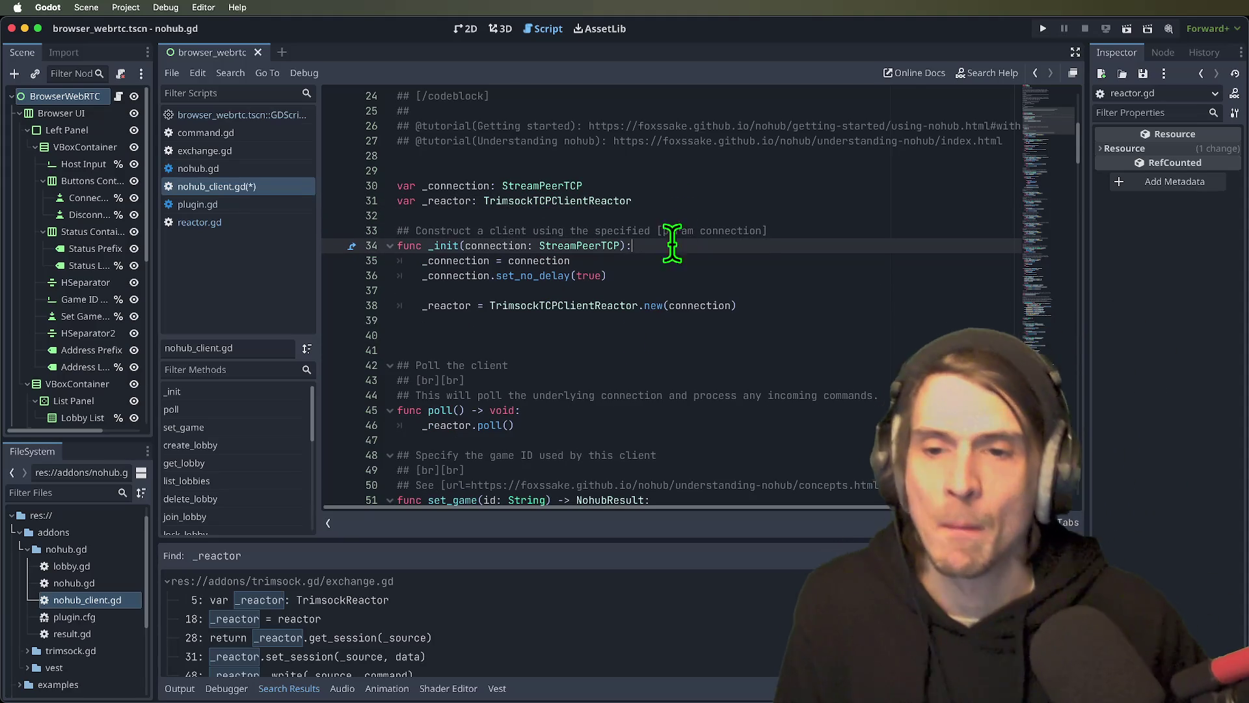
pyautogui.click(634, 337)
pyautogui.press('BackSpace')
pyautogui.press('super+s')
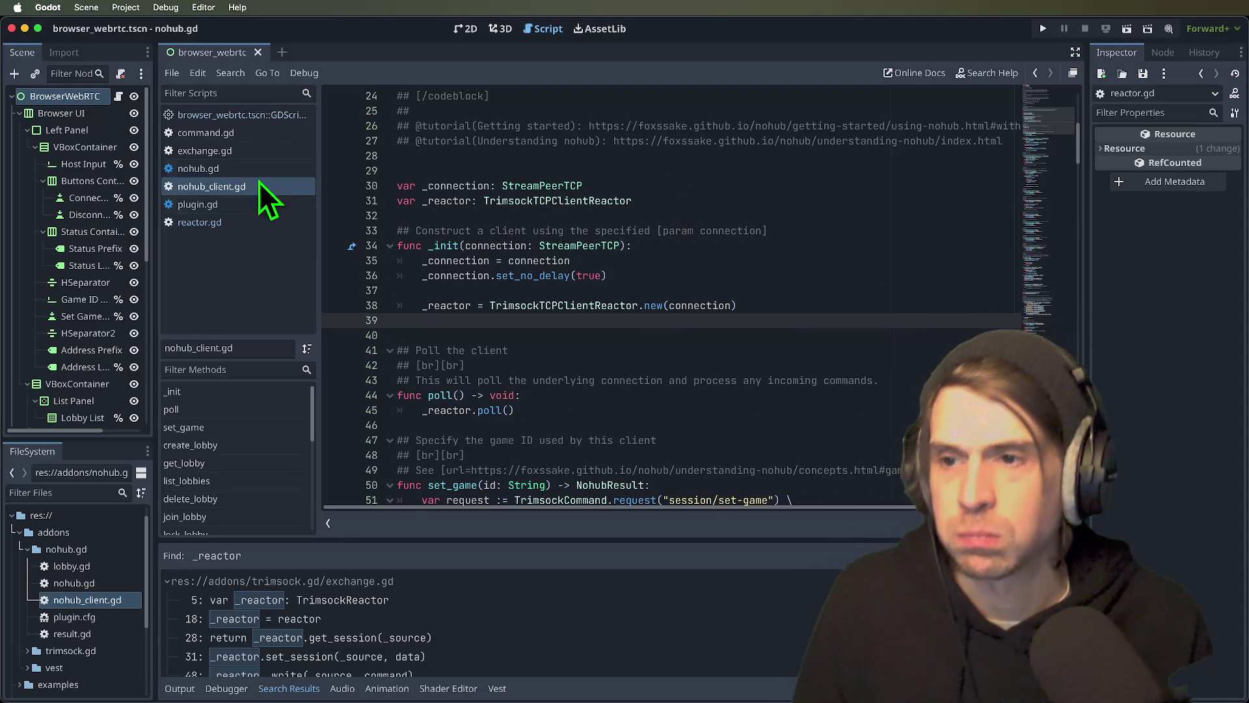
# - Open the browser_webrtc scene's script and bring its _ready function into view
pyautogui.click(290, 123)
pyautogui.scroll(10, 595, 261)
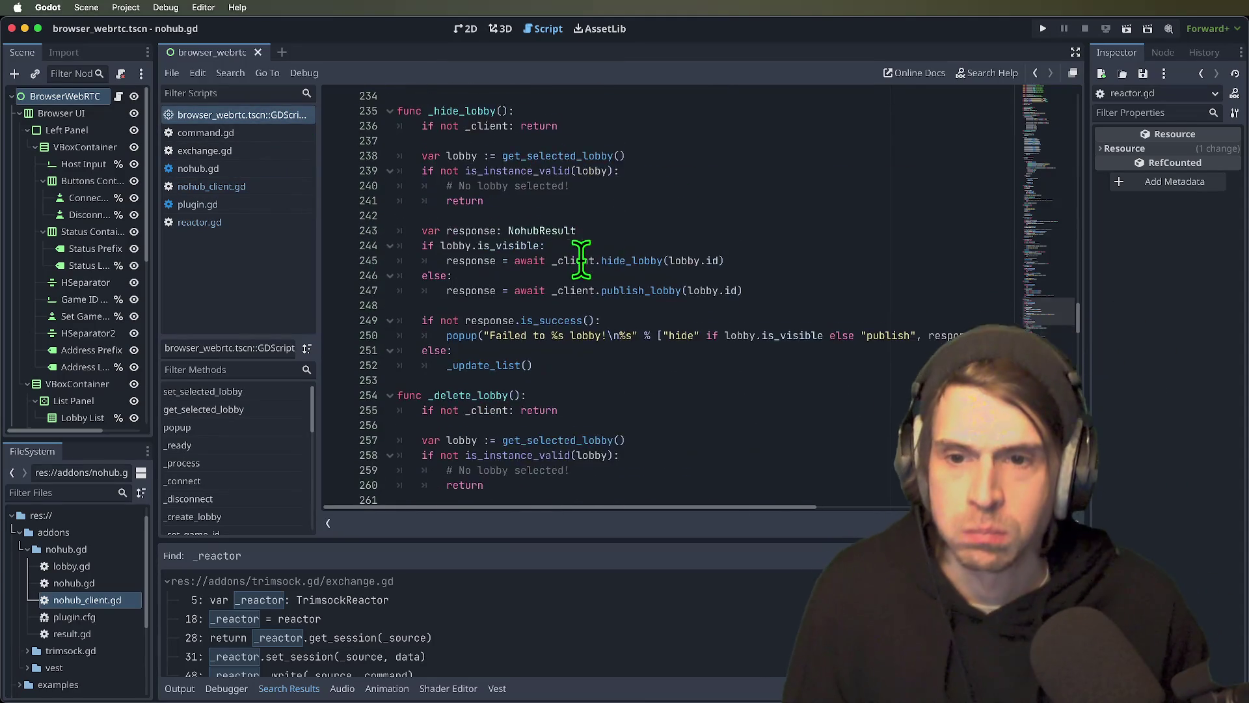
pyautogui.moveTo(1078, 293)
pyautogui.mouseDown()
pyautogui.moveTo(1052, 88)
pyautogui.moveTo(1054, 134)
pyautogui.mouseUp()
pyautogui.scroll(-5, 719, 254)
pyautogui.scroll(-3, 720, 255)
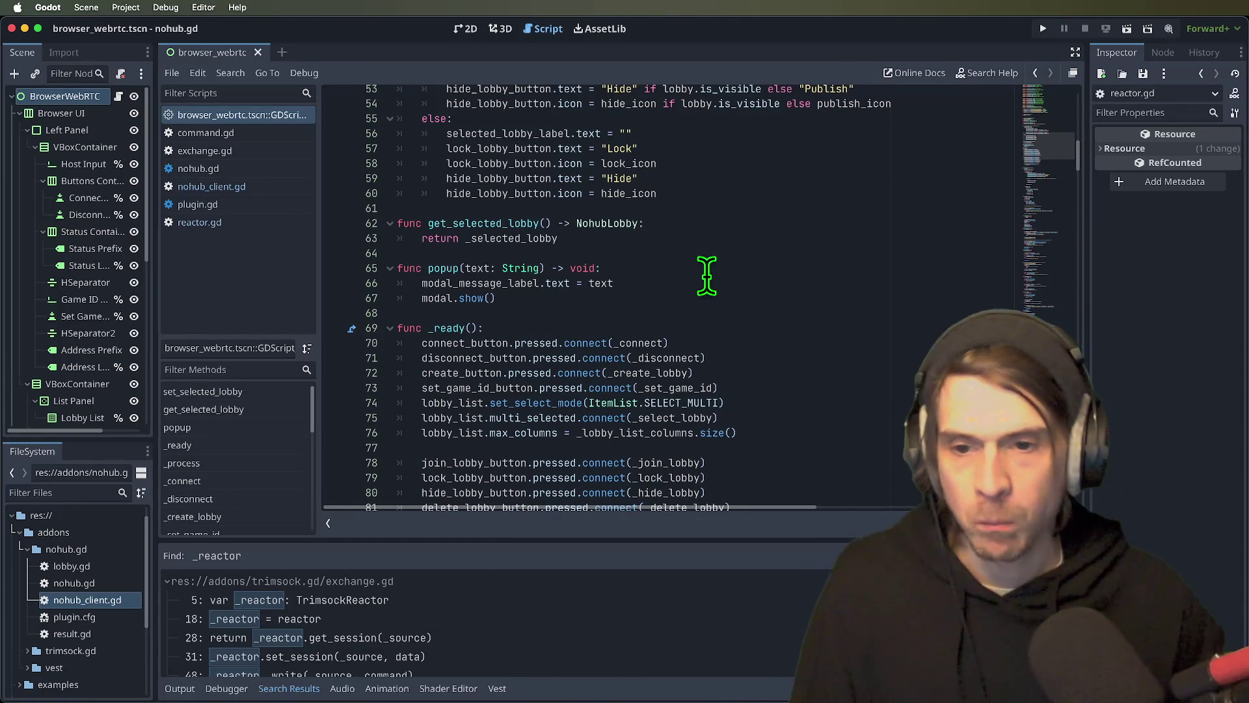
pyautogui.scroll(4, 706, 279)
pyautogui.scroll(-7, 699, 296)
pyautogui.scroll(-2, 700, 448)
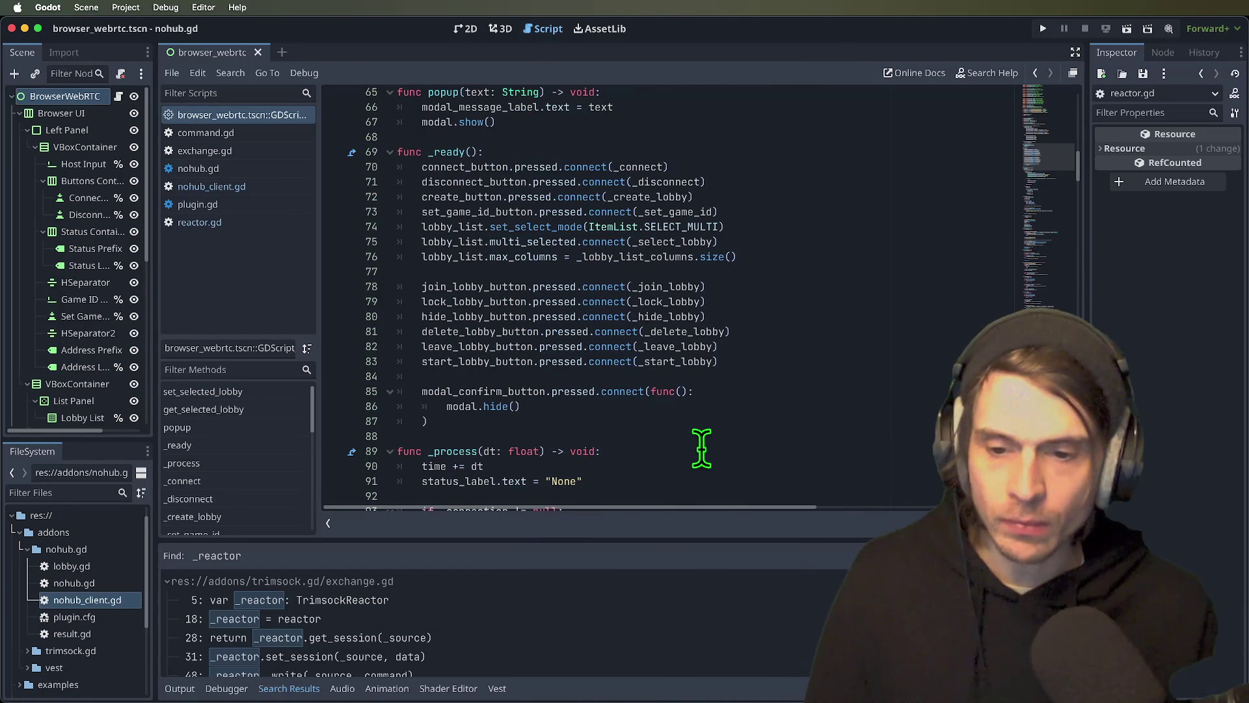
# - Add a new first line in _ready and insert the _setup_webrtc_reactor() call via autocomplete
pyautogui.click(708, 436)
pyautogui.click(741, 152)
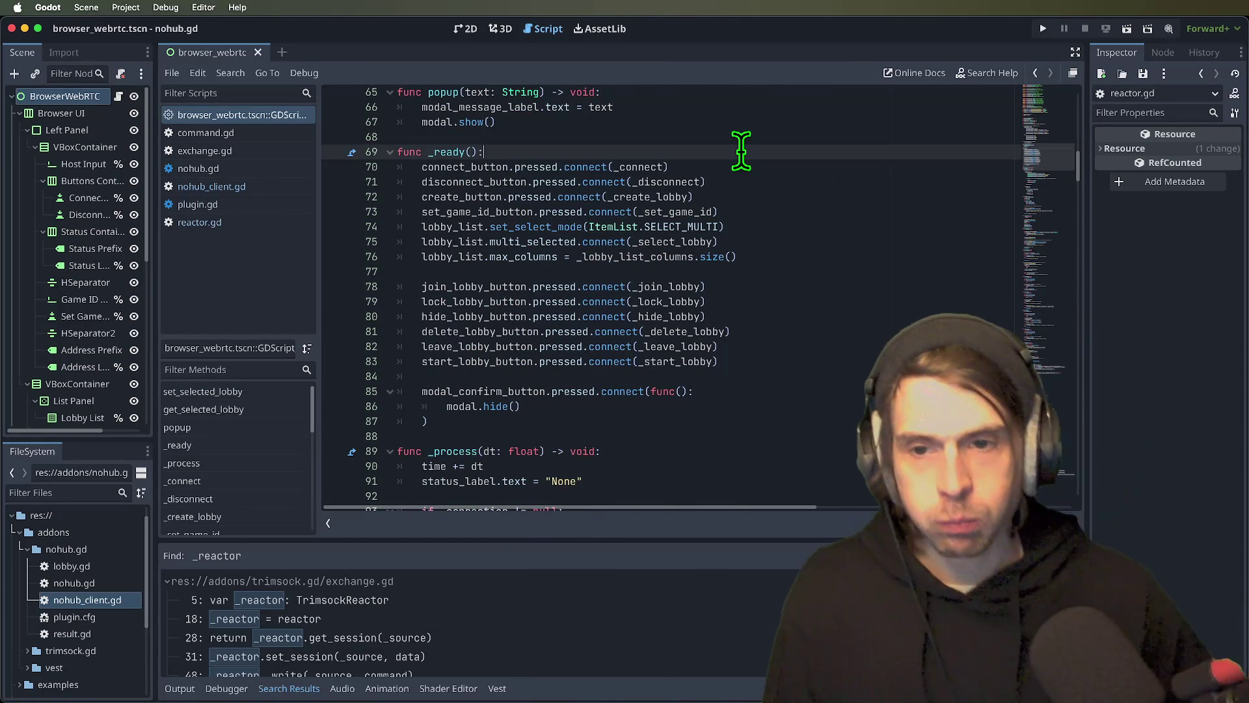
pyautogui.press('Return')
pyautogui.press('Return')
pyautogui.press('Return')
pyautogui.press('Up')
pyautogui.press('Up')
pyautogui.write('n')
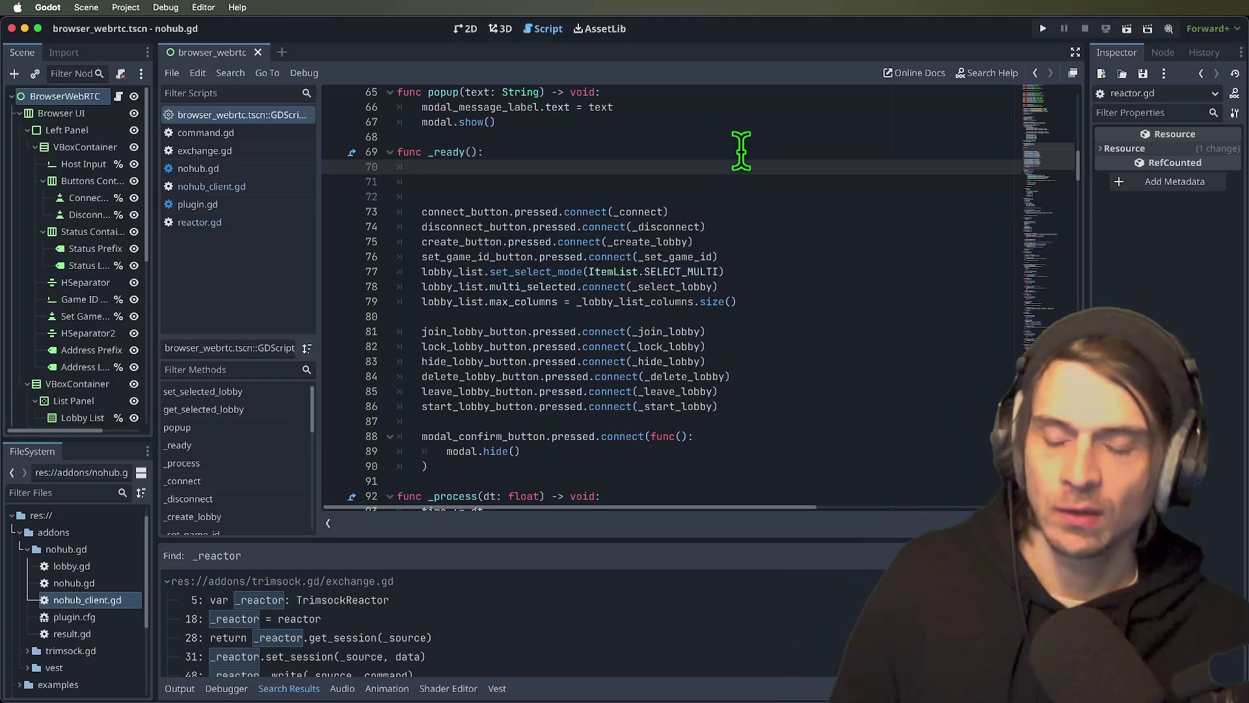
pyautogui.press('BackSpace')
pyautogui.press('BackSpace')
pyautogui.press('BackSpace')
pyautogui.write('cl.')
pyautogui.press('Return')
pyautogui.press('Tab')
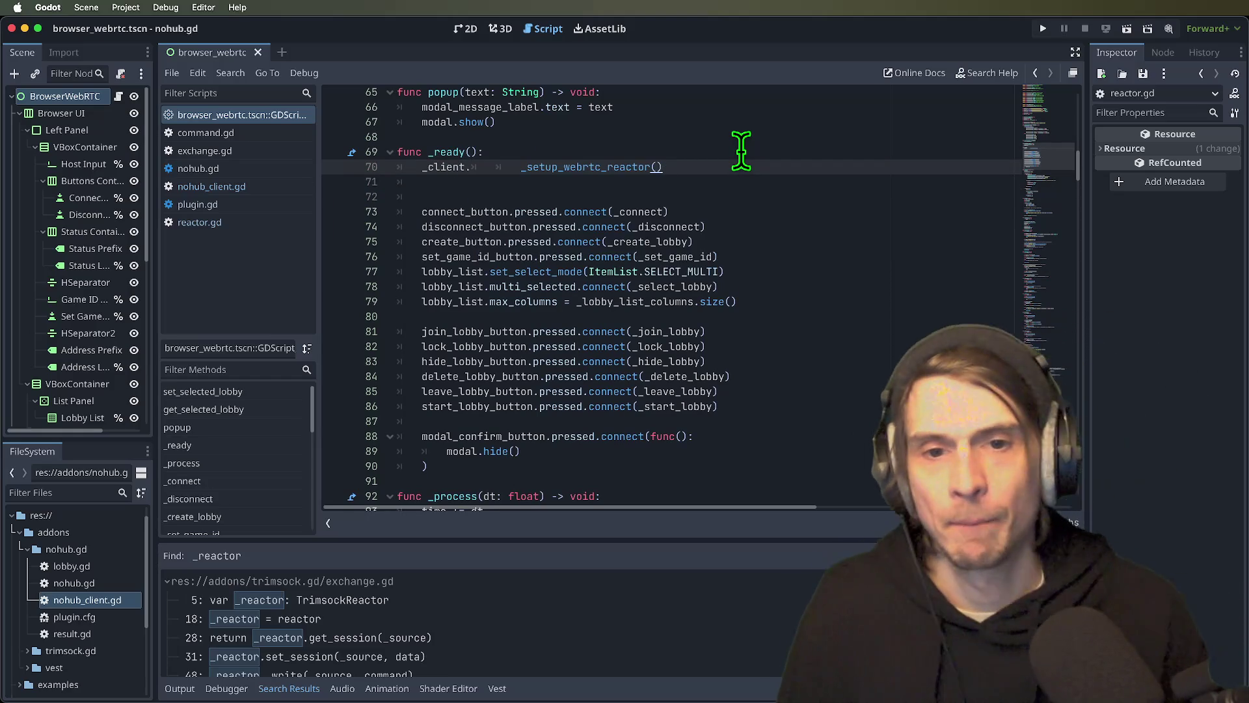
# - Fix the line to read _client._setup_webrtc_reactor() and remove the extra blank line below
pyautogui.click(496, 168)
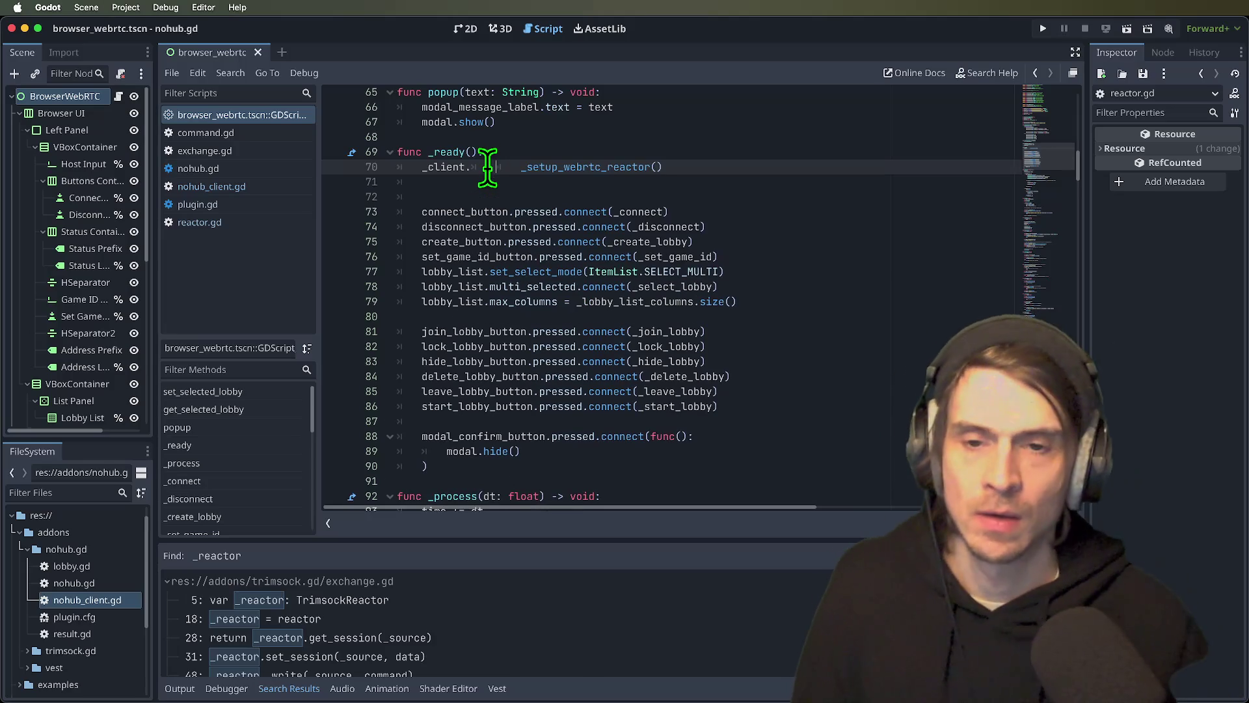
pyautogui.press('super+BackSpace')
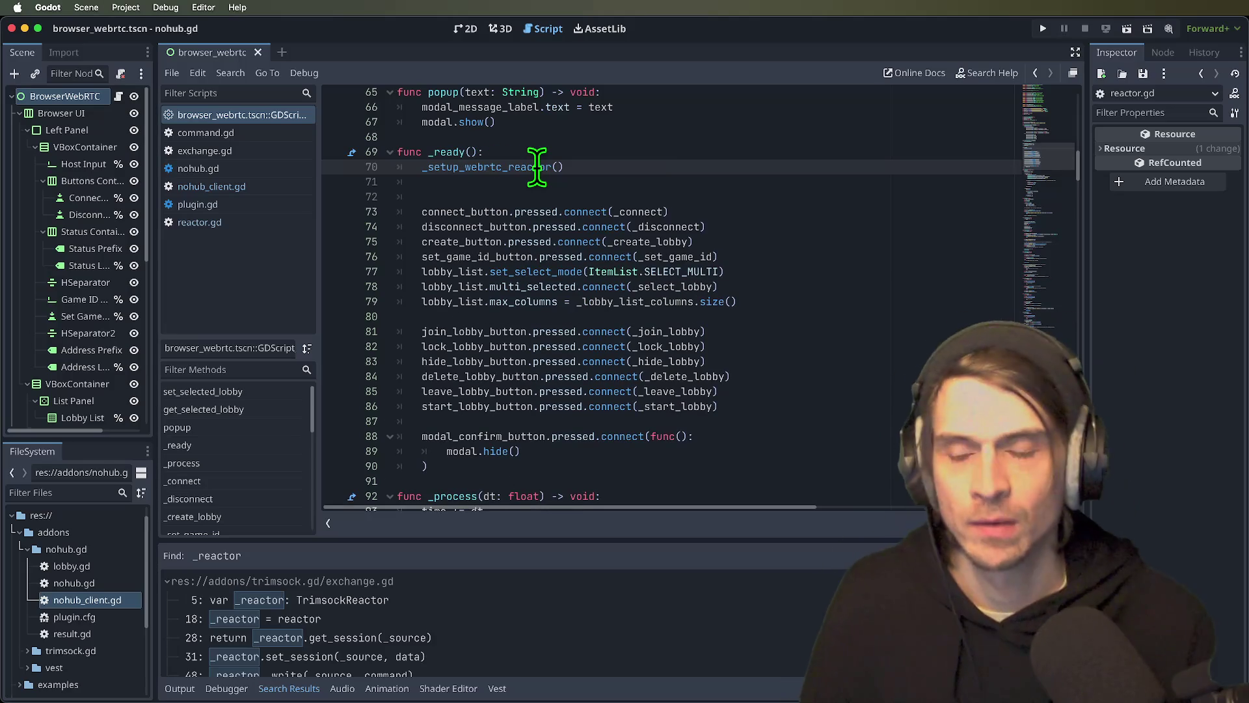
pyautogui.write('c')
pyautogui.press('BackSpace')
pyautogui.write('_c')
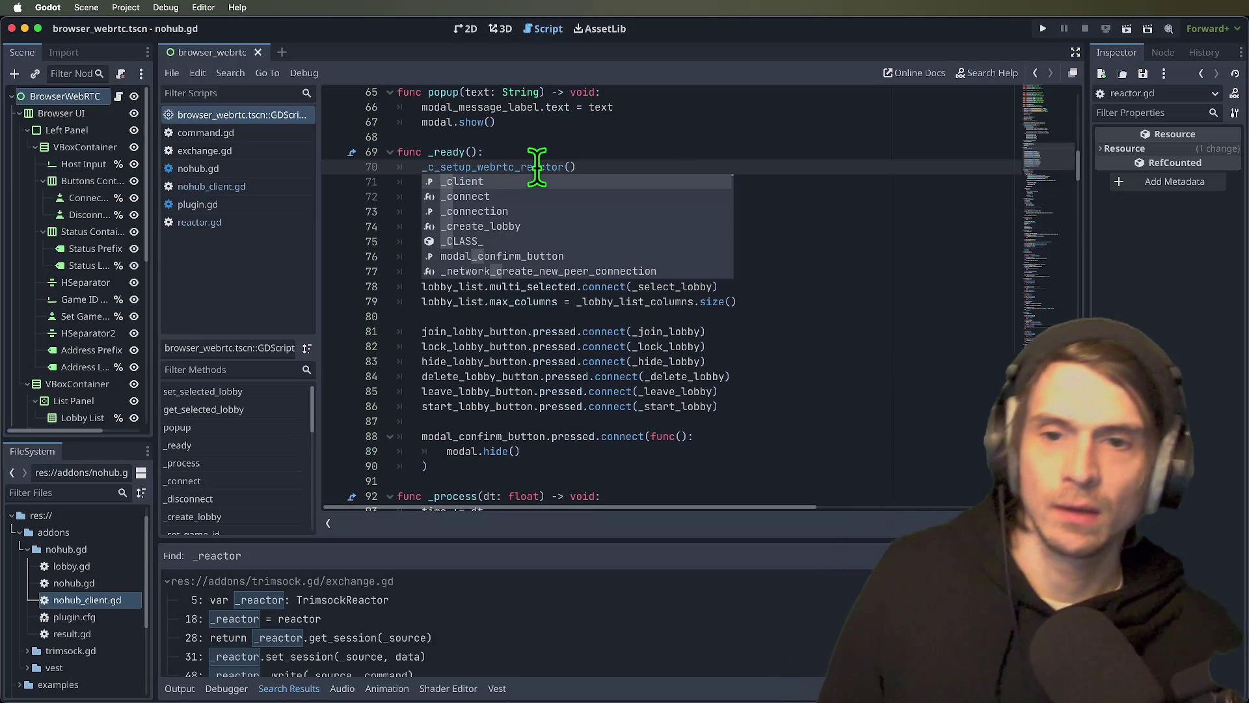
pyautogui.press('Return')
pyautogui.write('.')
pyautogui.press('Escape')
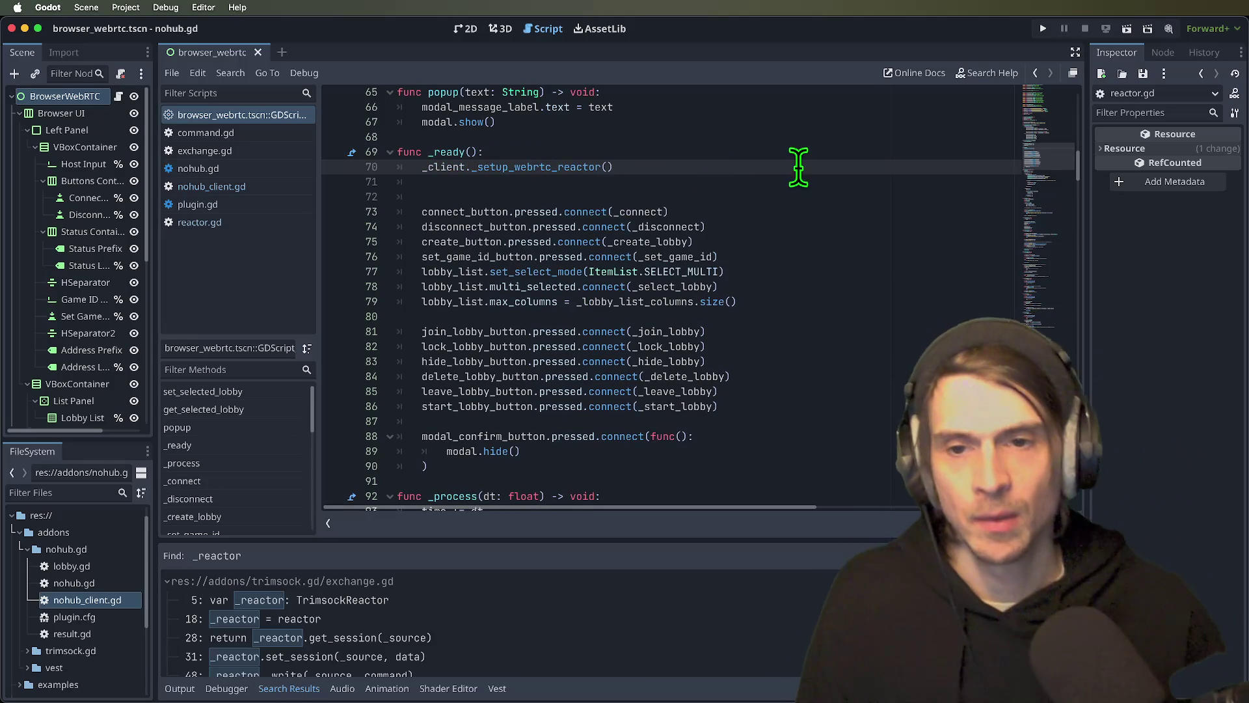
pyautogui.press('Down')
pyautogui.press('Delete')
# - Test-run the scene, then rename _setup_webrtc_reactor to setup_webrtc_reactor in nohub_client.gd
pyautogui.click(1127, 31)
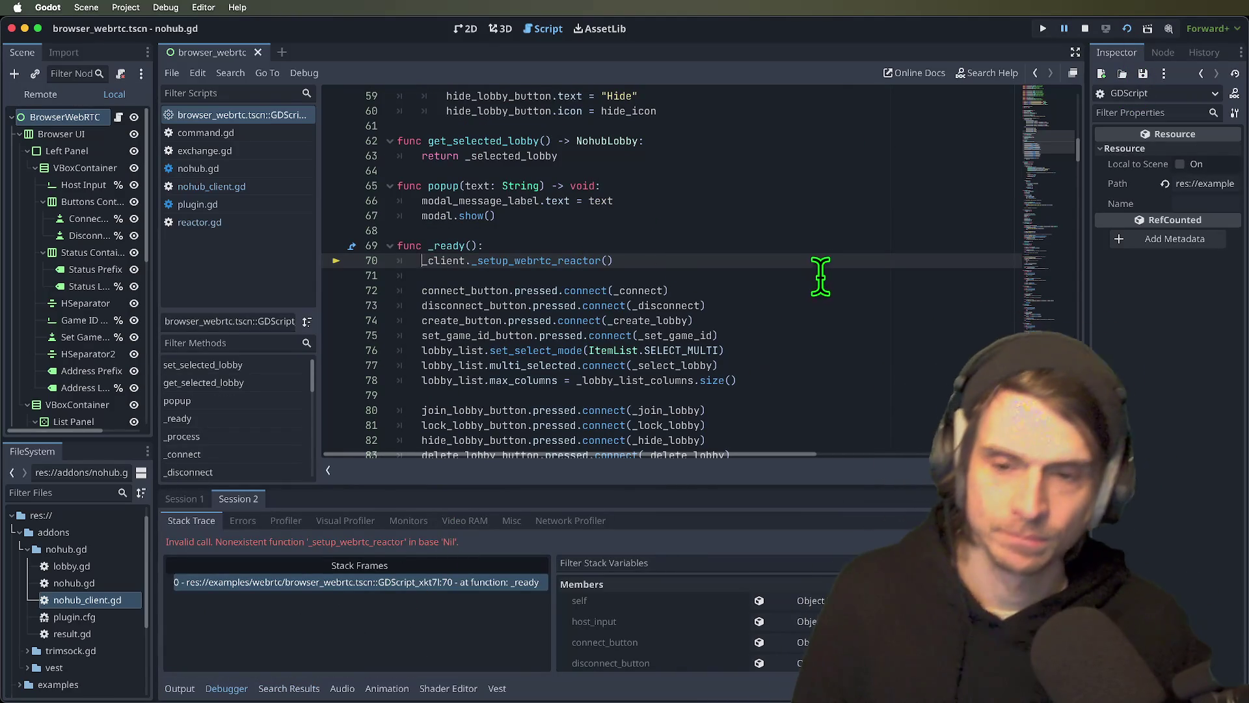
pyautogui.keyDown('ctrl'); pyautogui.click(507, 263); pyautogui.keyUp('ctrl')
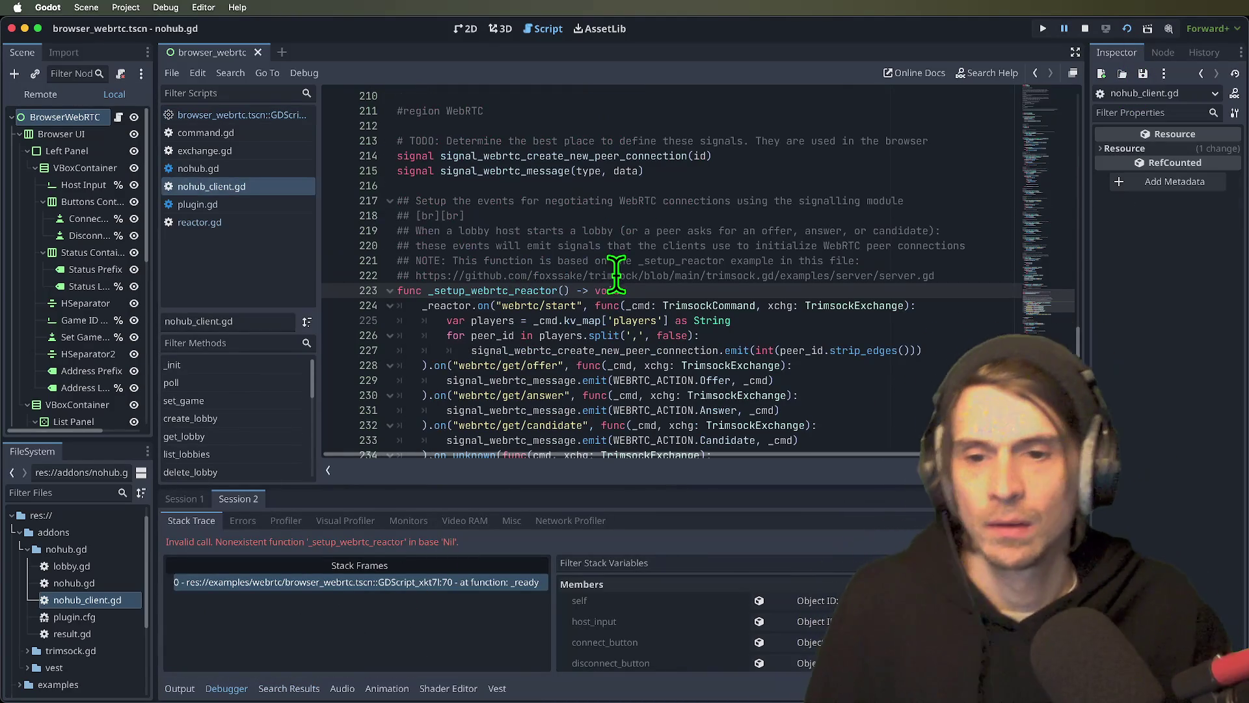
pyautogui.doubleClick(477, 290)
pyautogui.press('Left')
pyautogui.press('Delete')
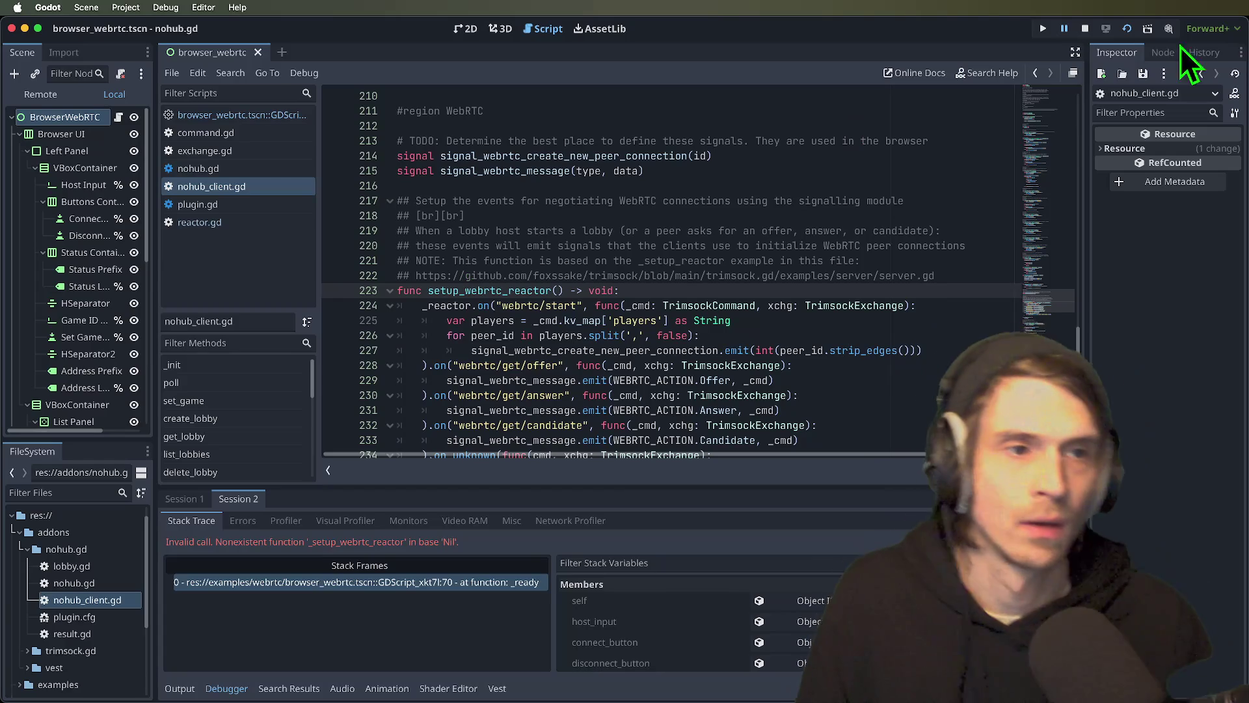
# - Rerun the scene, stop the session crashed on the Nil _client, and go to _client's declaration
pyautogui.click(1125, 30)
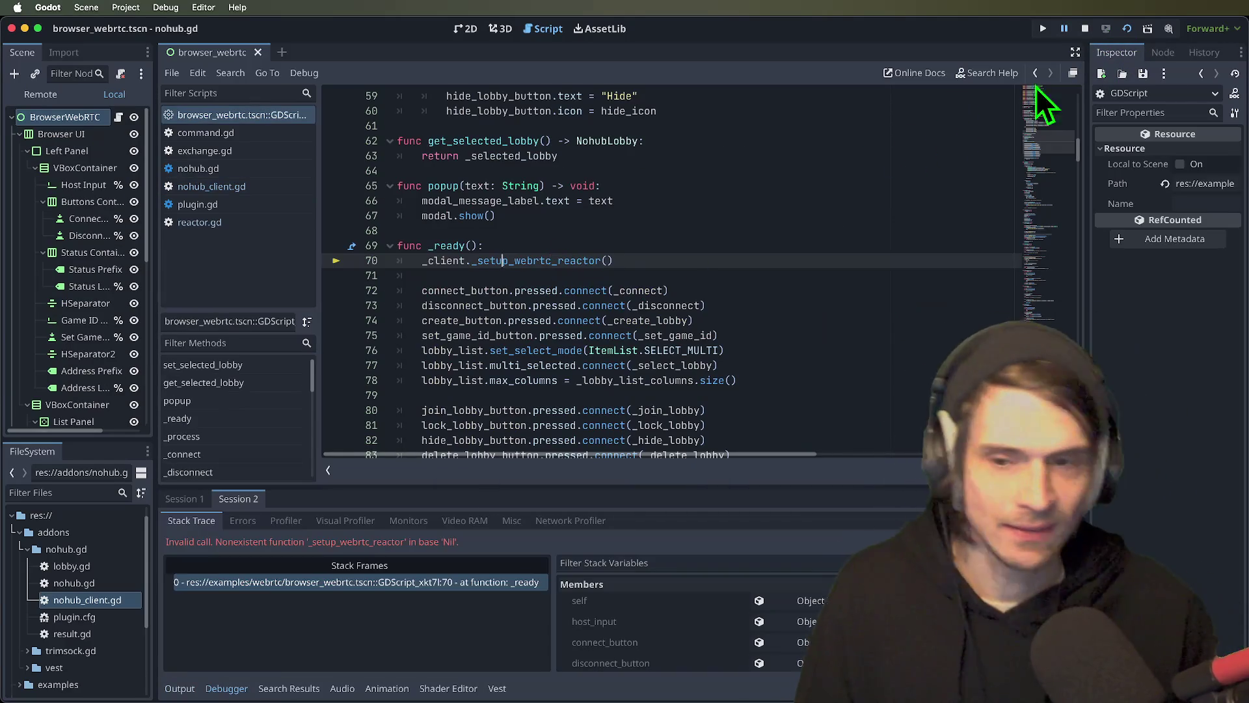
pyautogui.click(1085, 30)
pyautogui.click(655, 250)
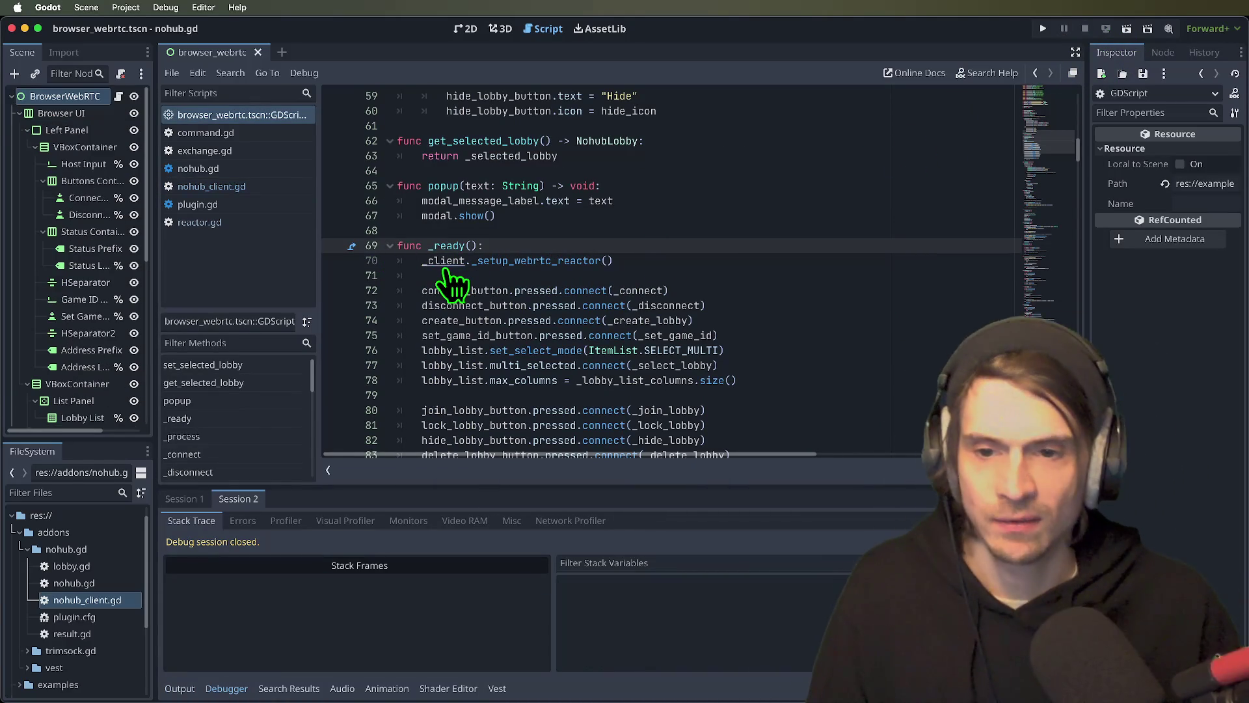
pyautogui.keyDown('ctrl'); pyautogui.click(447, 264); pyautogui.keyUp('ctrl')
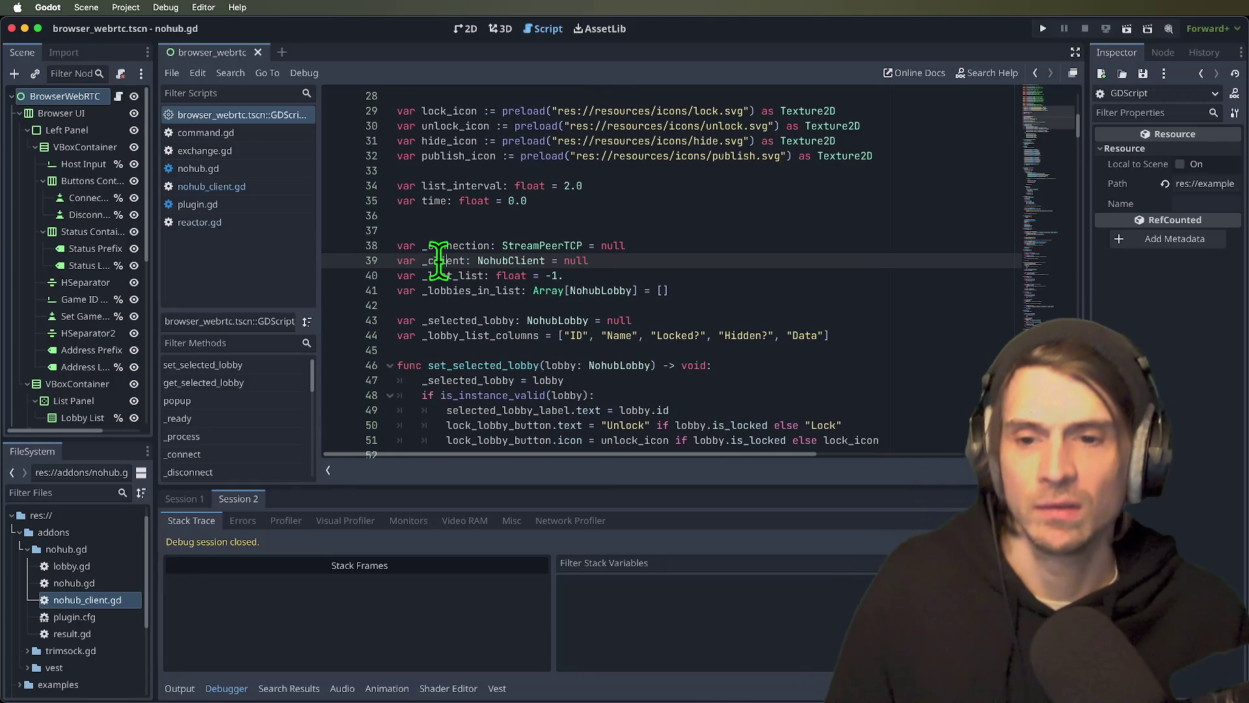
# - Cut the setup_webrtc_reactor call out of _ready and remove the leftover blank line
pyautogui.hotkey('alt', 'Left')
pyautogui.scroll(-3, 425, 259)
pyautogui.scroll(-10, 683, 329)
pyautogui.scroll(-2, 683, 335)
pyautogui.scroll(2, 683, 335)
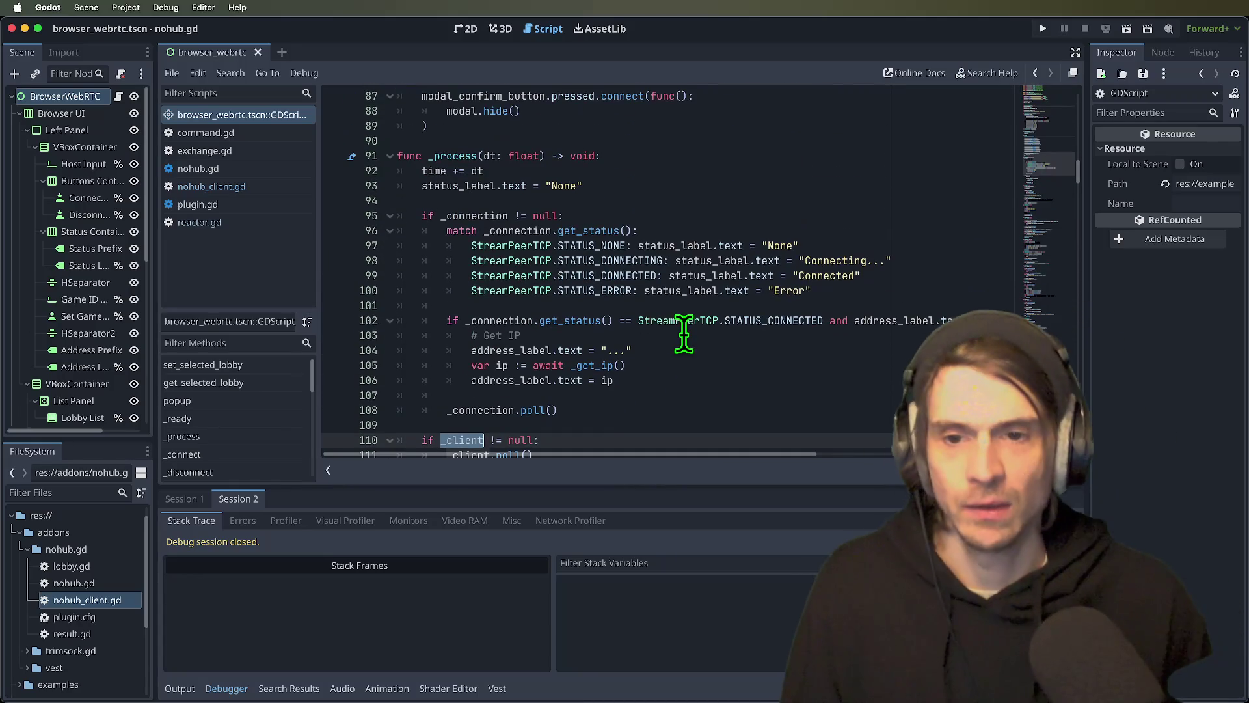
pyautogui.scroll(4, 685, 335)
pyautogui.scroll(-13, 686, 335)
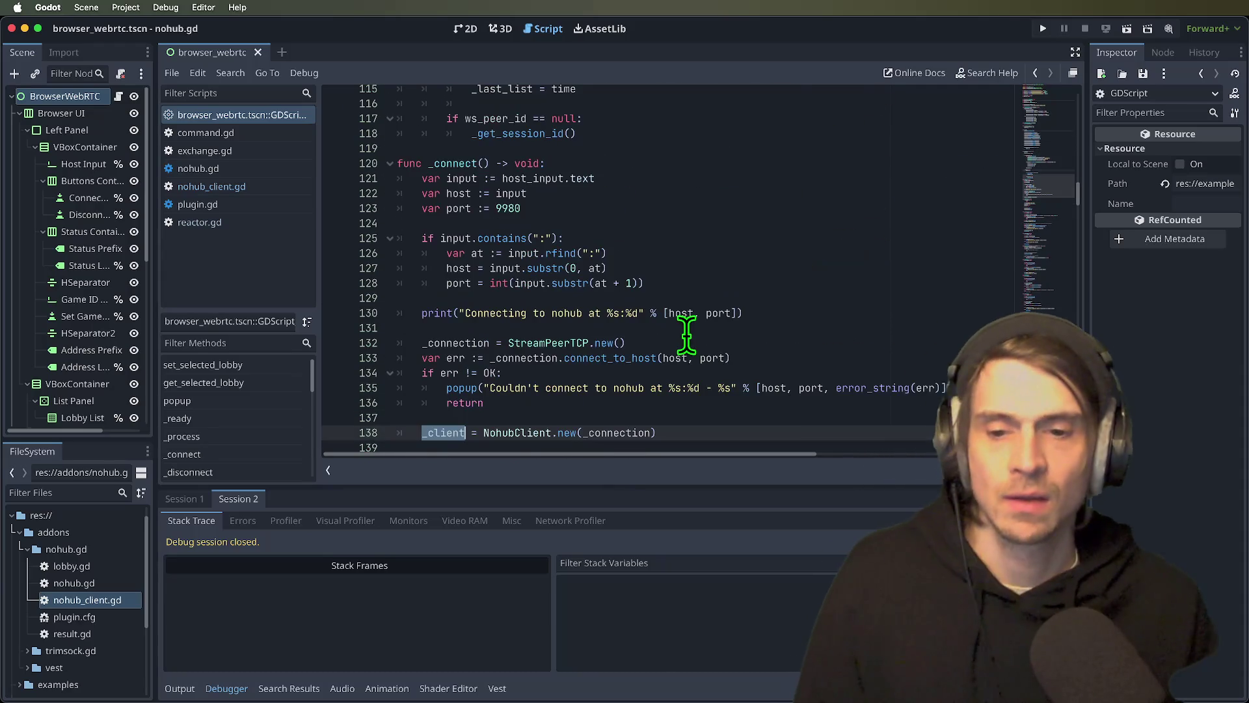
pyautogui.scroll(-2, 686, 335)
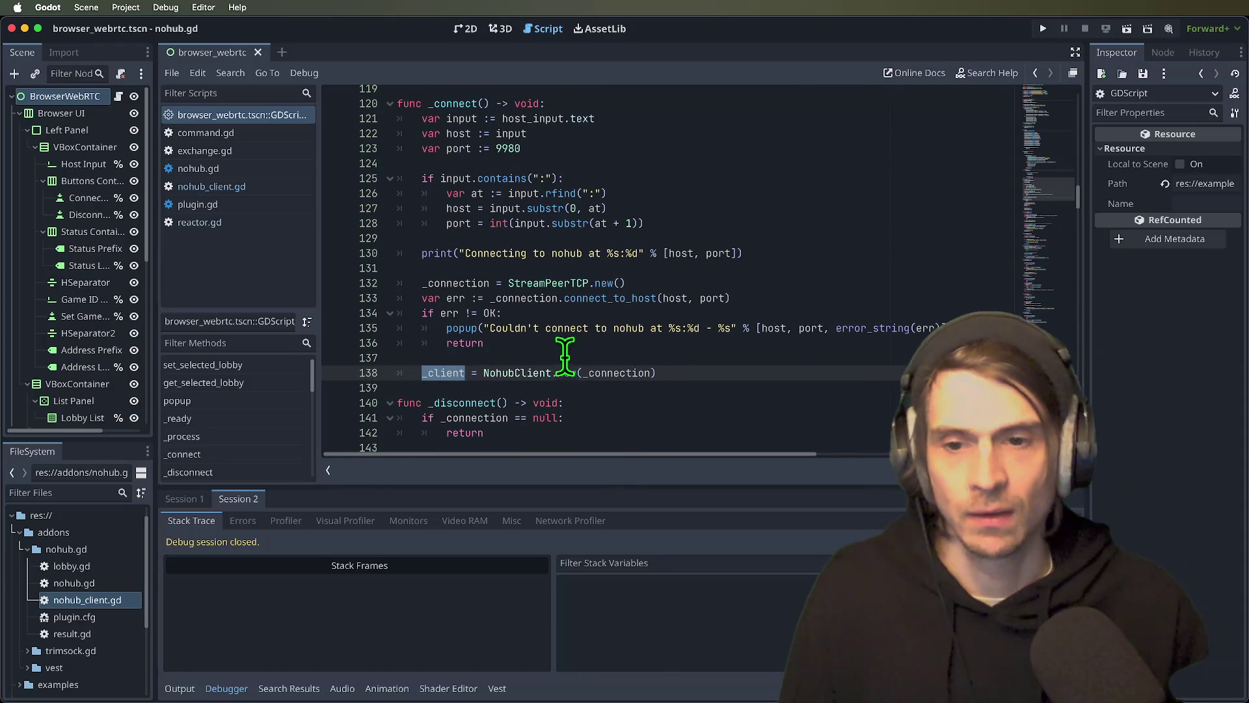
pyautogui.hotkey('shift', 'F3')
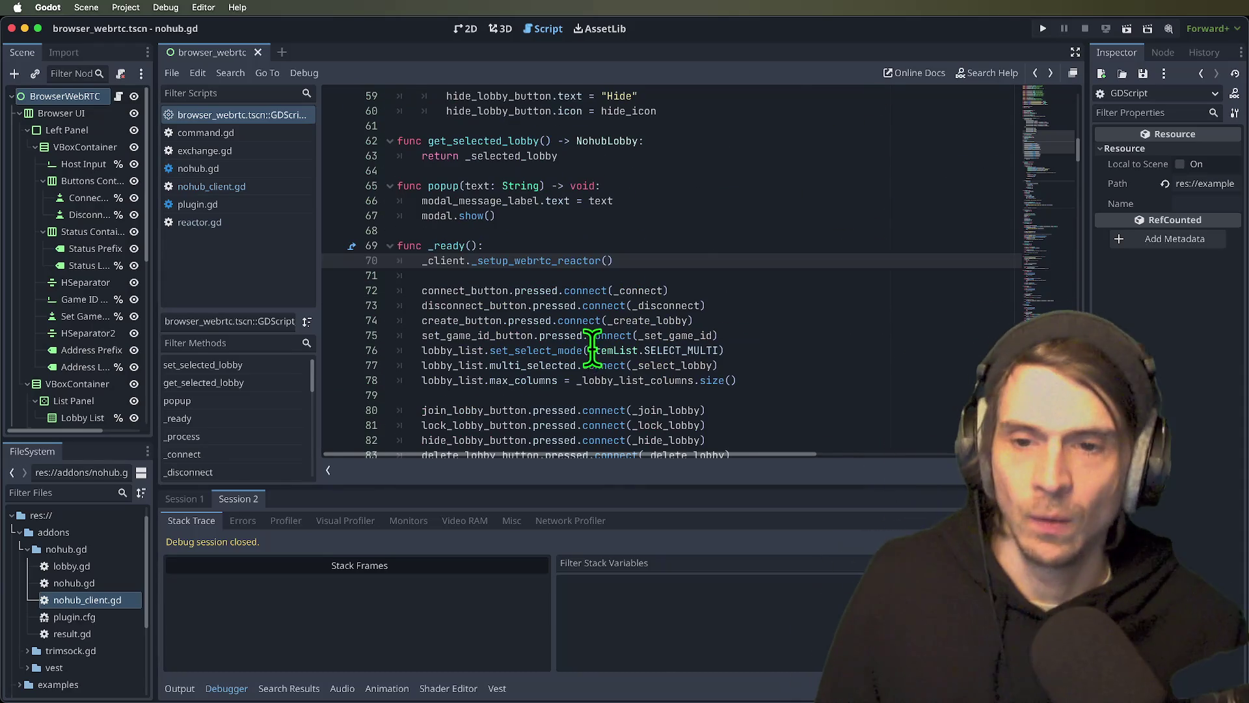
pyautogui.click(636, 259)
pyautogui.hotkey('shift', 'Home')
pyautogui.press('BackSpace')
pyautogui.press('BackSpace')
pyautogui.press('BackSpace')
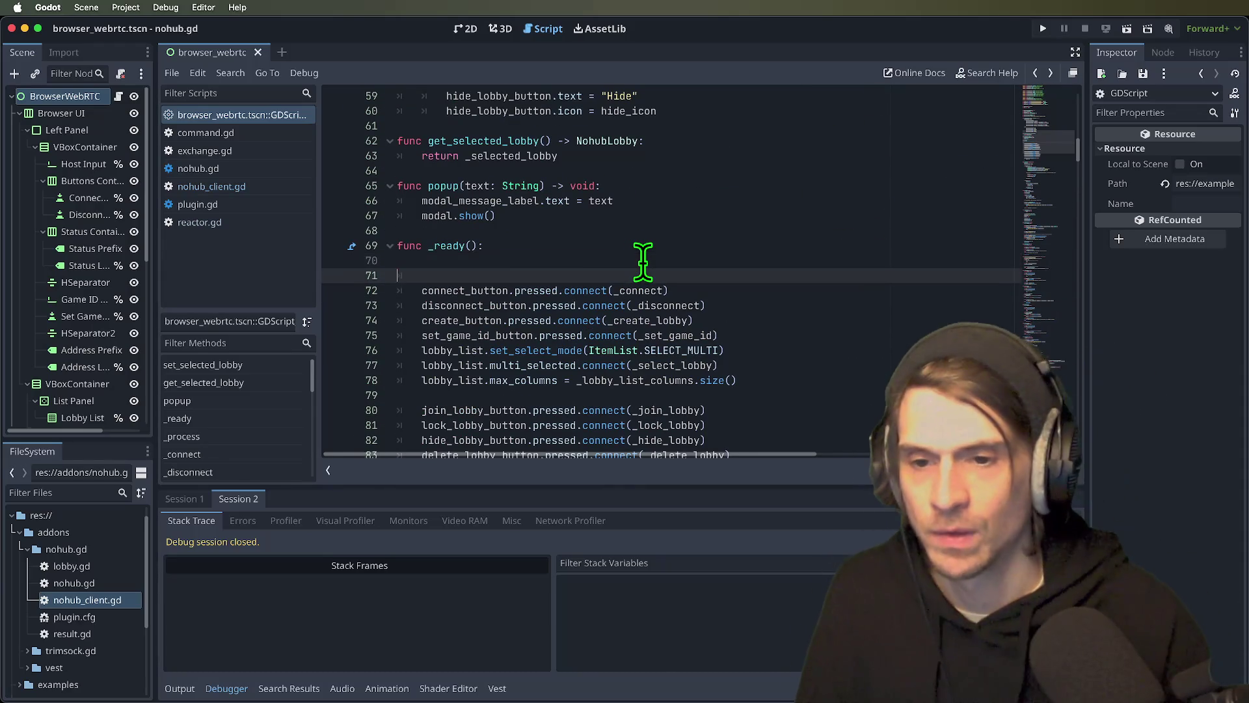
# - Search the script for _client to find where NohubClient is created in _connect
pyautogui.hotkey('ctrl', 'f')
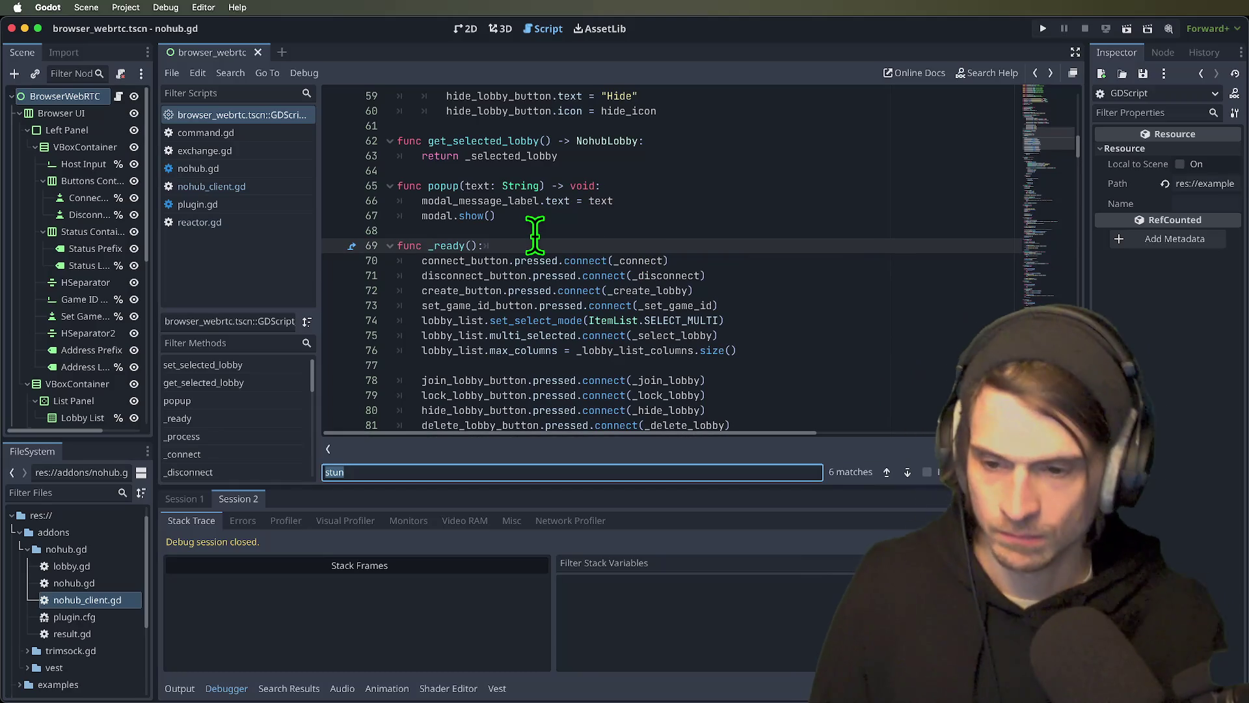
pyautogui.write('_client')
pyautogui.press('Return')
pyautogui.press('Return')
pyautogui.press('Return')
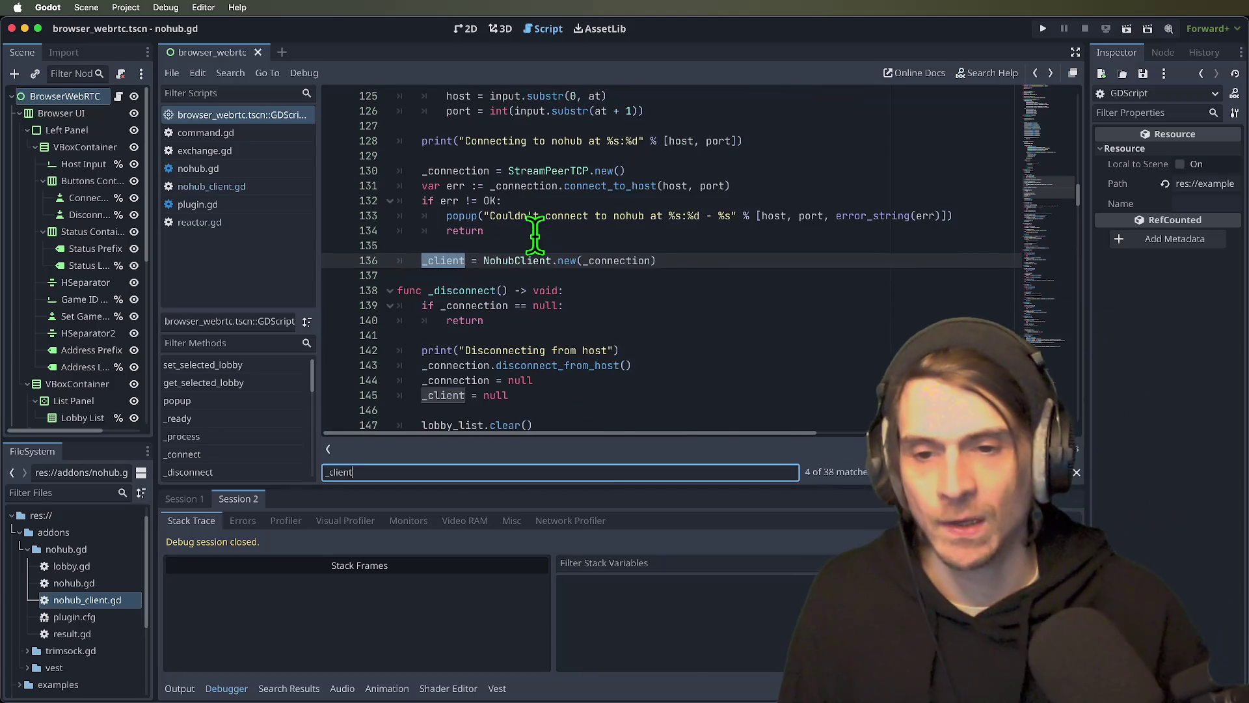
pyautogui.press('Return')
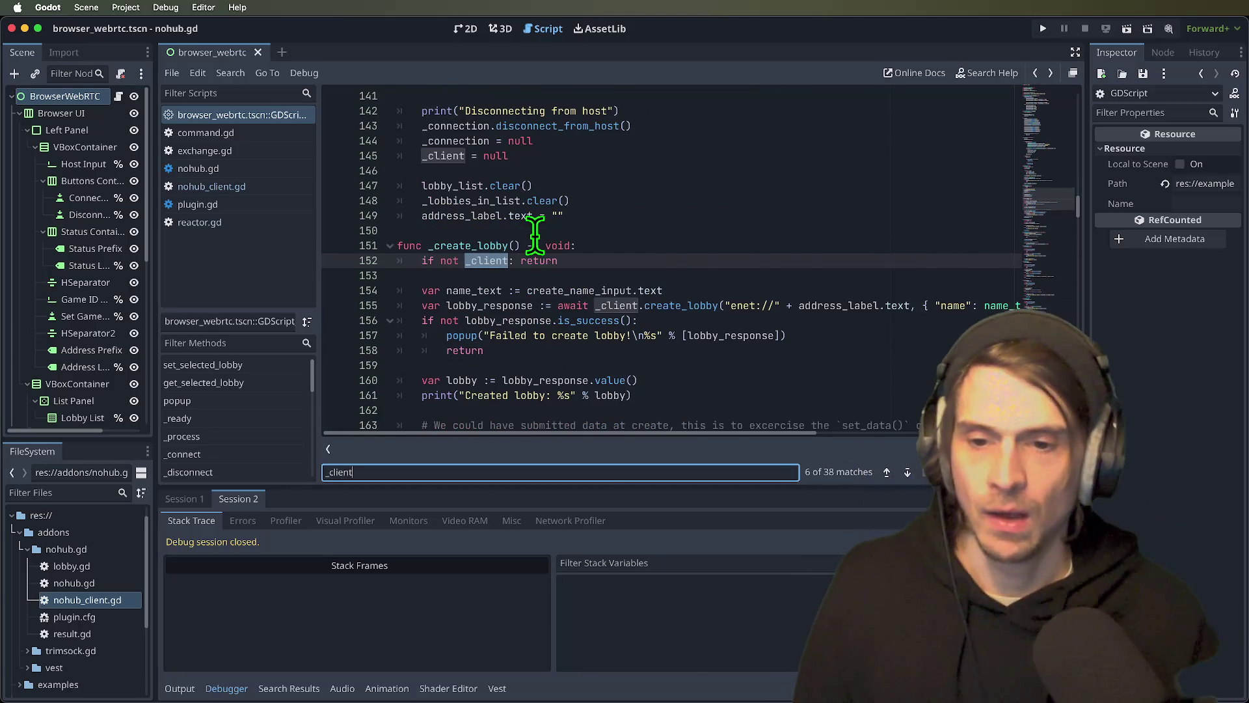
pyautogui.press('Return')
pyautogui.hotkey('shift', 'Return')
pyautogui.hotkey('shift', 'Return')
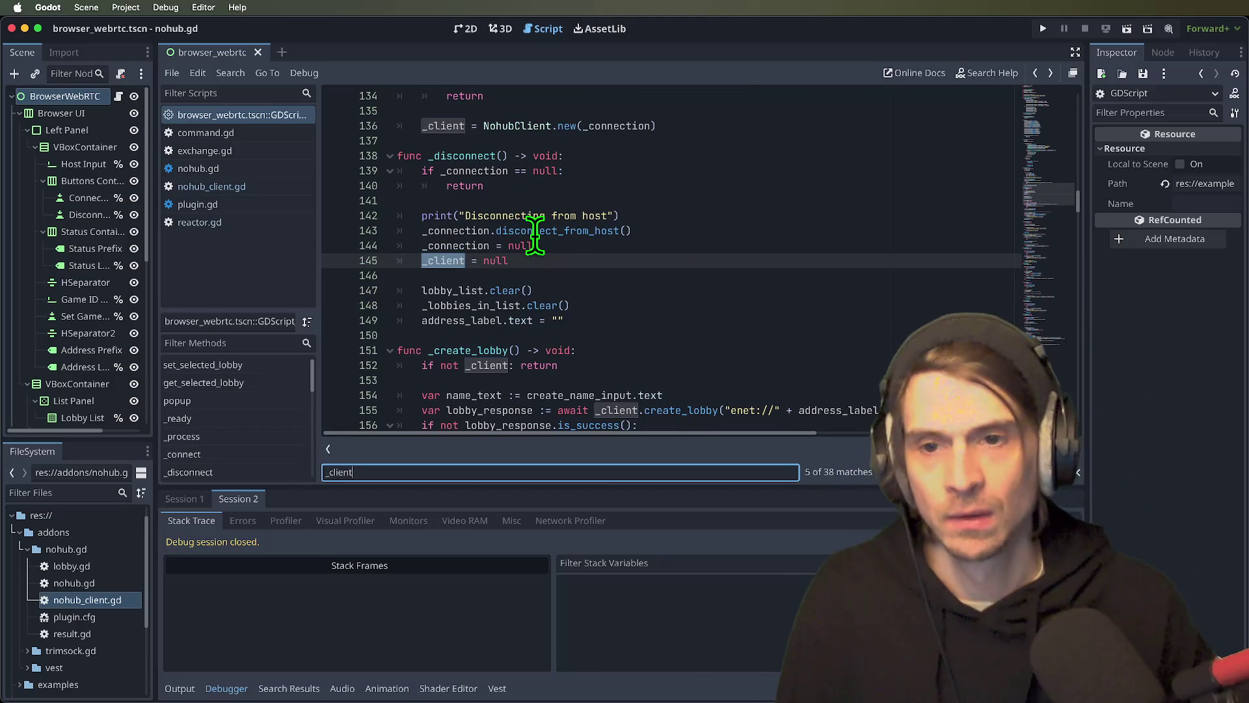
pyautogui.hotkey('shift', 'Return')
pyautogui.press('Escape')
# - Paste the call after the NohubClient creation as setup_webrtc_reactor, save, and open its definition
pyautogui.click(515, 275)
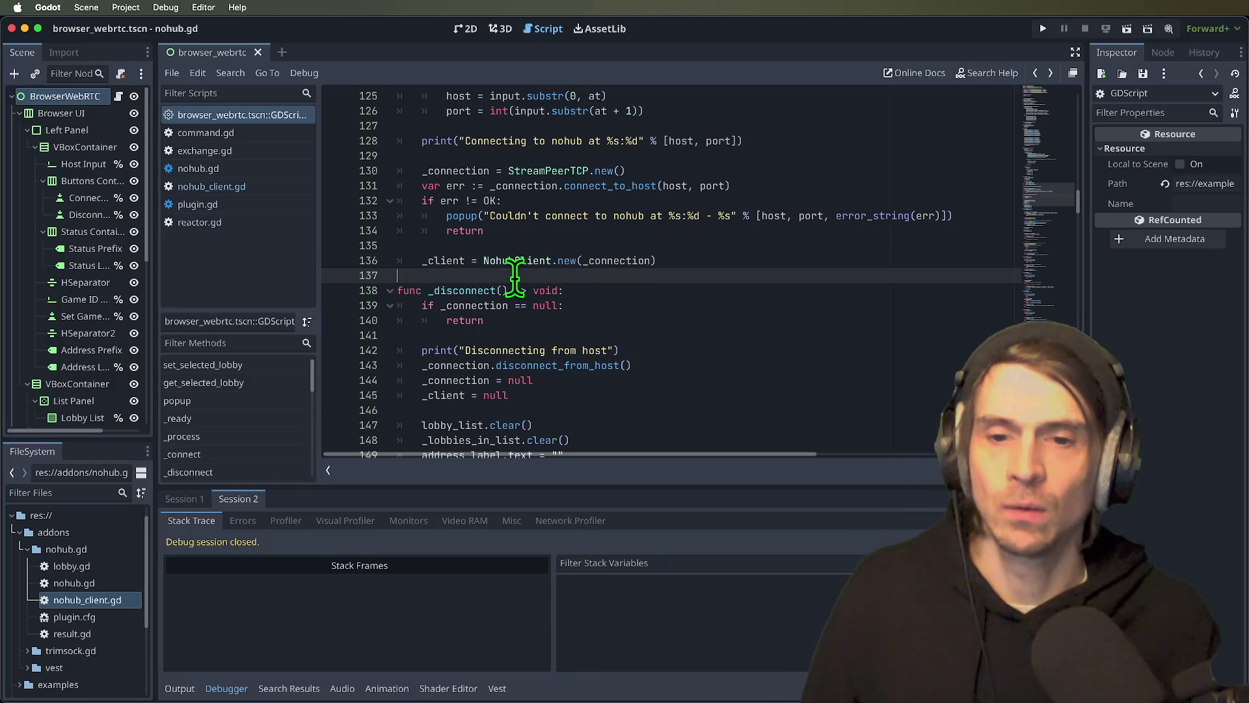
pyautogui.hotkey('ctrl', 'v')
pyautogui.press('Down')
pyautogui.press('Home')
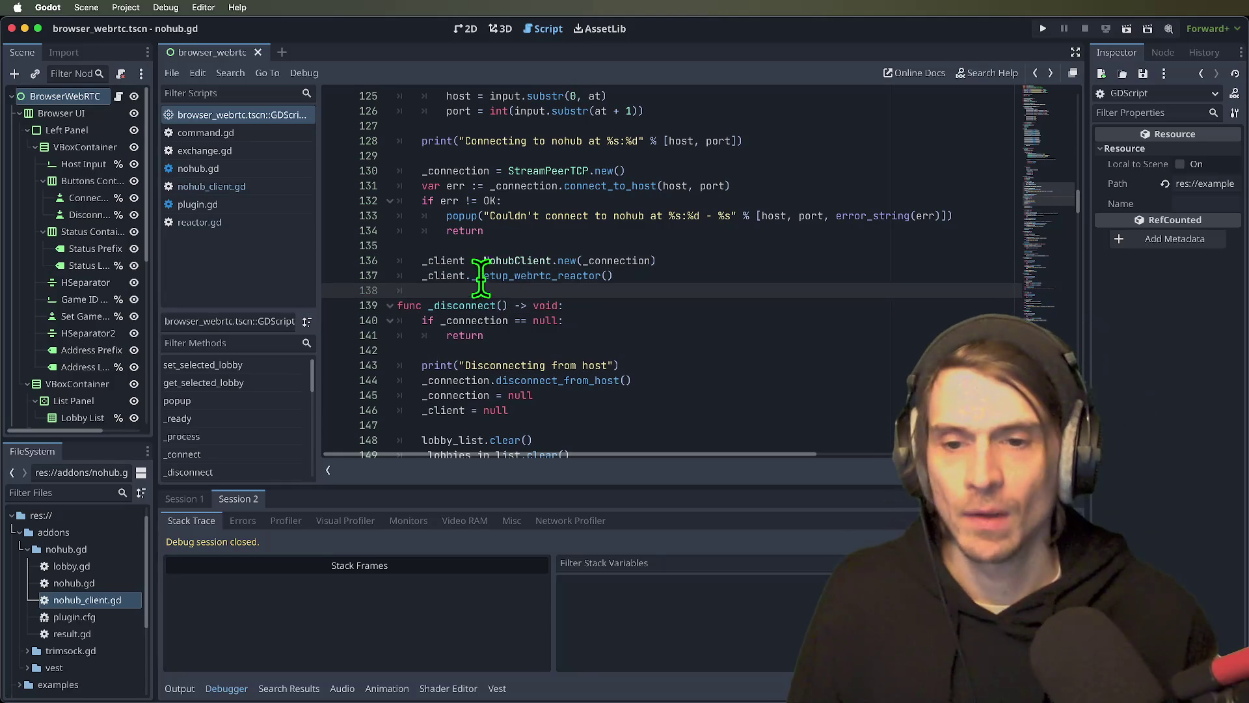
pyautogui.press('Return')
pyautogui.click(486, 276)
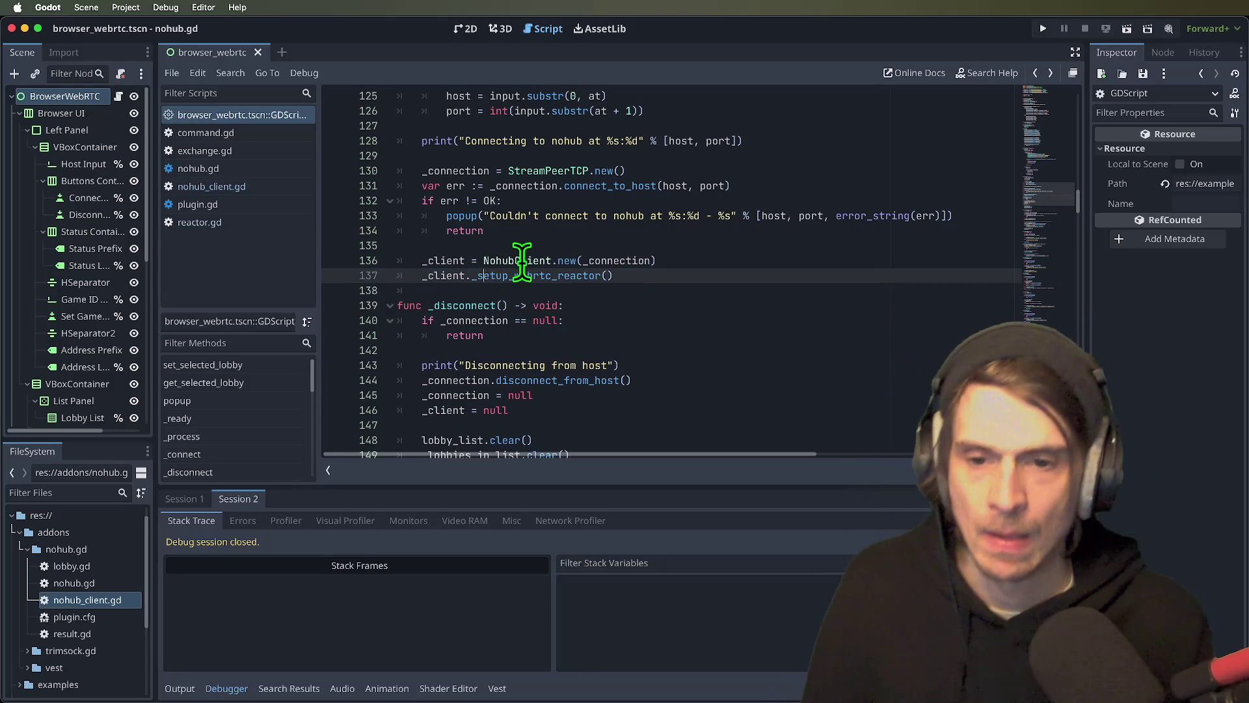
pyautogui.hotkey('ctrl', 's')
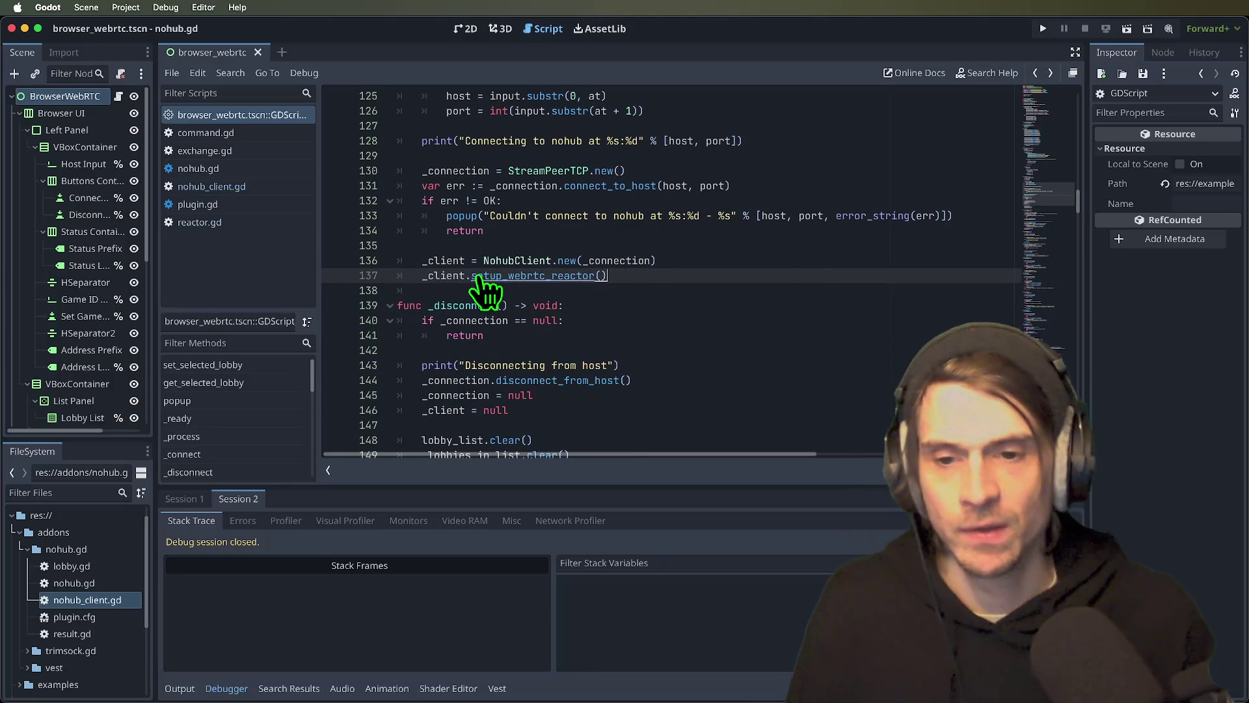
pyautogui.keyDown('ctrl'); pyautogui.click(482, 278); pyautogui.keyUp('ctrl')
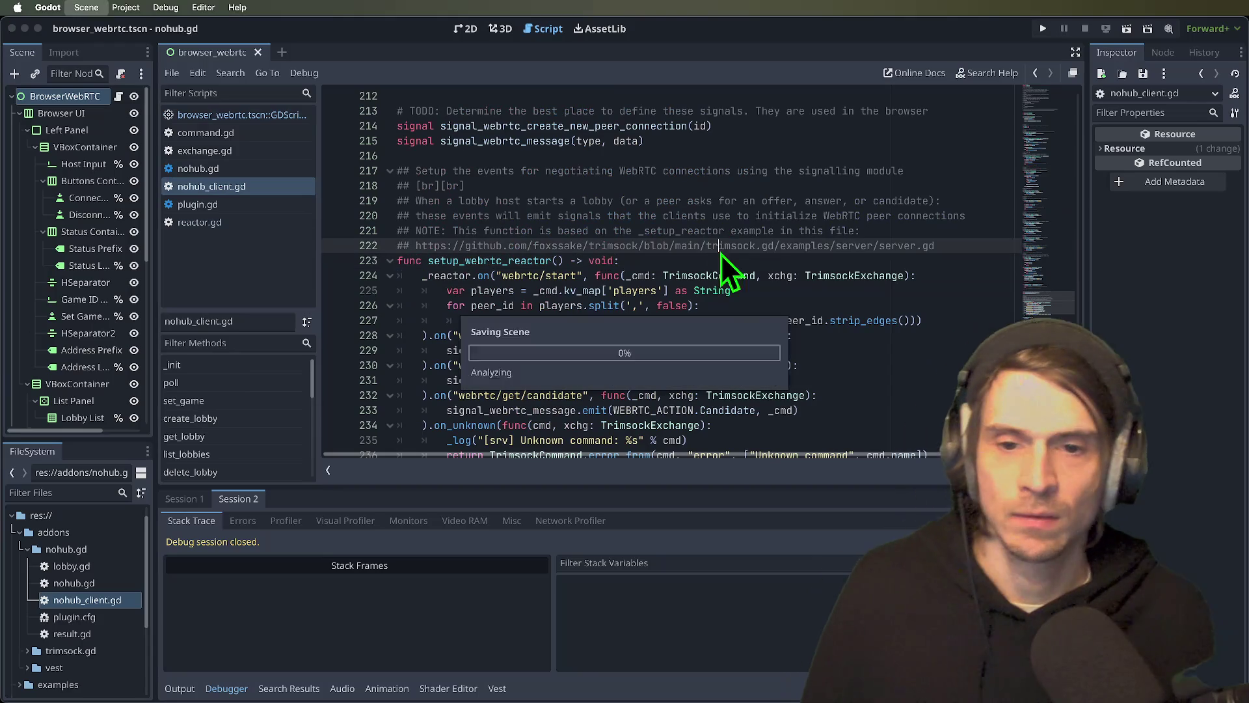
# - Run the scene, connect both debug clients to nohub, and create a lobby from the first
pyautogui.click(1127, 34)
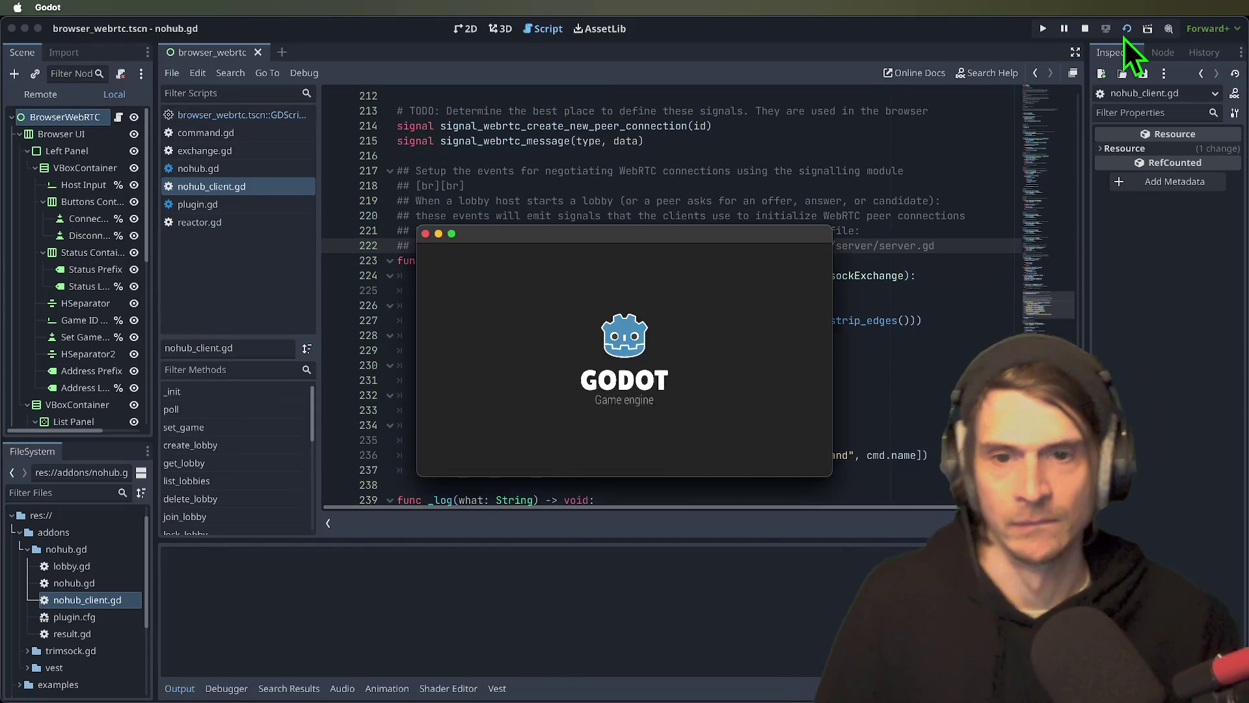
pyautogui.click(163, 143)
pyautogui.click(563, 284)
pyautogui.click(420, 264)
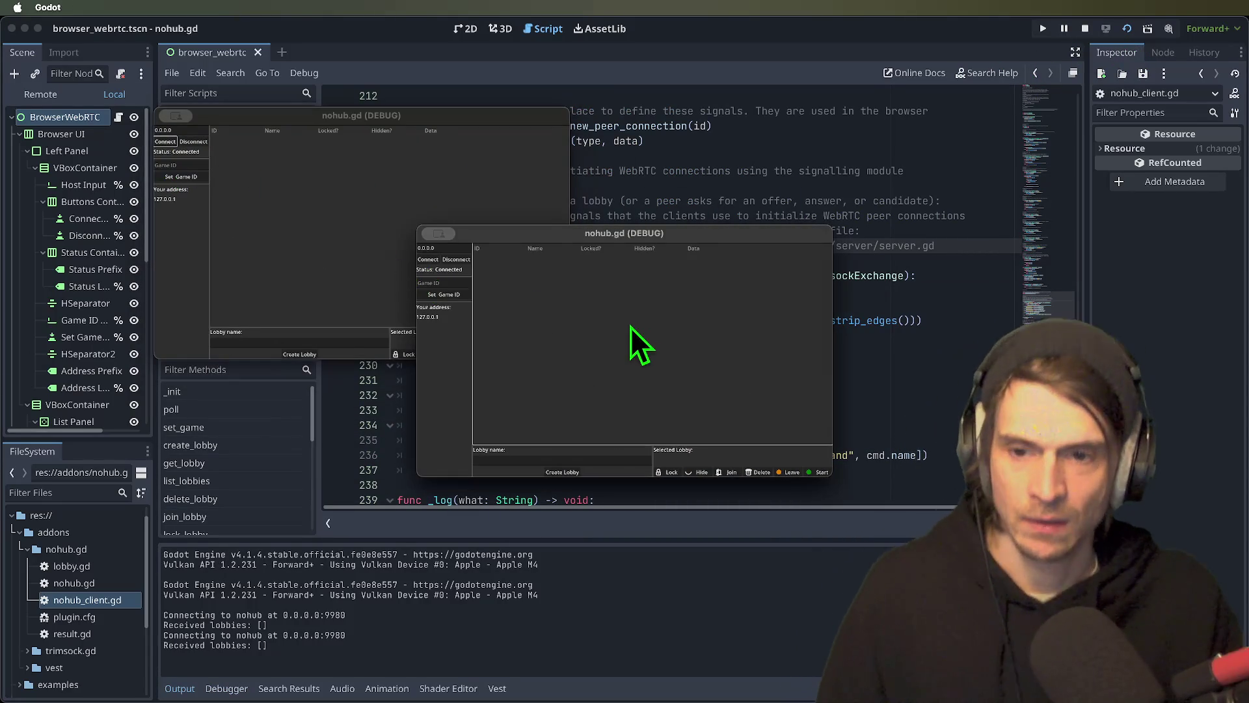
pyautogui.click(295, 197)
pyautogui.click(289, 353)
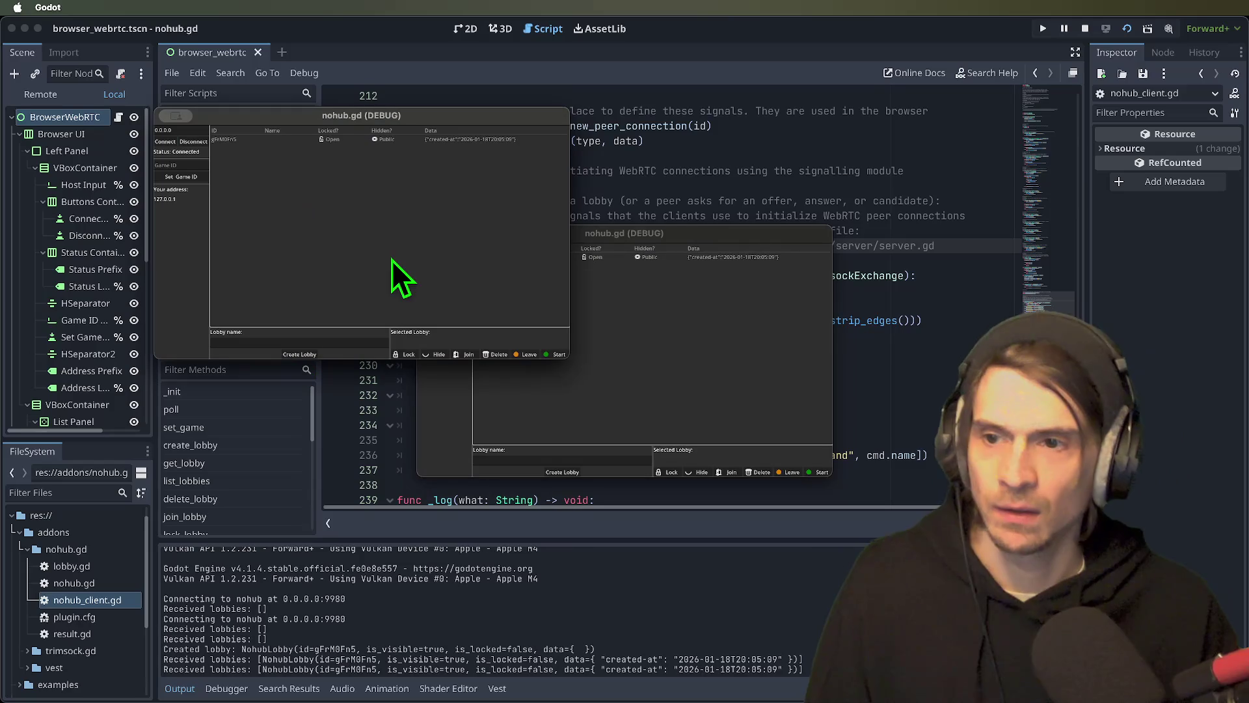
# - Join lobby gFrM0Fn5 from the second client, start it from the first, then stop debugging
pyautogui.click(745, 404)
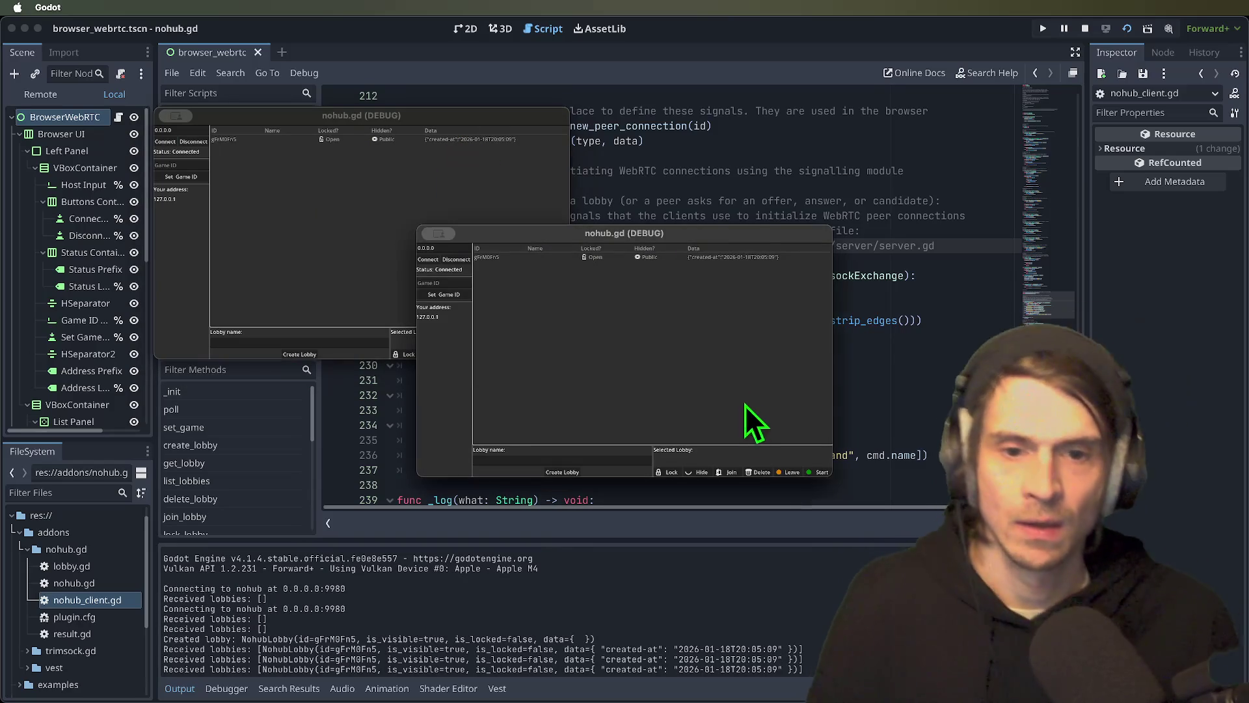
pyautogui.click(520, 260)
pyautogui.click(728, 471)
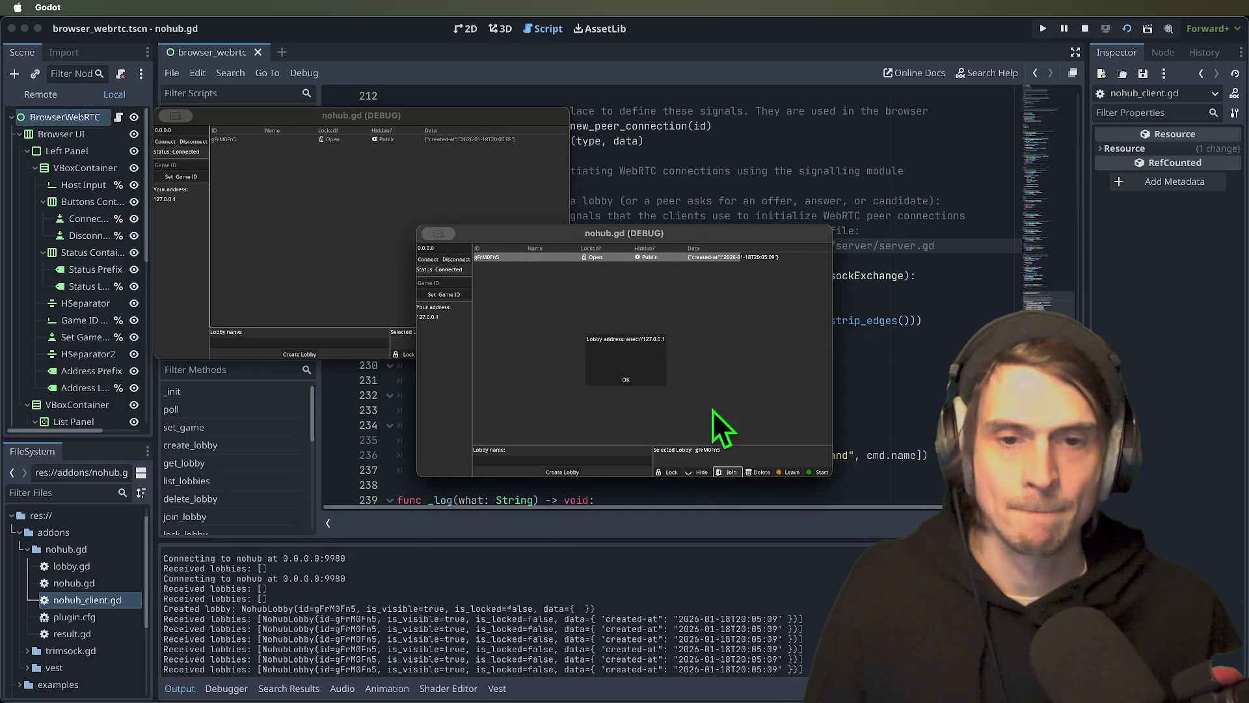
pyautogui.click(427, 153)
pyautogui.click(266, 141)
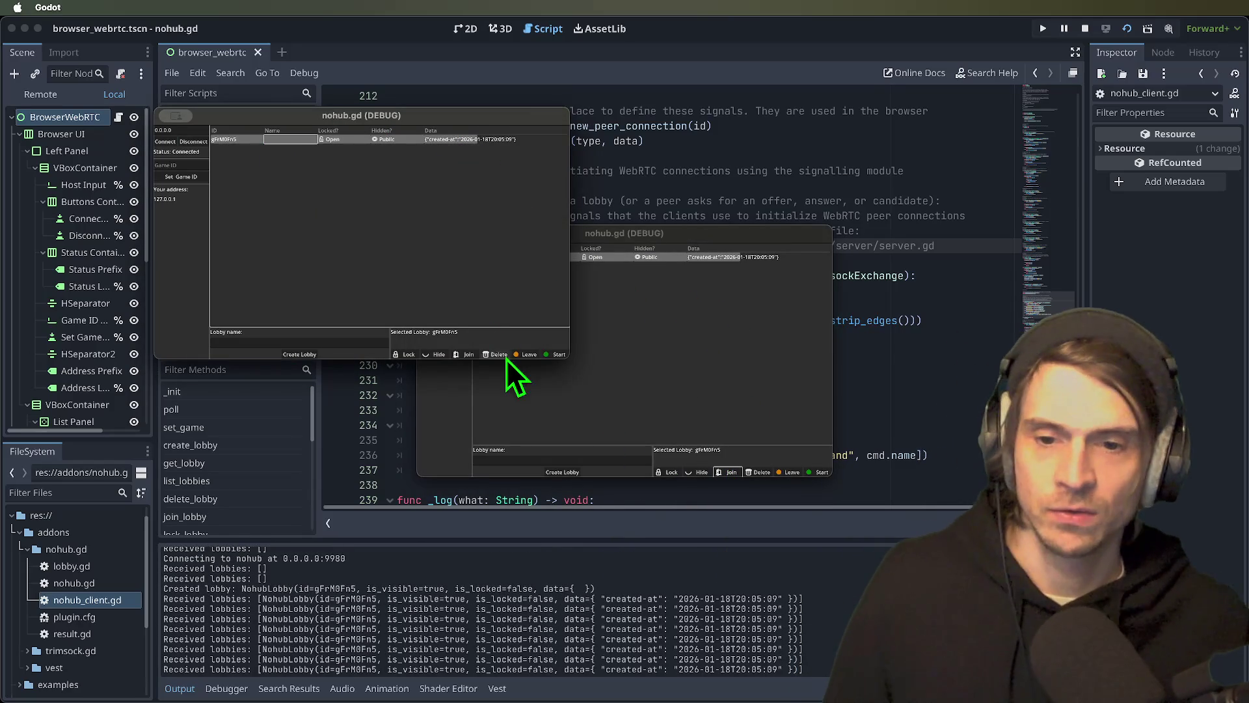
pyautogui.click(551, 354)
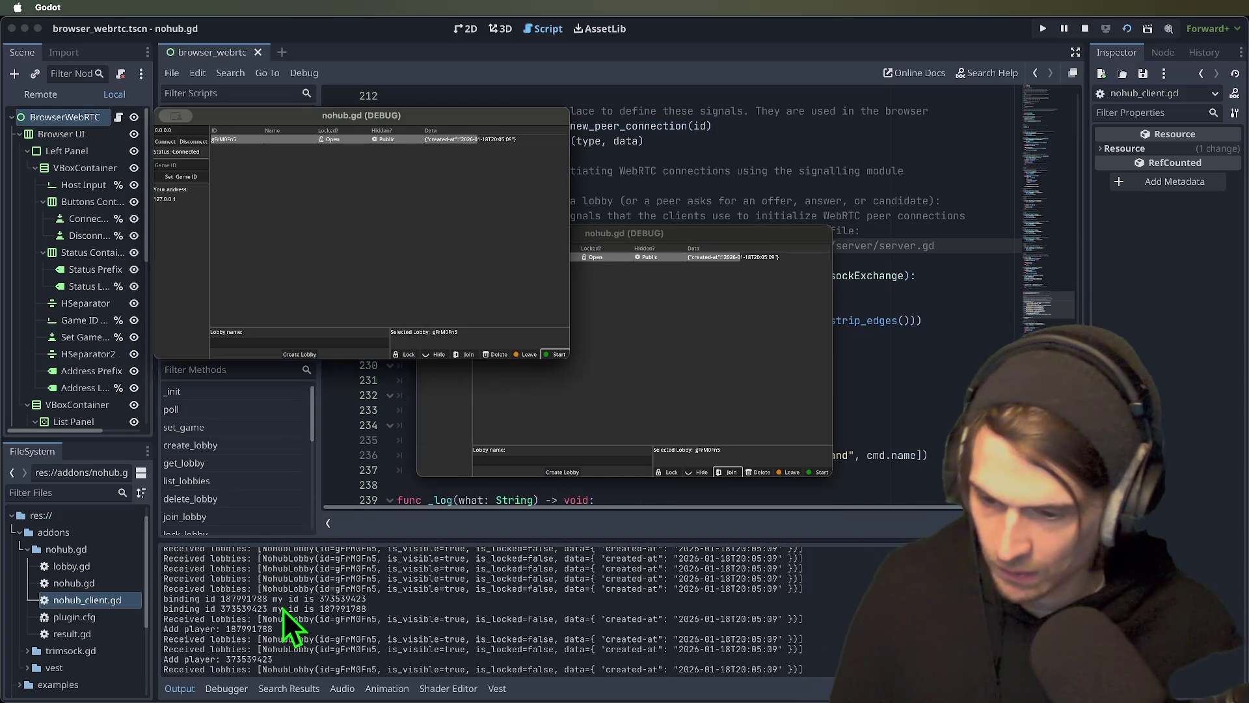
pyautogui.click(1085, 28)
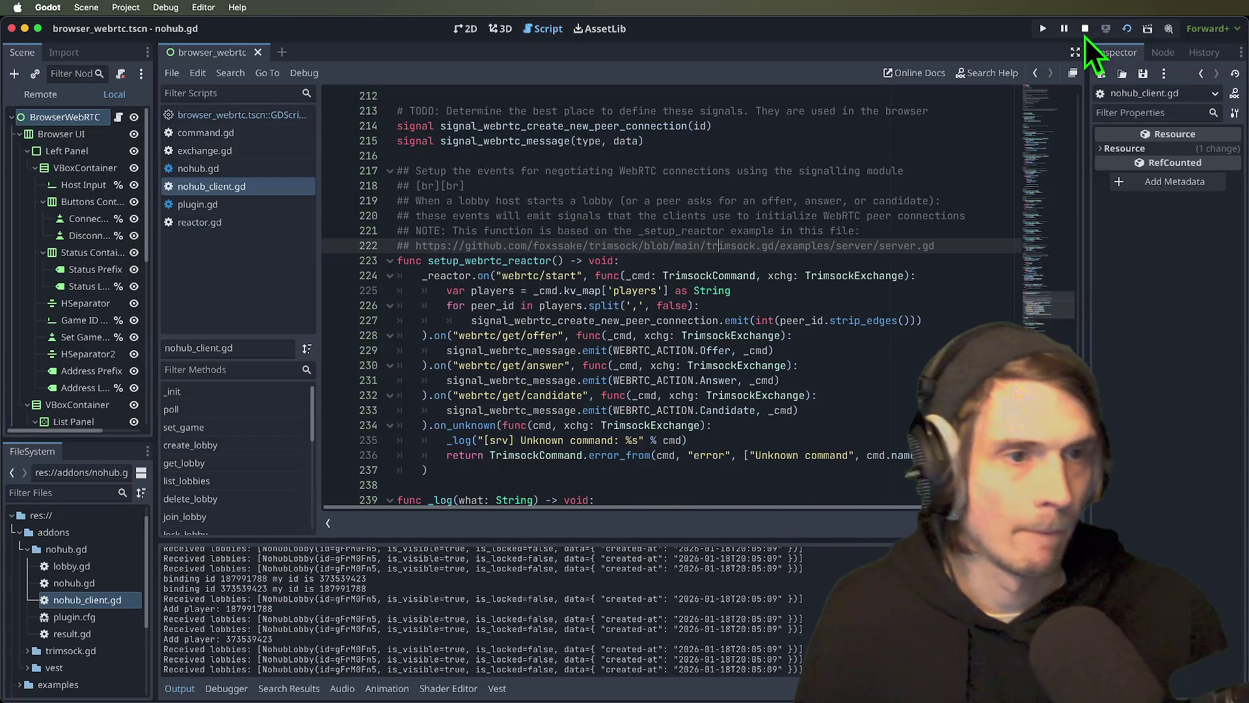
pyautogui.click(735, 235)
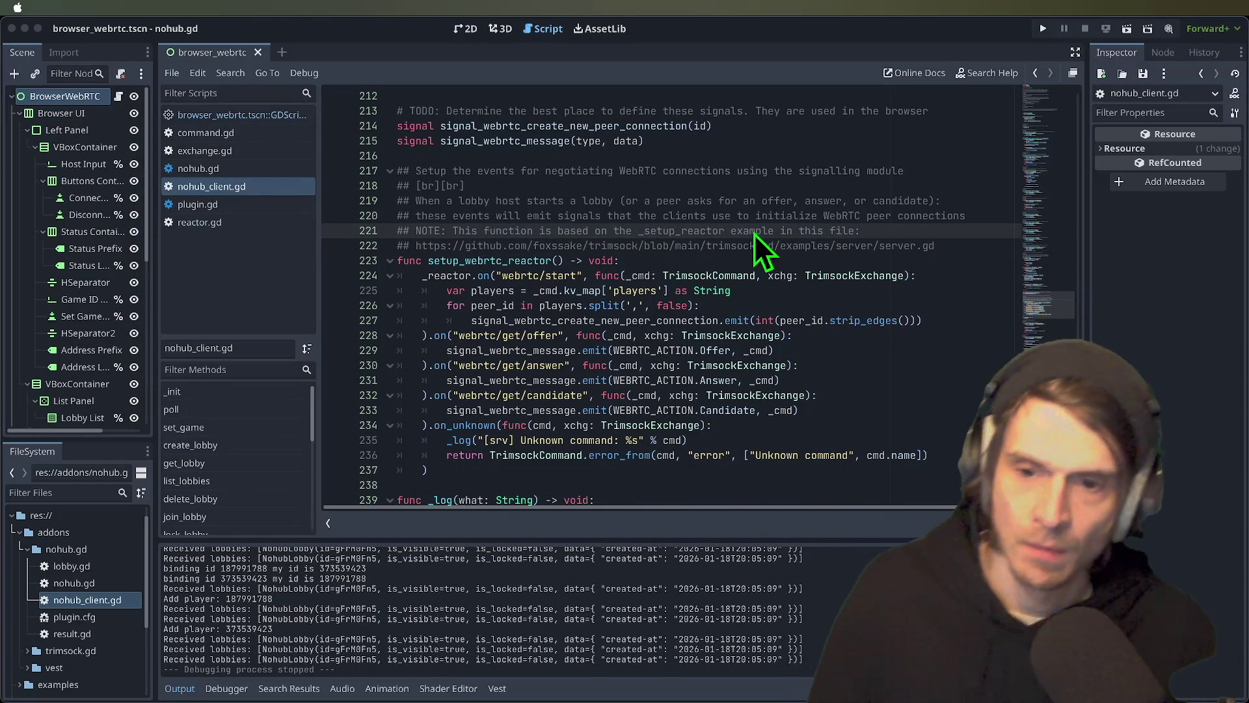
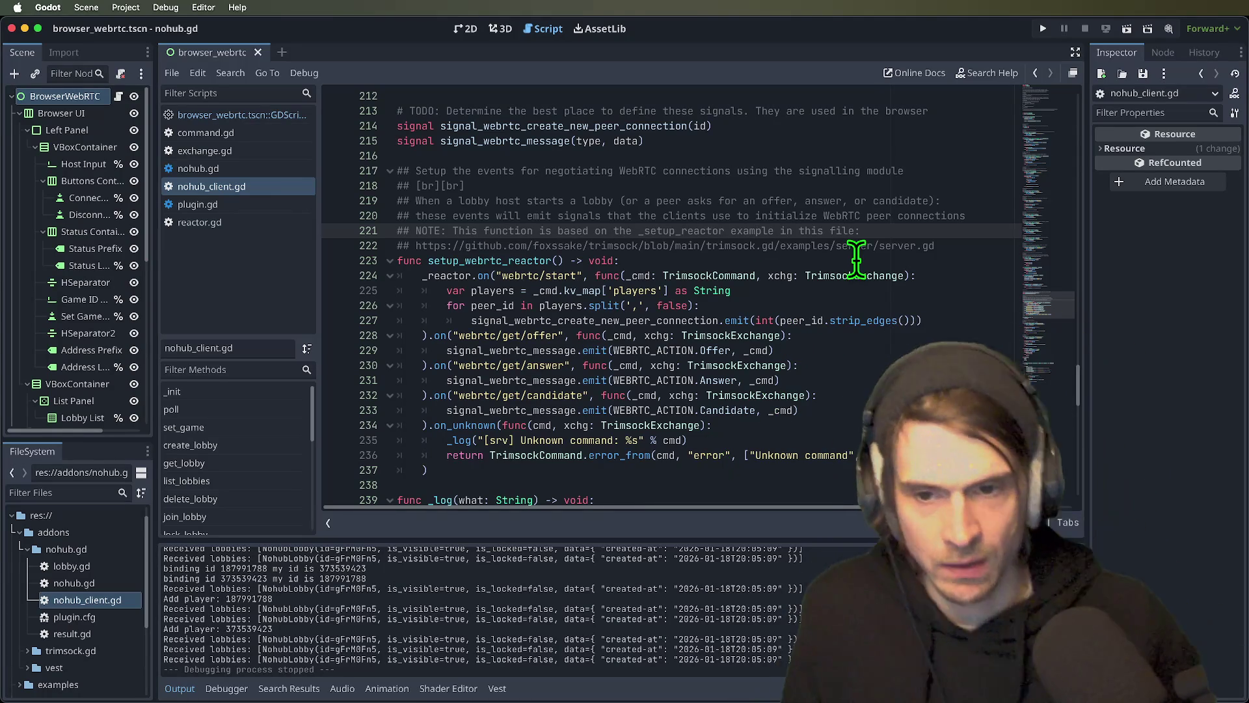
# - Delete the TODO note line above the two WebRTC signal declarations
pyautogui.scroll(-3, 857, 299)
pyautogui.scroll(5, 806, 287)
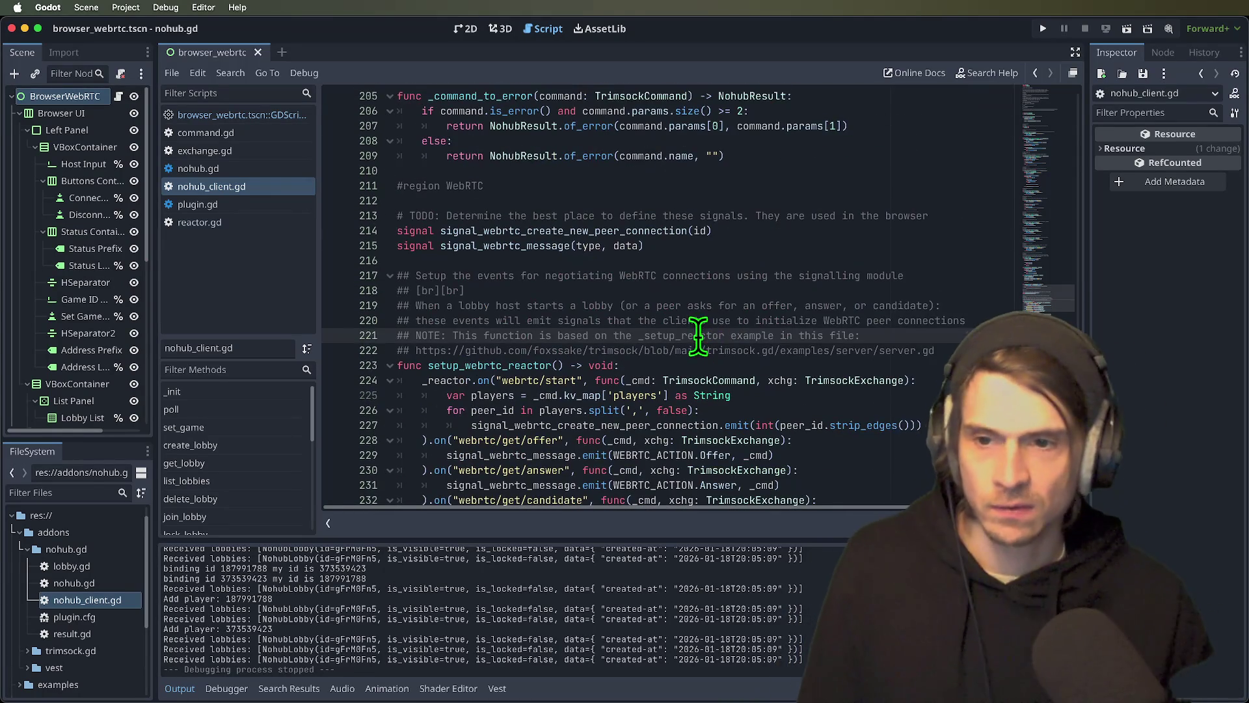
pyautogui.scroll(-10, 619, 361)
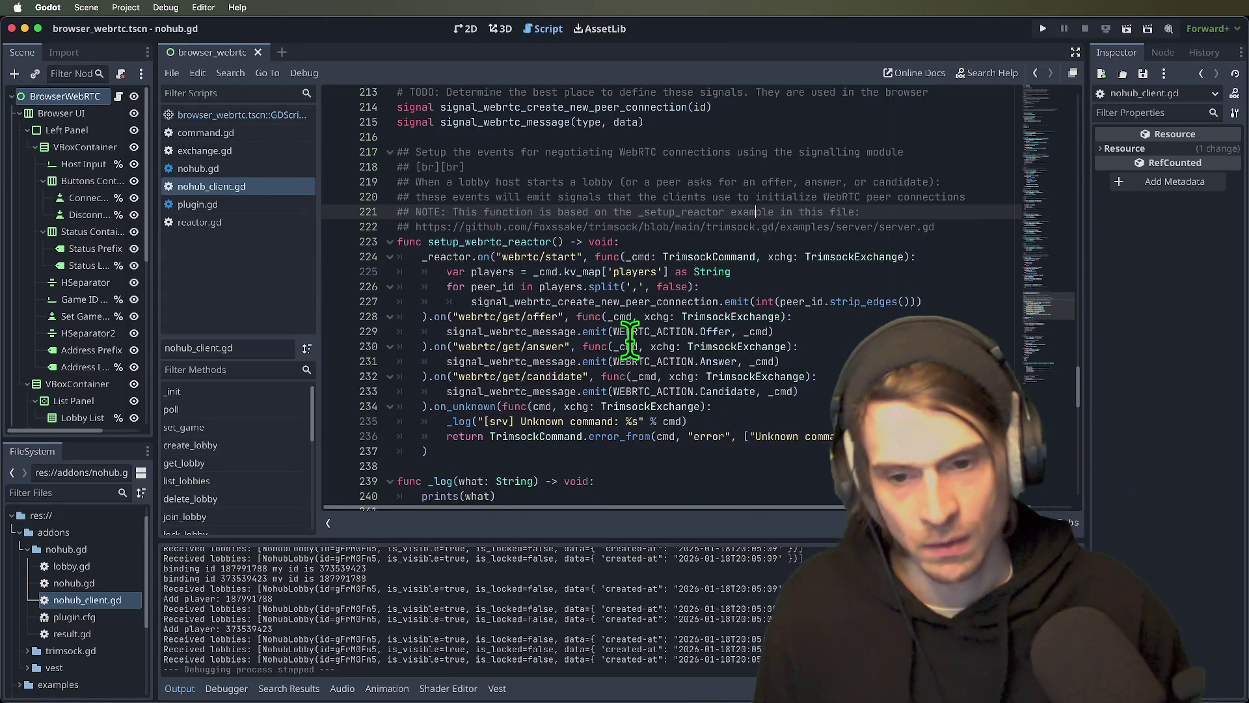
pyautogui.scroll(-15, 619, 498)
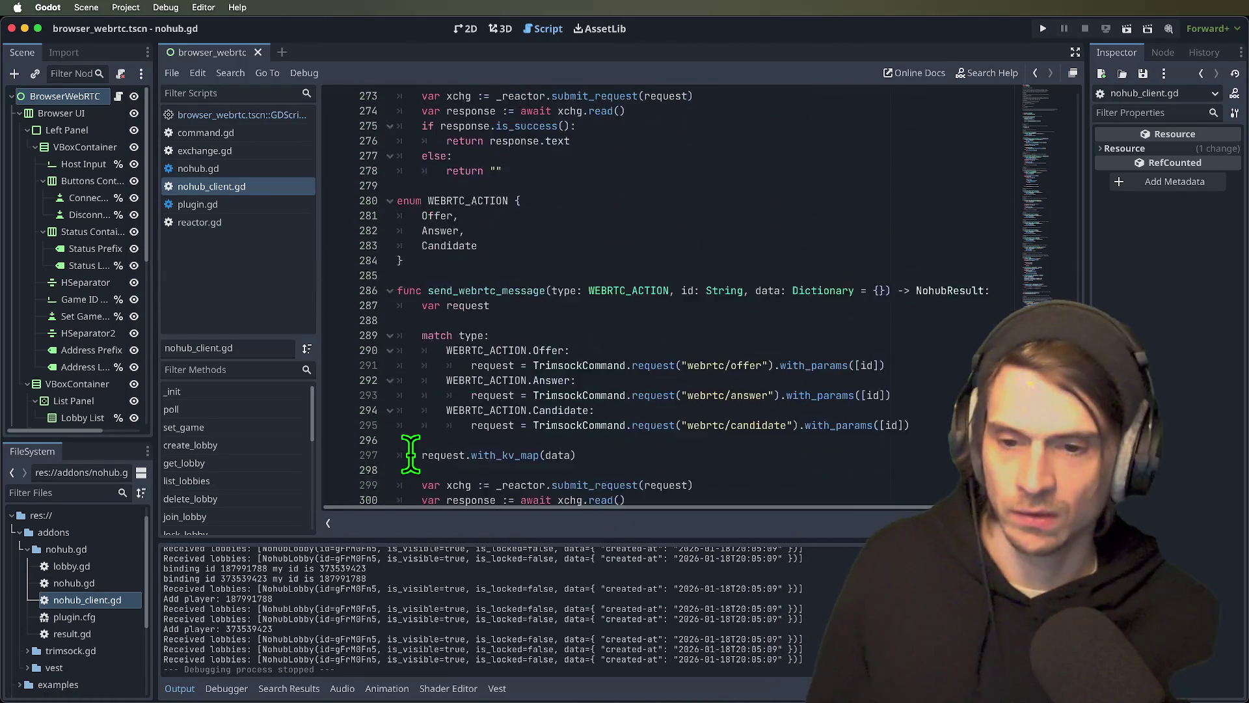
pyautogui.scroll(9, 492, 432)
pyautogui.scroll(15, 492, 432)
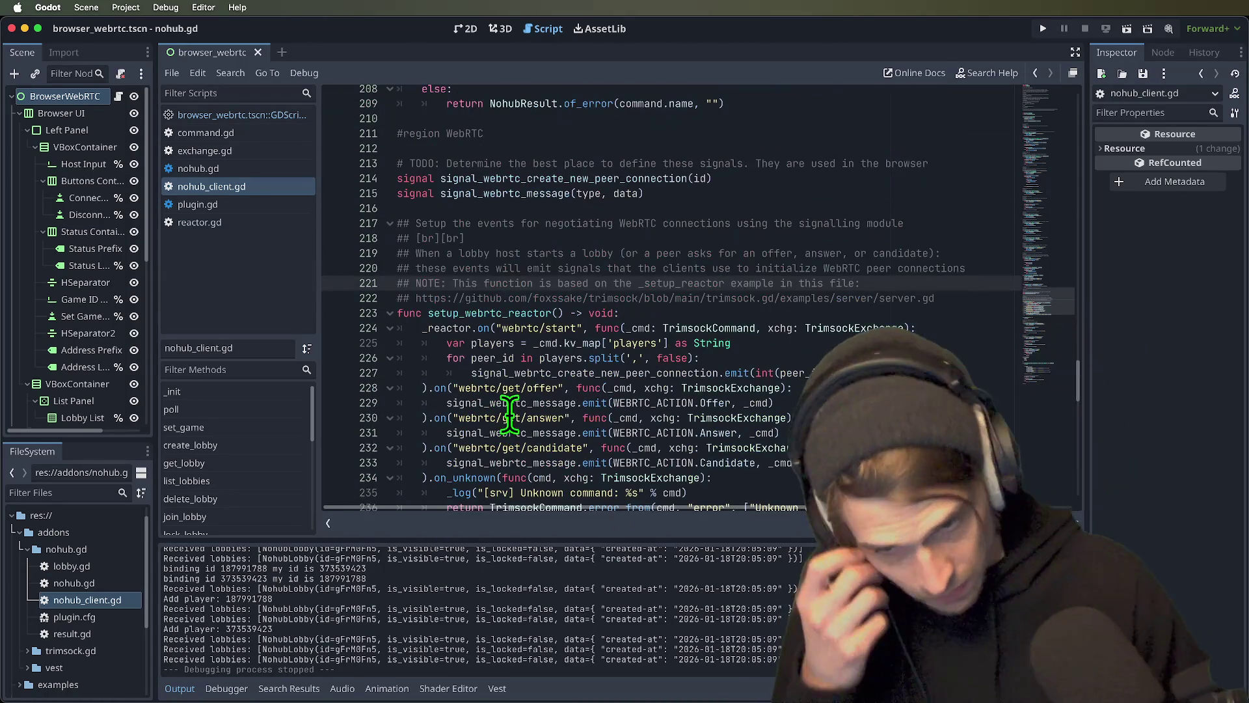
pyautogui.scroll(8, 617, 290)
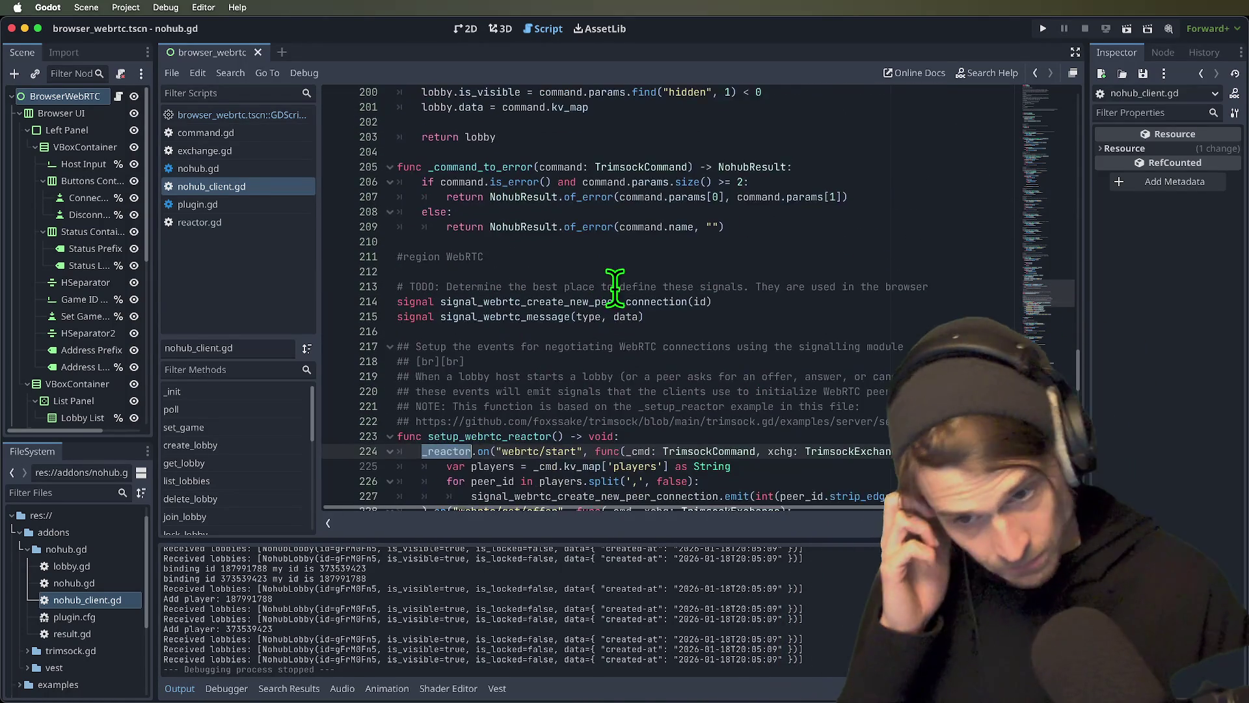
pyautogui.scroll(-5, 706, 317)
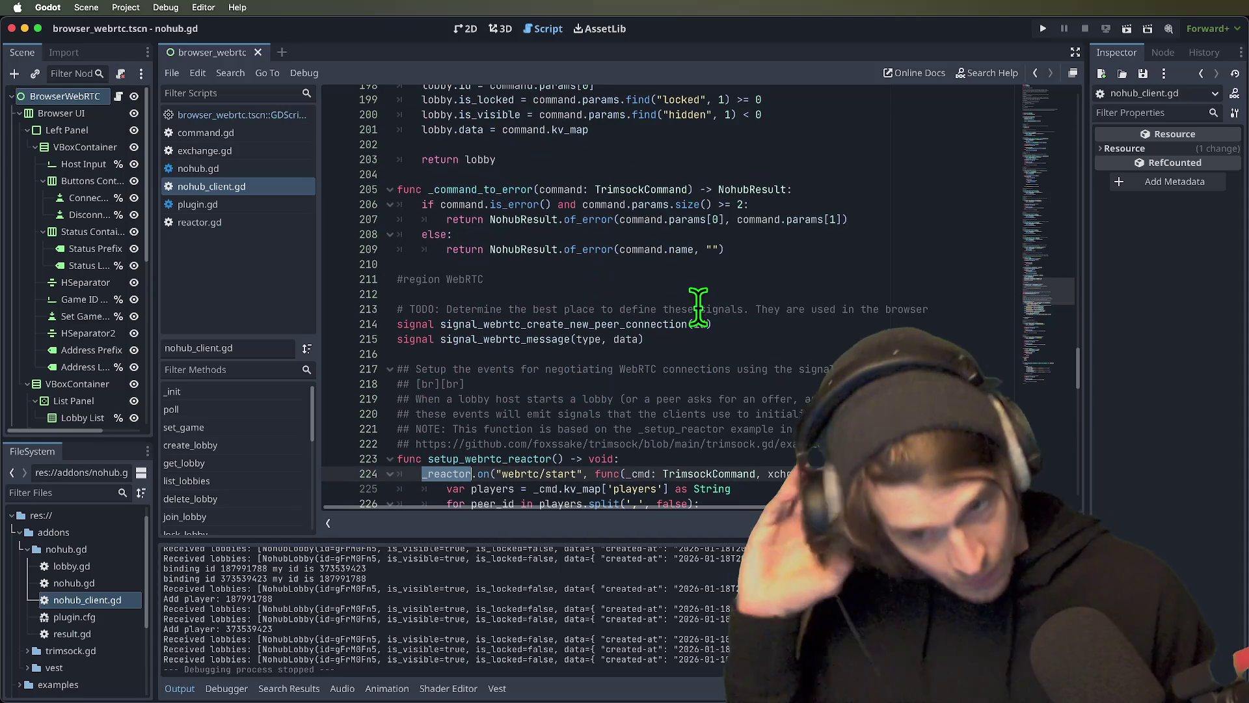
pyautogui.tripleClick(681, 309)
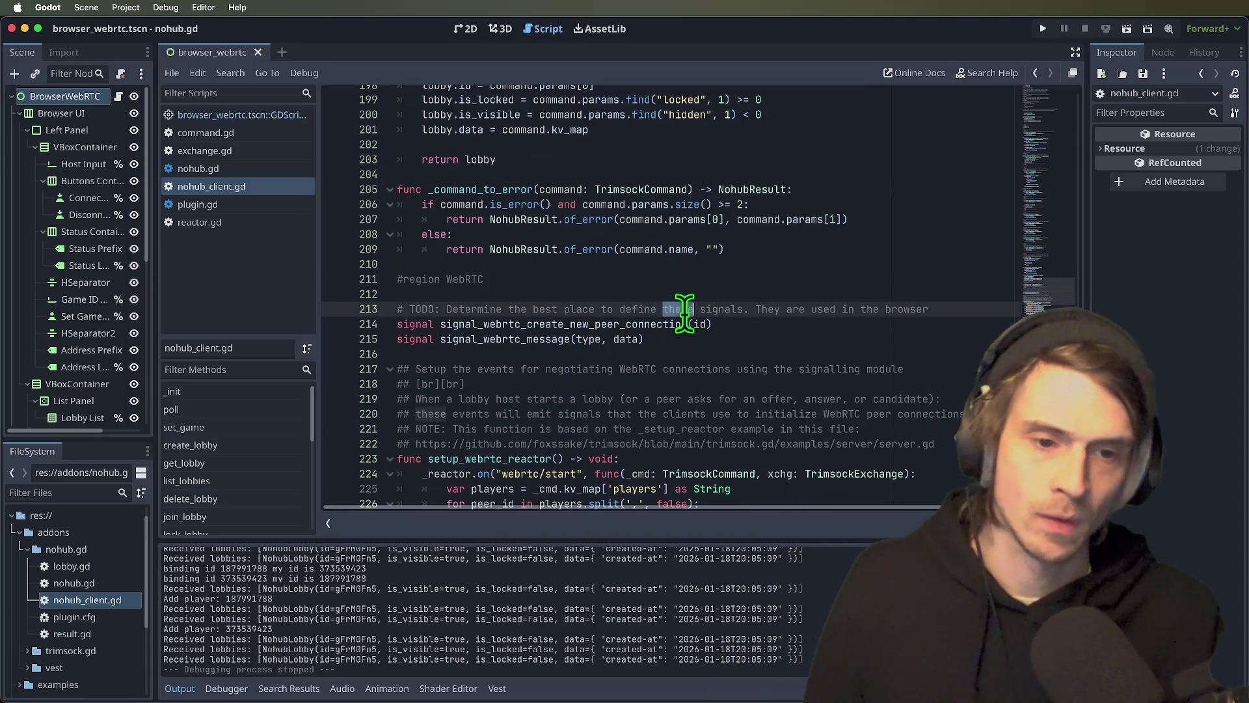
pyautogui.press('BackSpace')
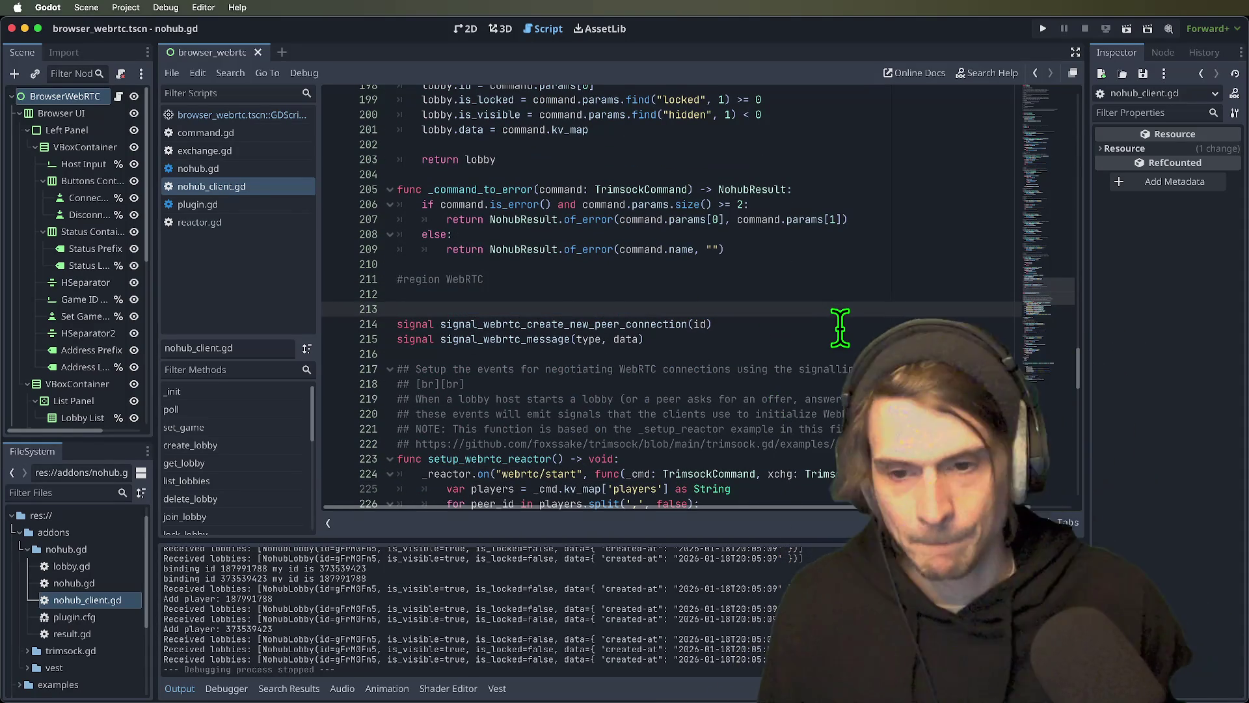
# - Cut the two signal declarations, clear the leftover blank lines, and paste them back
pyautogui.press('Down')
pyautogui.hotkey('shift', 'Down')
pyautogui.hotkey('shift', 'Down')
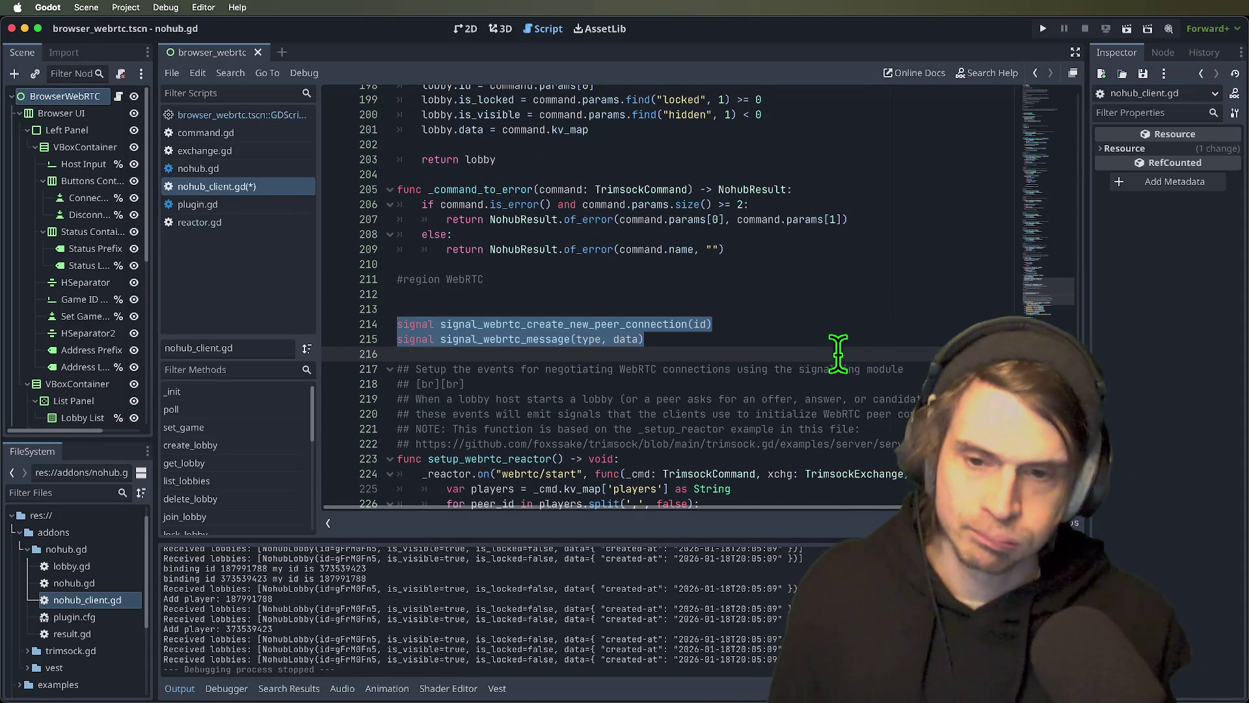
pyautogui.hotkey('ctrl', 'x')
pyautogui.press('Delete')
pyautogui.press('Delete')
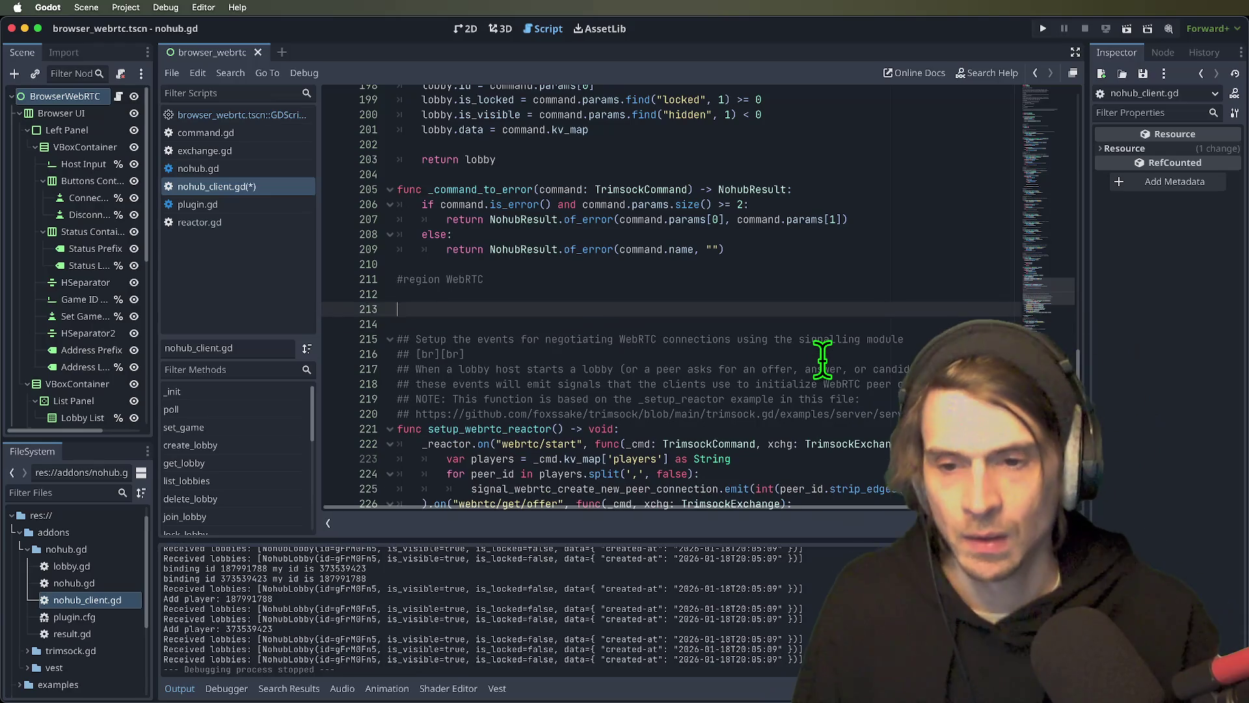
pyautogui.press('BackSpace')
pyautogui.hotkey('ctrl', 'v')
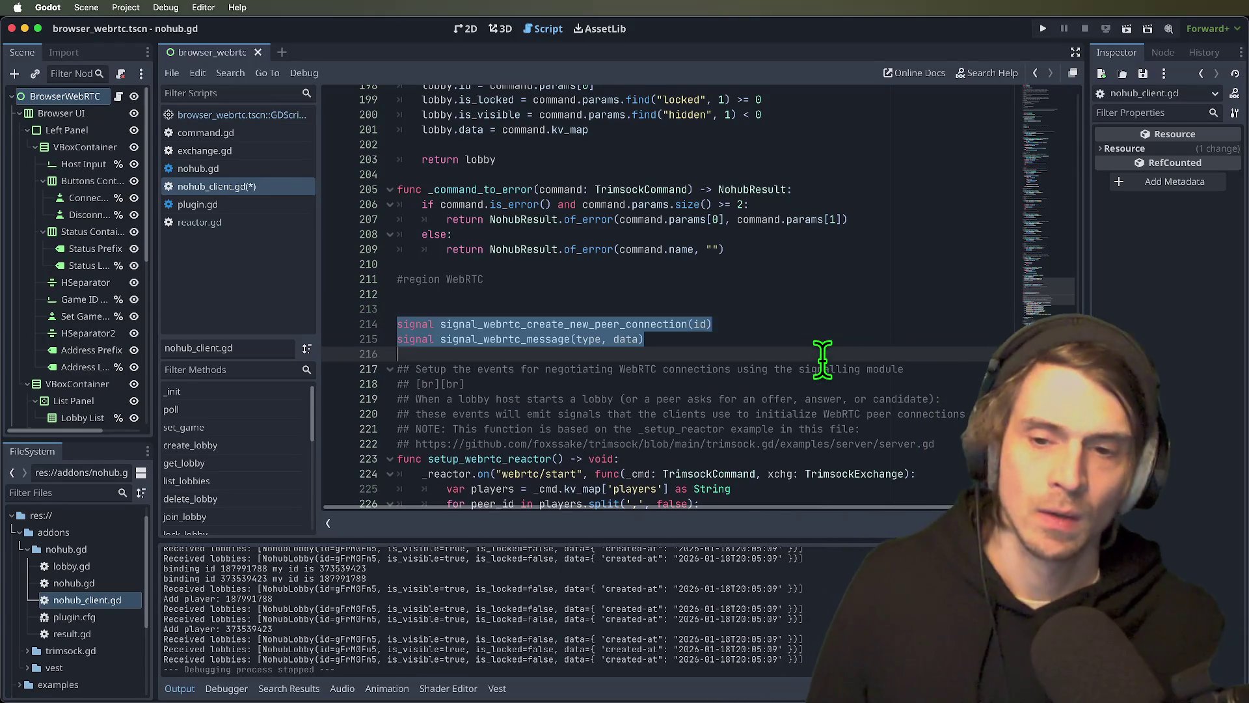
# - Check the signal names, their emit calls and setup_webrtc_reactor, then reselect both signal lines
pyautogui.doubleClick(510, 323)
pyautogui.scroll(-5, 510, 323)
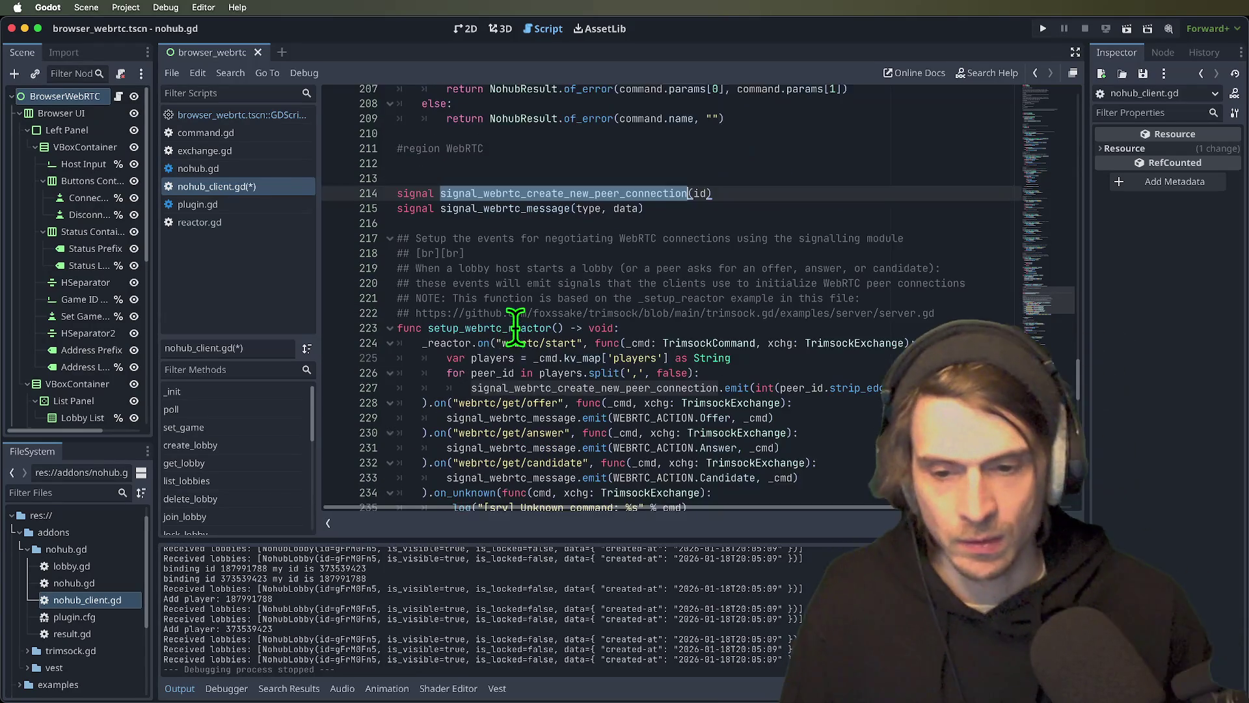
pyautogui.click(494, 413)
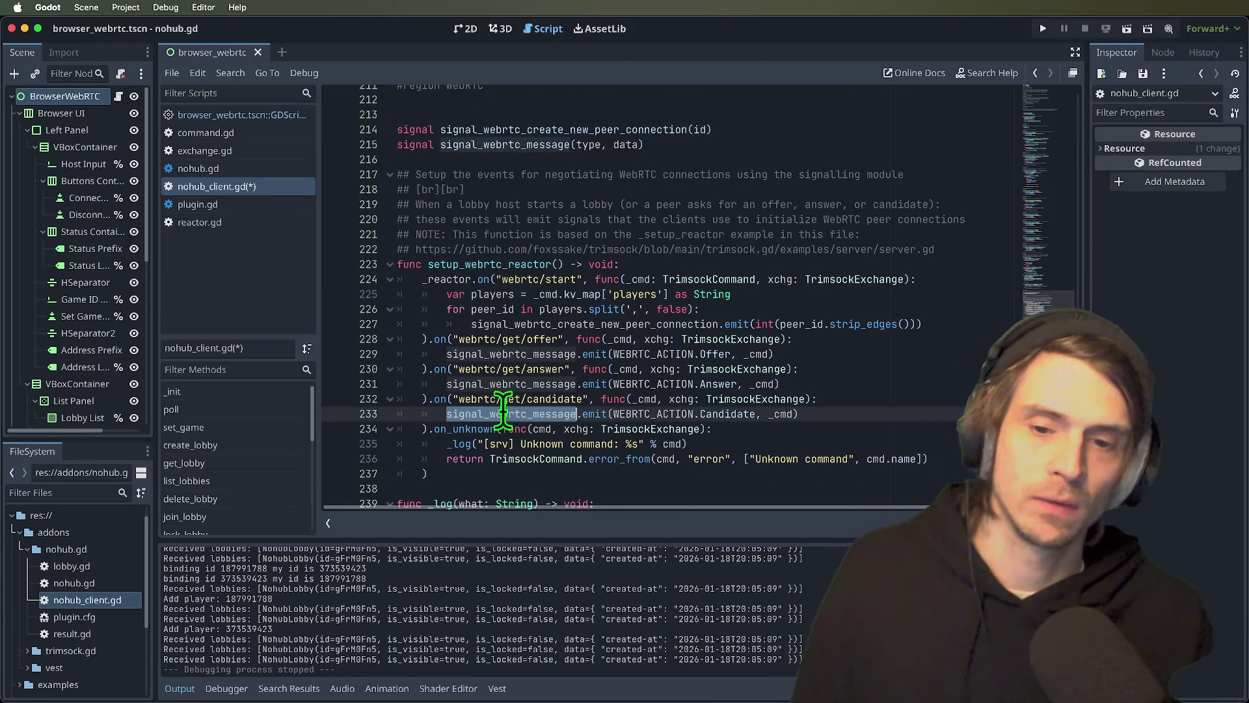
pyautogui.doubleClick(524, 354)
pyautogui.scroll(3, 536, 376)
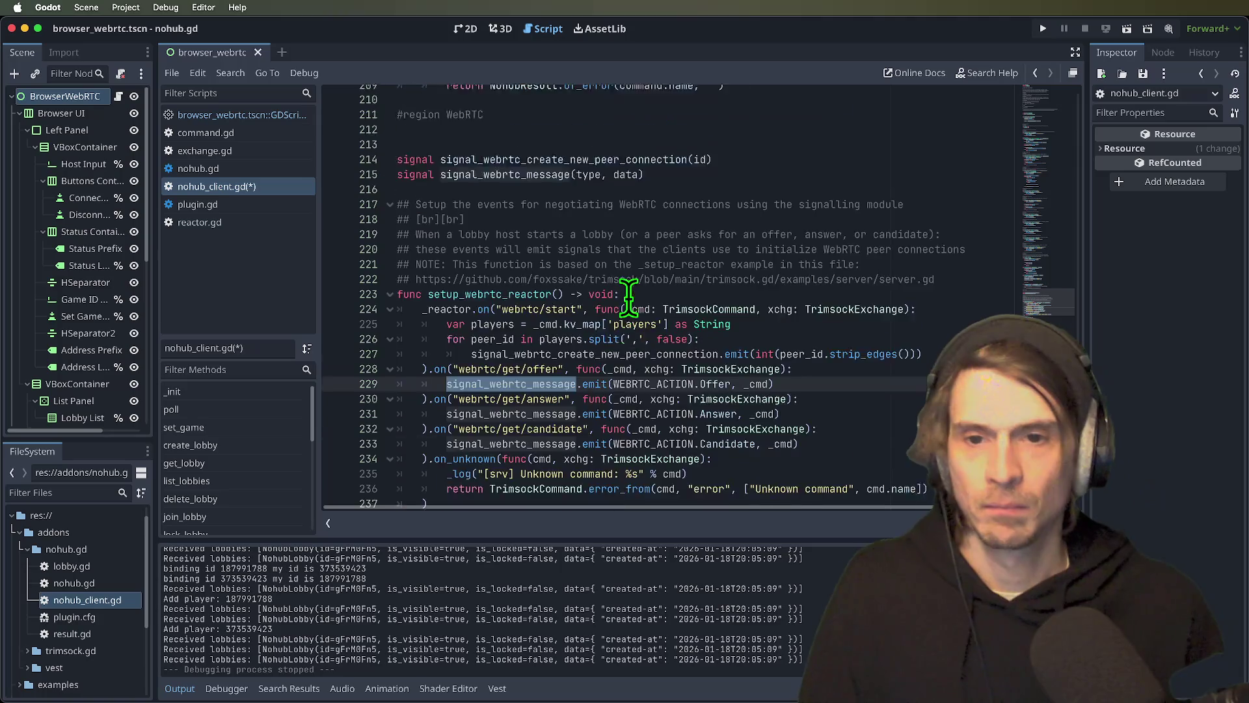
pyautogui.click(657, 270)
pyautogui.hotkey('shift', 'Up')
pyautogui.hotkey('shift', 'Up')
pyautogui.scroll(-1, 667, 273)
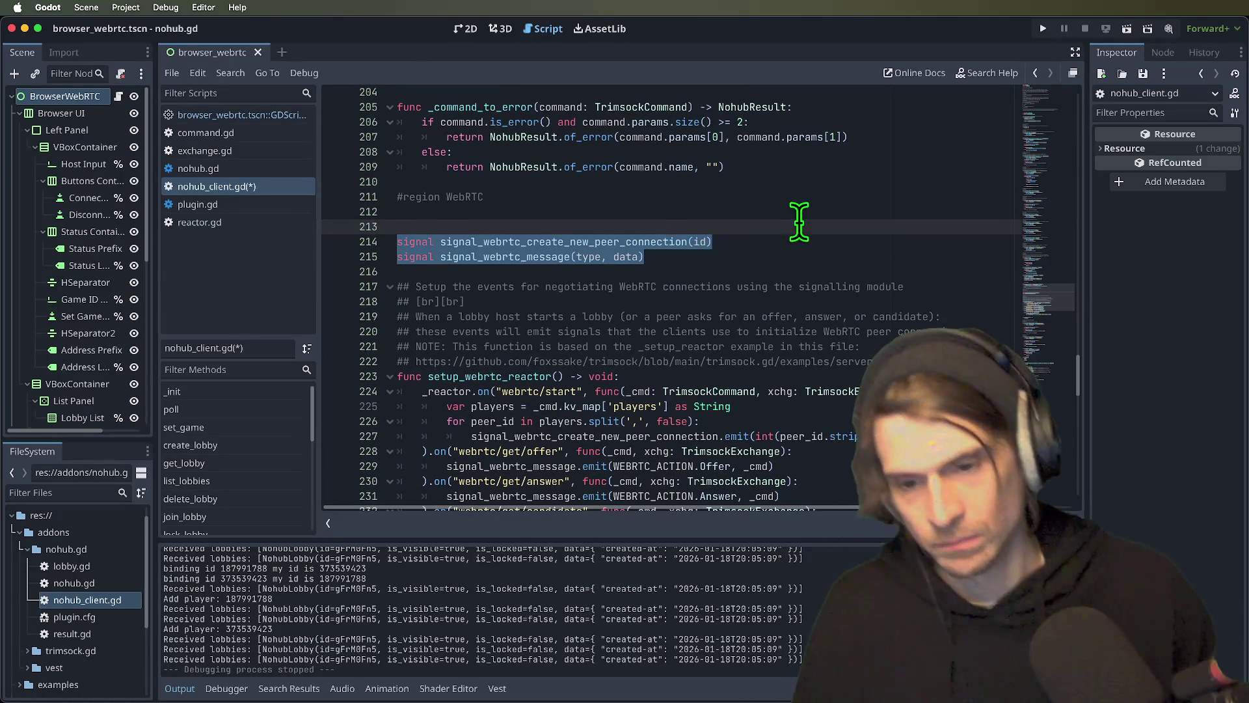
pyautogui.doubleClick(530, 378)
# - Try rearranging the signal lines and blank lines, then undo back to the original declarations
pyautogui.hotkey('ctrl', 'z')
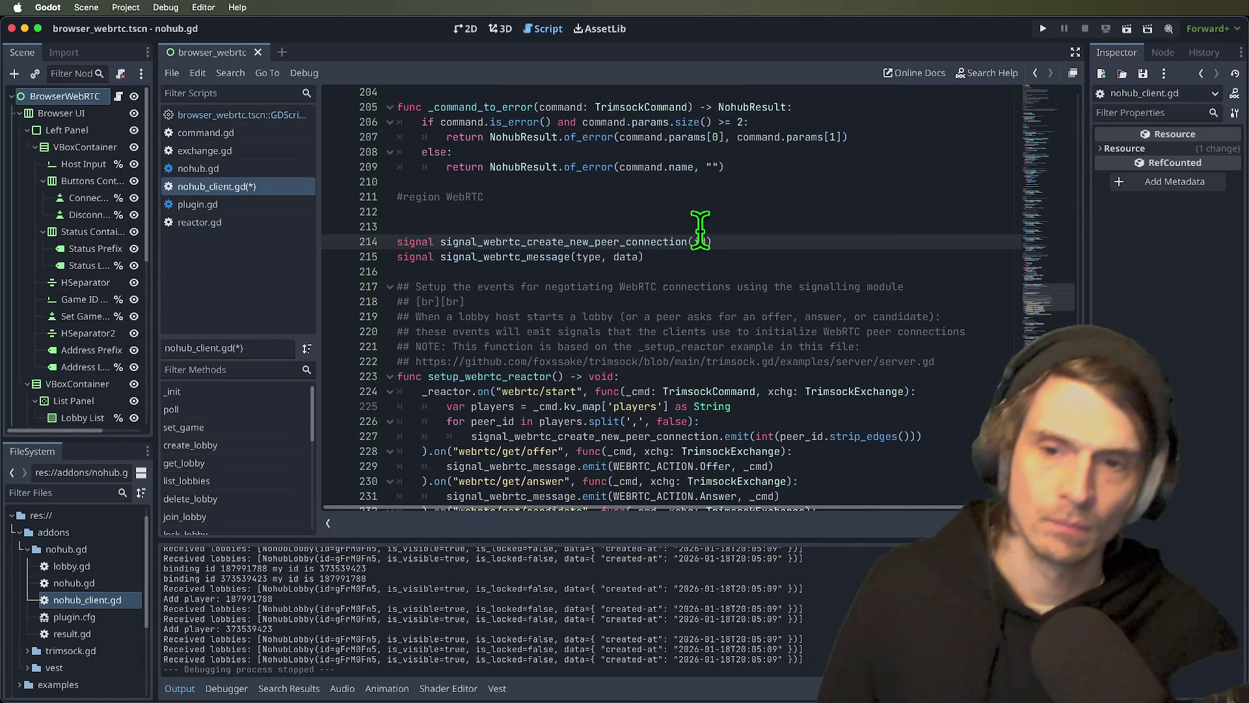
pyautogui.hotkey('alt', 'Up')
pyautogui.press('Delete')
pyautogui.press('Delete')
pyautogui.press('Delete')
pyautogui.press('BackSpace')
pyautogui.press('Down')
pyautogui.press('Down')
pyautogui.press('Down')
pyautogui.press('Return')
pyautogui.press('Return')
pyautogui.hotkey('ctrl', 'z')
pyautogui.hotkey('ctrl', 'z')
pyautogui.hotkey('ctrl', 'z')
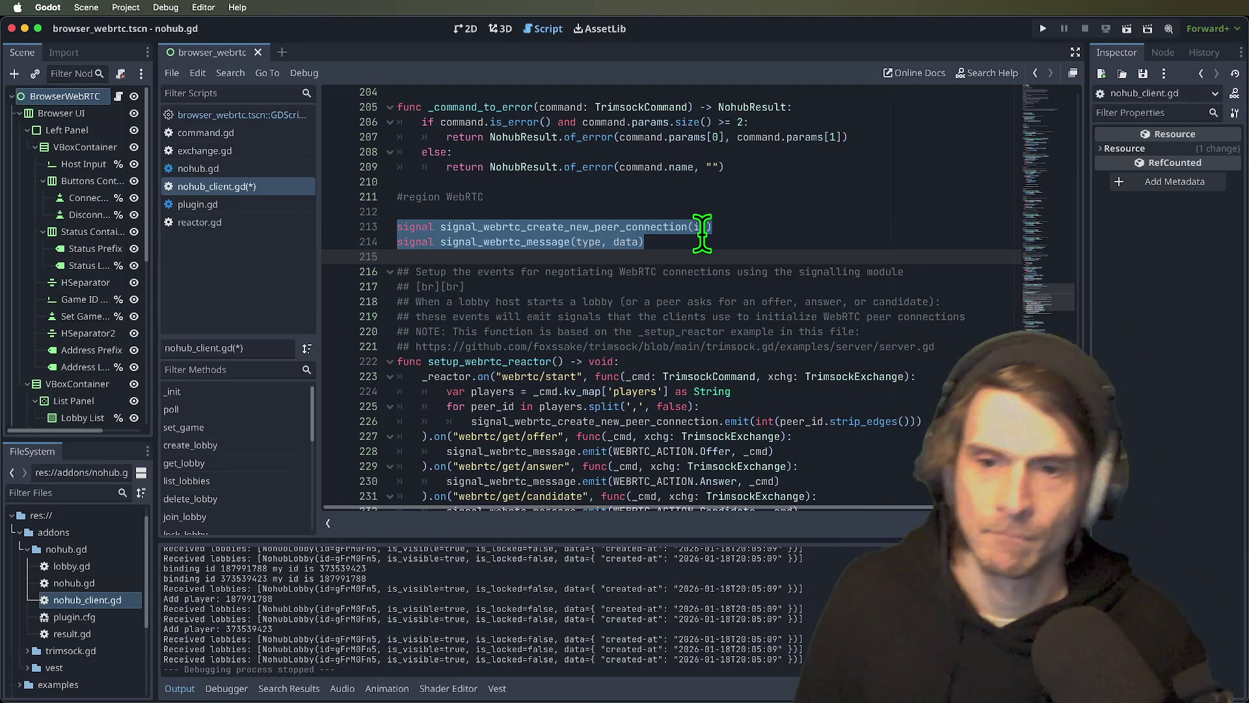
pyautogui.hotkey('ctrl', 'z')
pyautogui.hotkey('ctrl', 'z')
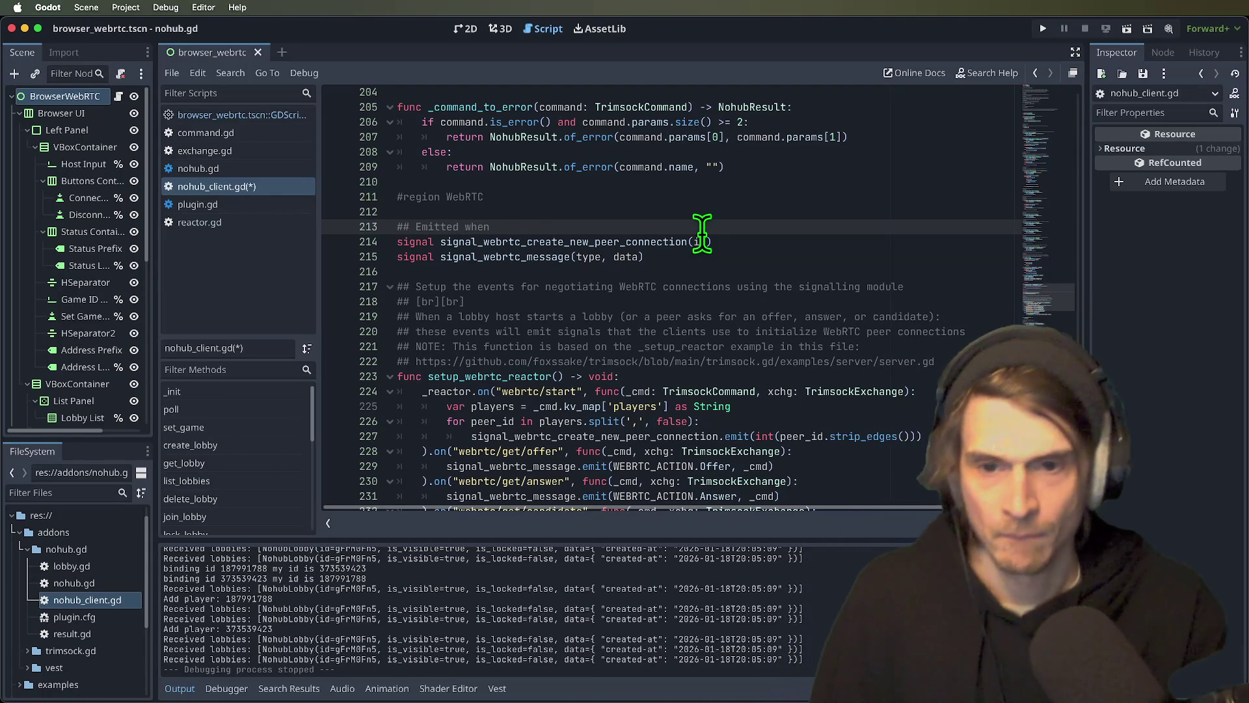
# - Revise the wording of the first signal's 'Emitted when' doc comment
pyautogui.press('BackSpace')
pyautogui.press('BackSpace')
pyautogui.press('BackSpace')
pyautogui.write('afte')
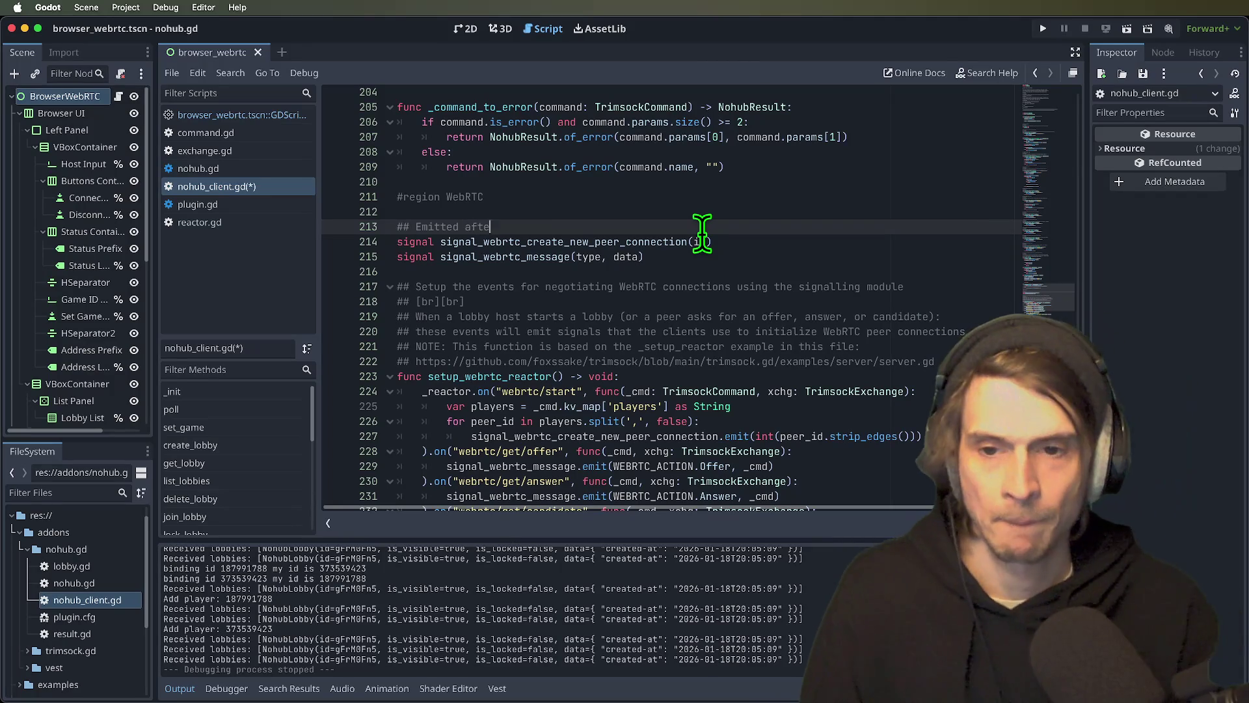
pyautogui.press('BackSpace')
pyautogui.press('BackSpace')
pyautogui.press('BackSpace')
pyautogui.write('to kick off the peer connection')
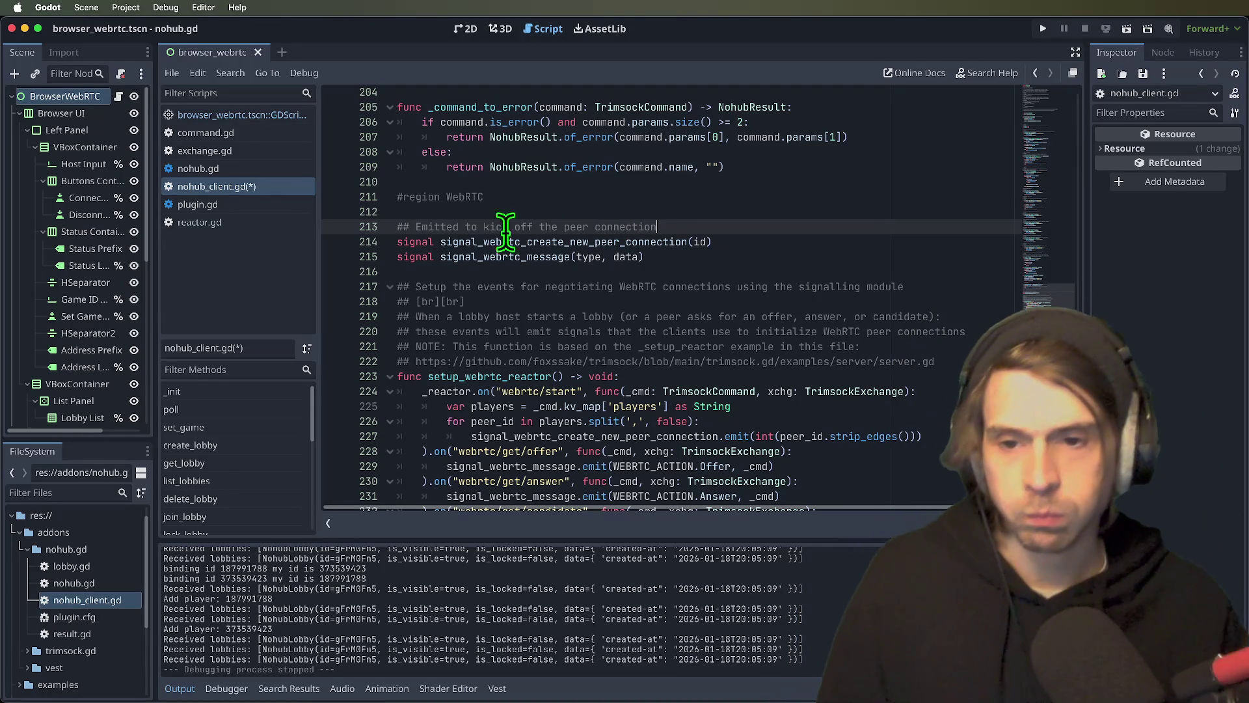
pyautogui.click(466, 227)
pyautogui.write('g /s')
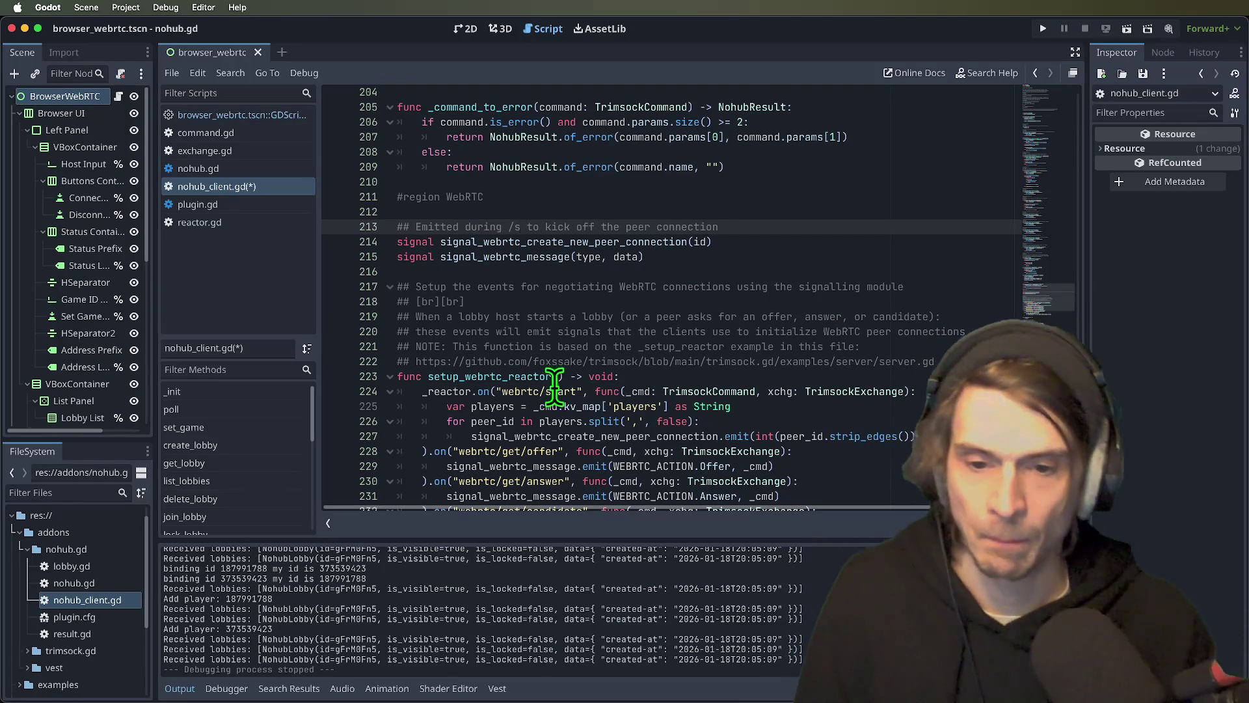
# - Insert the command name "webrtc/start", in quotes, into the first signal's comment
pyautogui.click(553, 392)
pyautogui.doubleClick(516, 391)
pyautogui.press('super+c')
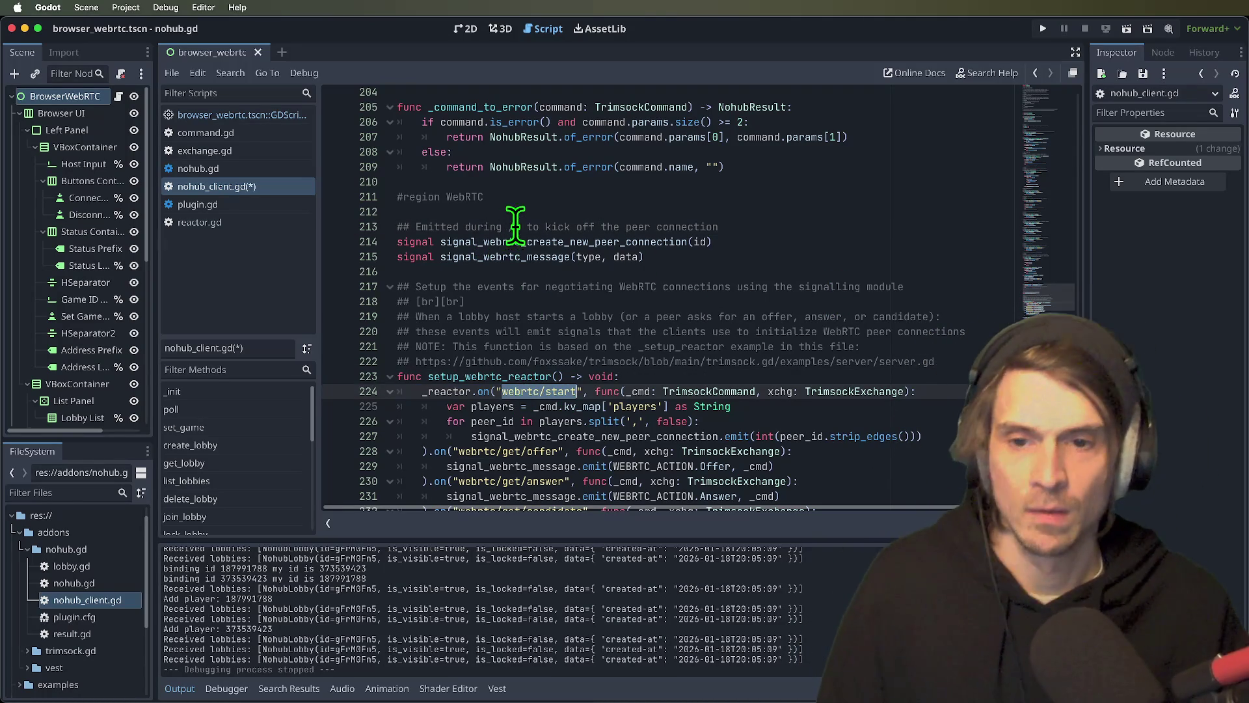
pyautogui.click(520, 227)
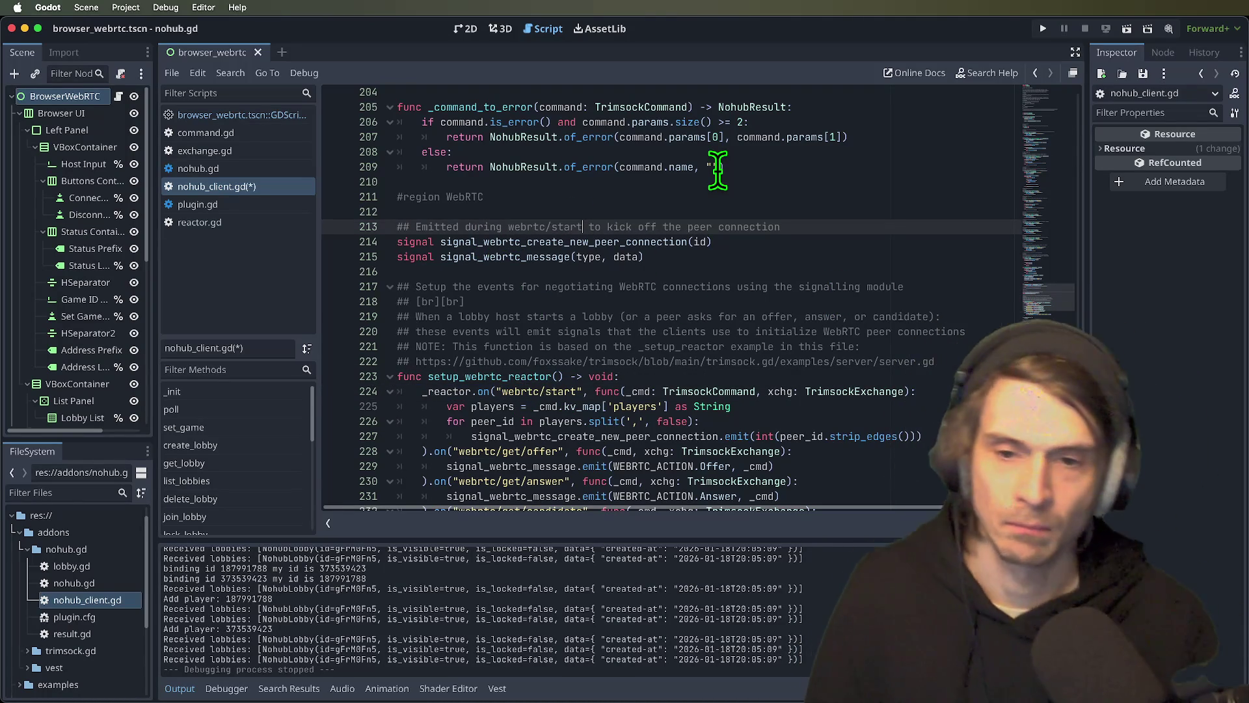
pyautogui.write('"')
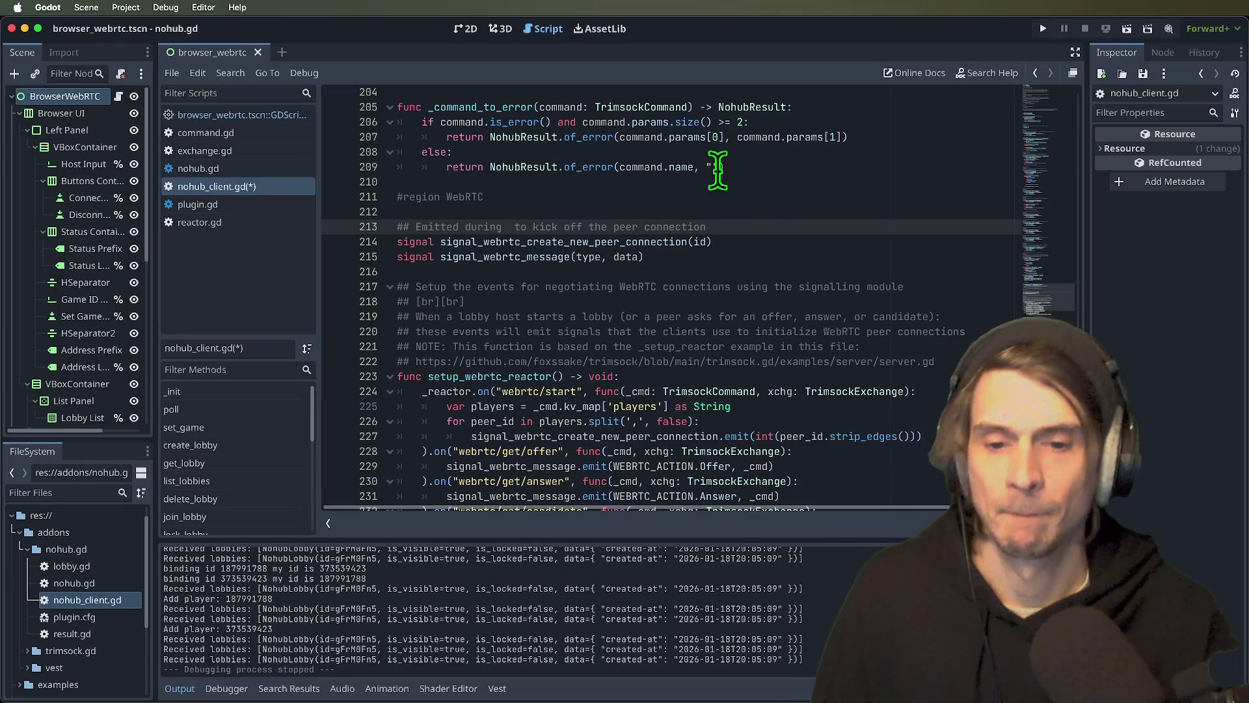
pyautogui.press('super+v')
pyautogui.write('"')
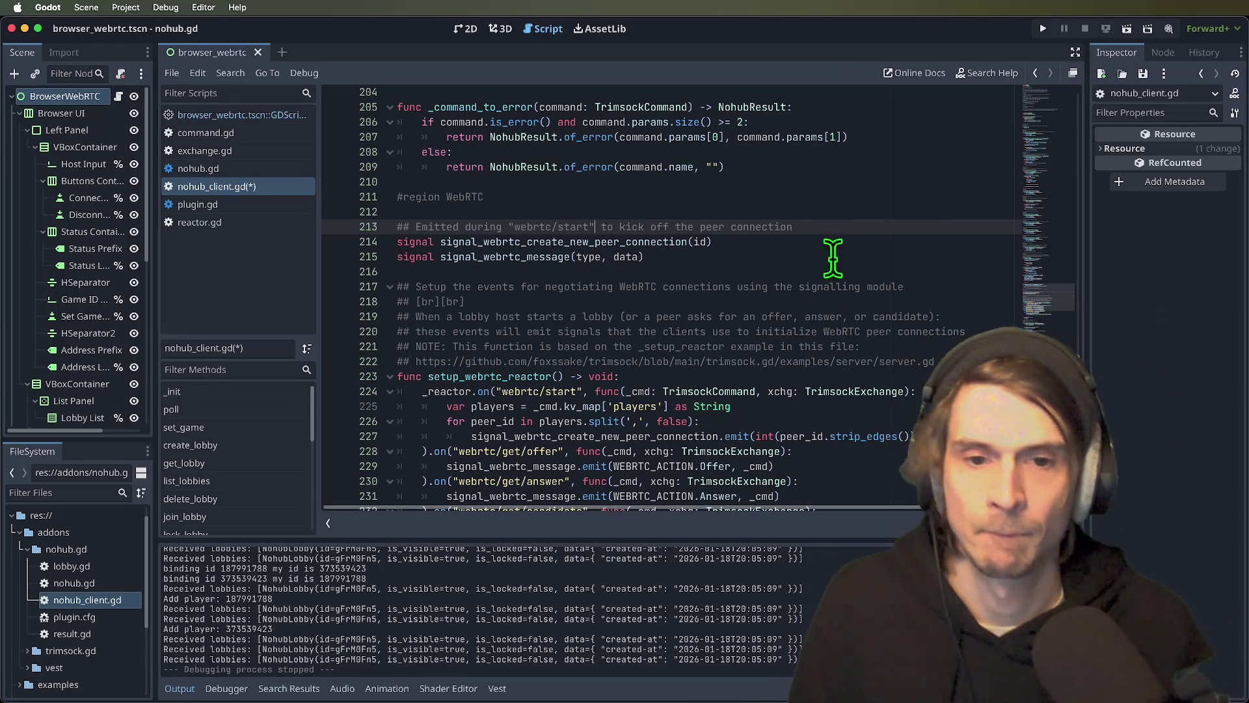
# - Add a copied comment above signal_webrtc_message, reworded to exchanging offers and answers
pyautogui.press('Down')
pyautogui.press('Down')
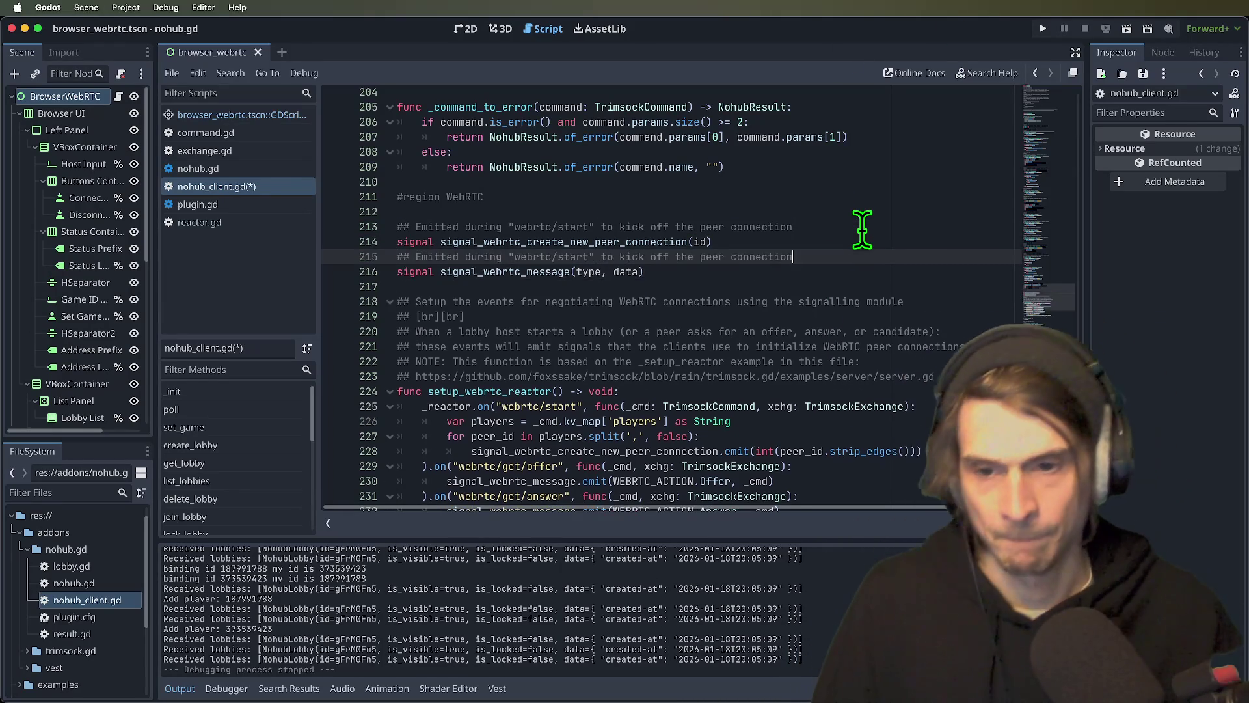
pyautogui.write('## Emitted during "webrtc/start" to kick off the peer connection')
pyautogui.click(564, 241)
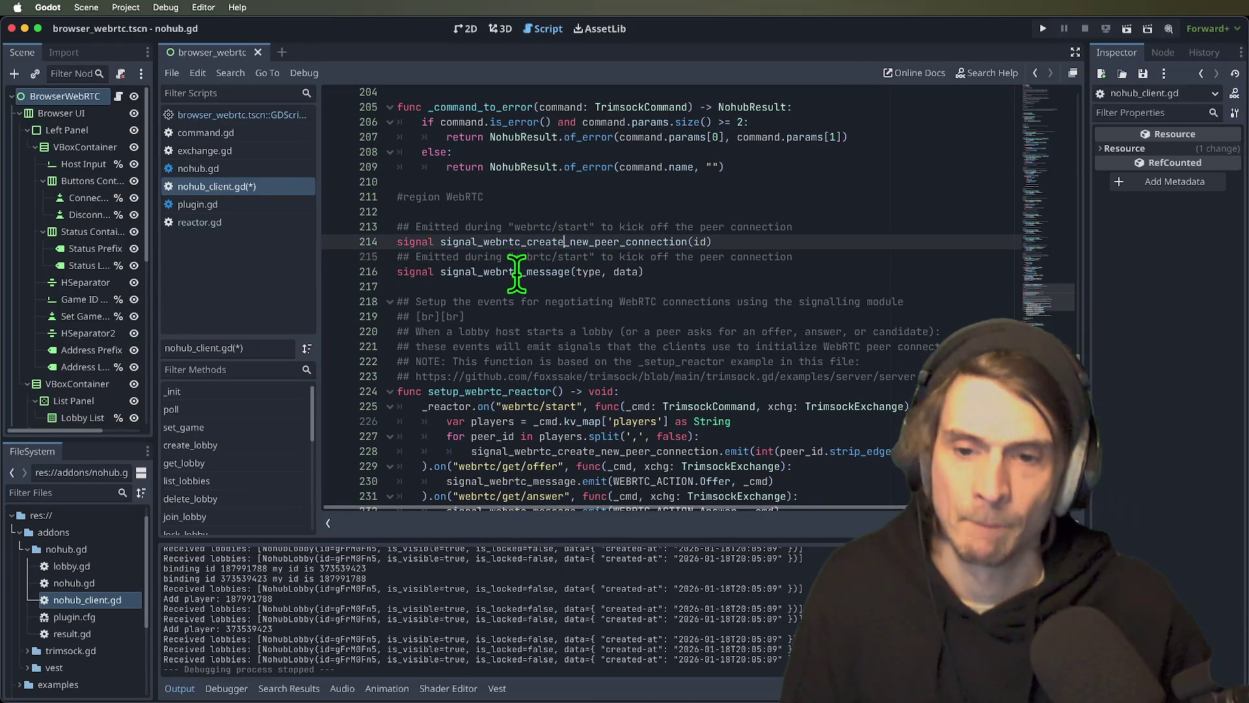
pyautogui.doubleClick(527, 241)
pyautogui.doubleClick(531, 256)
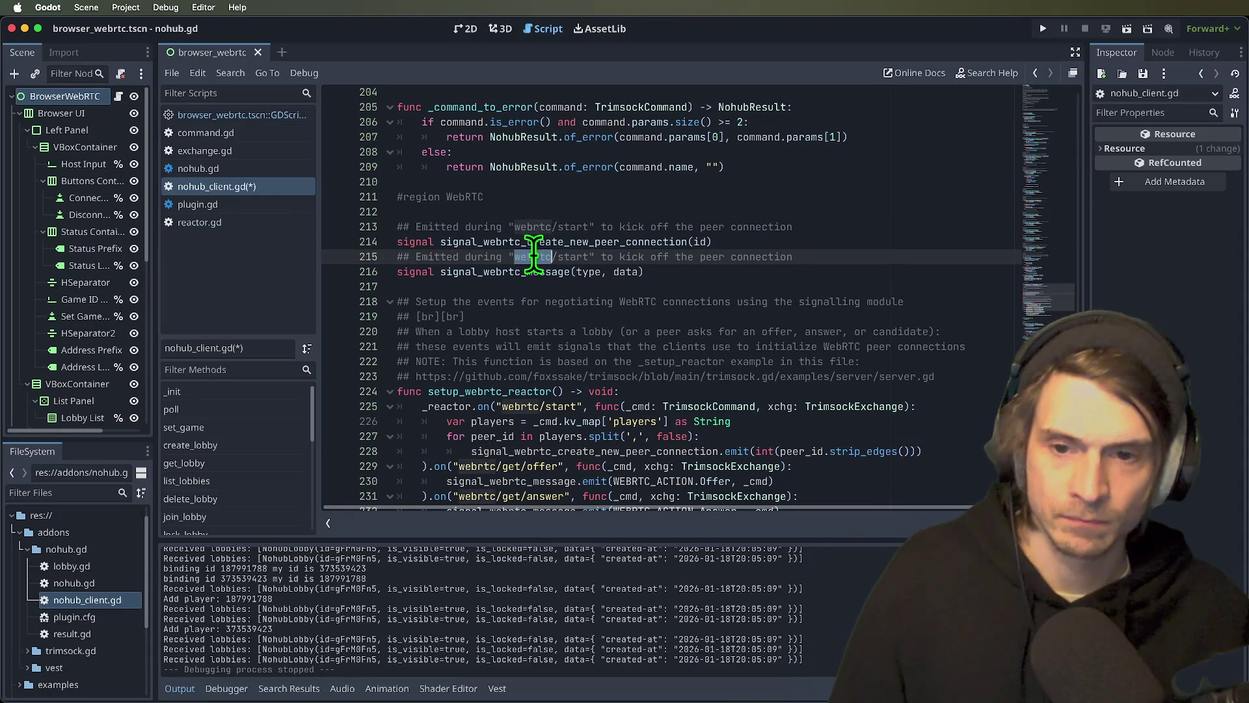
pyautogui.keyDown('shift'); pyautogui.click(588, 257); pyautogui.keyUp('shift')
pyautogui.moveTo(618, 260); pyautogui.dragTo(707, 256)
pyautogui.press('BackSpace')
pyautogui.press('BackSpace')
pyautogui.press('BackSpace')
pyautogui.write('to exchange')
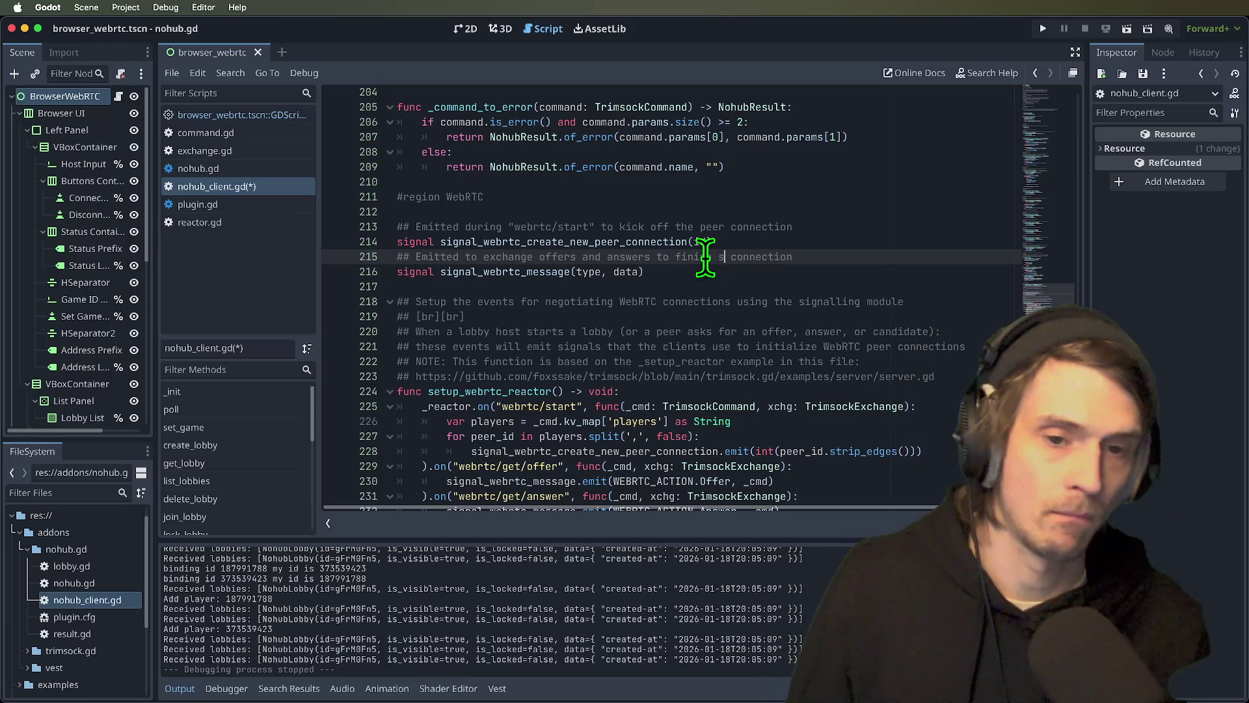
# - Review the new comments in the WebRTC region and run the current scene
pyautogui.press('Down')
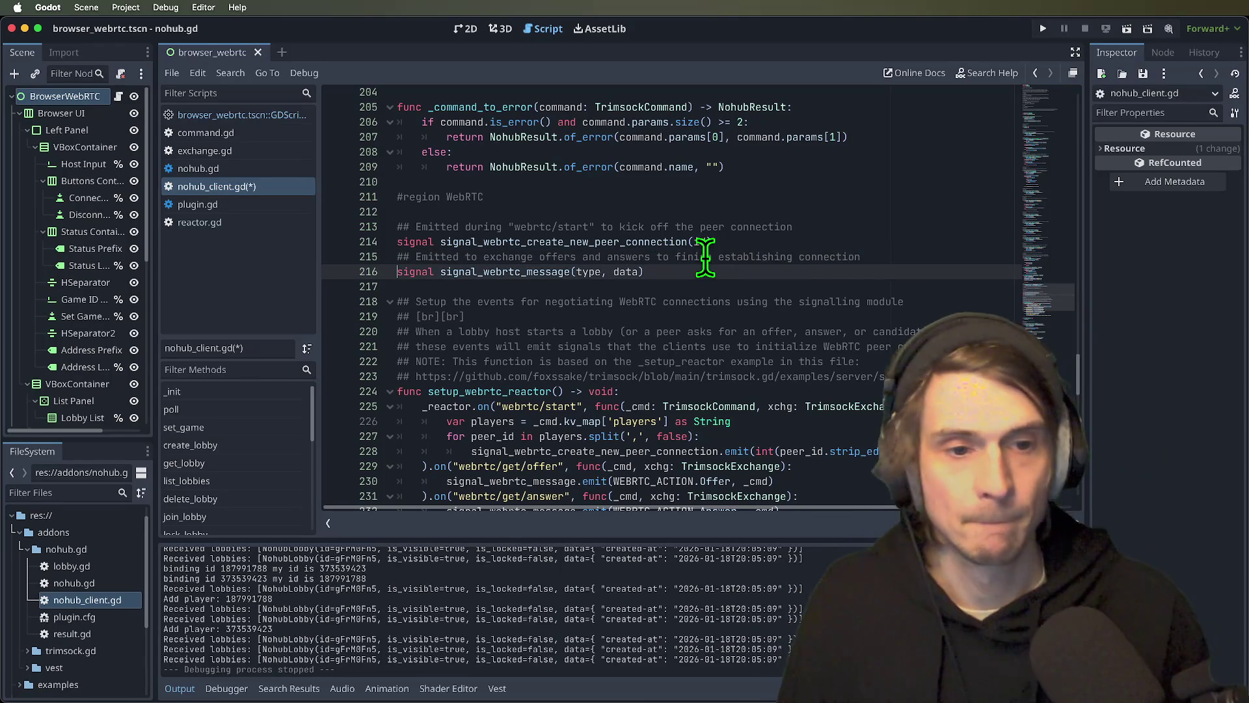
pyautogui.press('Up')
pyautogui.press('End')
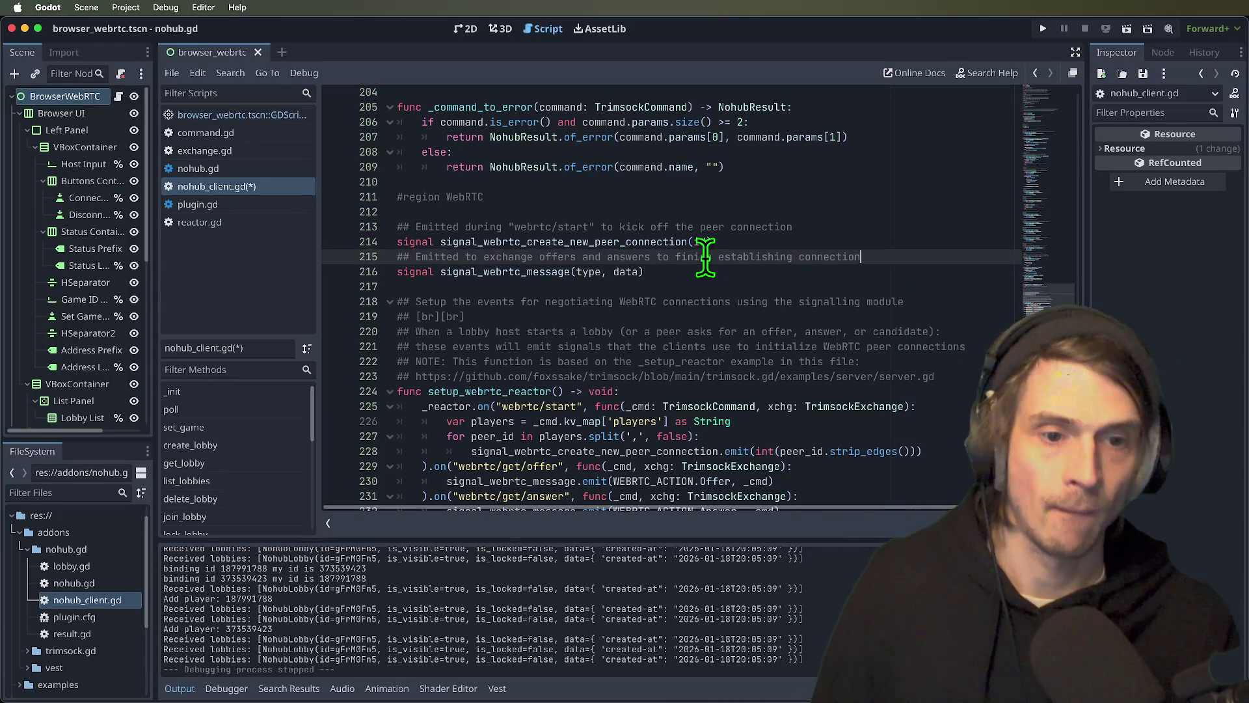
pyautogui.click(719, 215)
pyautogui.click(715, 226)
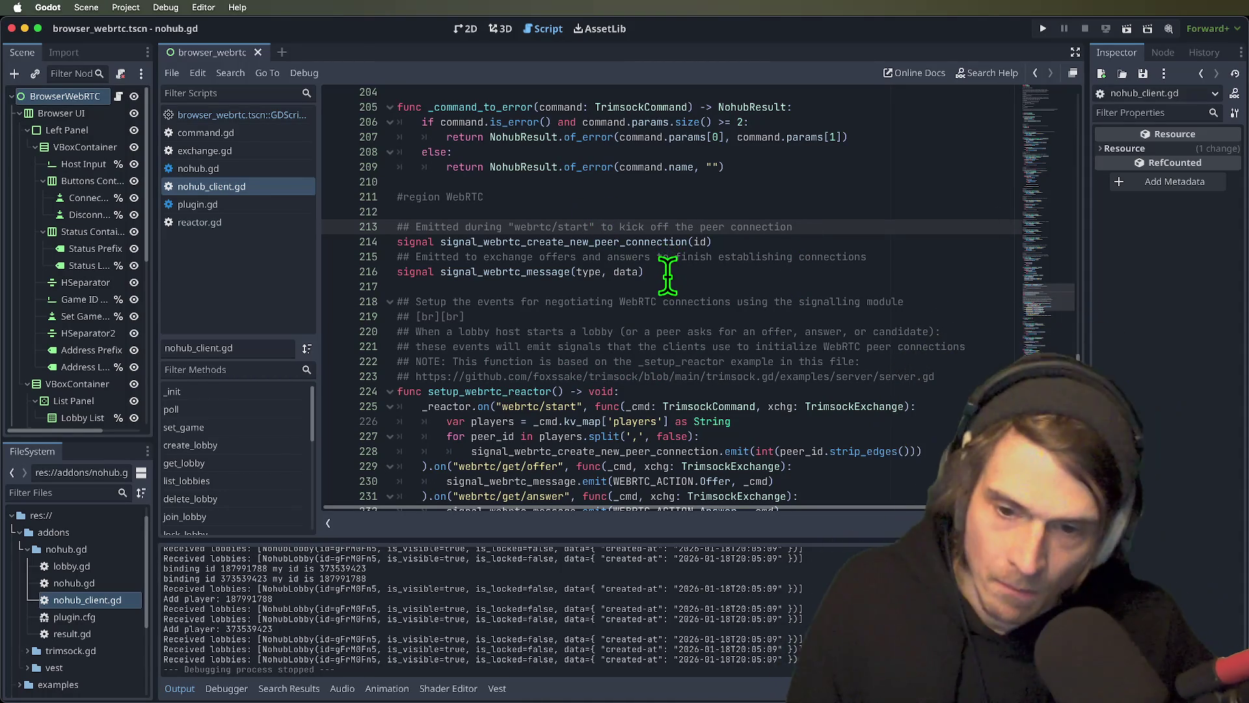
pyautogui.click(720, 199)
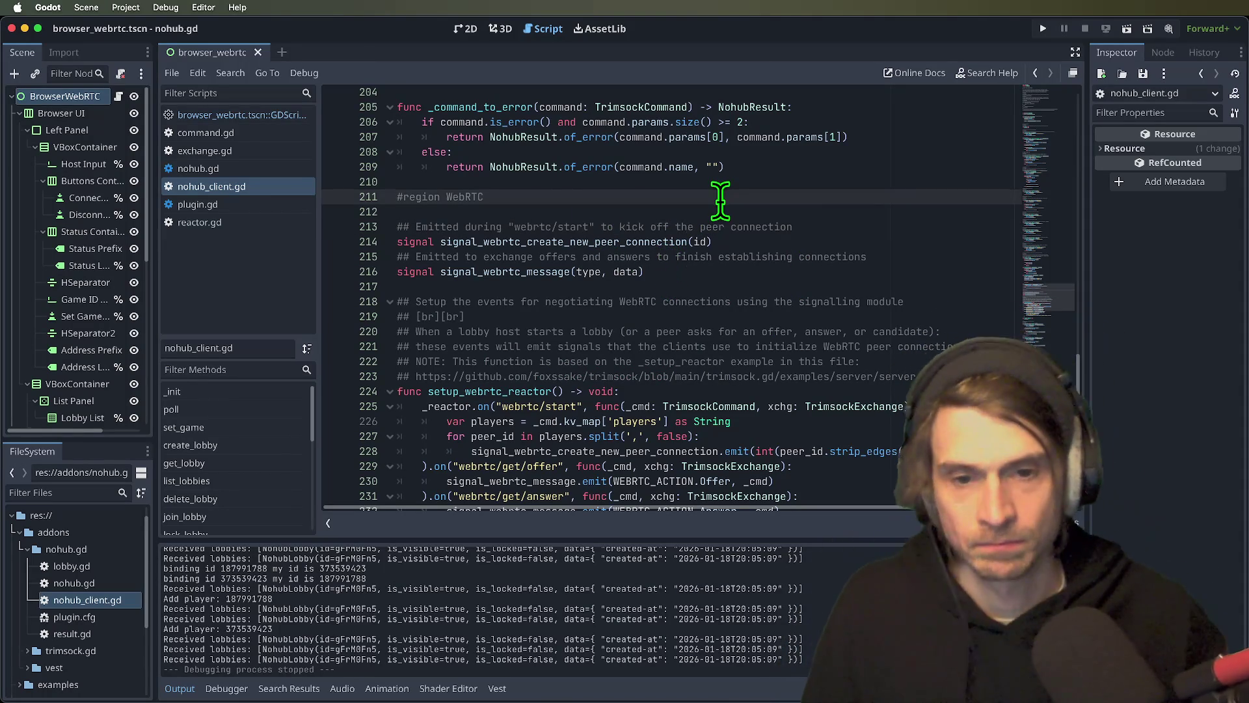
pyautogui.scroll(-2, 684, 234)
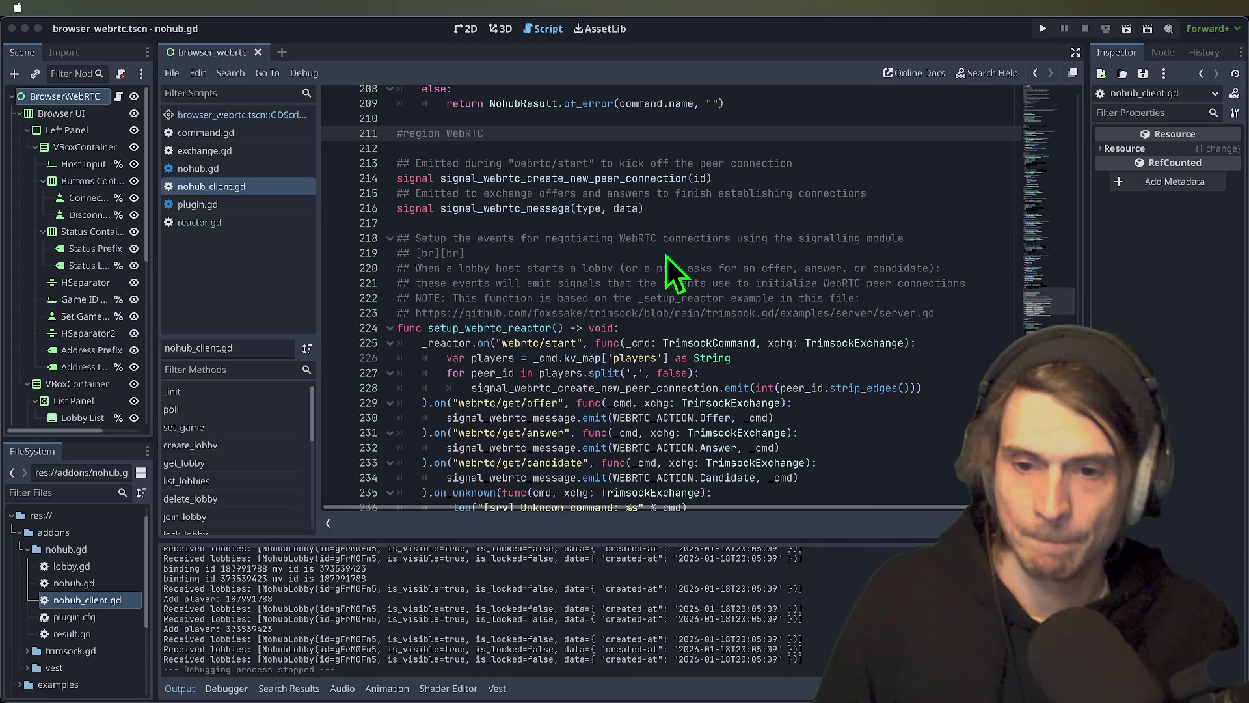
pyautogui.click(665, 240)
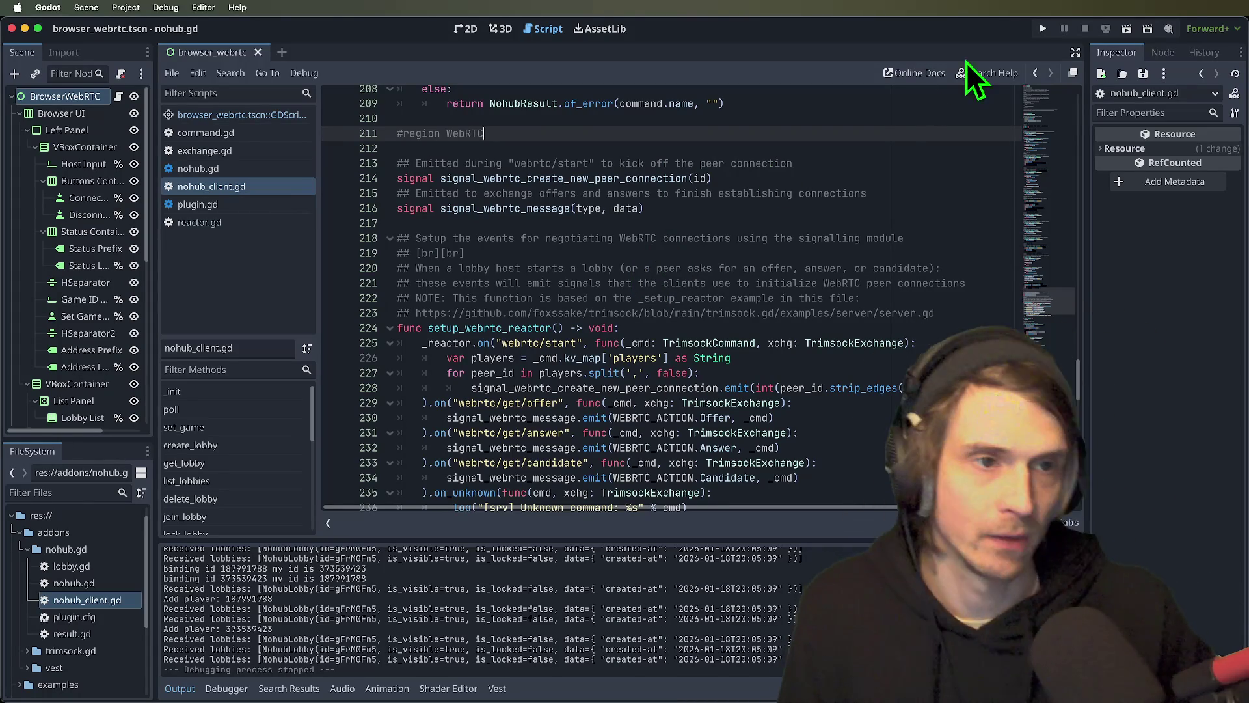
pyautogui.click(1129, 31)
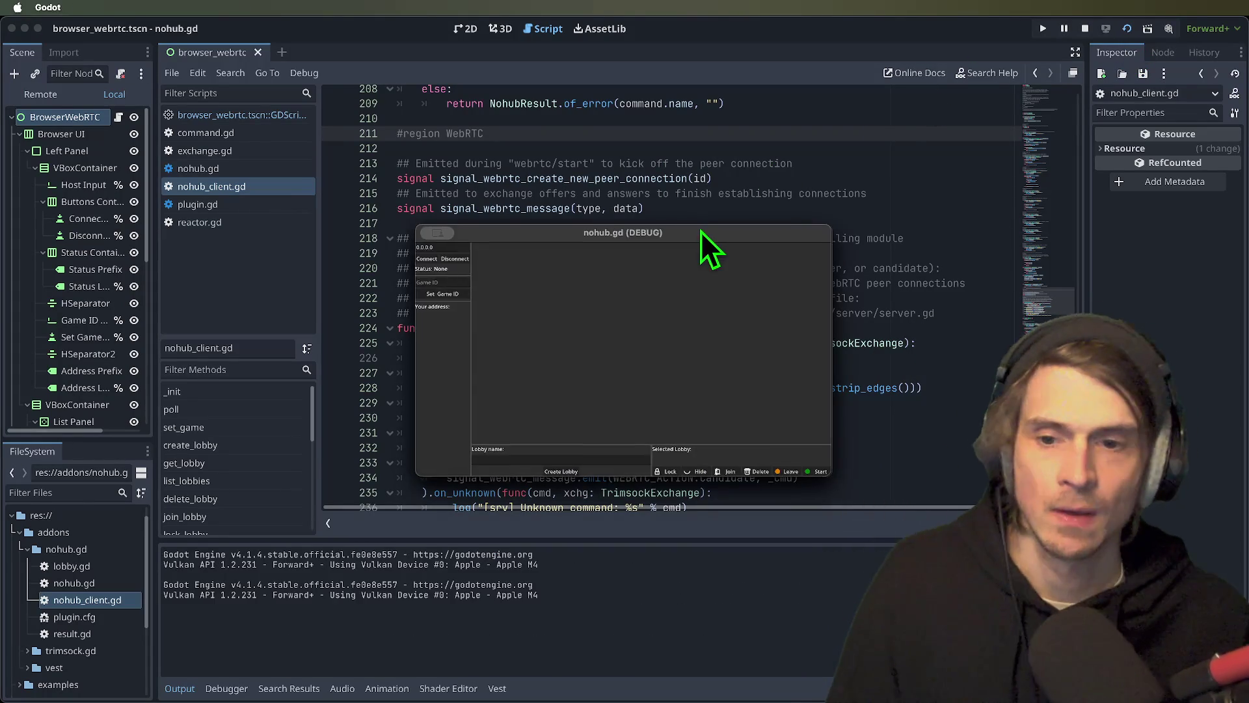
# - Connect both debug clients to nohub, create a lobby, and select vm2fbOIS in each
pyautogui.click(225, 162)
pyautogui.click(719, 368)
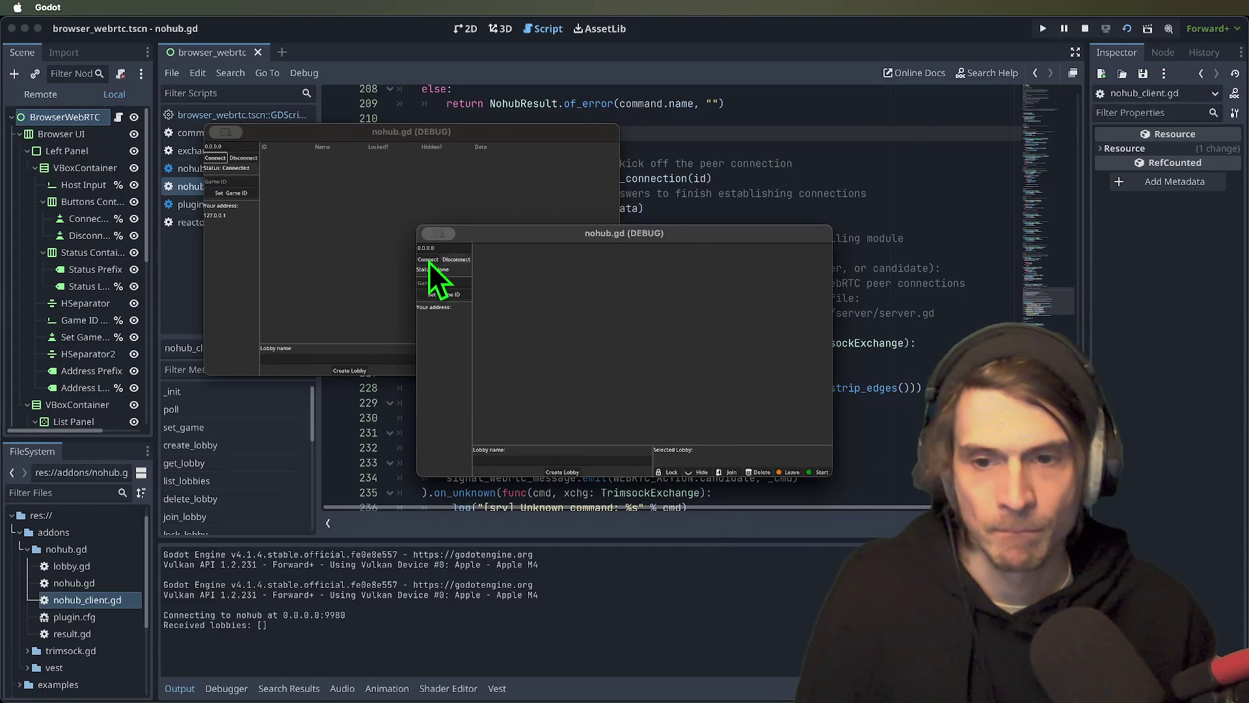
pyautogui.click(561, 471)
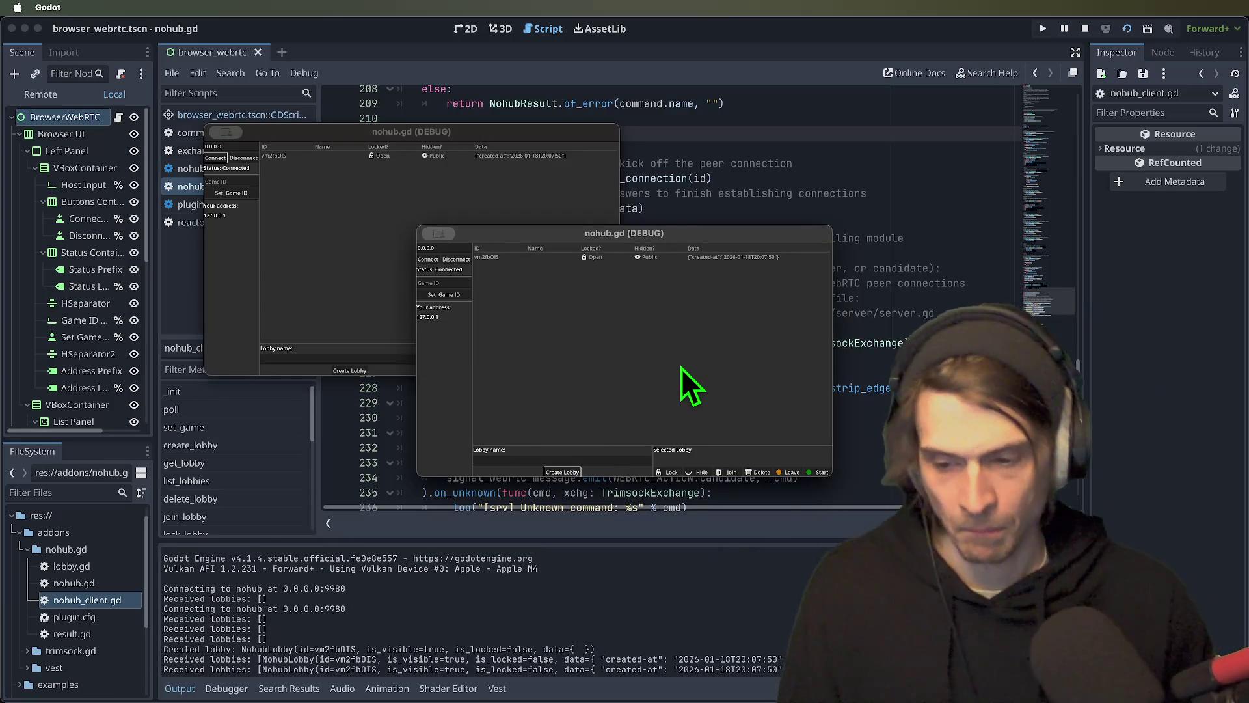
pyautogui.click(662, 259)
pyautogui.click(720, 473)
# - Join and start lobby vm2fbOIS, then close the second game window and stop the scene
pyautogui.click(494, 181)
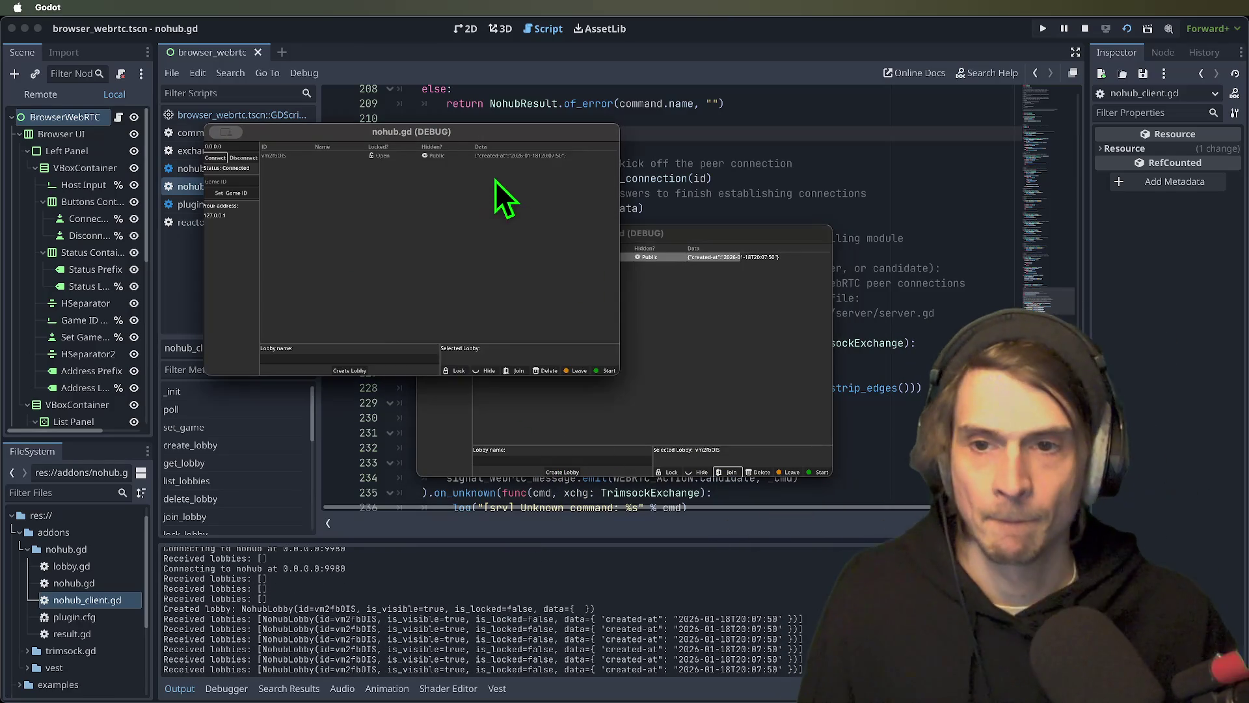
pyautogui.click(459, 158)
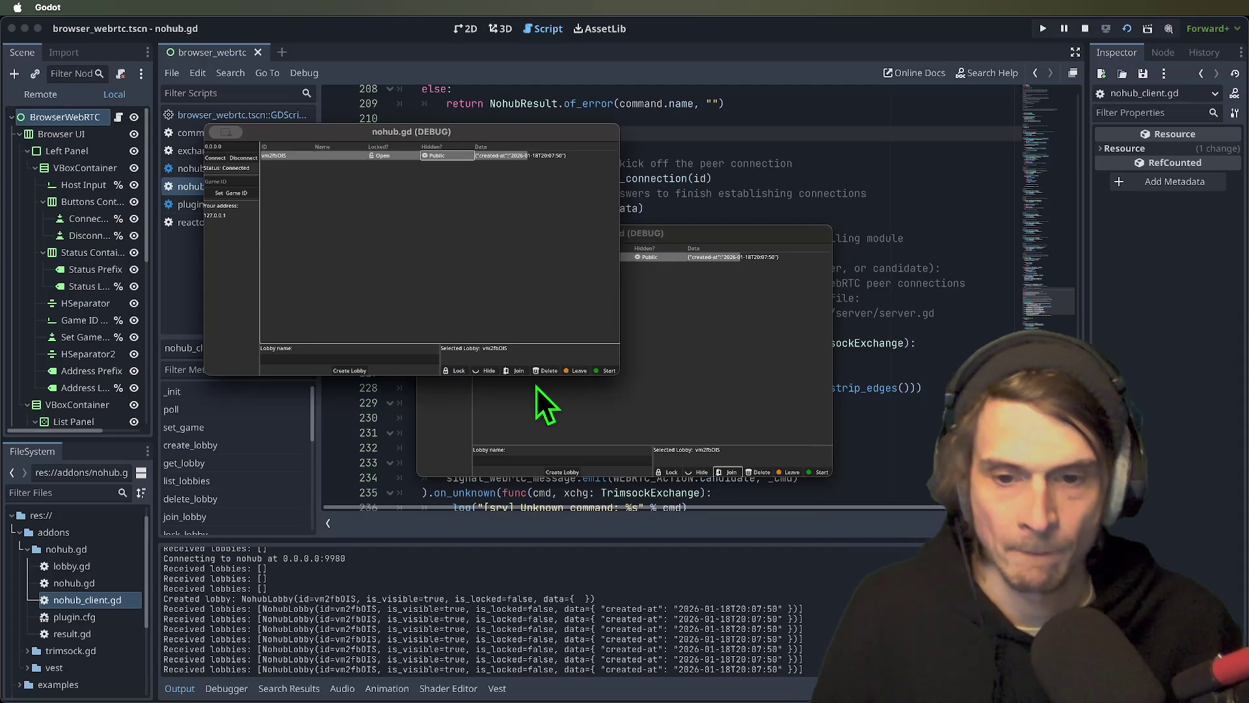
pyautogui.click(607, 371)
pyautogui.click(414, 279)
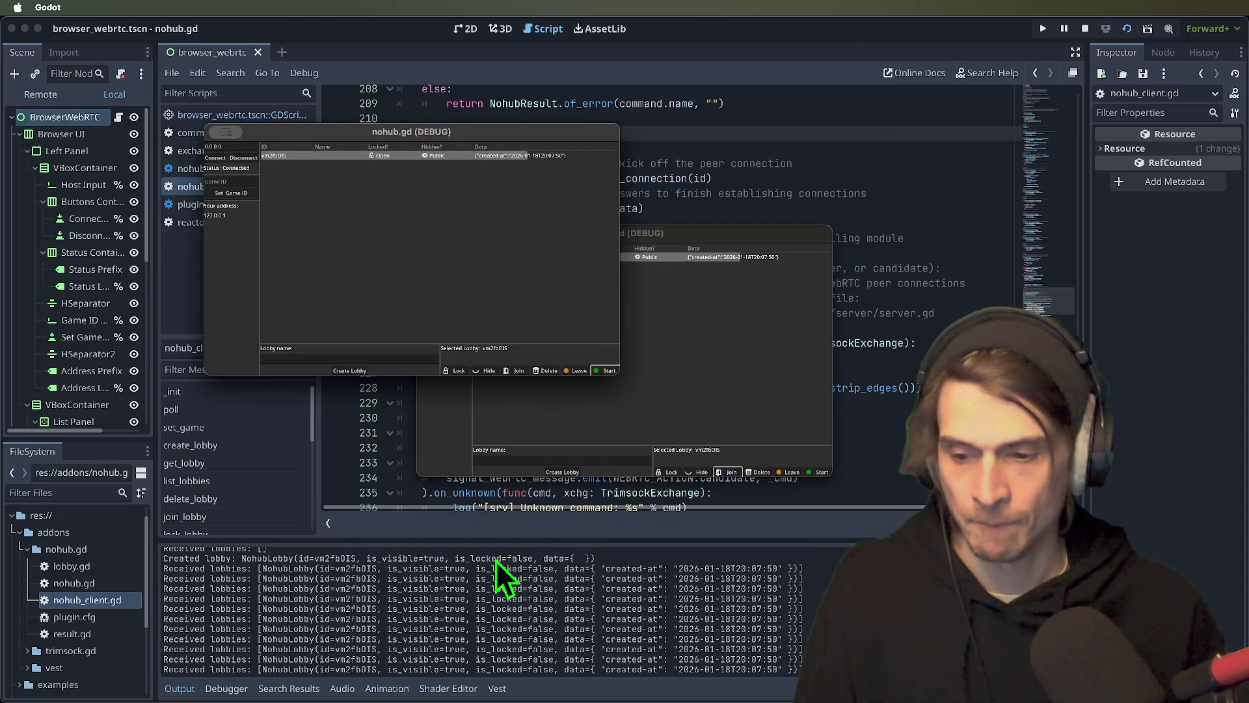
pyautogui.click(638, 599)
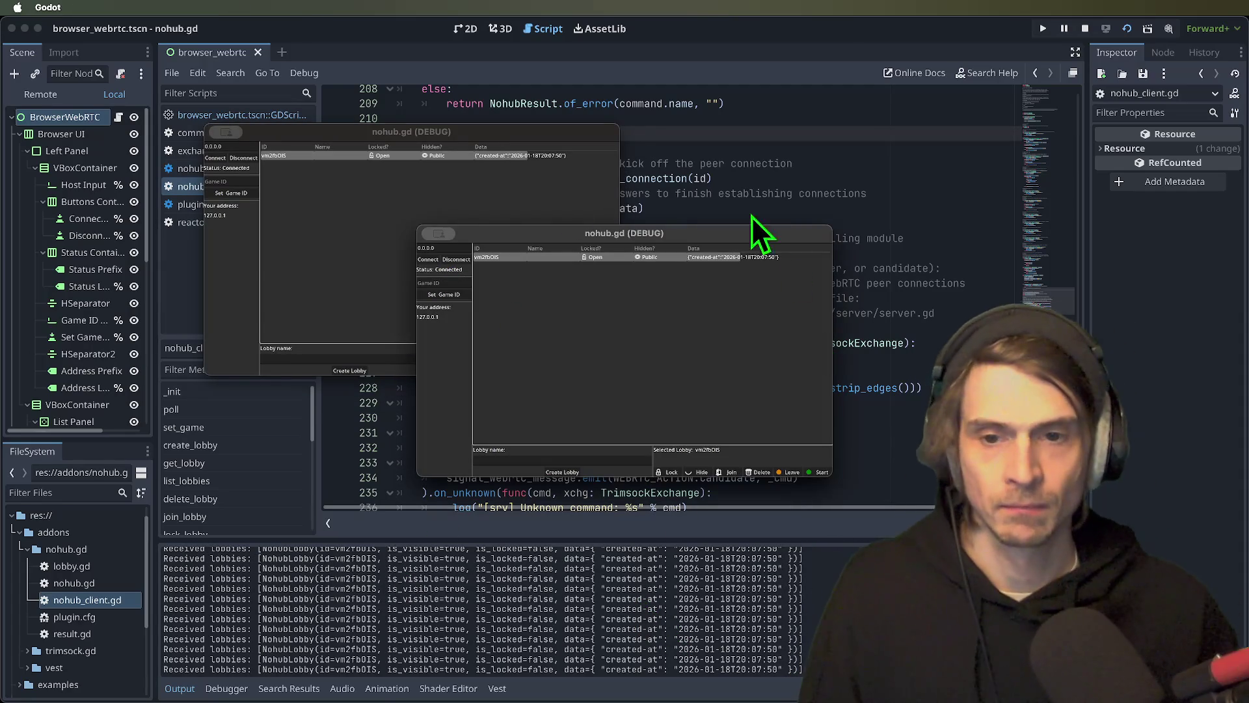
pyautogui.click(1085, 29)
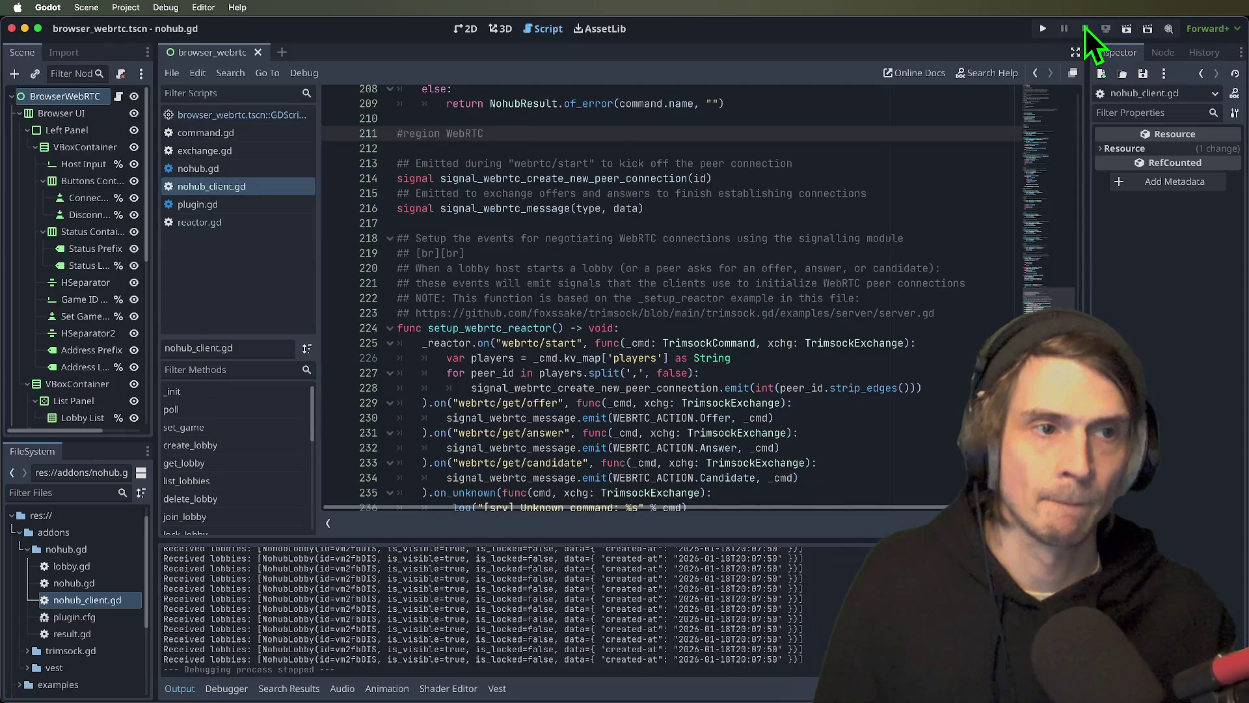
# - Rerun the WebRTC browser scene and connect both nohub.gd debug clients to nohub
pyautogui.click(886, 253)
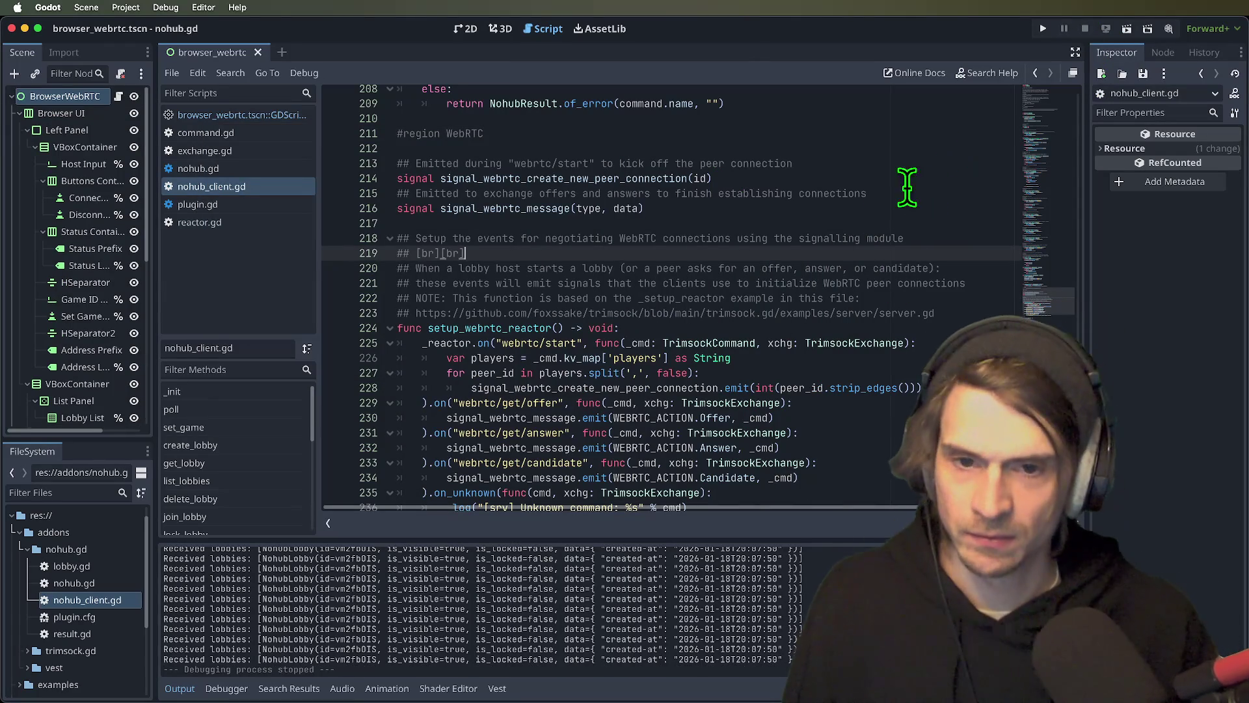
pyautogui.click(1125, 28)
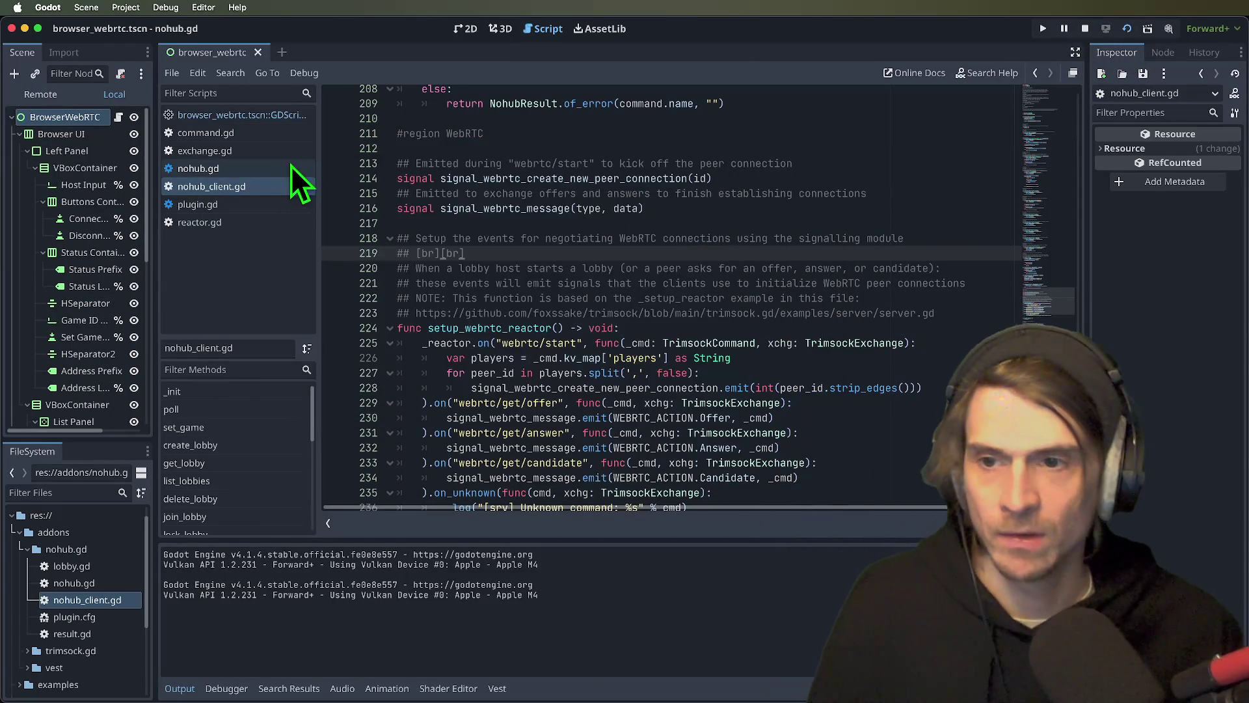
pyautogui.click(301, 166)
pyautogui.click(832, 389)
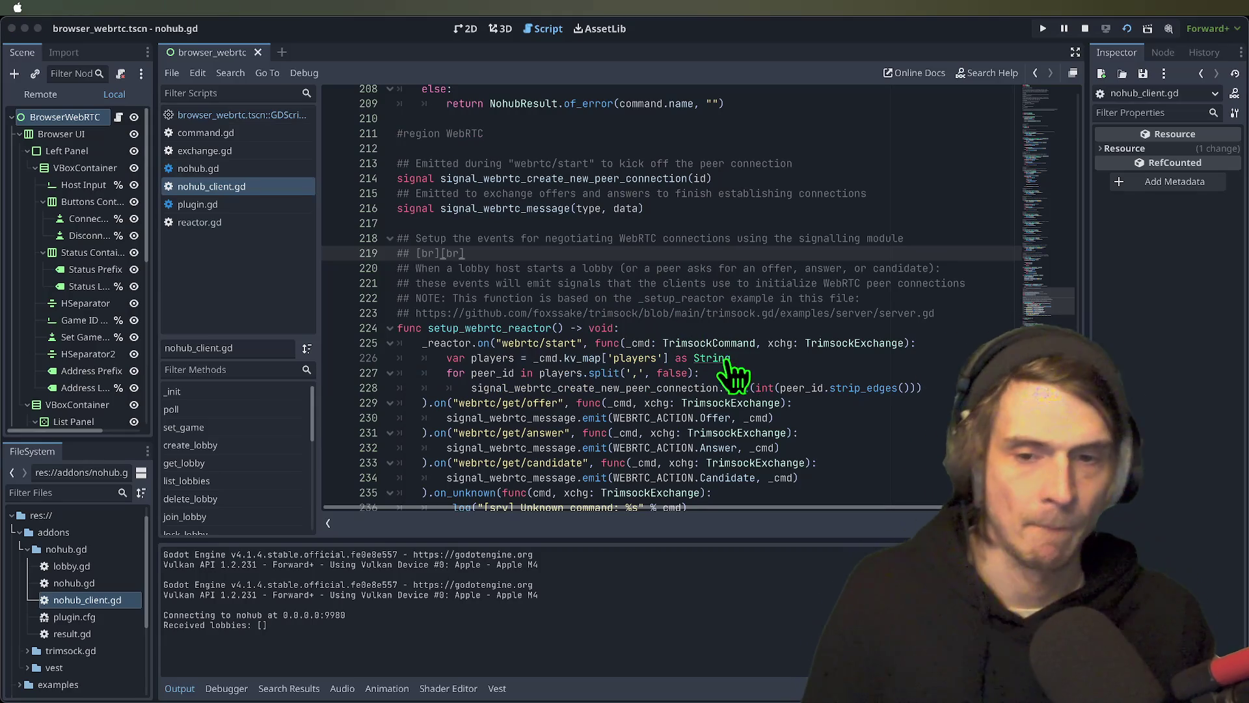
pyautogui.press('super+Tab')
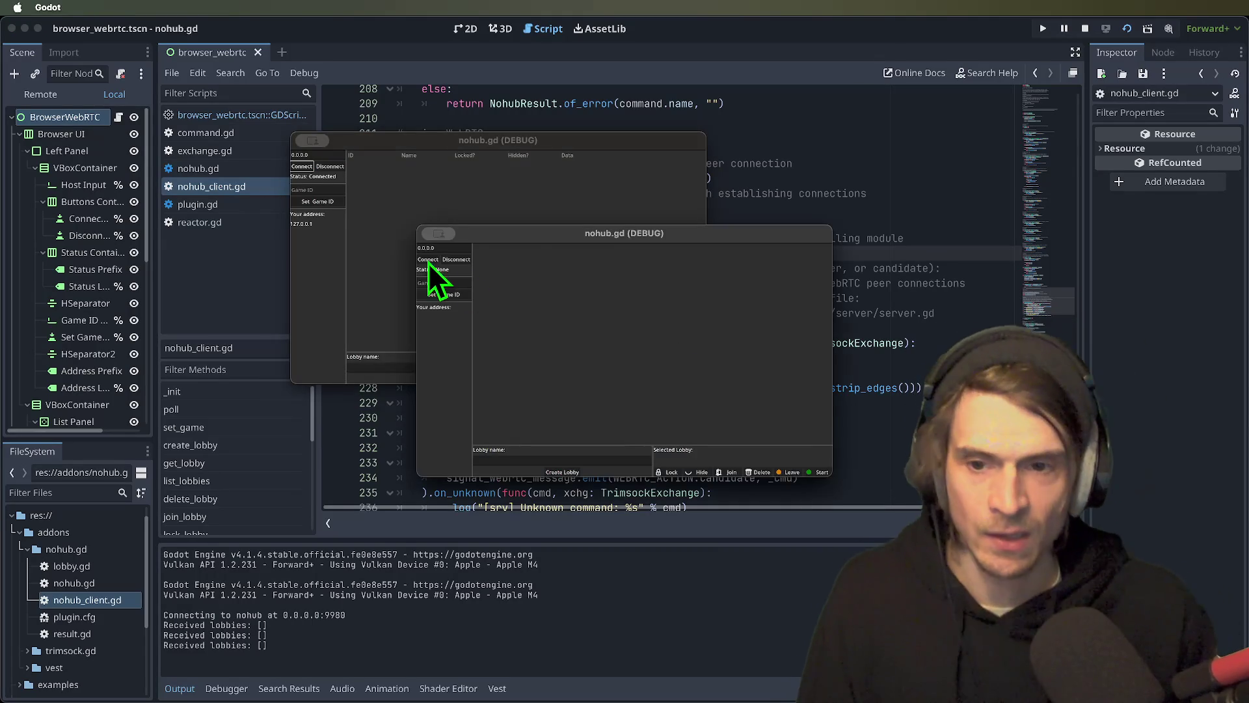
pyautogui.click(493, 315)
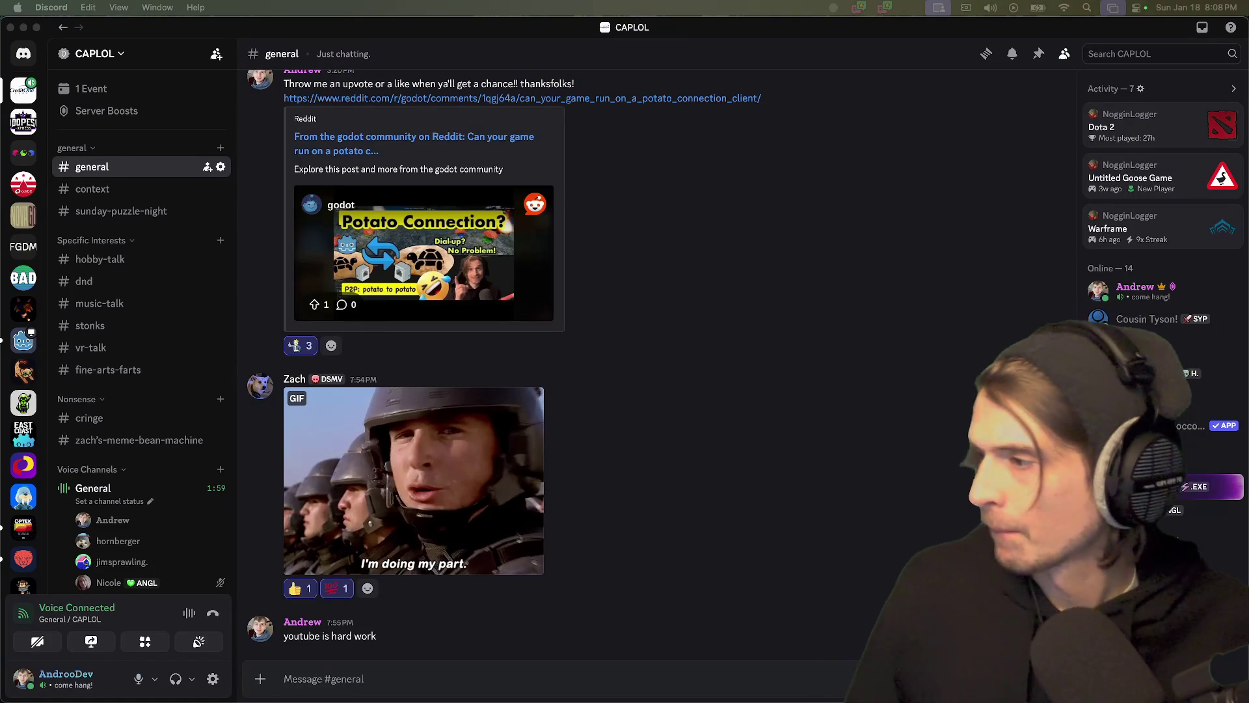
# - View a General voice-channel member's options in Discord, then switch to VS Code's 9981 search results
pyautogui.press('super+Tab')
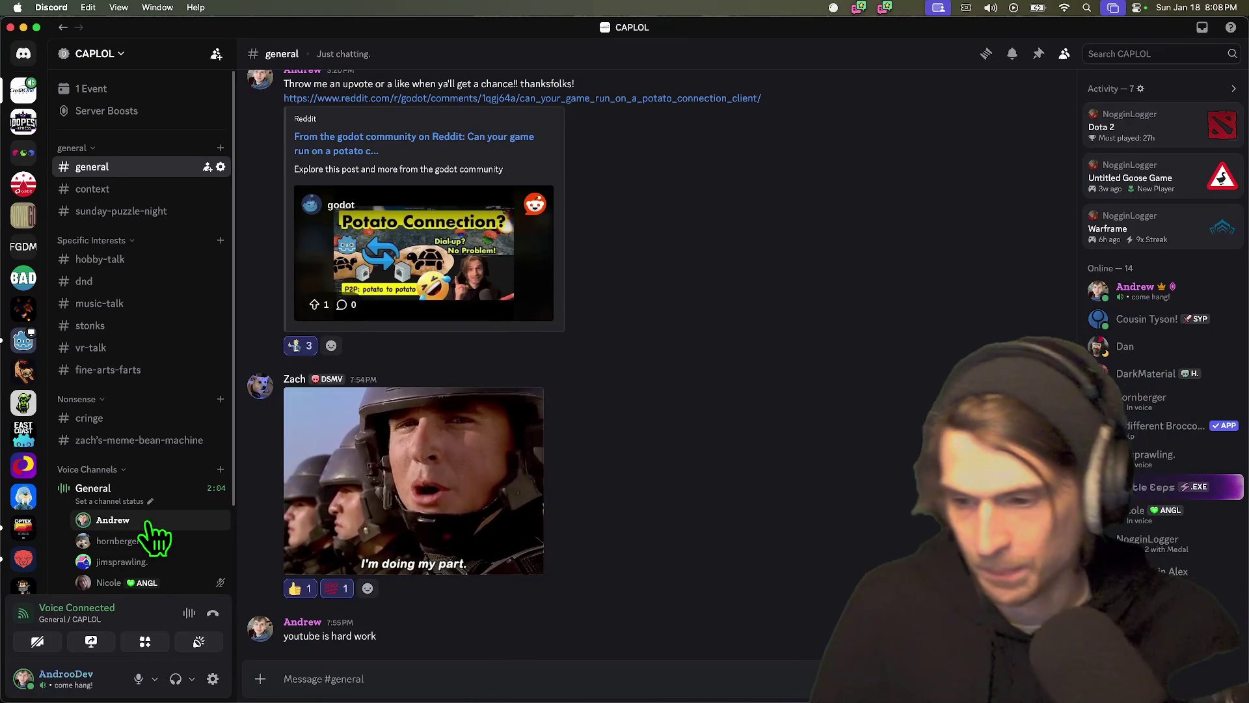
pyautogui.rightClick(147, 520)
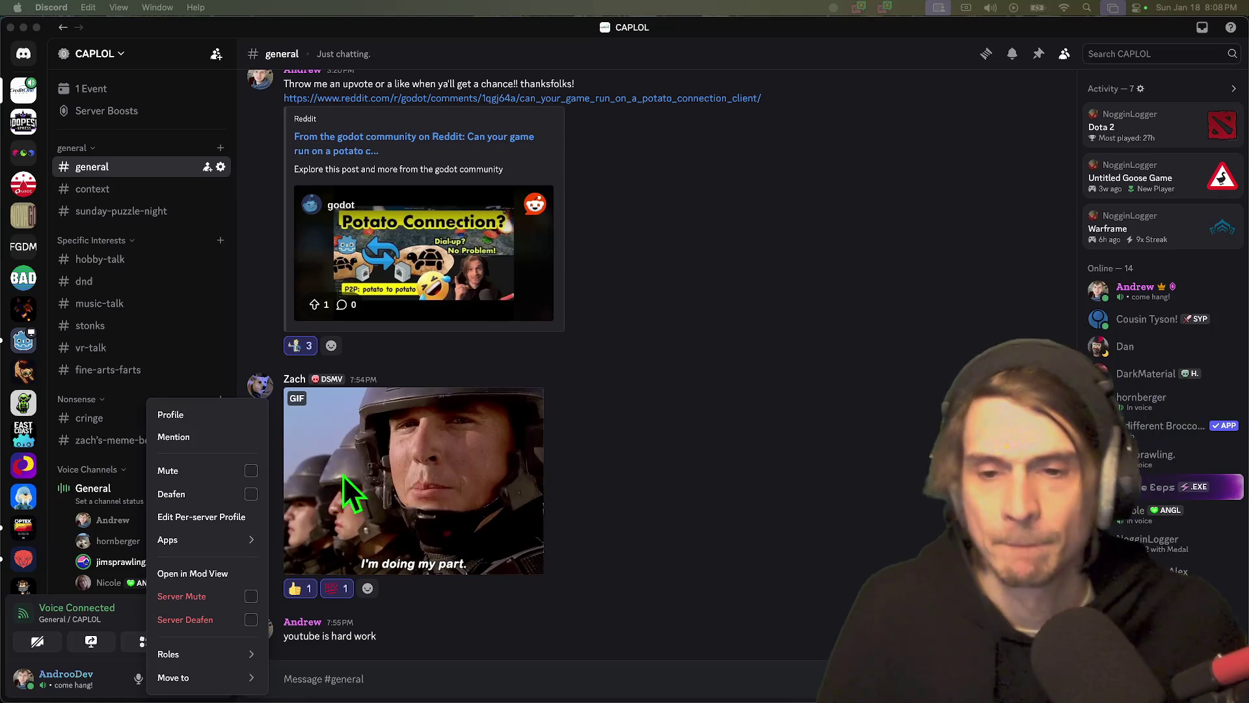
pyautogui.press('super+Tab')
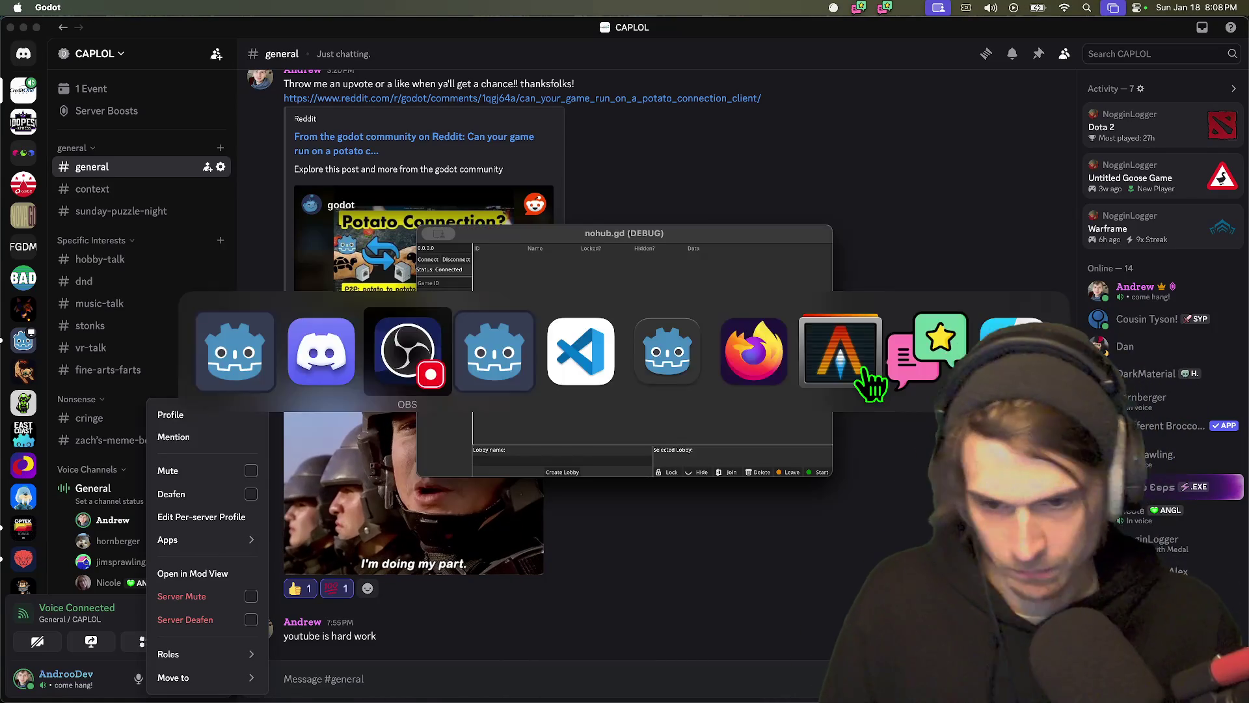
pyautogui.press('super+Tab')
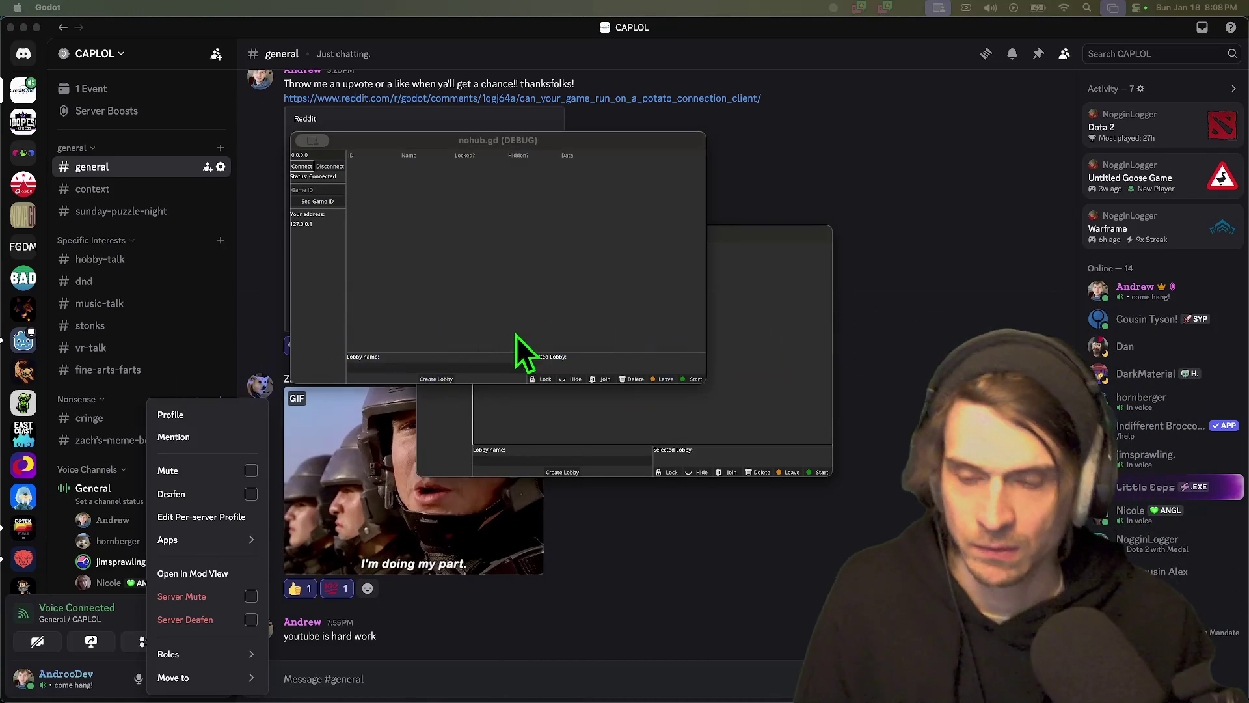
pyautogui.press('super+Tab')
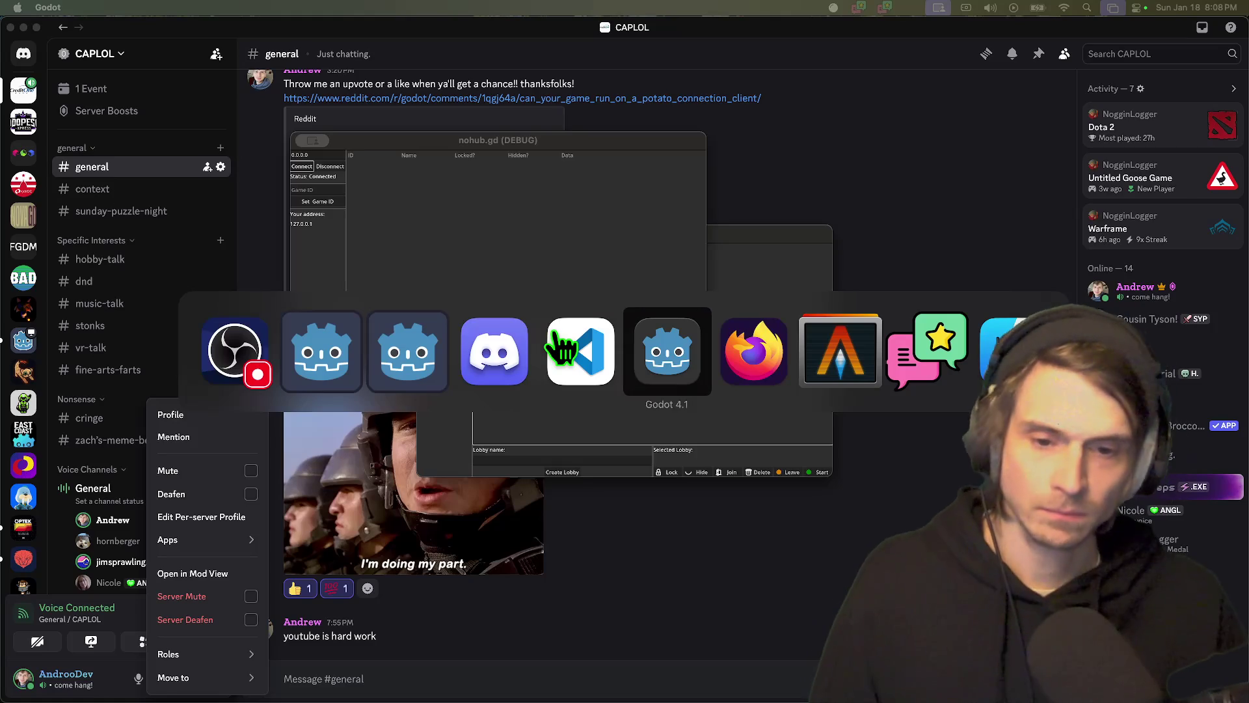
pyautogui.click(580, 351)
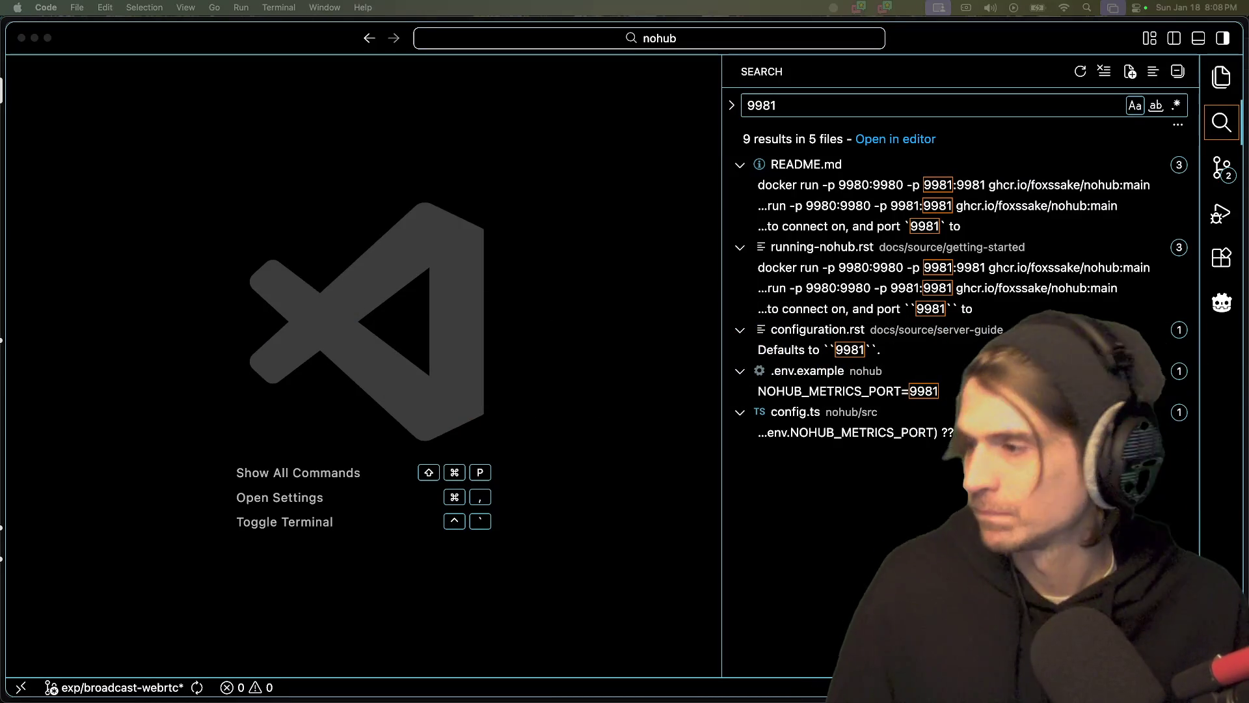
# - Bring the Godot 4.1 editor forward and stop the running debug scene
pyautogui.press('super+Tab')
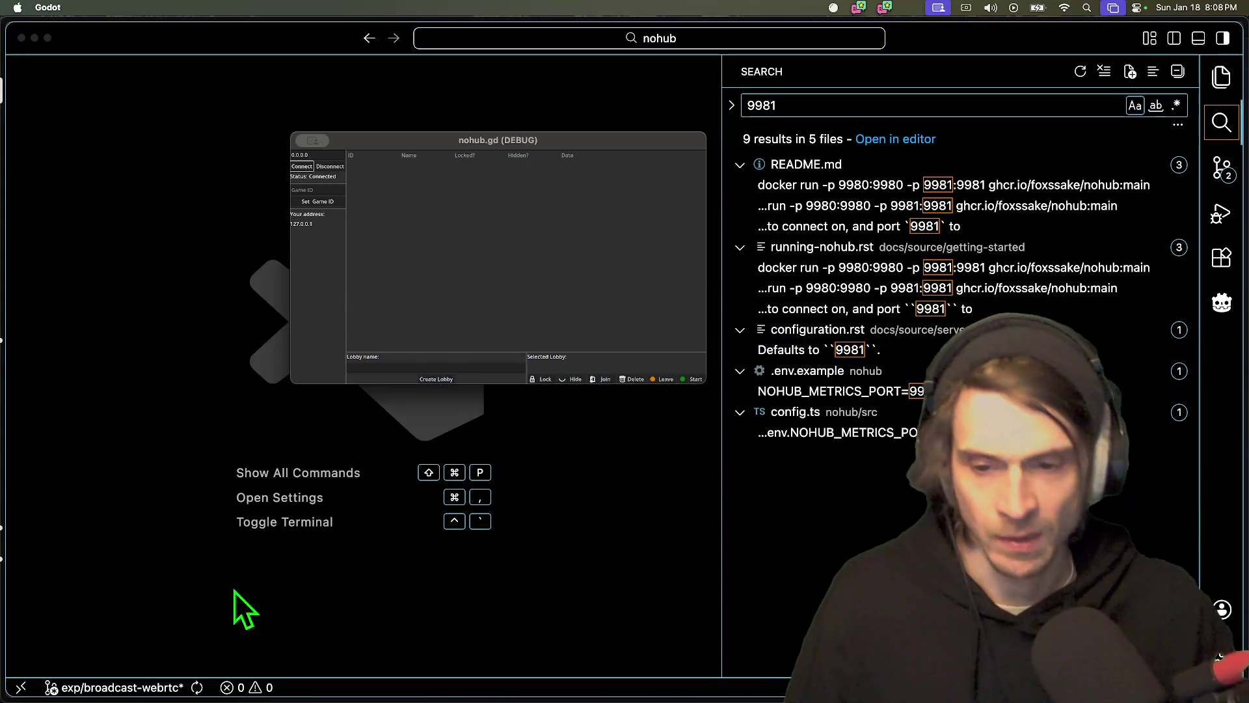
pyautogui.press('super+Tab')
pyautogui.press('Tab')
pyautogui.press('super+Tab')
pyautogui.press('Tab')
pyautogui.press('Tab')
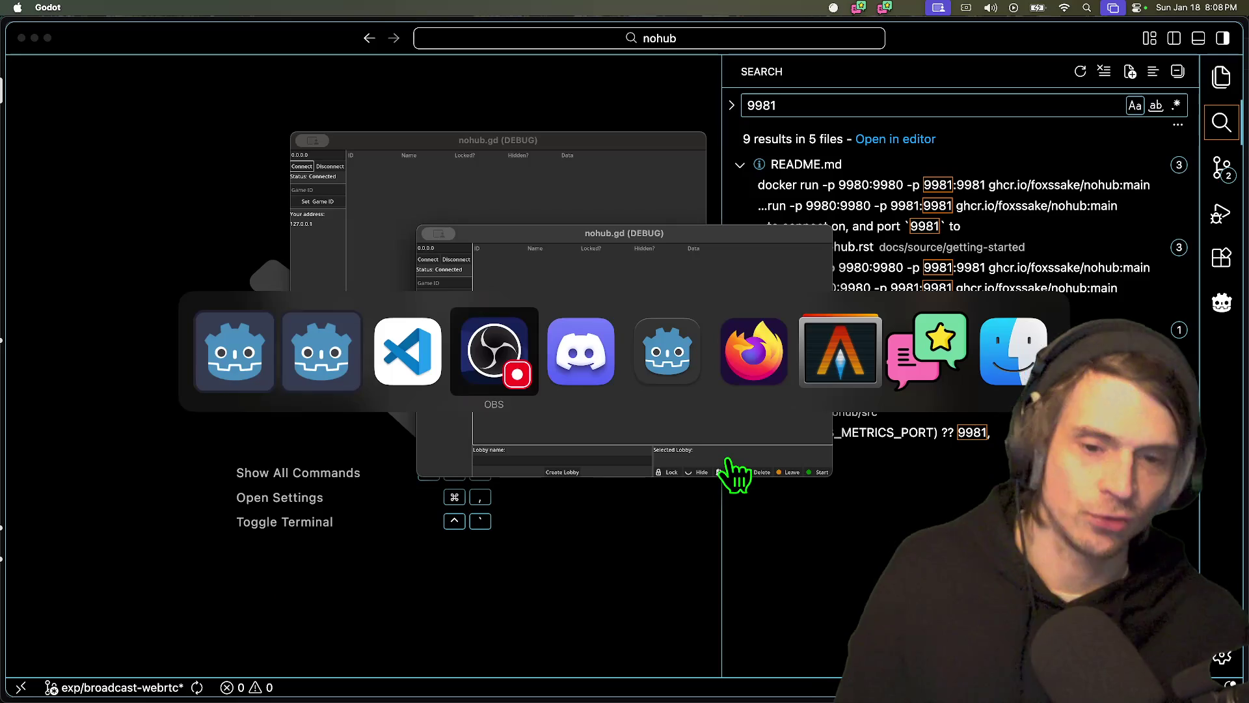
pyautogui.press('Tab')
pyautogui.press('Tab')
pyautogui.click(1085, 29)
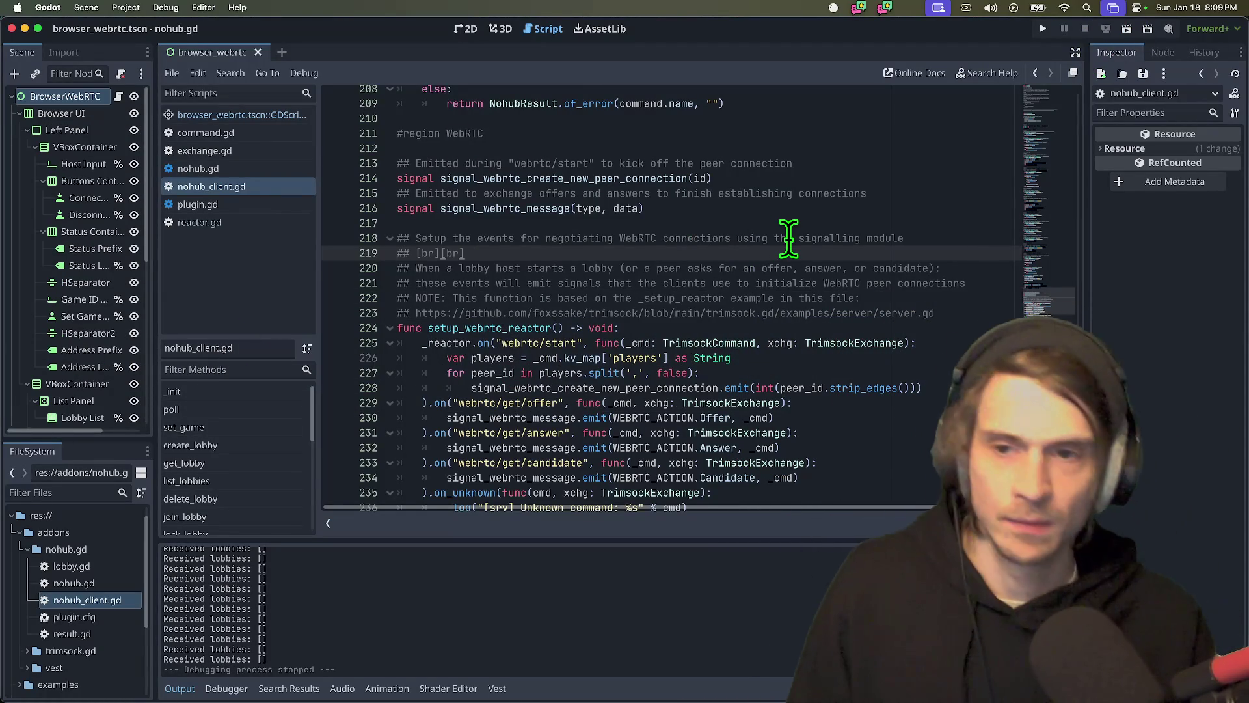
# - Hide Discord and bring up Firefox's YouTube Studio live streaming dashboard
pyautogui.press('super+Tab')
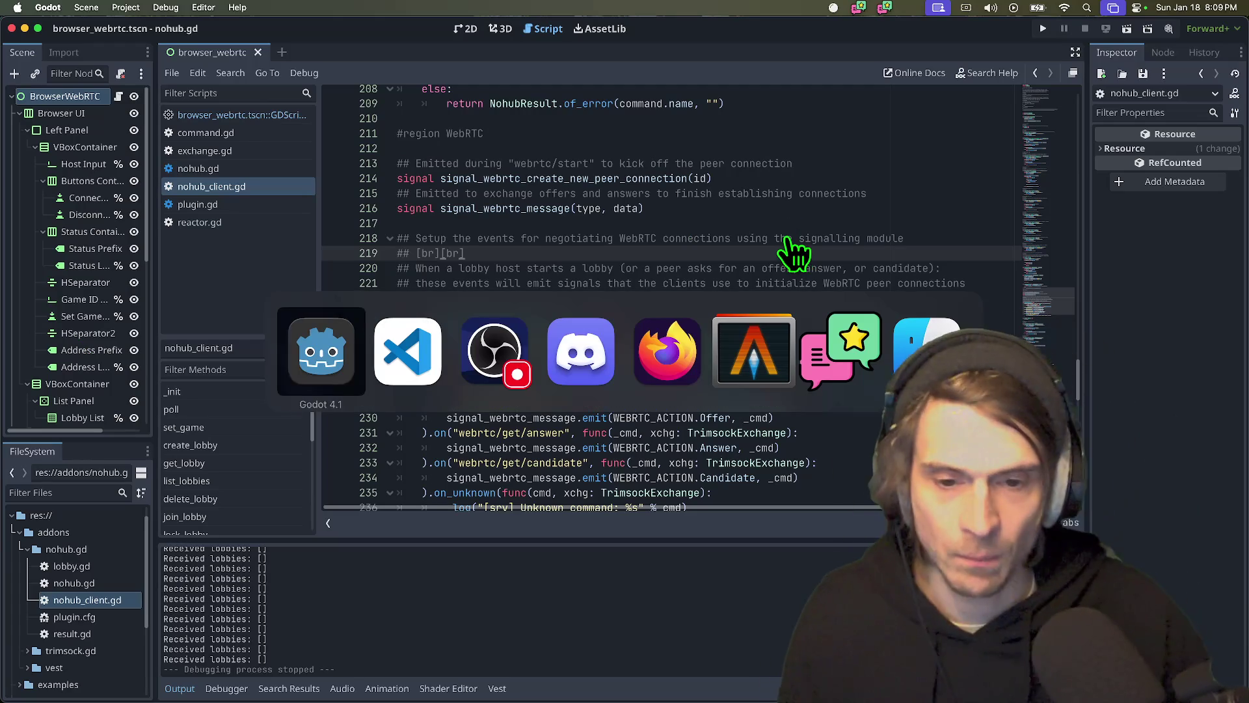
pyautogui.hotkey('shift', 'Tab')
pyautogui.hotkey('shift', 'Tab')
pyautogui.hotkey('shift', 'Tab')
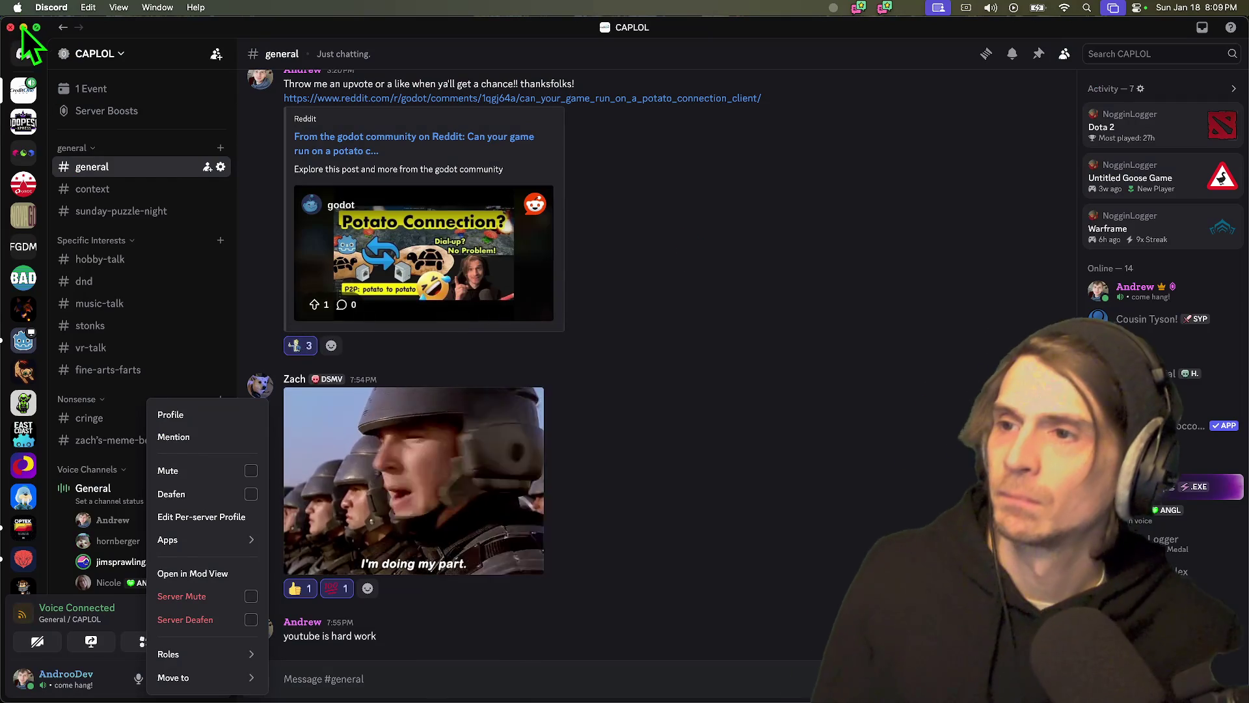
pyautogui.press('super+m')
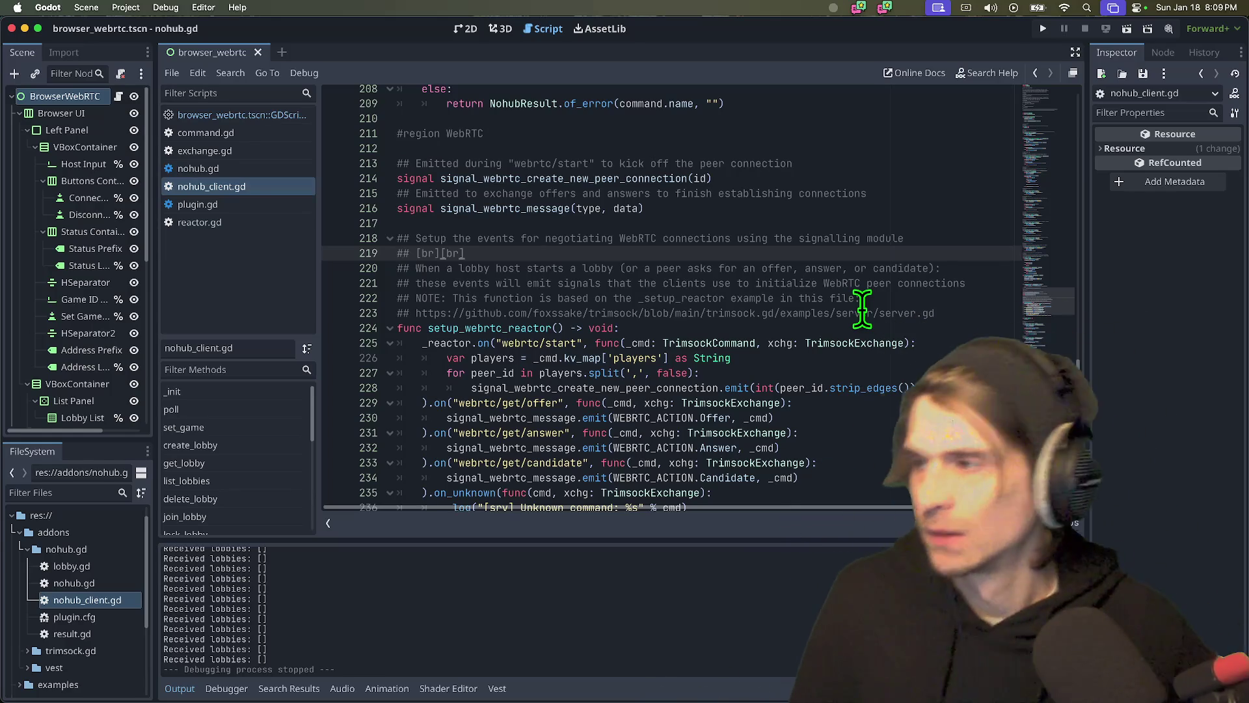
pyautogui.press('super+Tab')
pyautogui.press('super+Tab')
pyautogui.press('super+Tab')
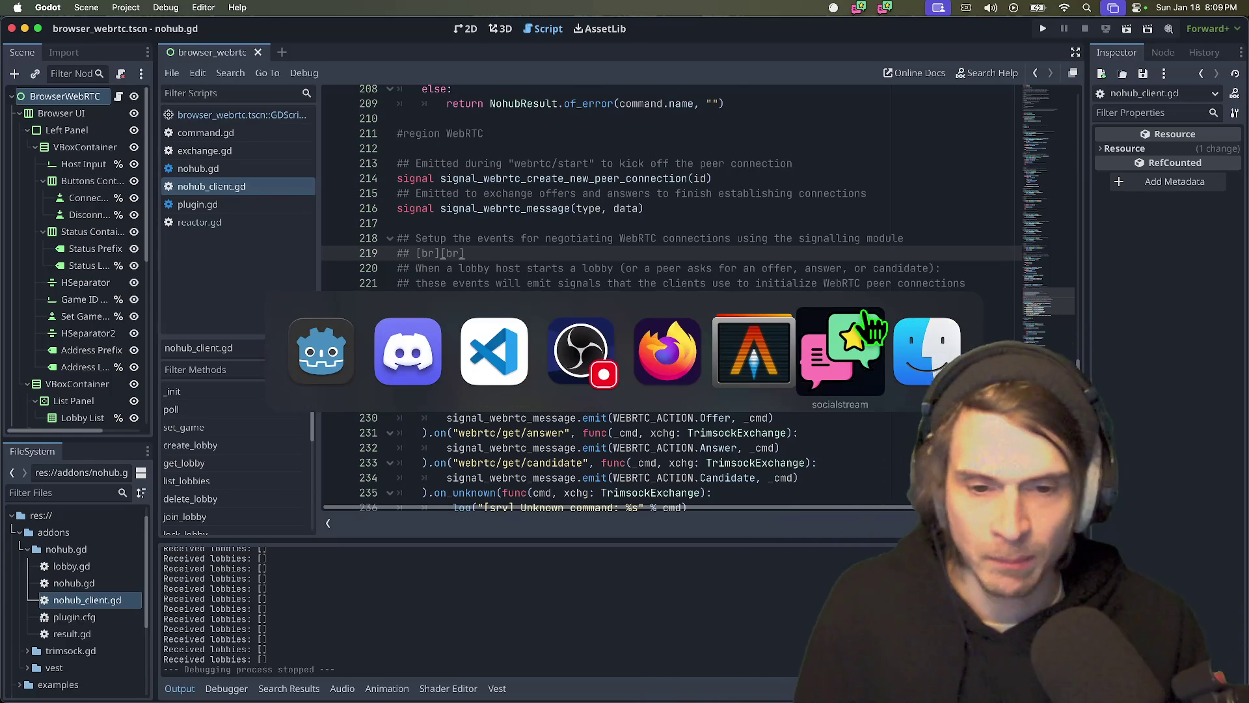
pyautogui.press('super+Tab')
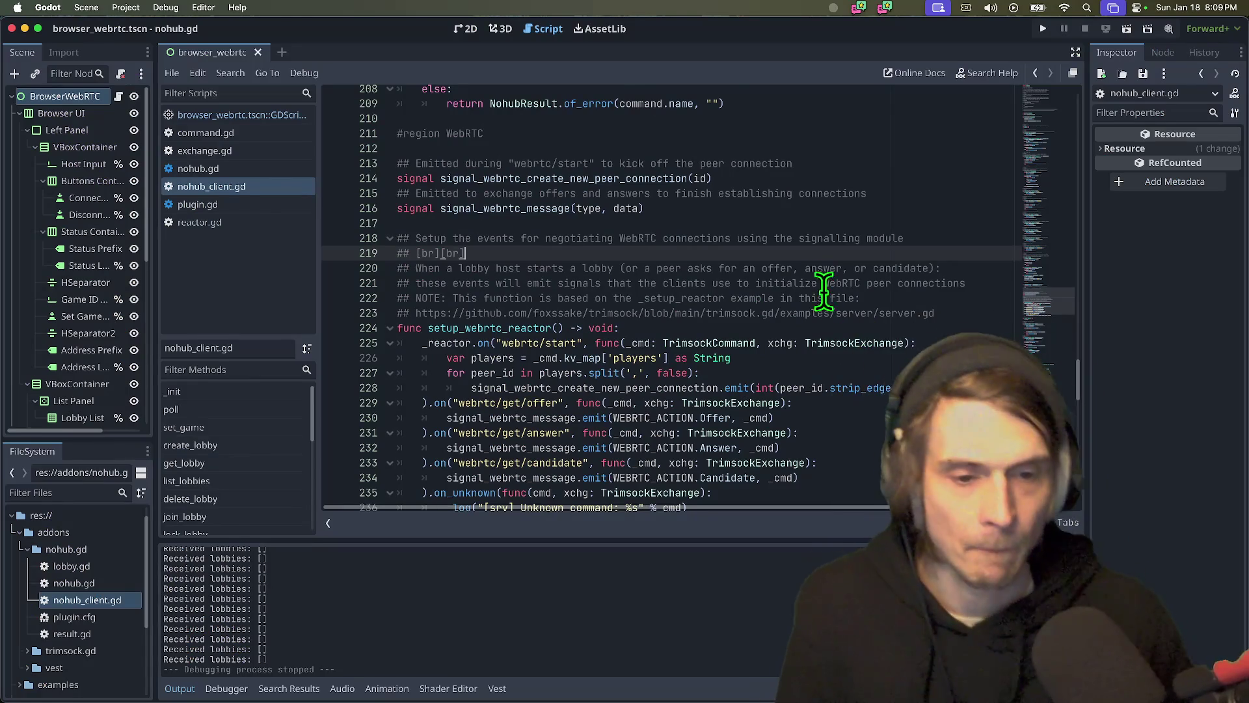
pyautogui.press('super+Tab')
pyautogui.press('super+Tab')
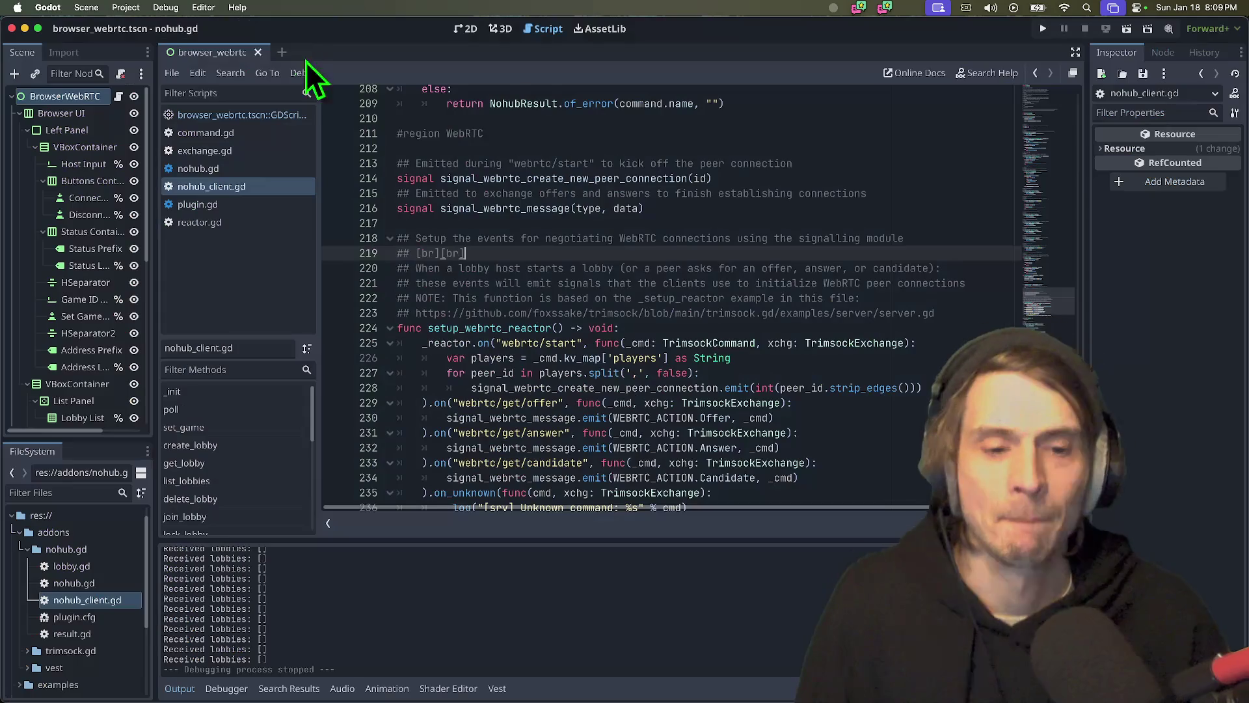
pyautogui.press('super+Tab')
pyautogui.click(313, 30)
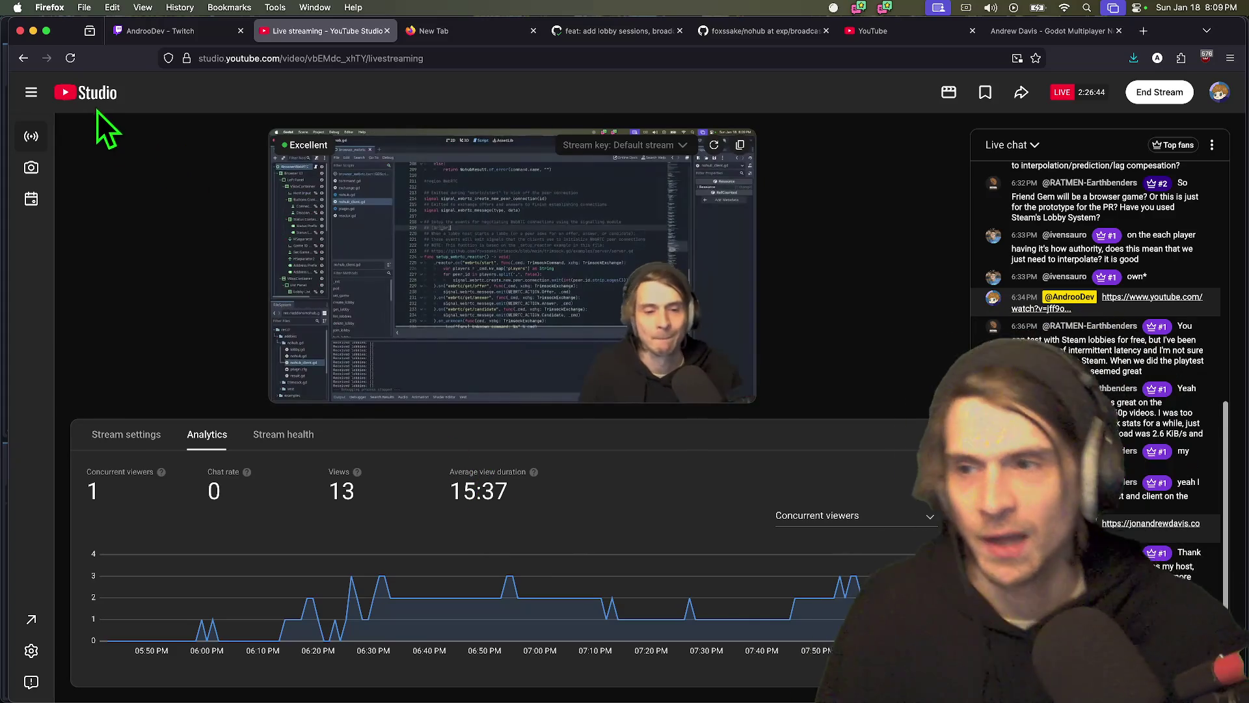
# - Return to nohub_client.gd in Godot and place the caret at line 240
pyautogui.press('super+Tab')
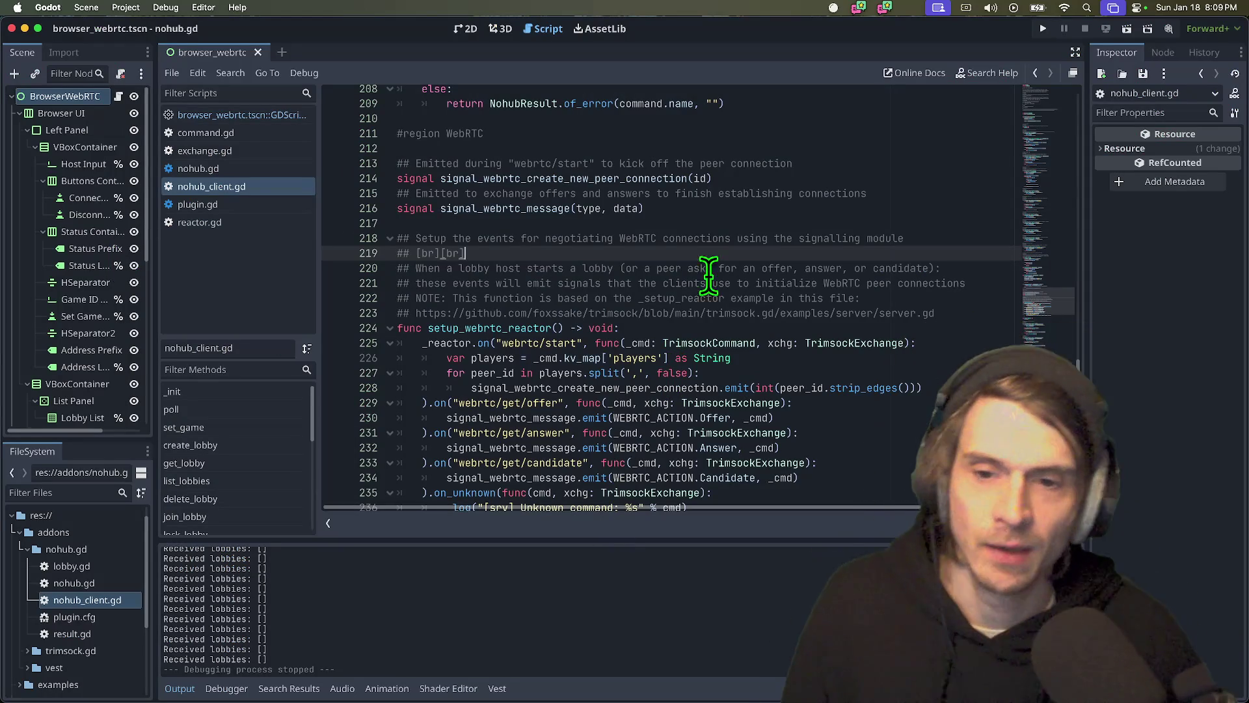
pyautogui.click(832, 254)
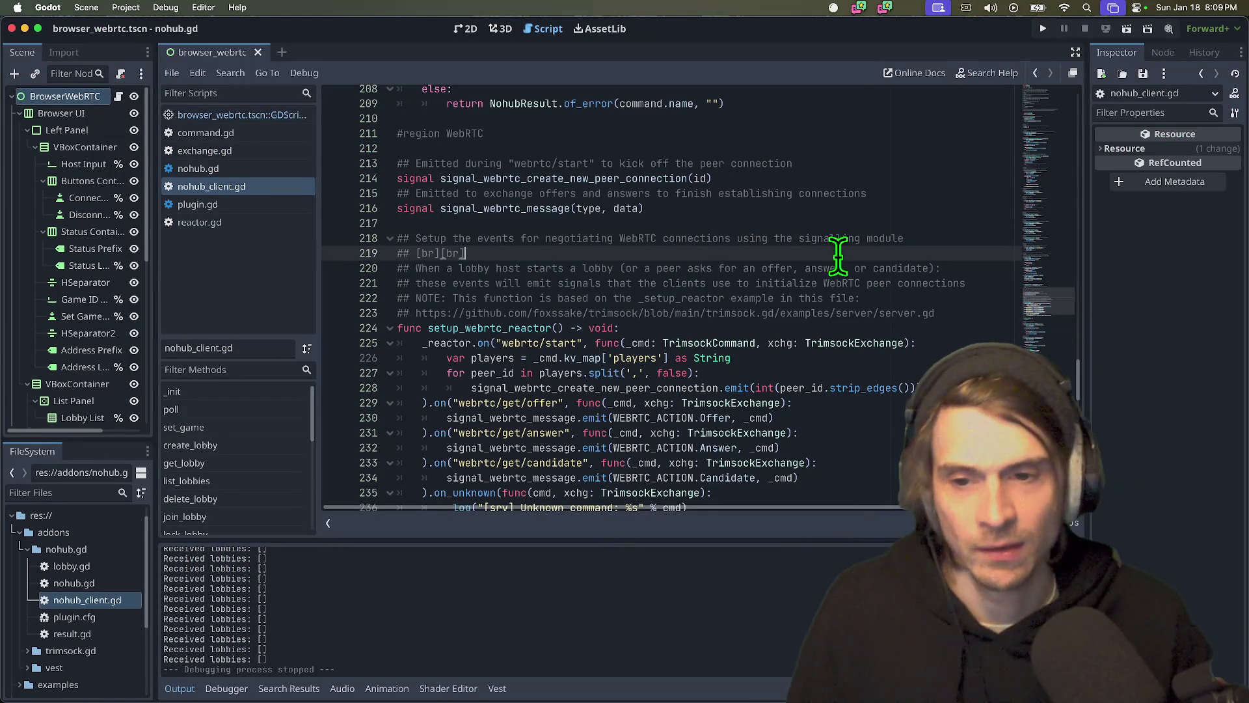
pyautogui.scroll(-2, 624, 332)
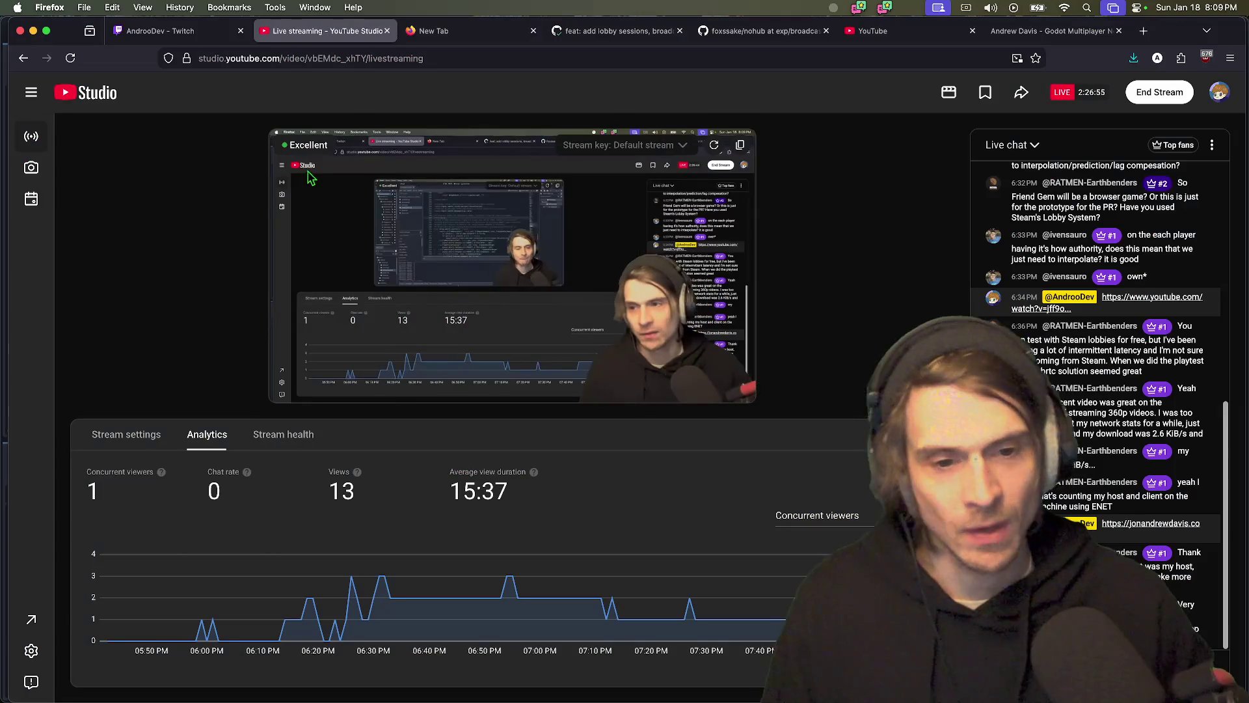
pyautogui.press('super+Tab')
pyautogui.press('super+Tab')
pyautogui.scroll(-2, 891, 417)
pyautogui.click(892, 437)
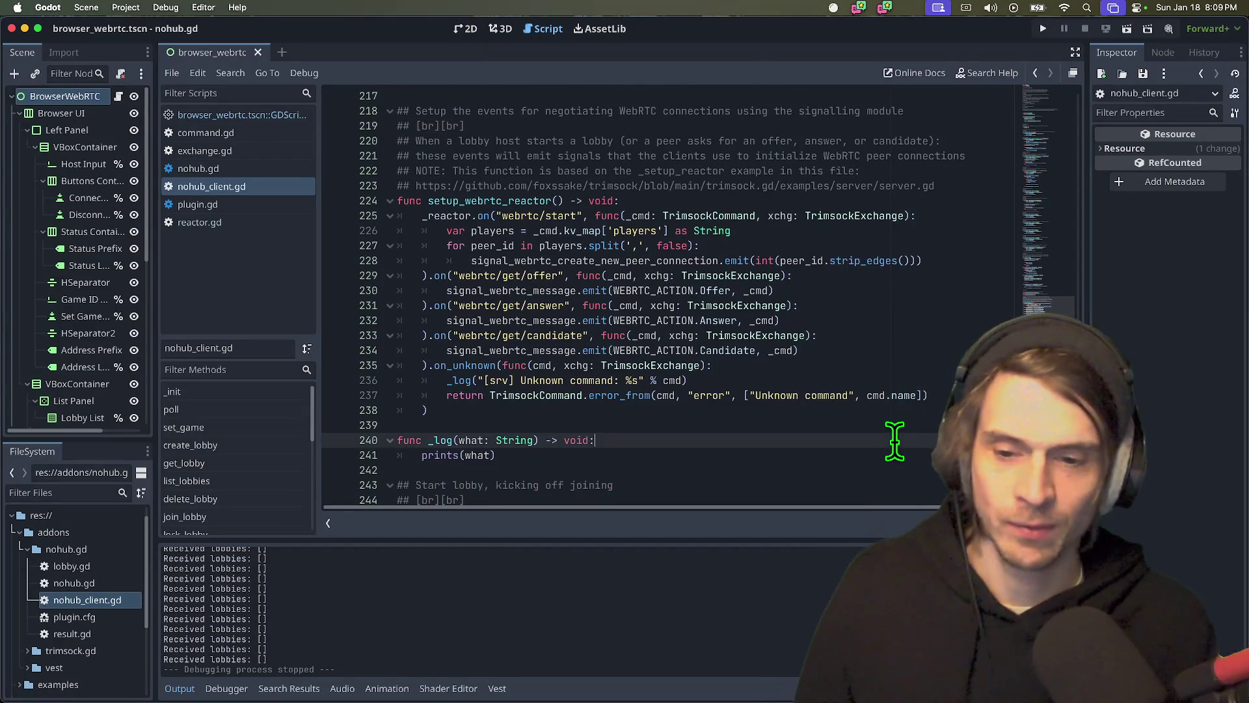
pyautogui.scroll(-1, 896, 444)
pyautogui.scroll(-3, 895, 445)
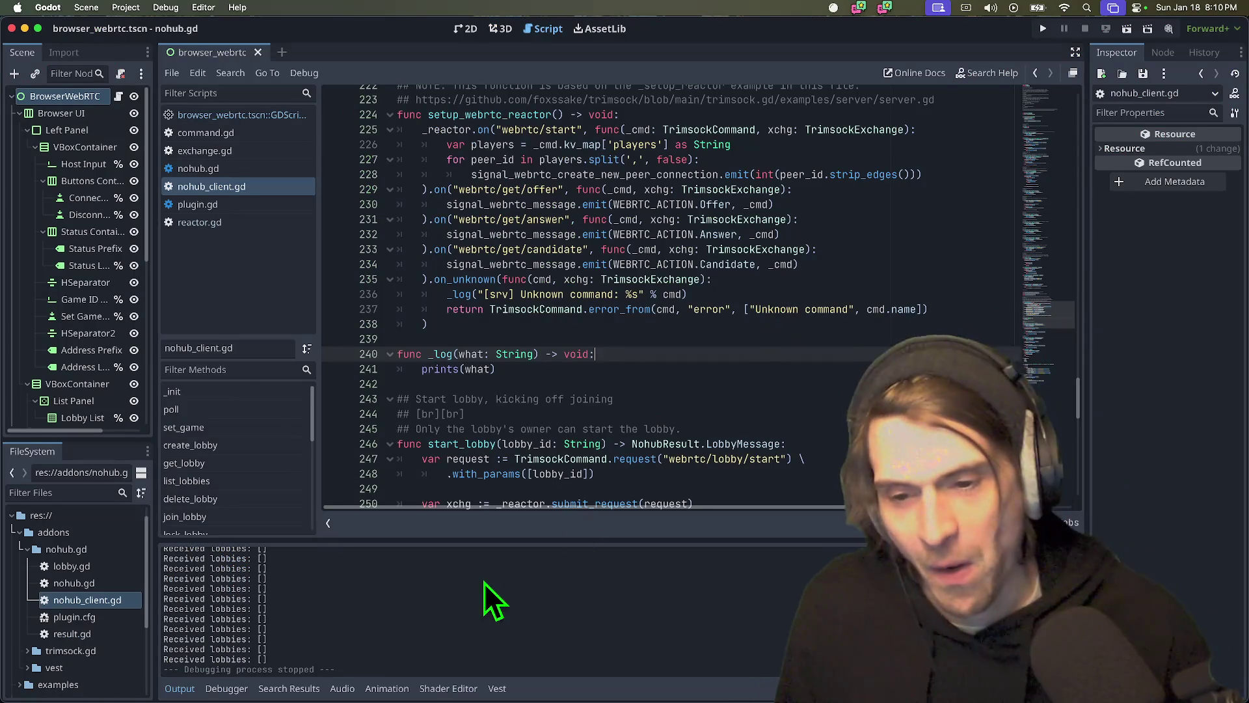
pyautogui.scroll(-5, 581, 452)
pyautogui.scroll(-3, 851, 442)
pyautogui.scroll(4, 850, 438)
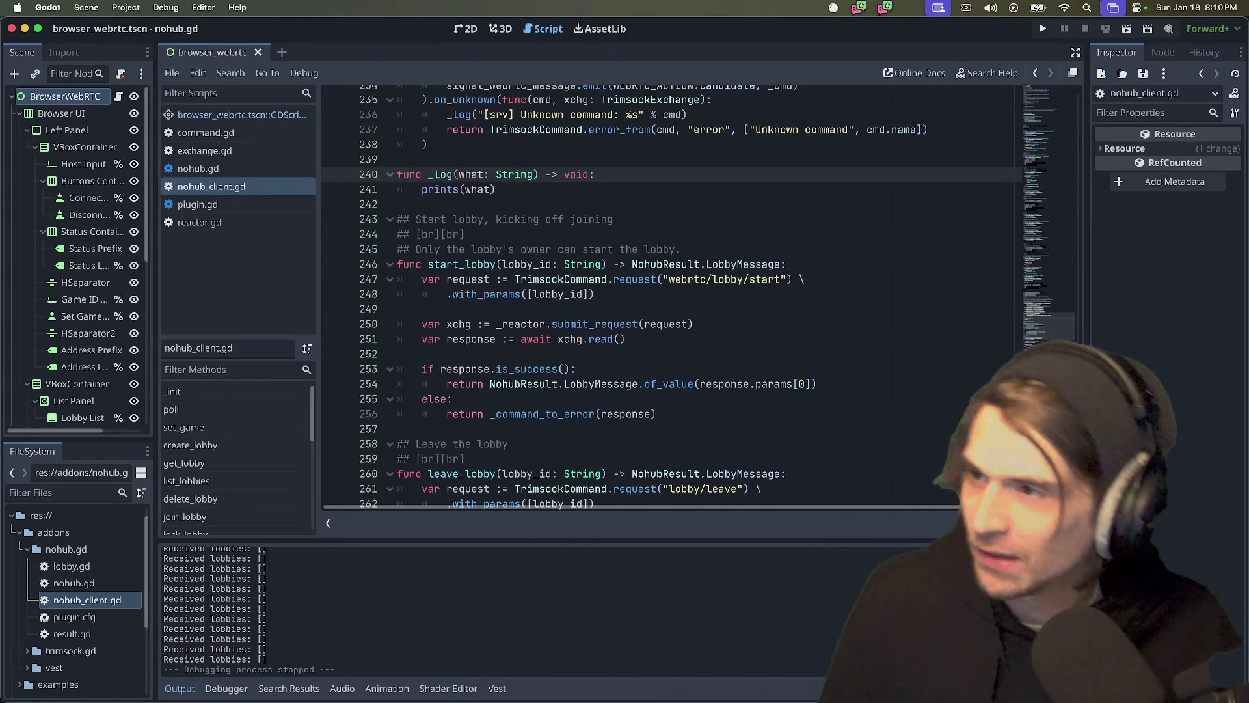
pyautogui.click(703, 205)
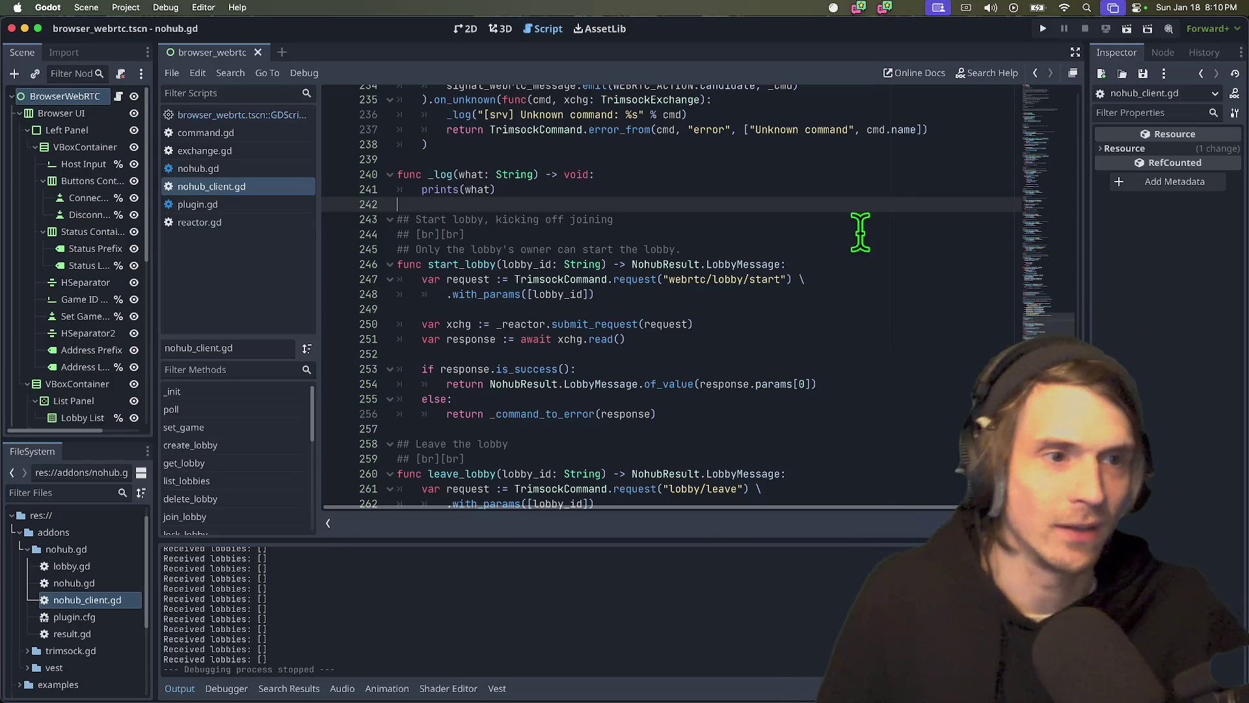
pyautogui.scroll(10, 865, 235)
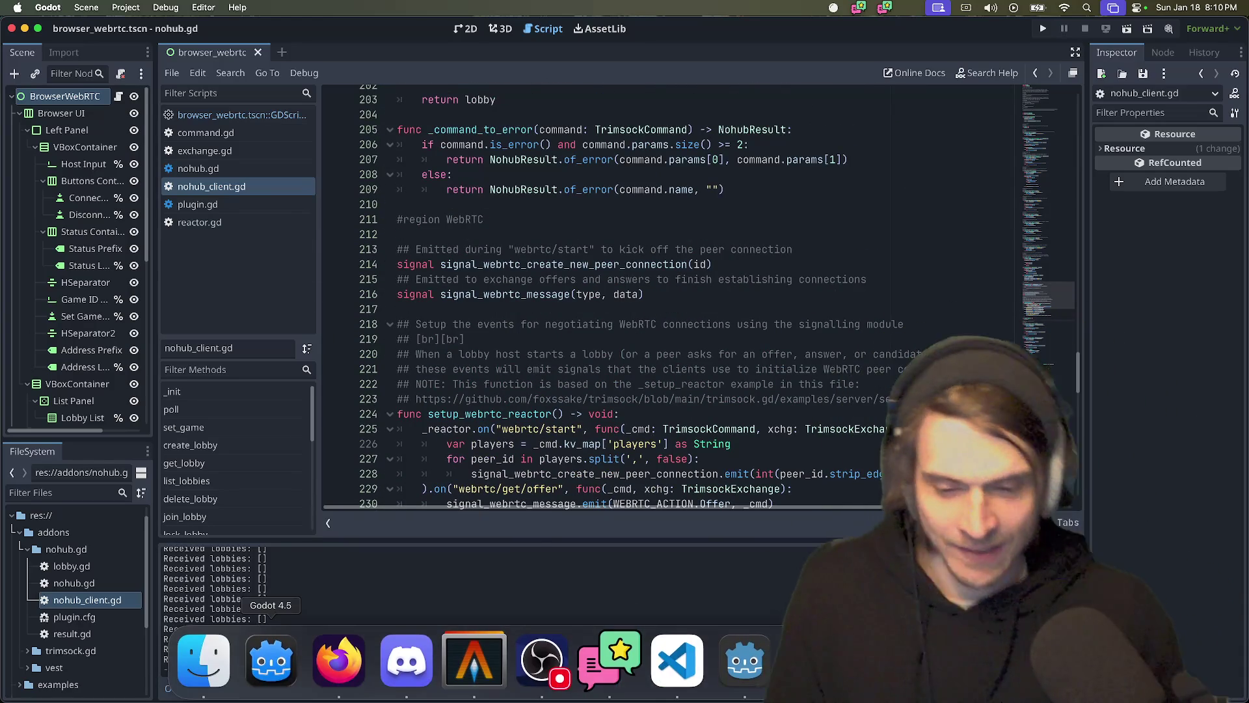
pyautogui.scroll(-15, 553, 495)
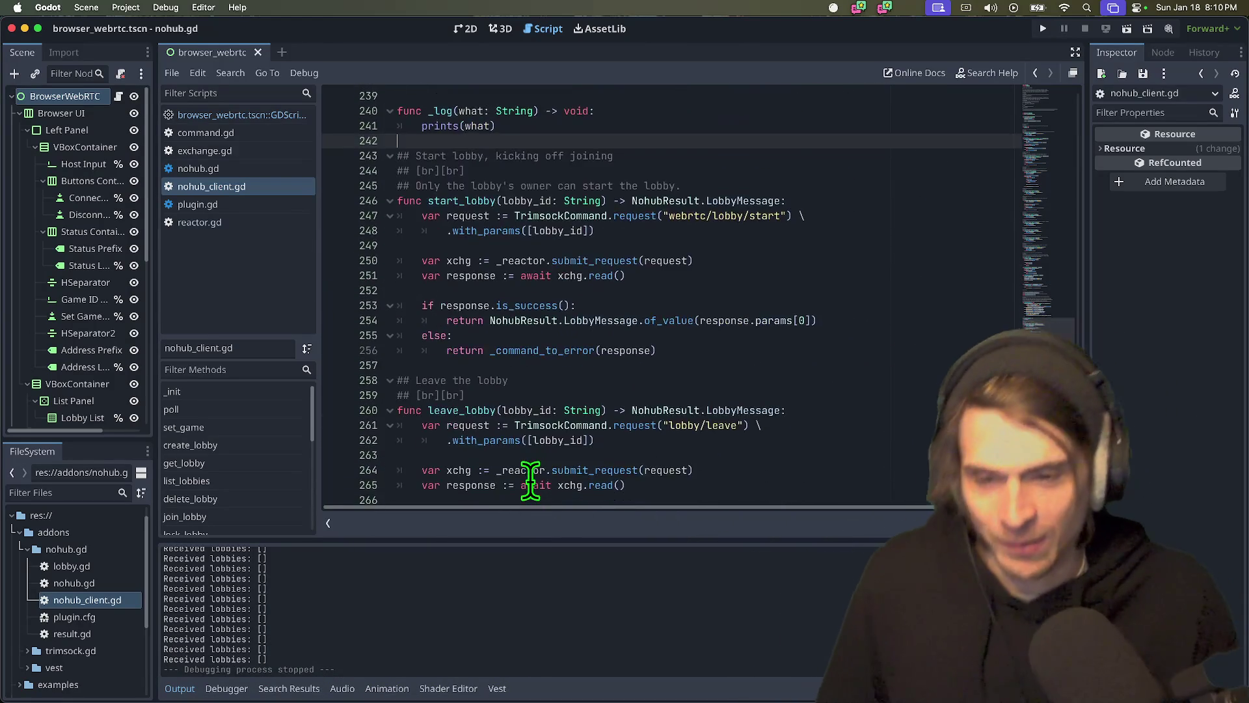
pyautogui.scroll(-10, 527, 501)
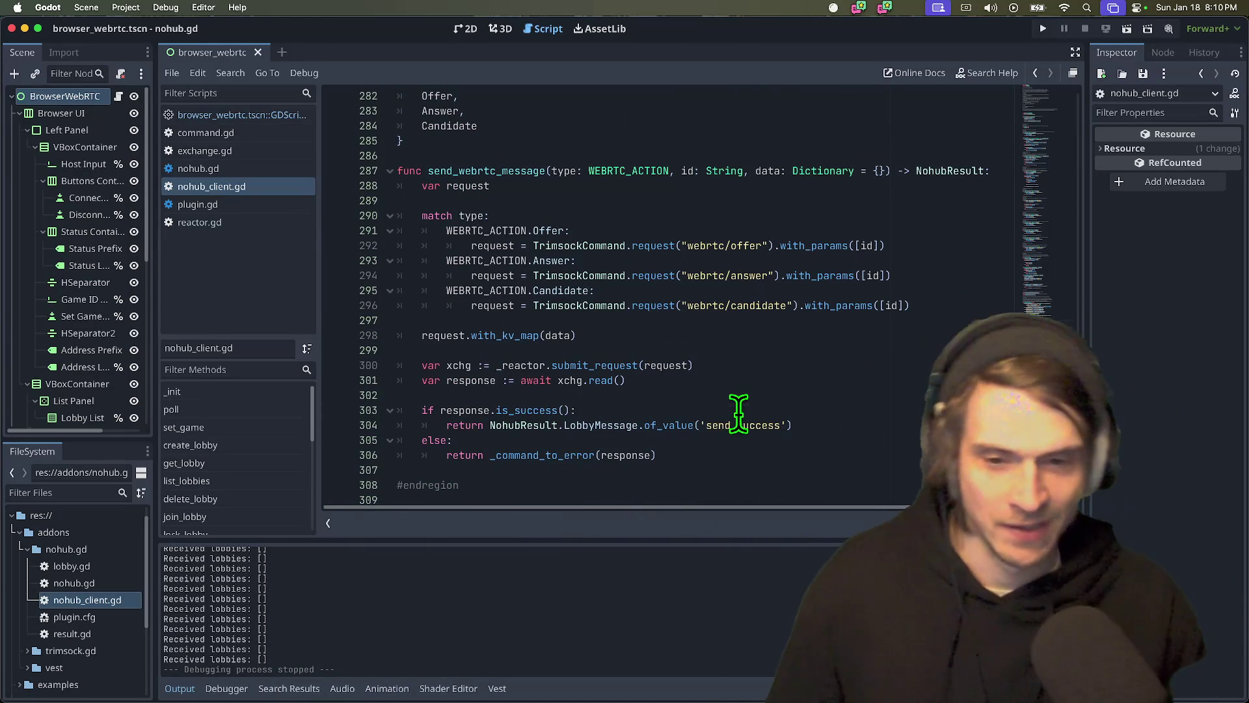
pyautogui.click(739, 410)
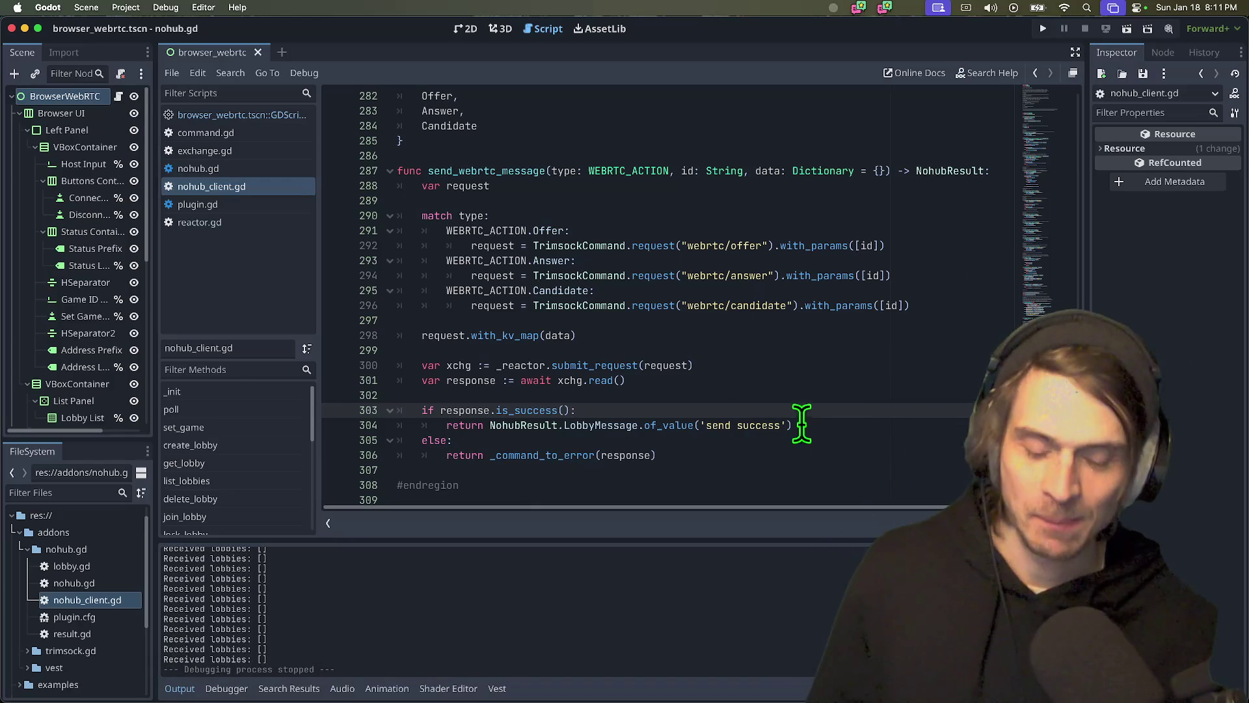
pyautogui.click(802, 462)
pyautogui.scroll(-1, 802, 462)
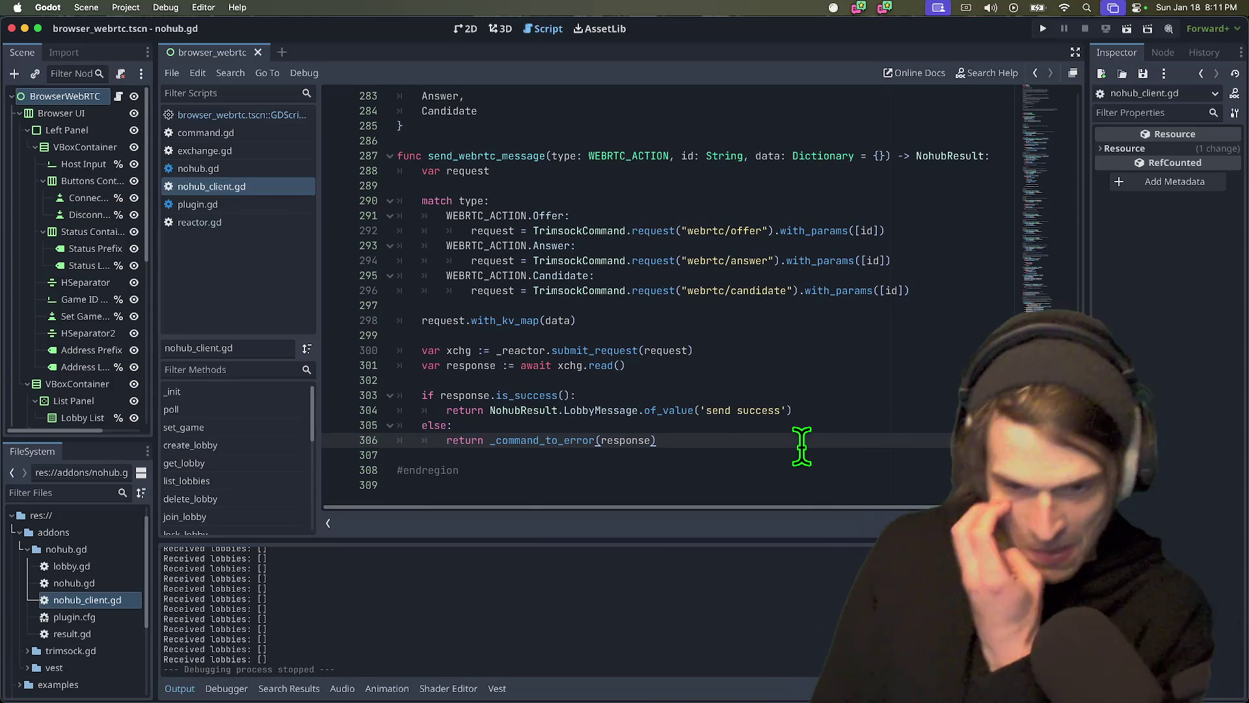
pyautogui.press('Down')
pyautogui.press('Down')
pyautogui.press('Down')
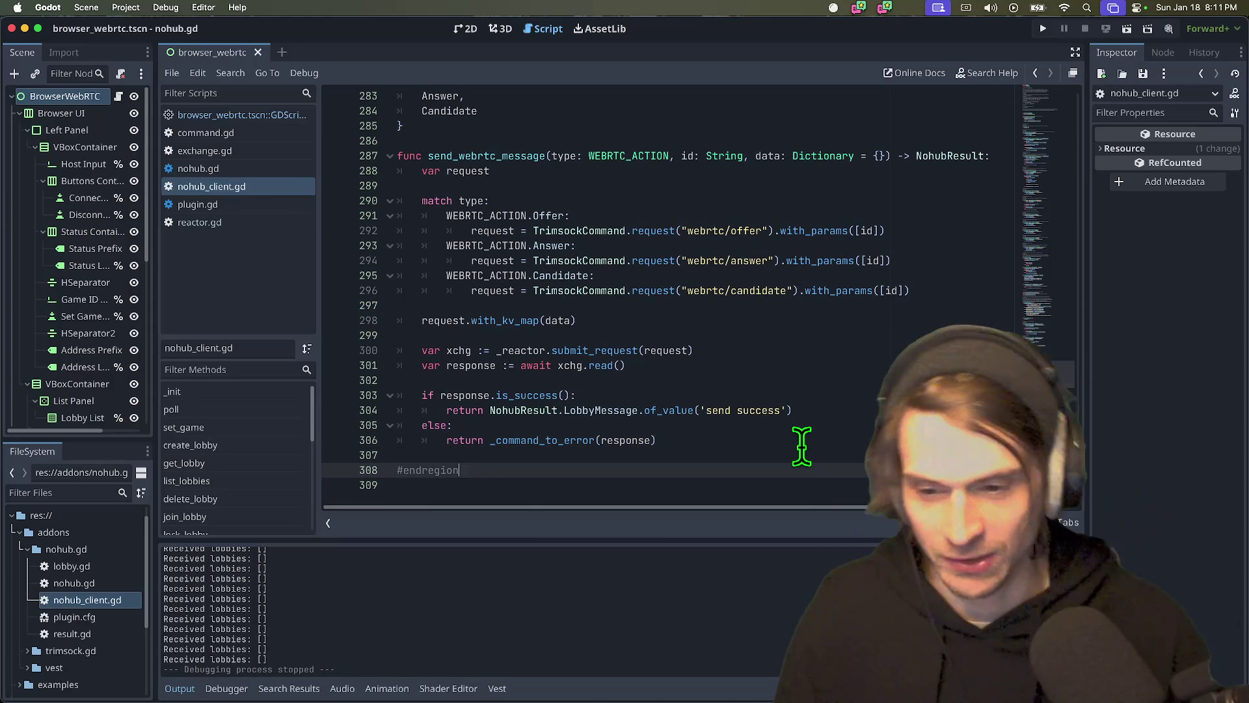
pyautogui.press('Up')
pyautogui.press('Up')
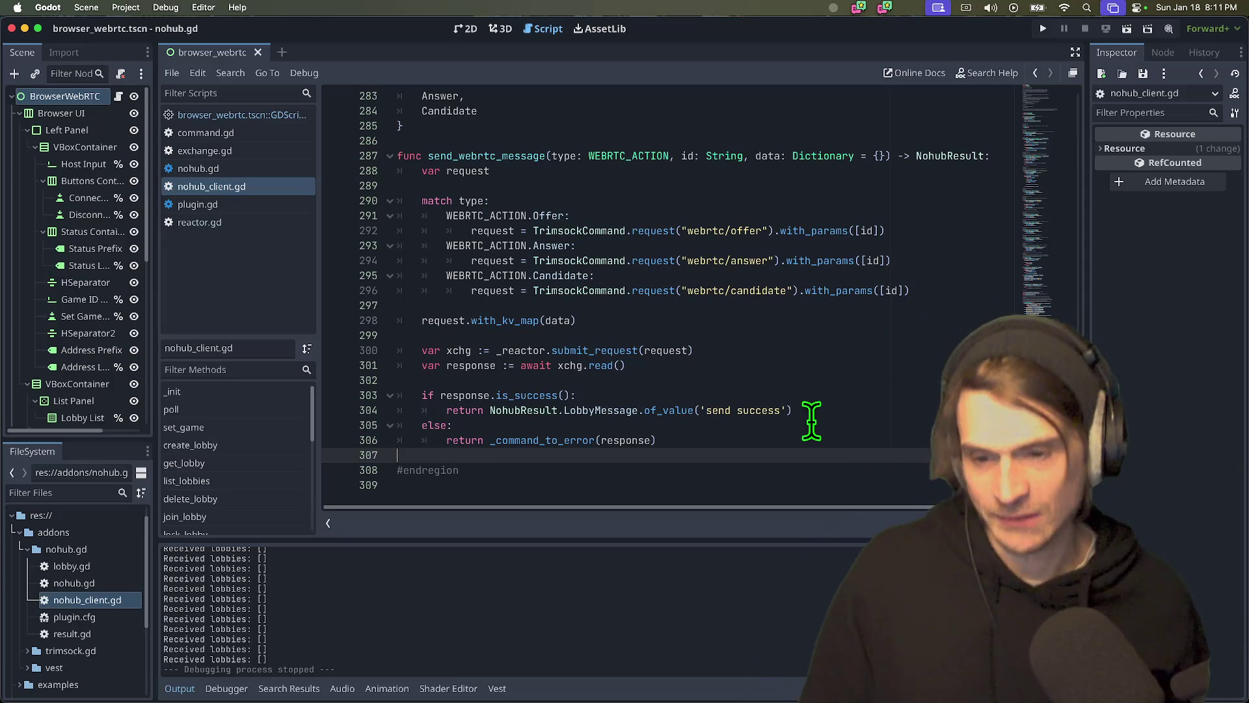
pyautogui.moveTo(474, 670)
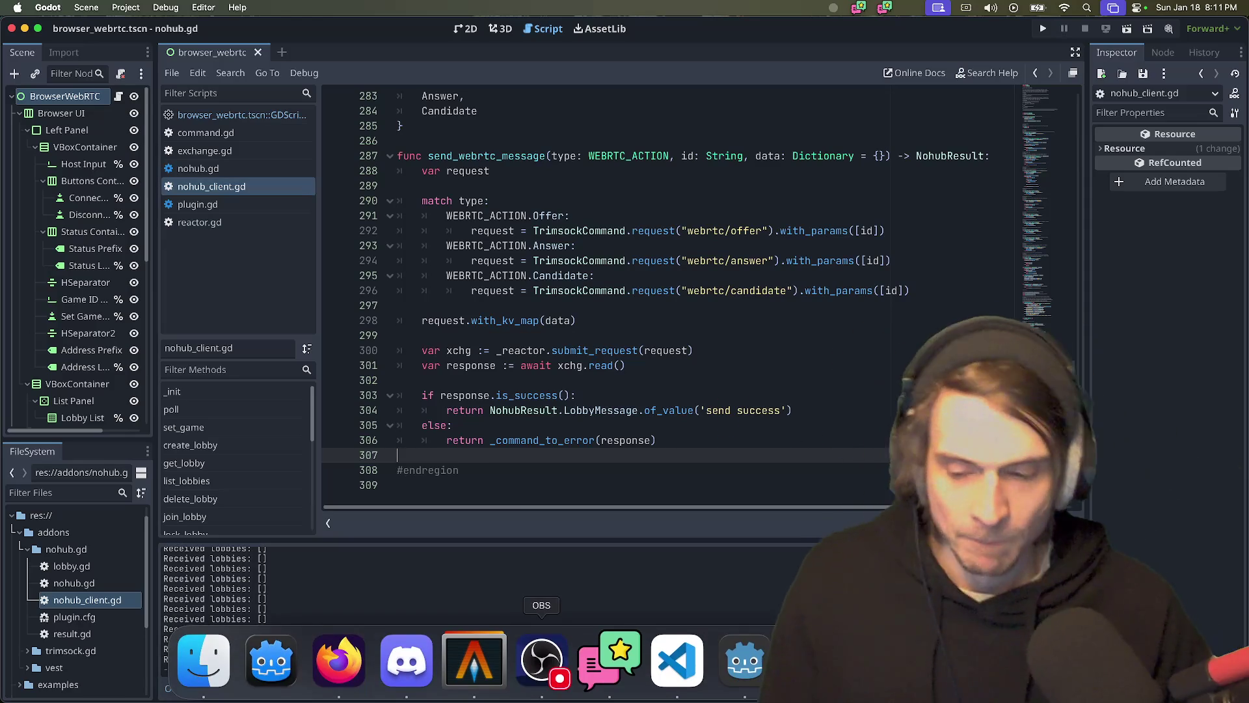
pyautogui.click(841, 661)
# - Undo the stray step_decimals() text inserted on line 307
pyautogui.scroll(-3, 837, 377)
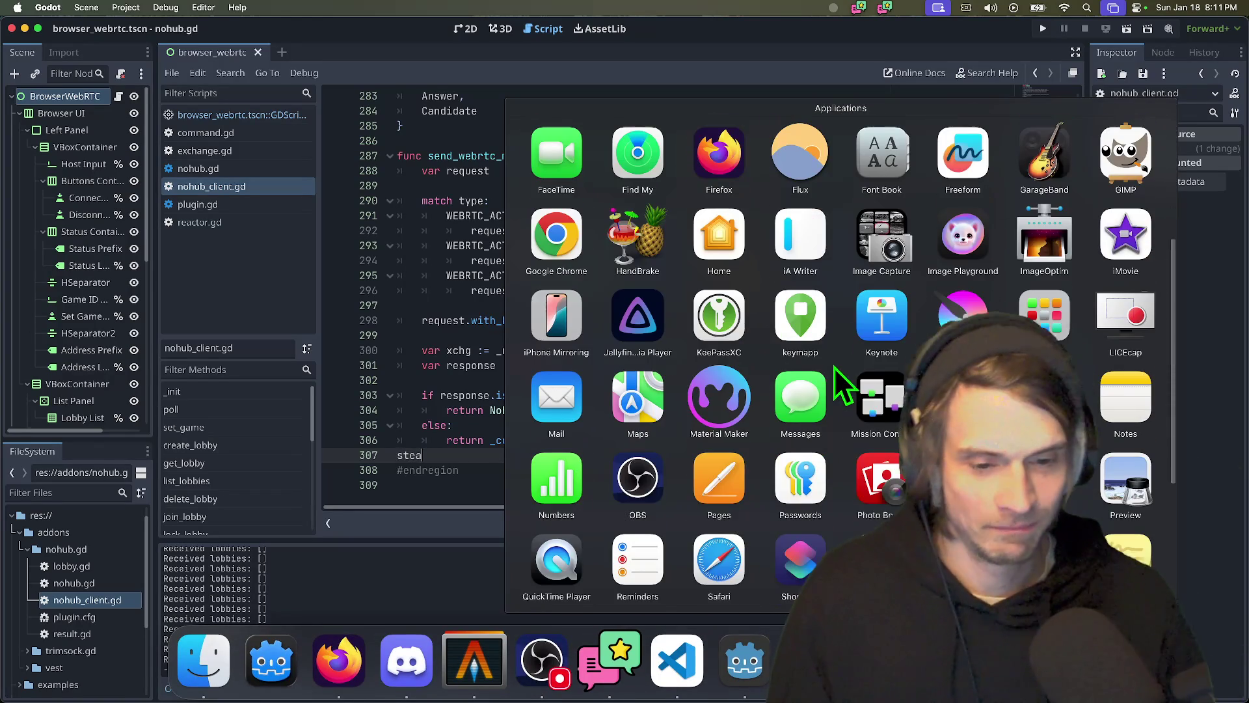
pyautogui.write('st')
pyautogui.press('Return')
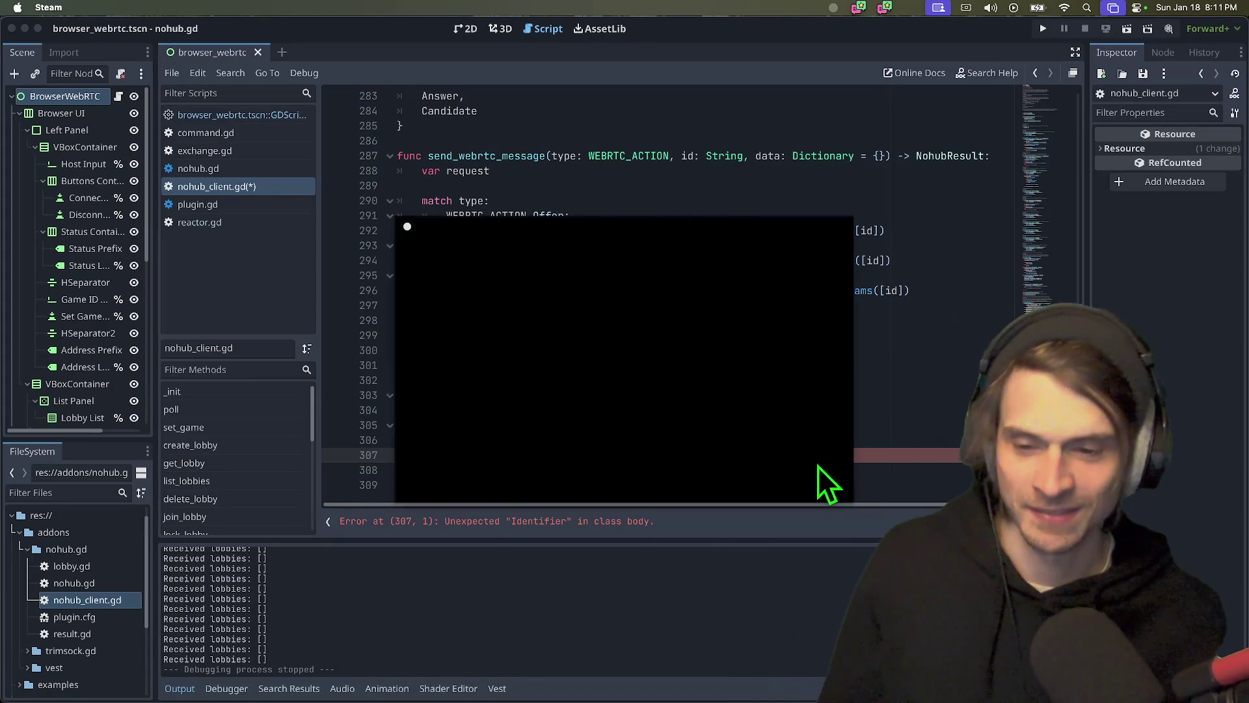
pyautogui.press('super+z')
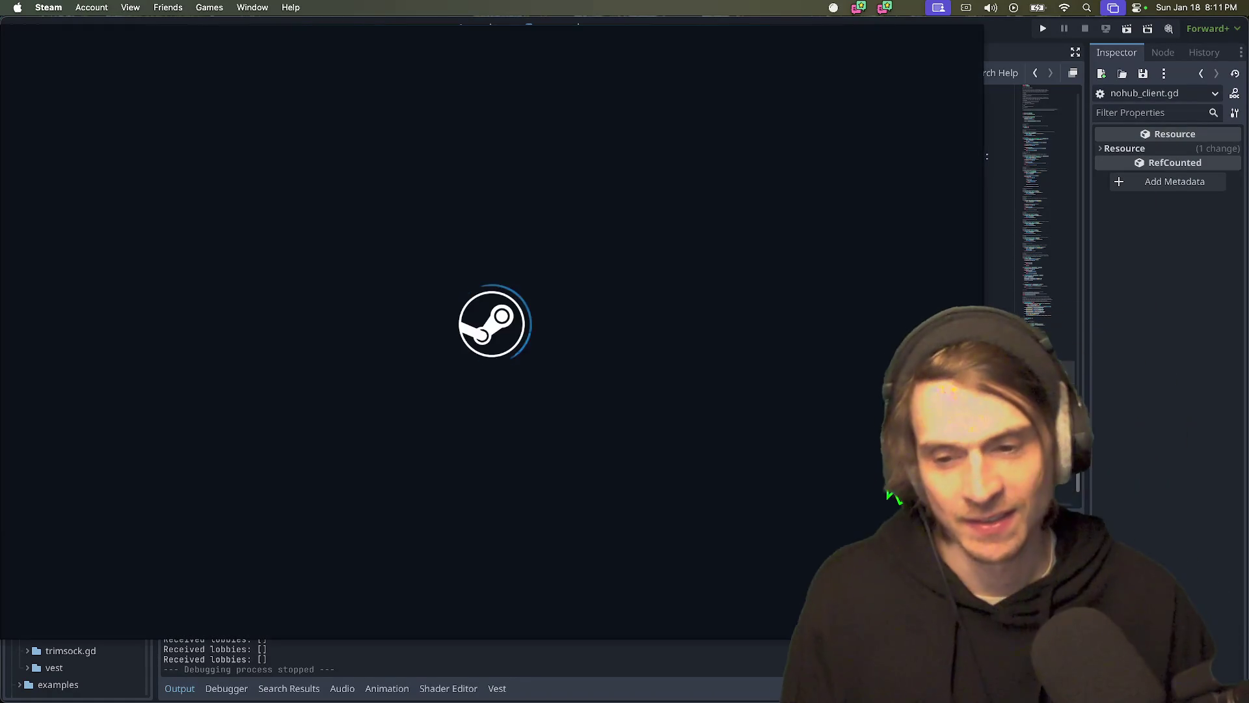
# - Bring Steam forward and drag its friends list higher up the screen
pyautogui.press('super+Tab')
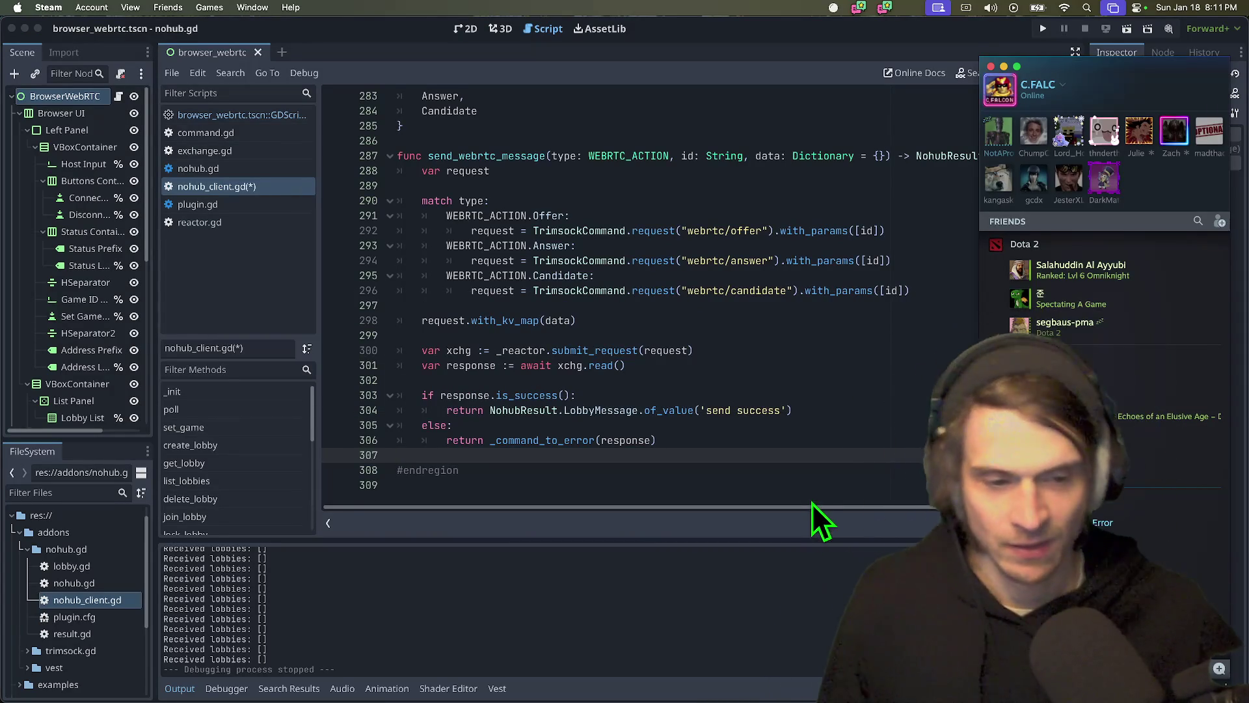
pyautogui.moveTo(778, 695)
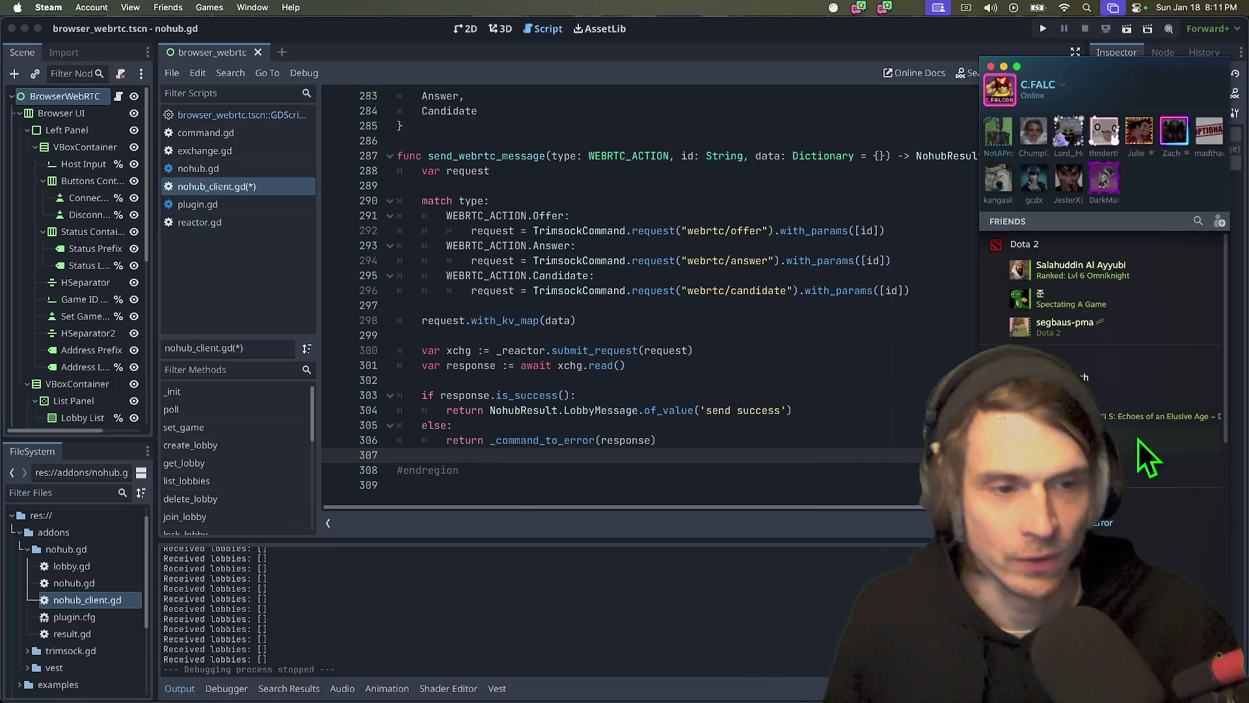
pyautogui.moveTo(1160, 71)
pyautogui.mouseDown()
pyautogui.moveTo(1177, 21)
pyautogui.moveTo(1173, 34)
pyautogui.mouseUp()
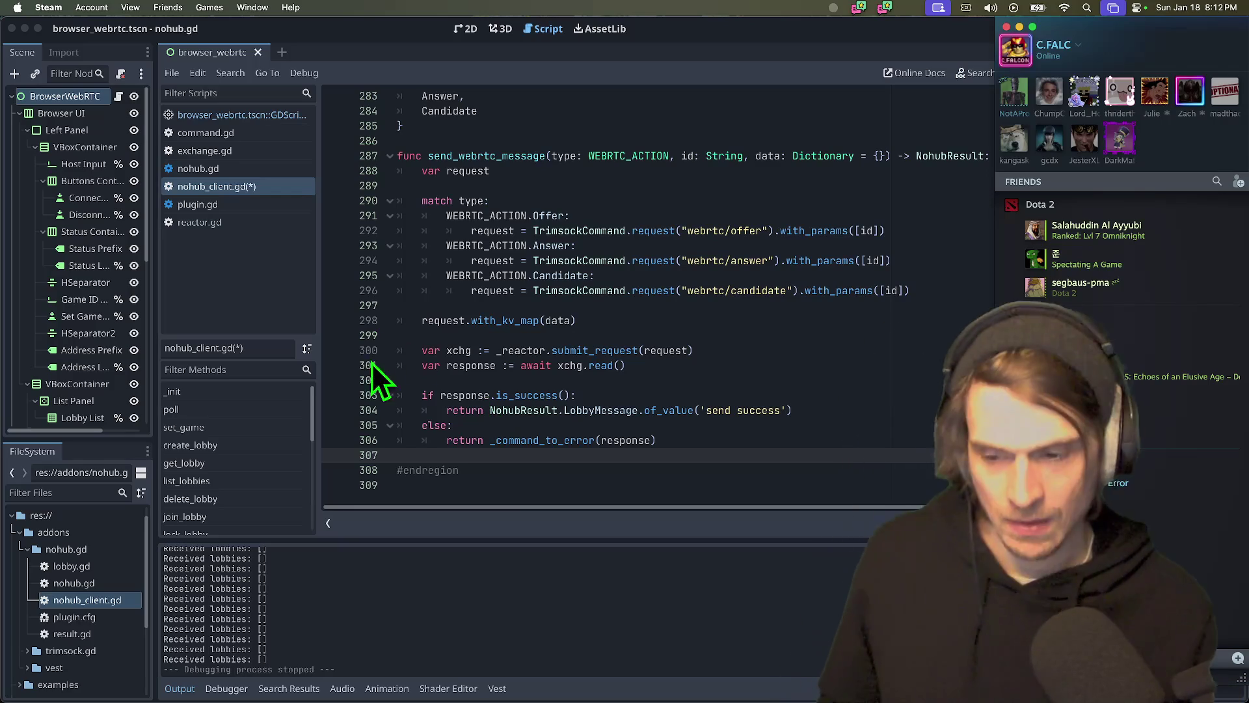
# - Bring Discord forward, dismiss the member options menu, and minimize Discord
pyautogui.moveTo(377, 664)
pyautogui.click(305, 660)
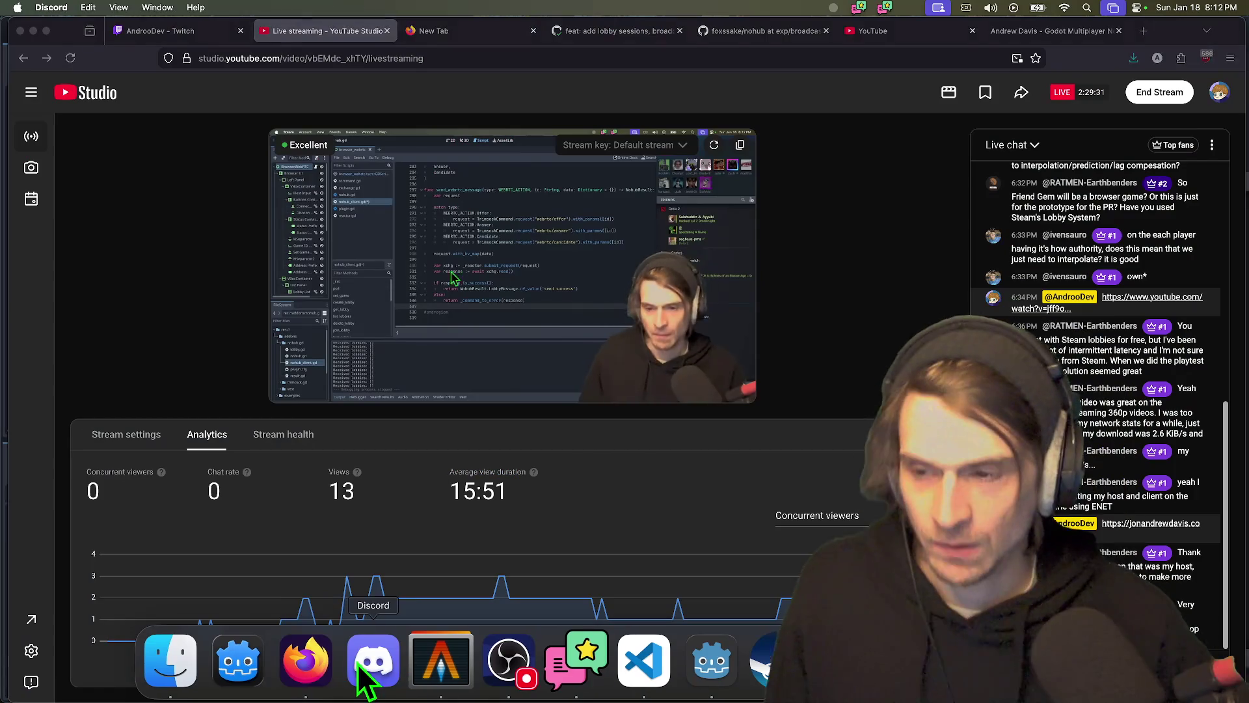
pyautogui.click(373, 660)
pyautogui.click(801, 402)
pyautogui.scroll(-1, 85, 474)
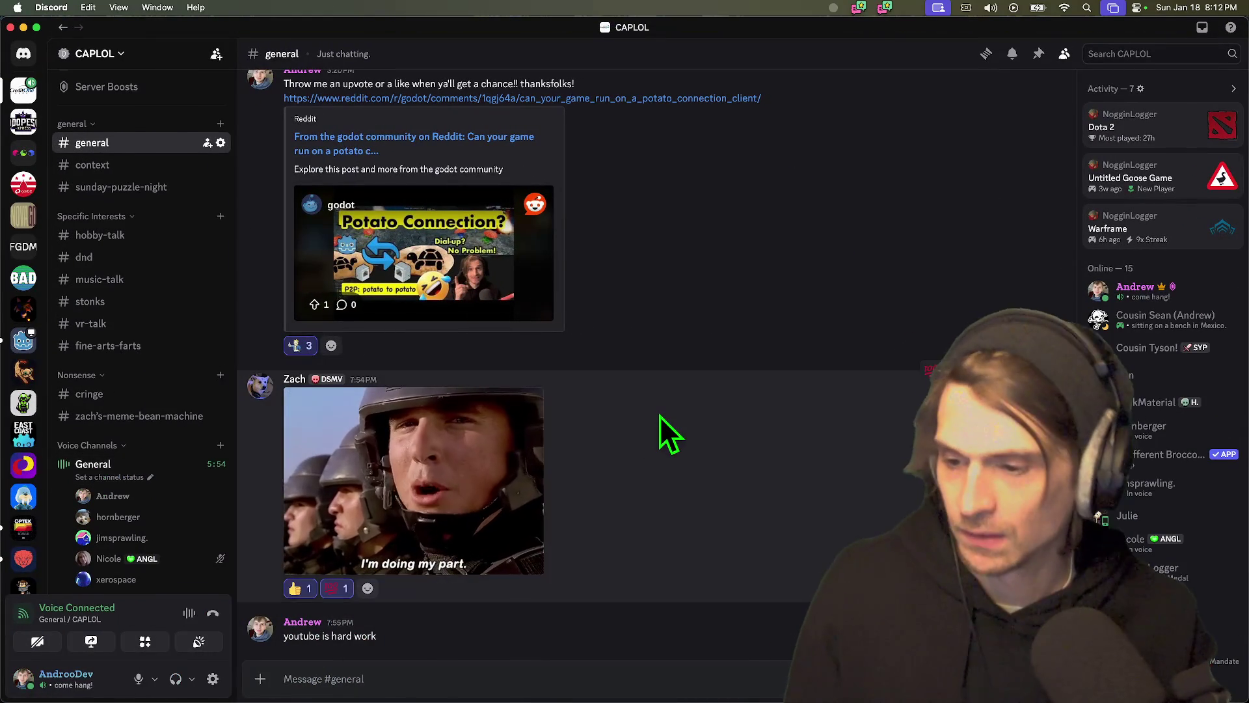
pyautogui.moveTo(146, 25)
pyautogui.mouseDown()
pyautogui.moveTo(228, 76)
pyautogui.moveTo(252, 249)
pyautogui.mouseUp()
pyautogui.click(177, 250)
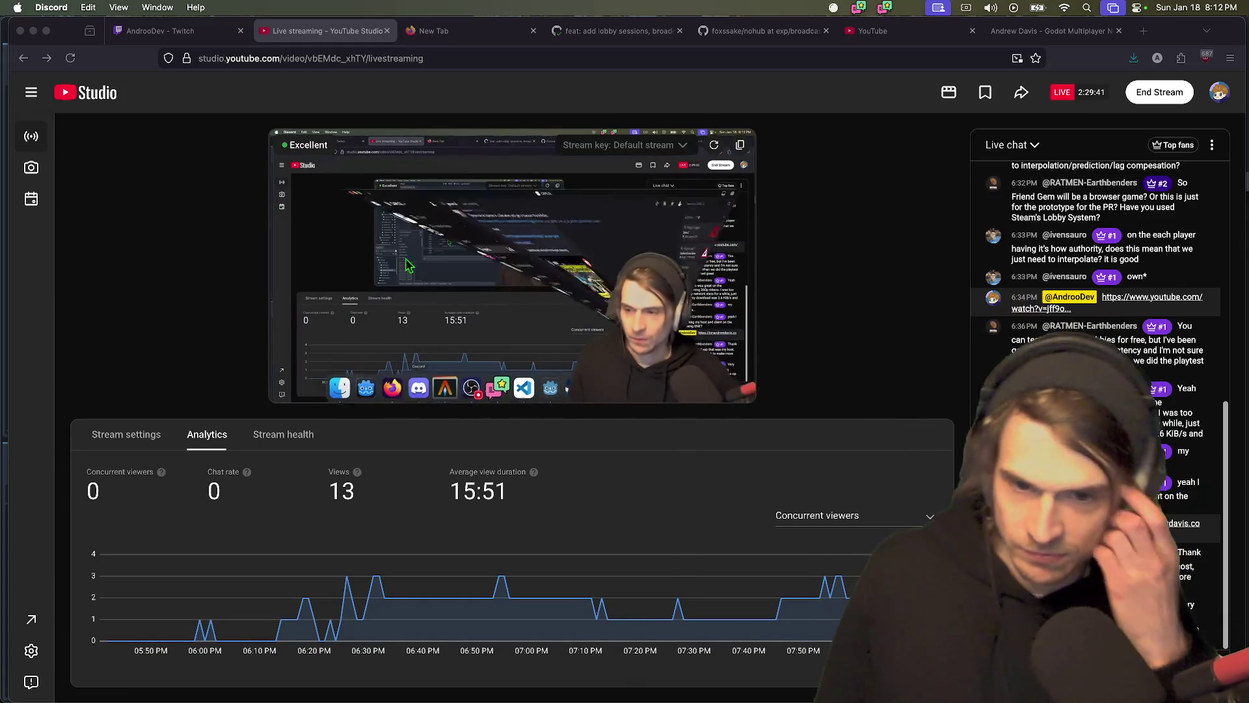
# - Switch through the running apps back to the Firefox YouTube Studio dashboard
pyautogui.press('super+Tab')
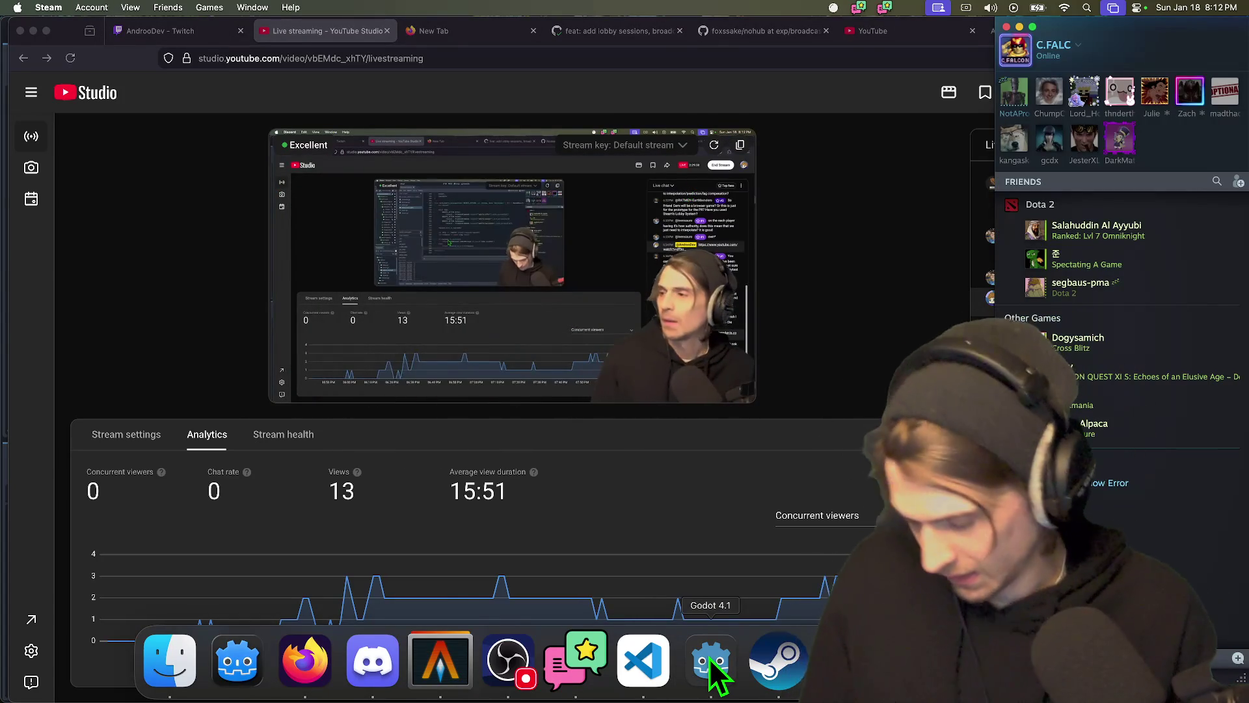
pyautogui.press('super+Tab')
pyautogui.press('super+Tab')
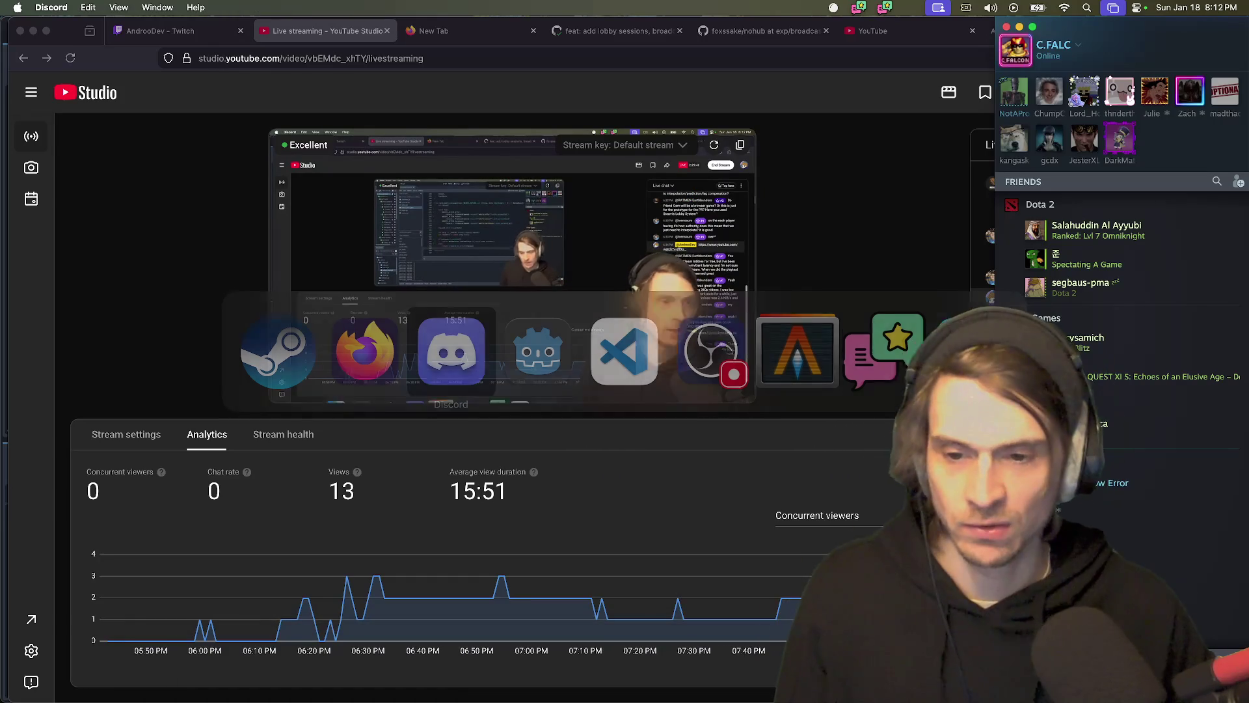
pyautogui.moveTo(530, 690)
pyautogui.click(307, 663)
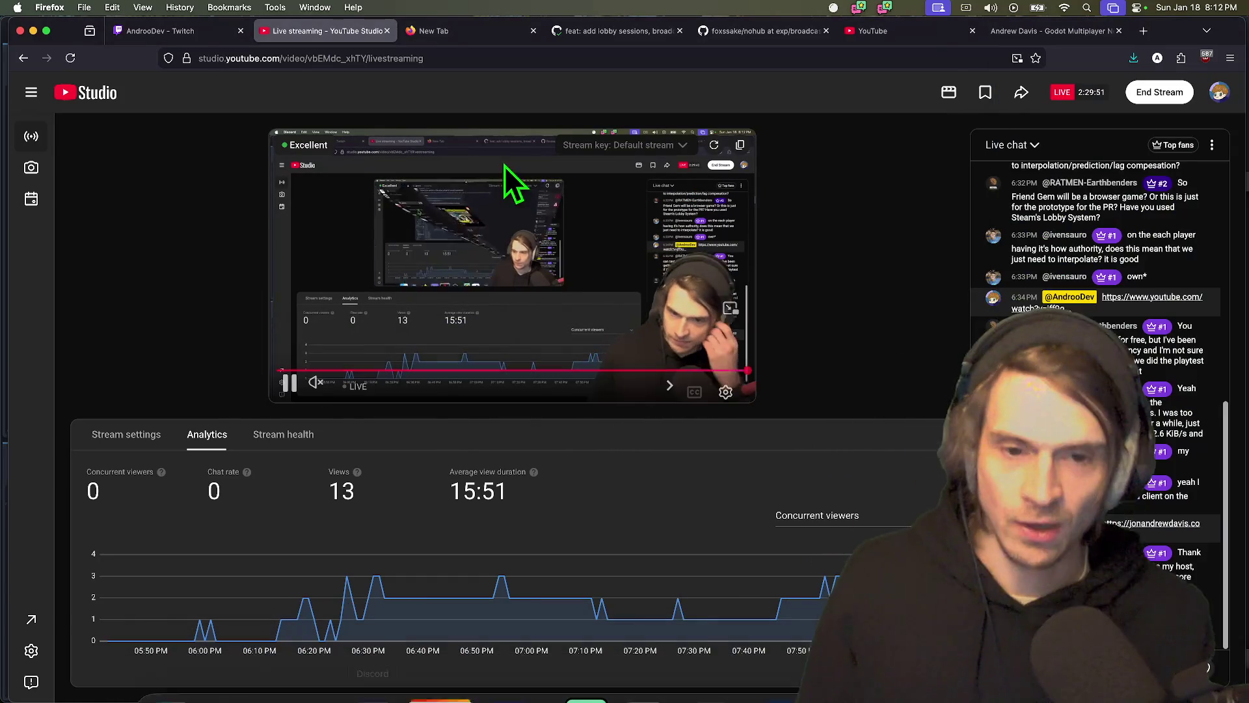
# - Look over the Godot multiplayer hosting guide and Steam's friends list, selecting then clearing a guide line
pyautogui.click(1037, 42)
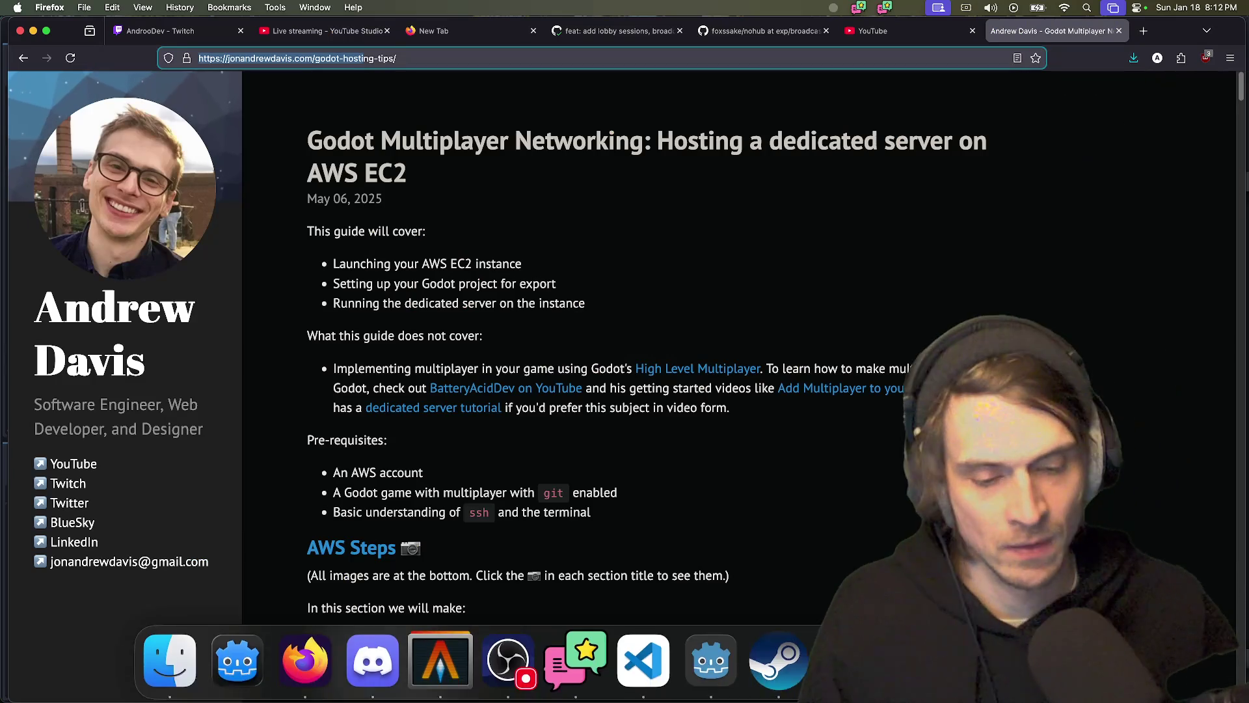
pyautogui.click(778, 660)
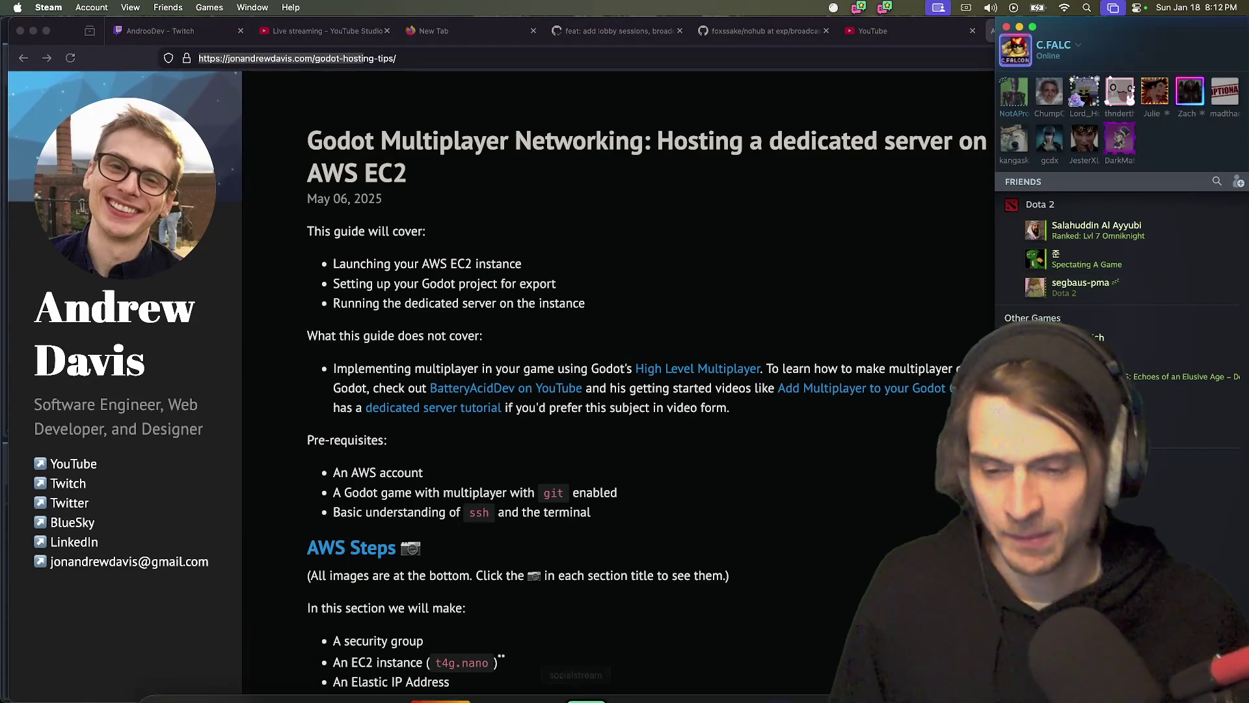
pyautogui.click(654, 575)
pyautogui.tripleClick(654, 575)
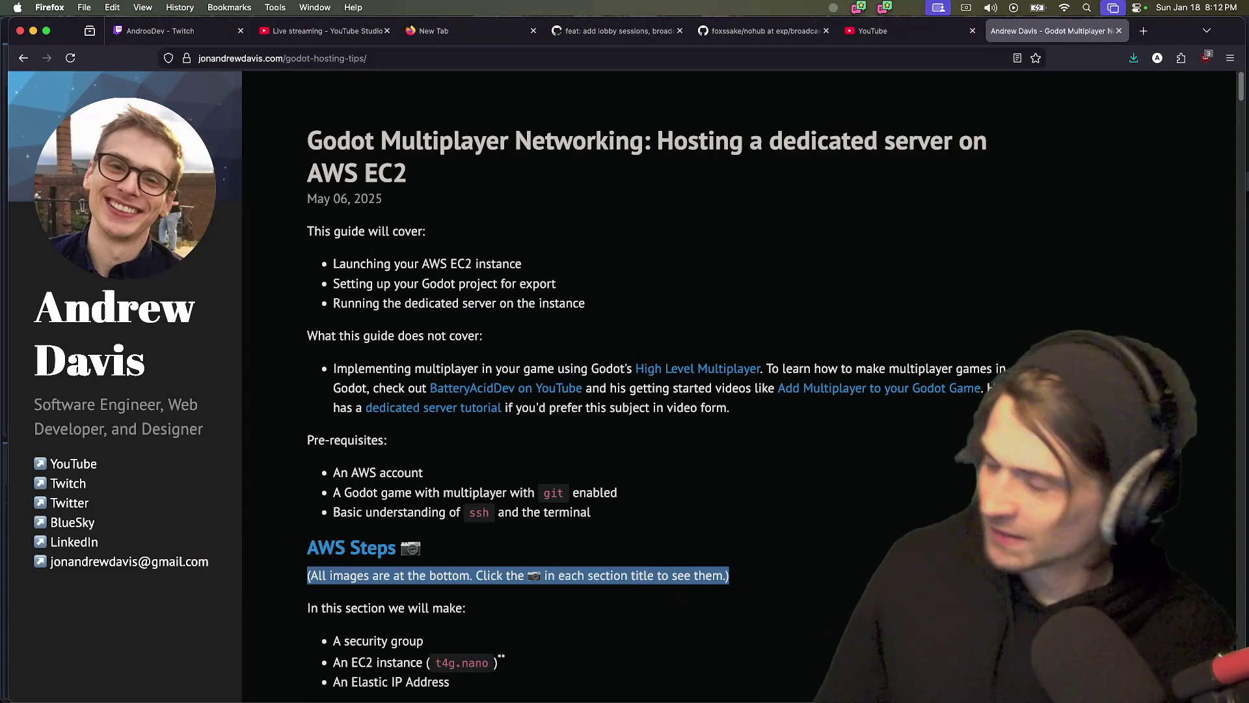
pyautogui.moveTo(372, 696)
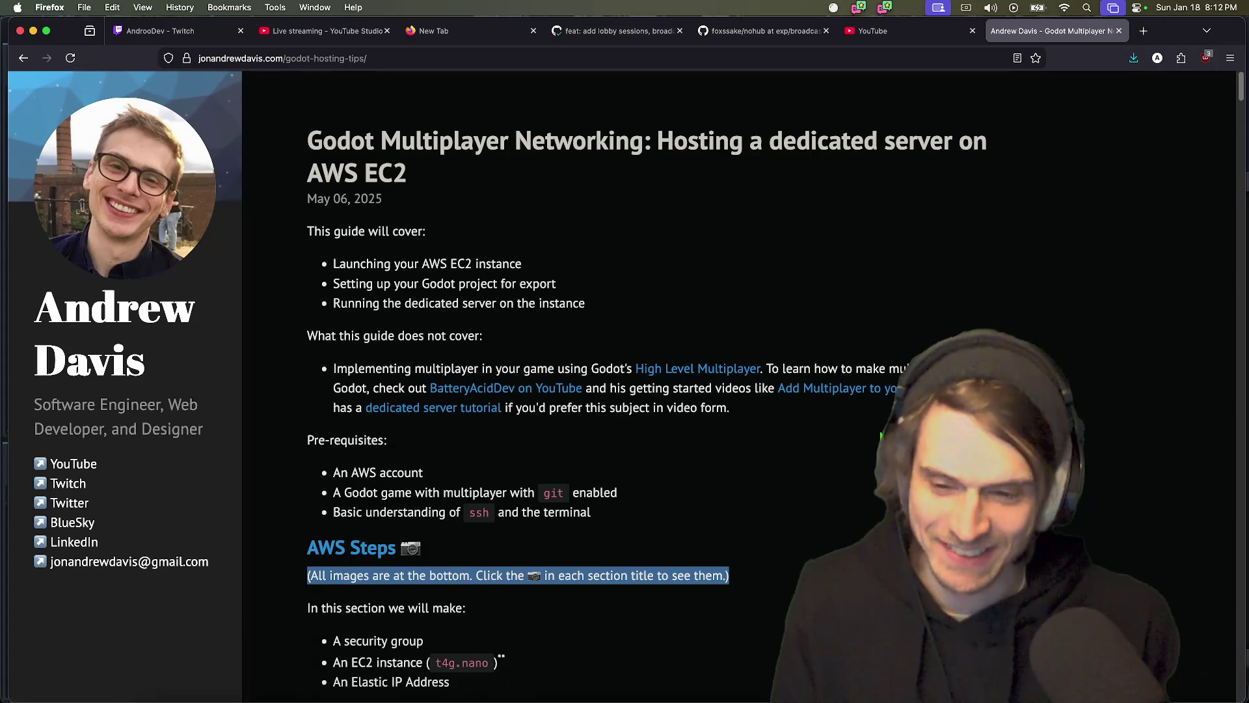
pyautogui.click(812, 442)
# - Back on the stream dashboard, check the preview player's playback settings, then go to the blank tab
pyautogui.click(325, 31)
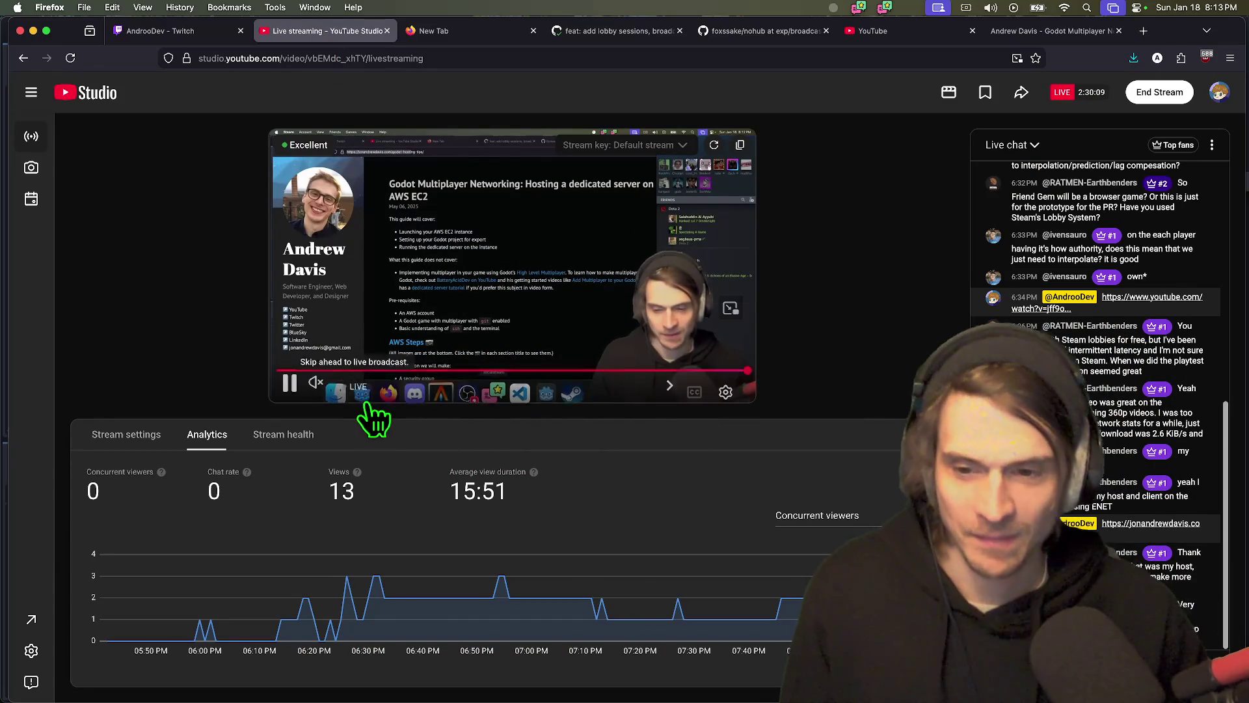
pyautogui.click(725, 391)
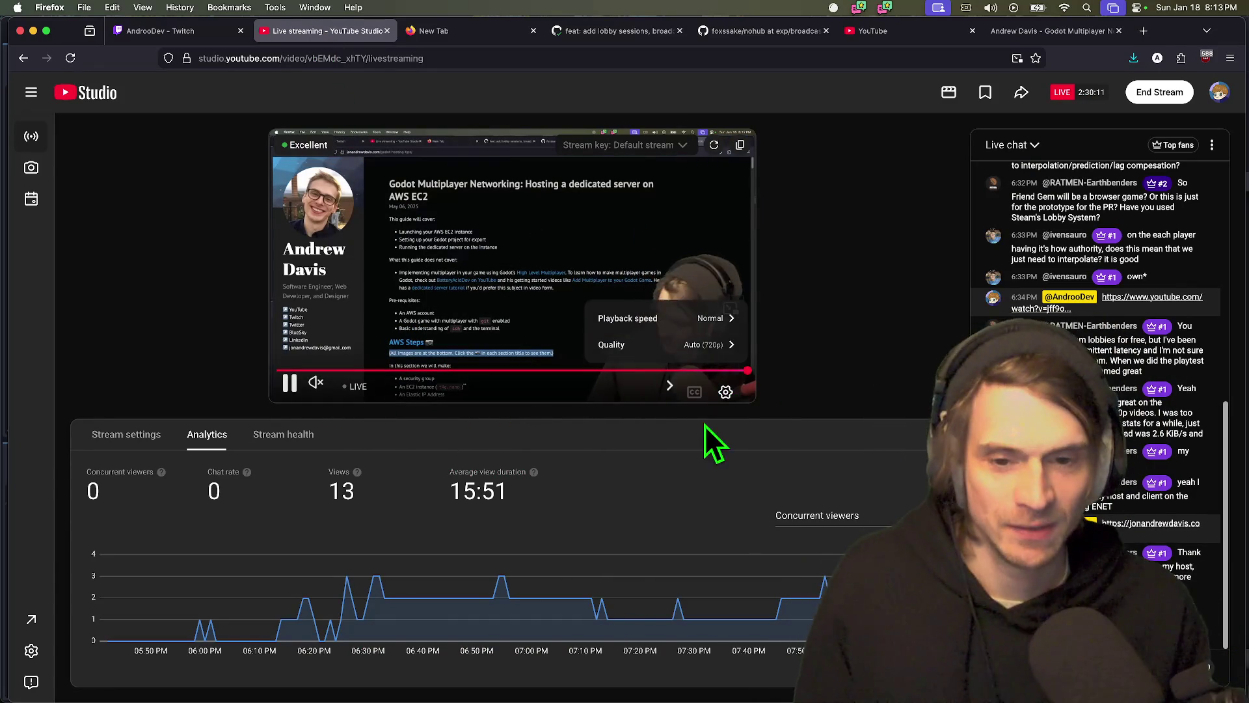
pyautogui.click(725, 447)
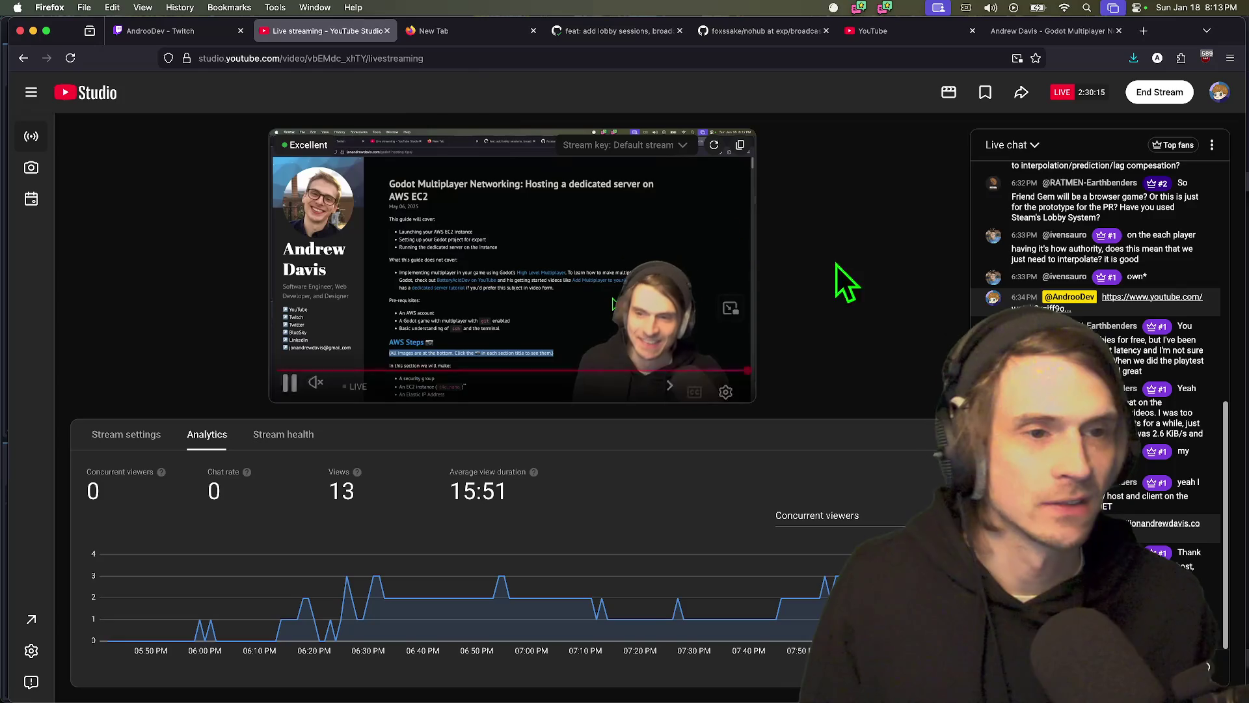
pyautogui.click(454, 34)
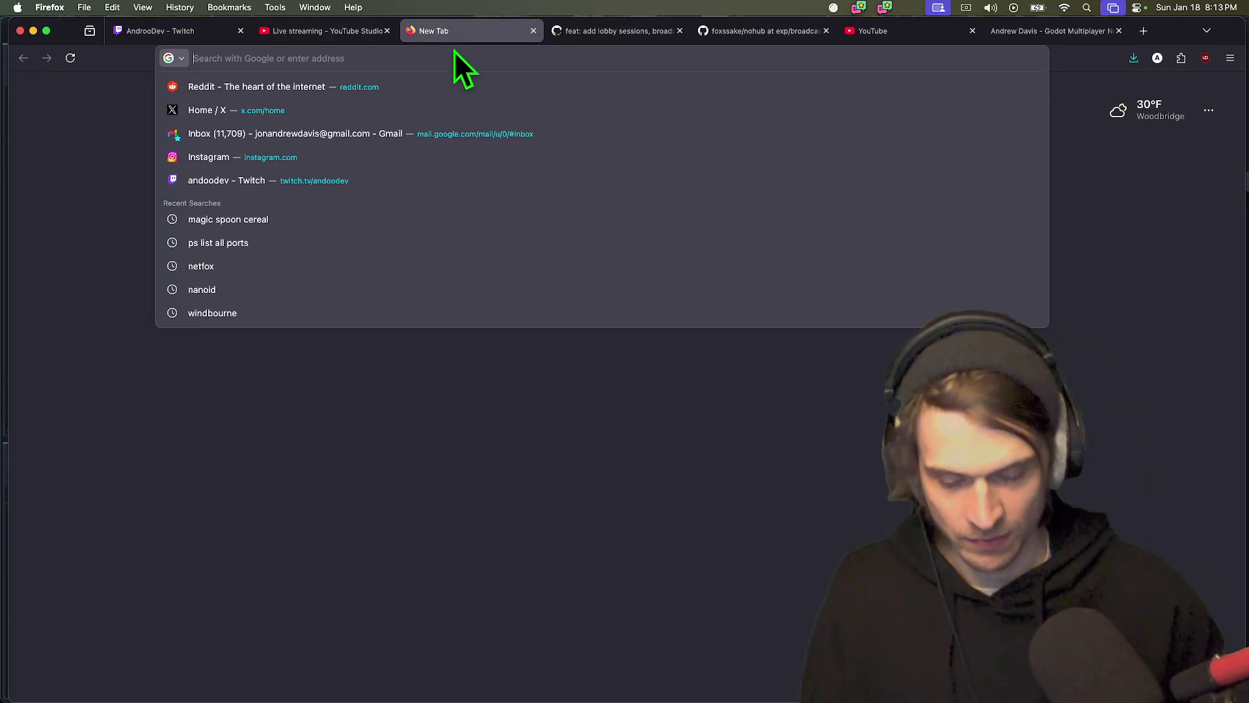
# - Load youtube.com and go to your own channel page, briefly opening the live stream tab
pyautogui.write('youtube.com')
pyautogui.press('Return')
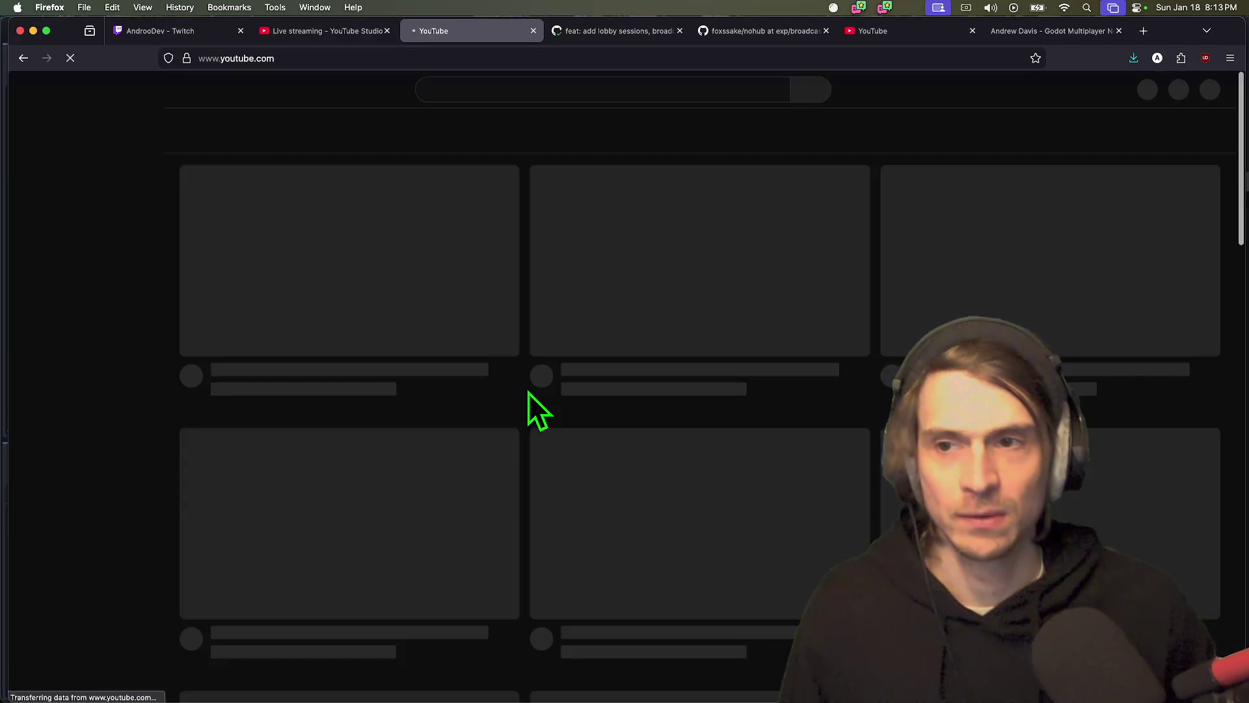
pyautogui.scroll(-2, 488, 482)
pyautogui.scroll(2, 488, 483)
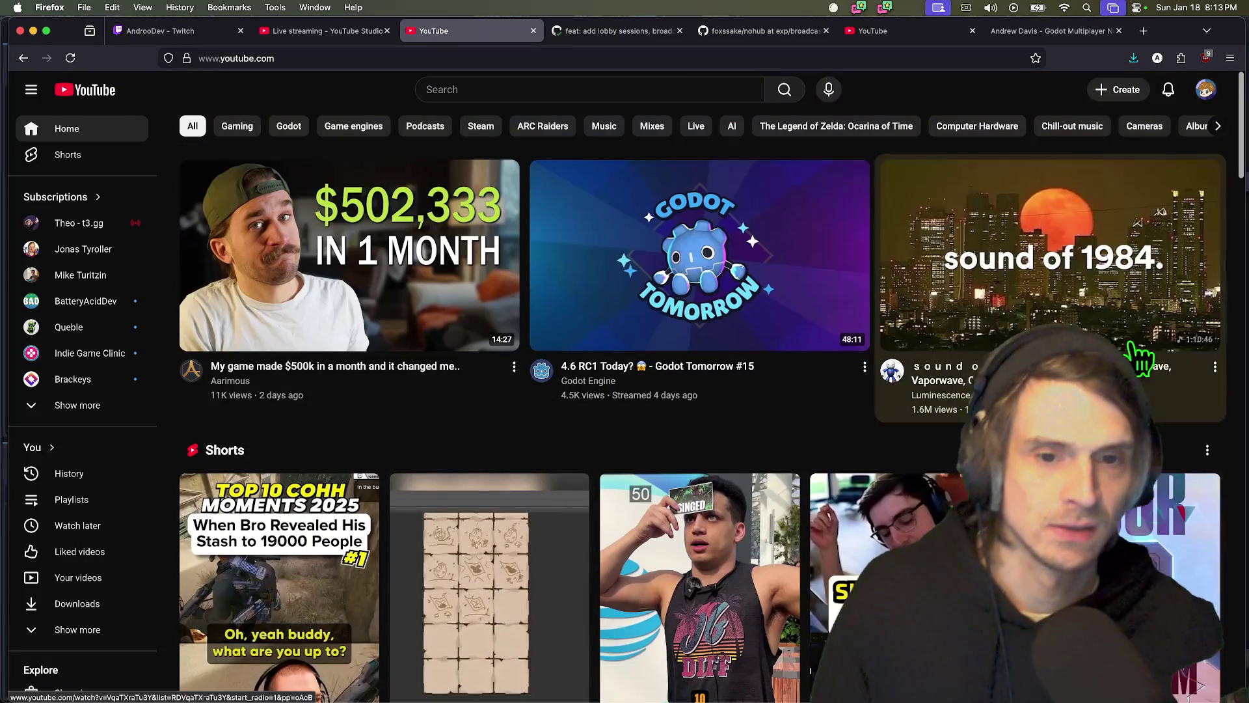
pyautogui.click(1206, 90)
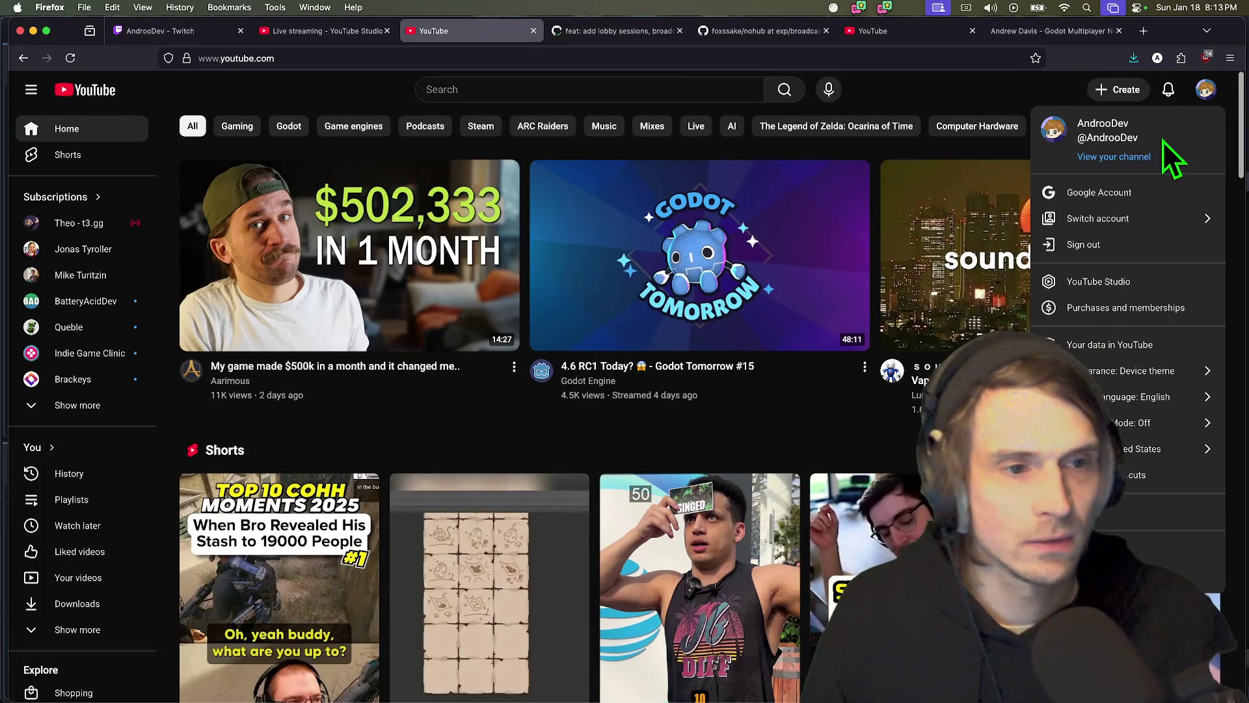
pyautogui.click(1120, 158)
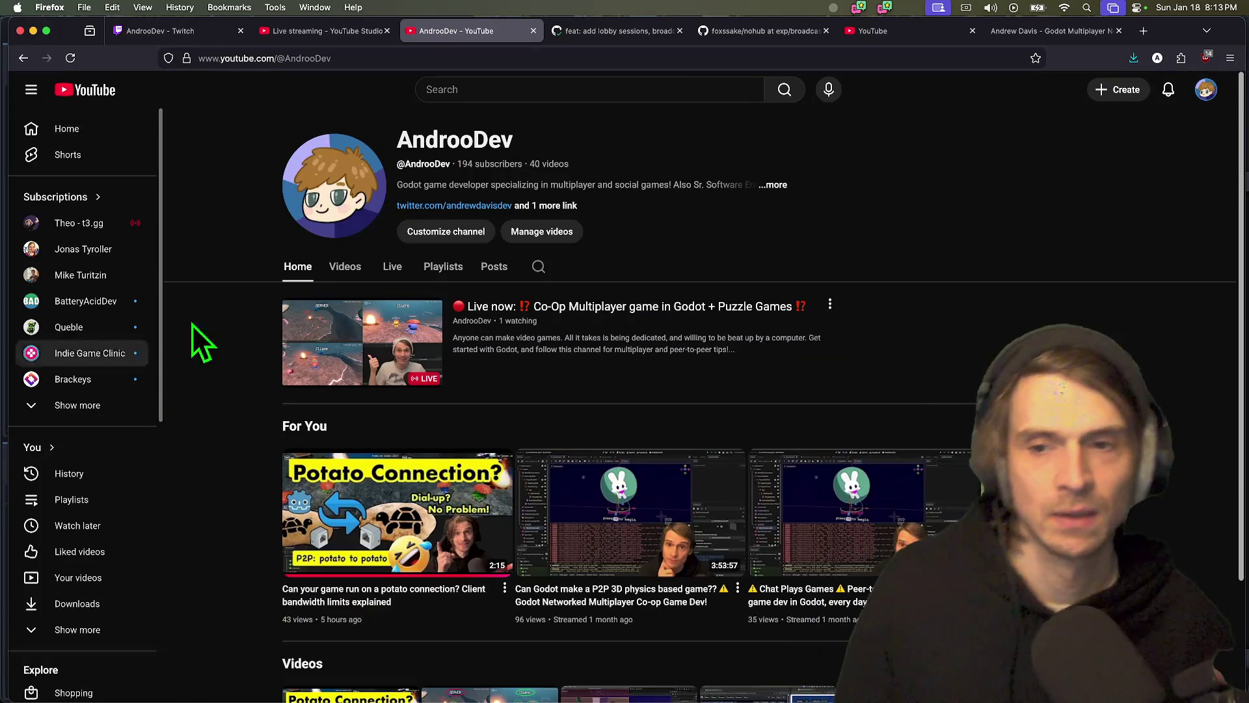
pyautogui.middleClick(698, 296)
pyautogui.click(570, 37)
pyautogui.click(385, 58)
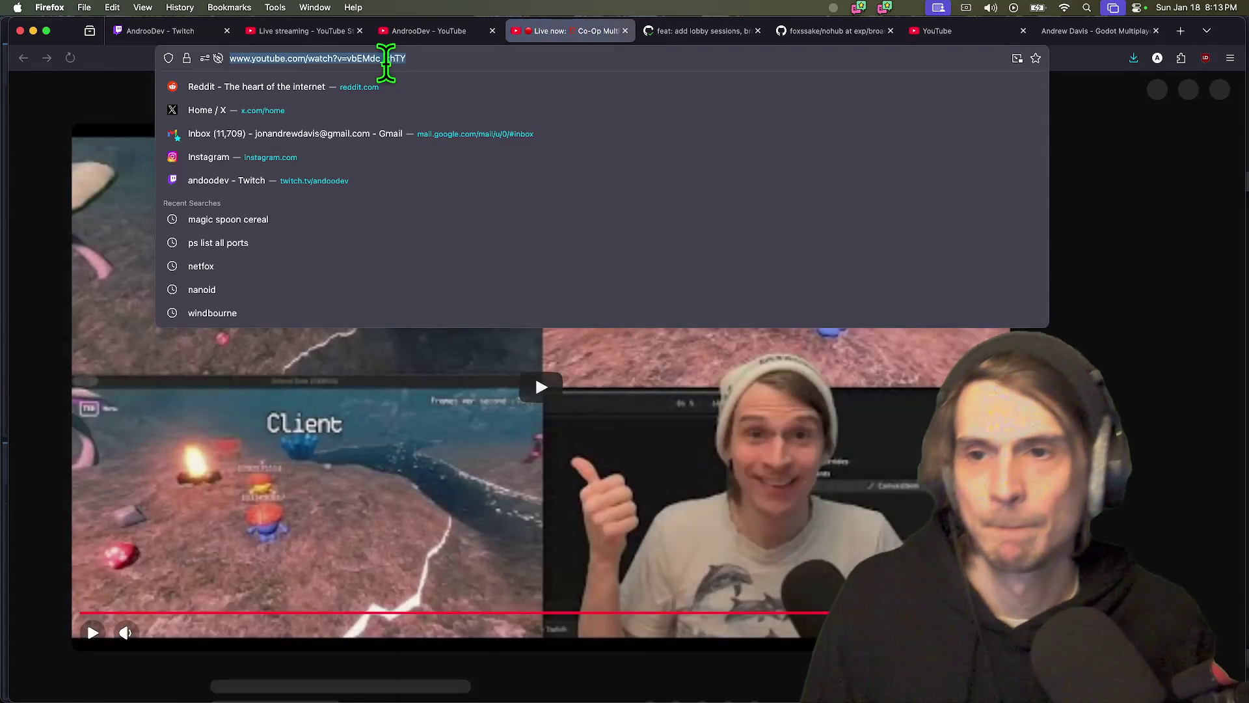
pyautogui.press('super+w')
# - Launch the Messages app through Spotlight search
pyautogui.press('super+Tab')
pyautogui.press('super+space')
pyautogui.write('messages')
pyautogui.press('Return')
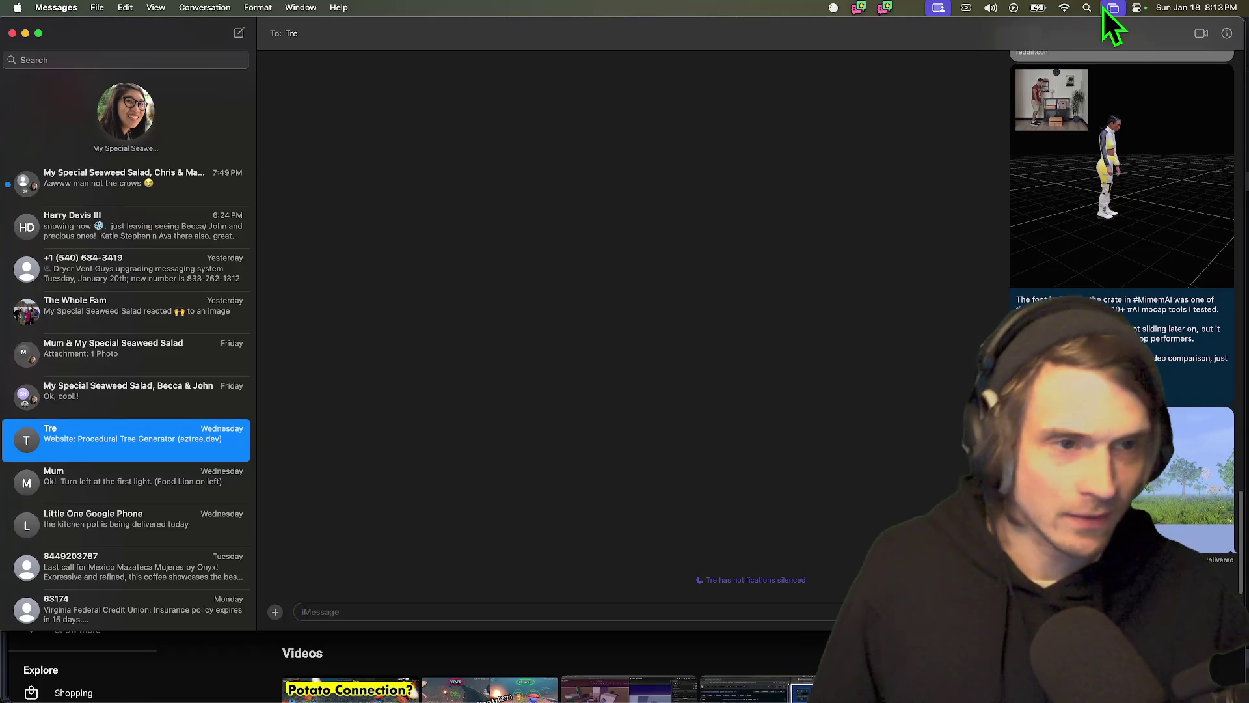
# - Check the Screen Mirroring menu, then return to Firefox's GitHub pull request tab
pyautogui.click(1107, 8)
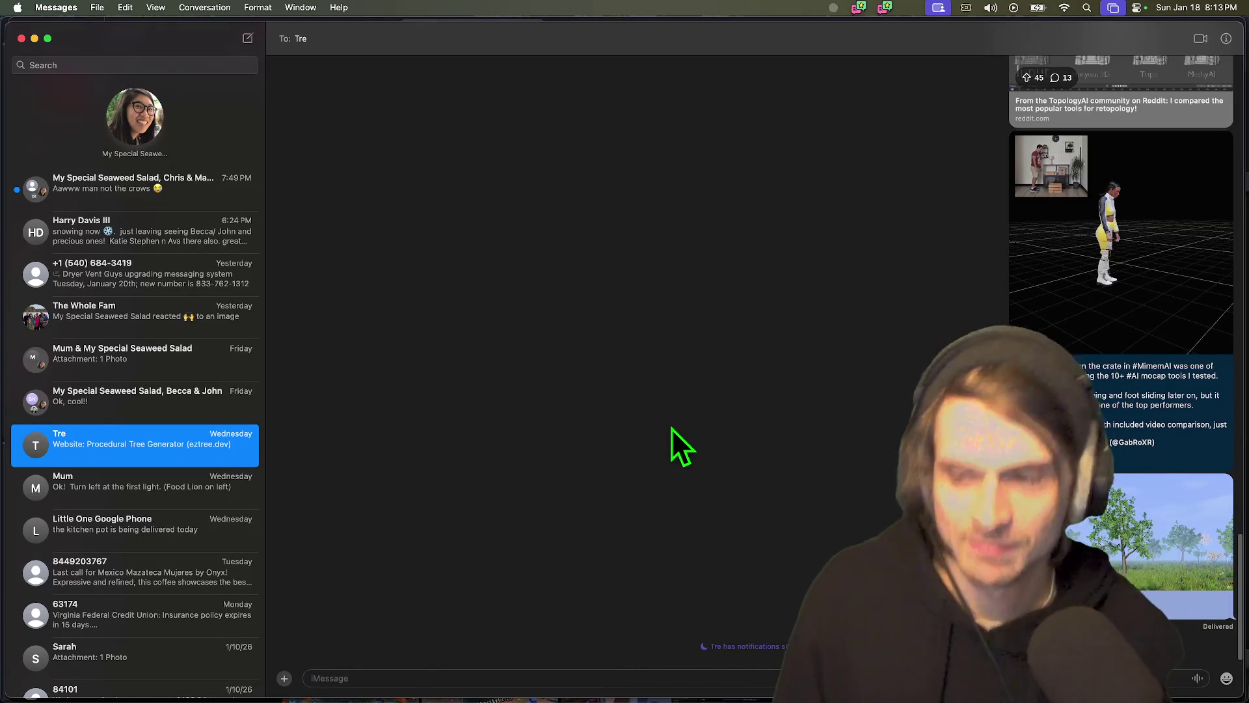
pyautogui.press('super+Tab')
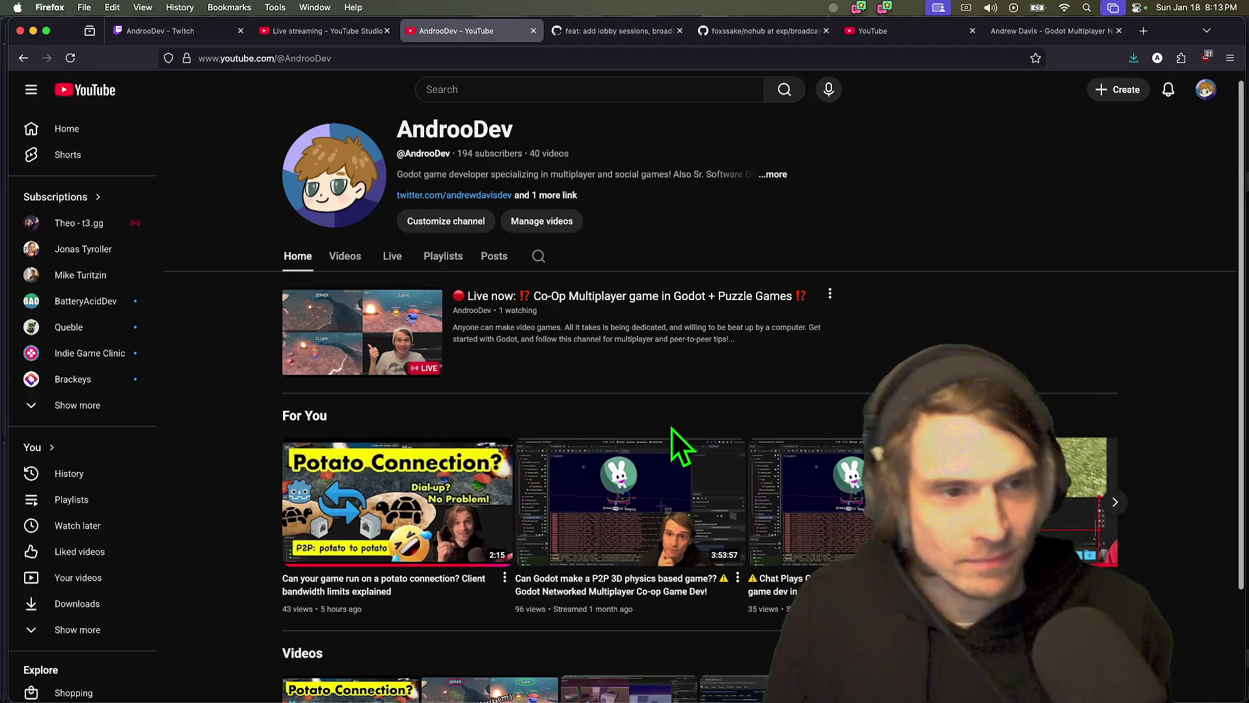
pyautogui.scroll(1, 1010, 210)
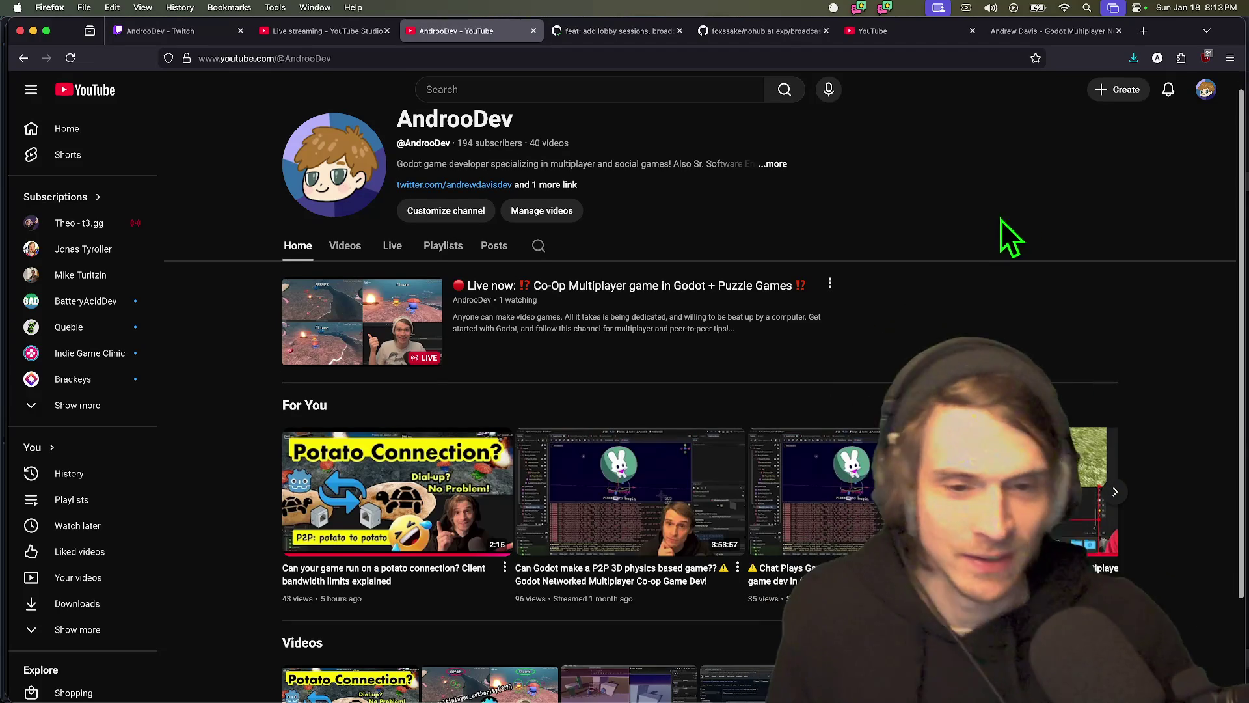
pyautogui.press('super+Tab')
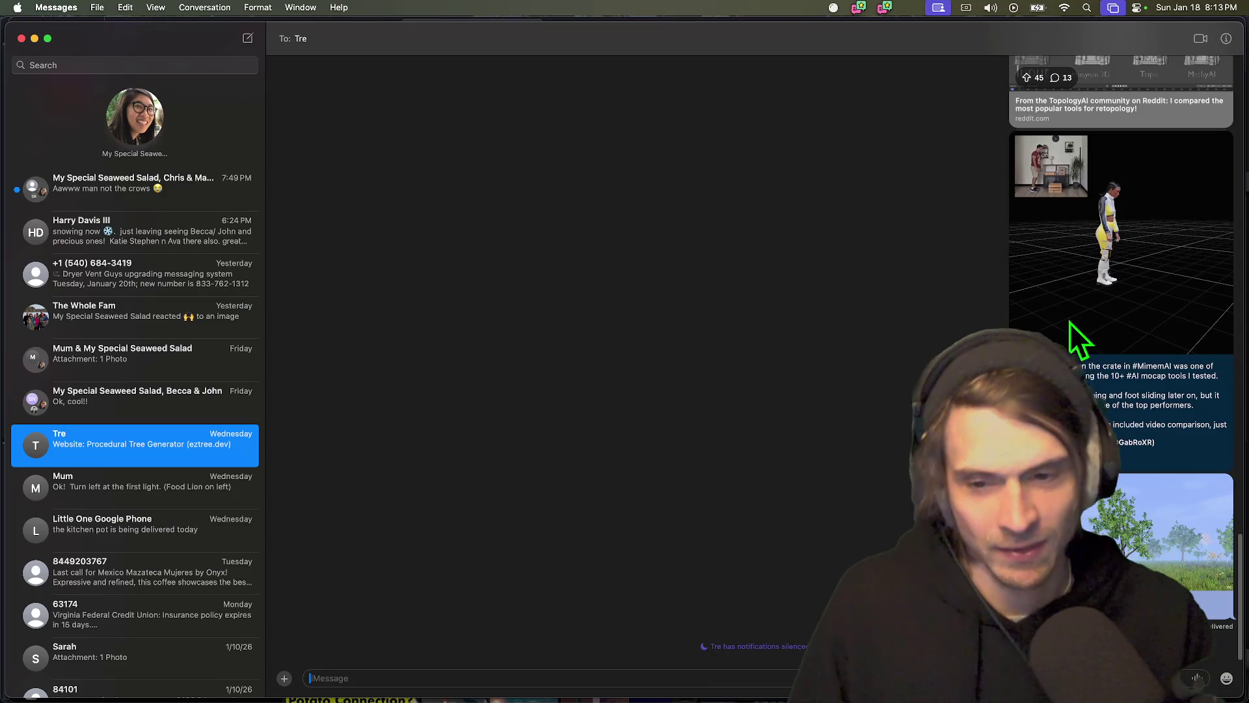
pyautogui.press('super+Tab')
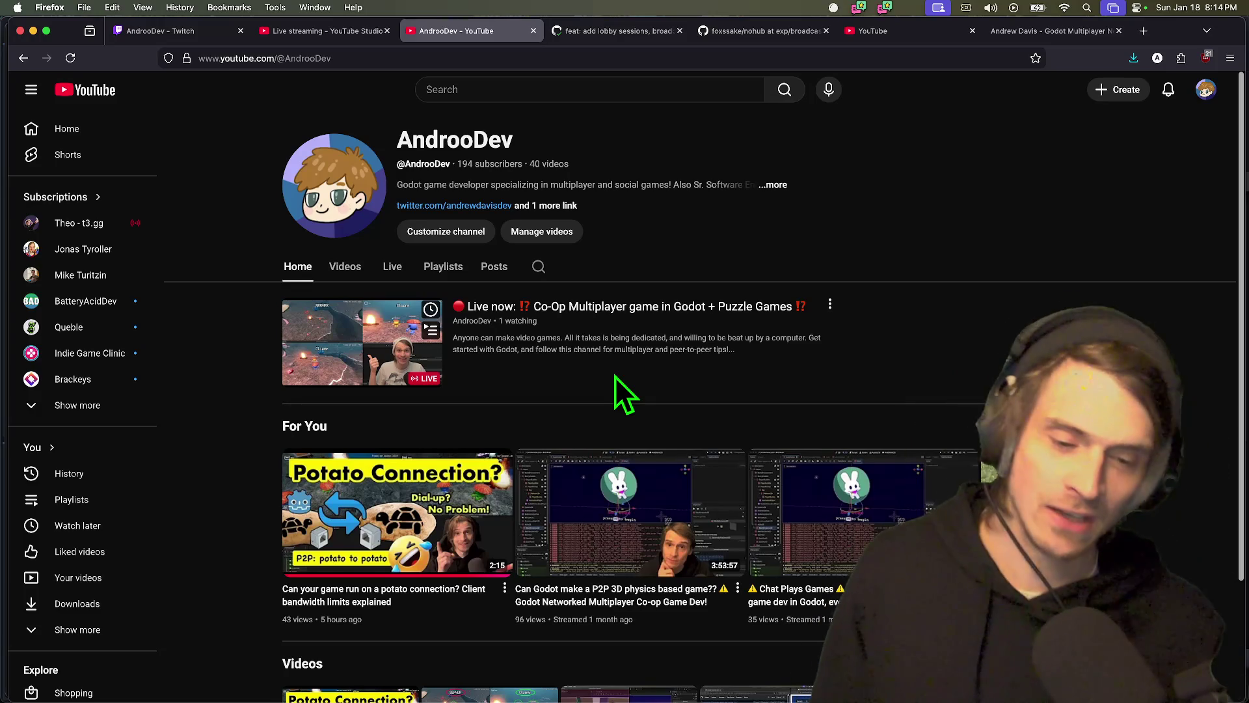
pyautogui.press('super+Tab')
pyautogui.press('Escape')
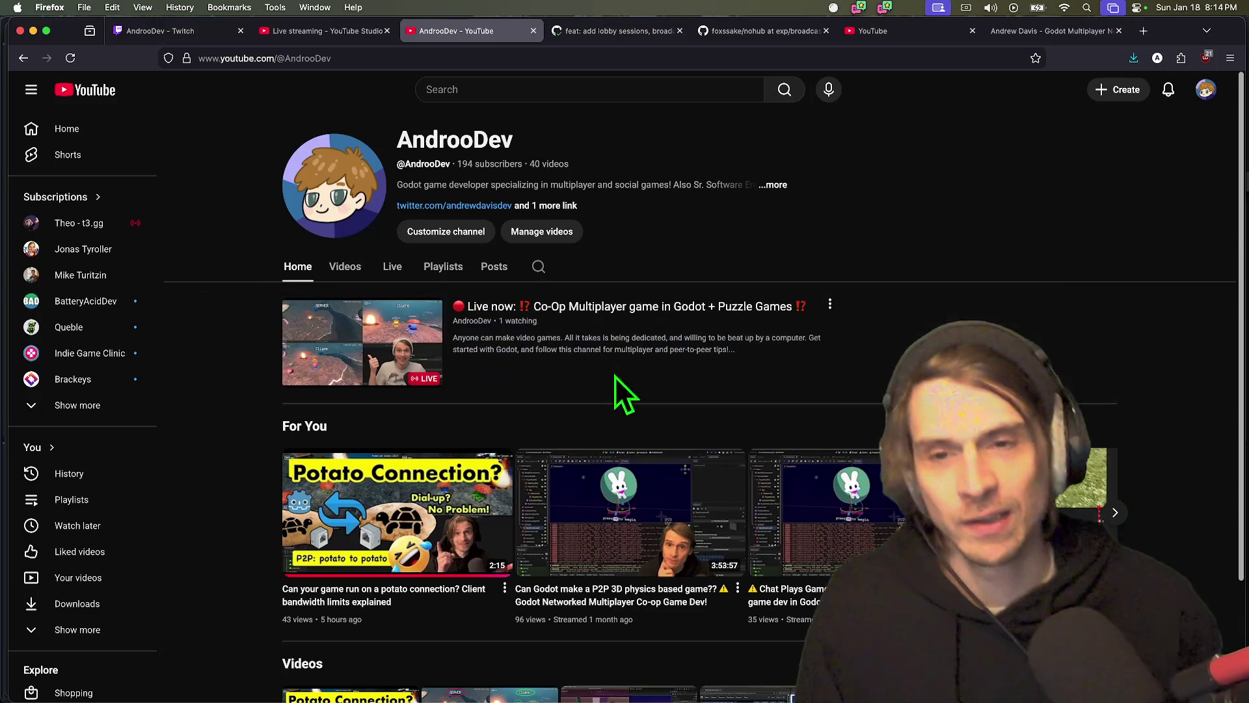
pyautogui.hotkey('ctrl', 'Tab')
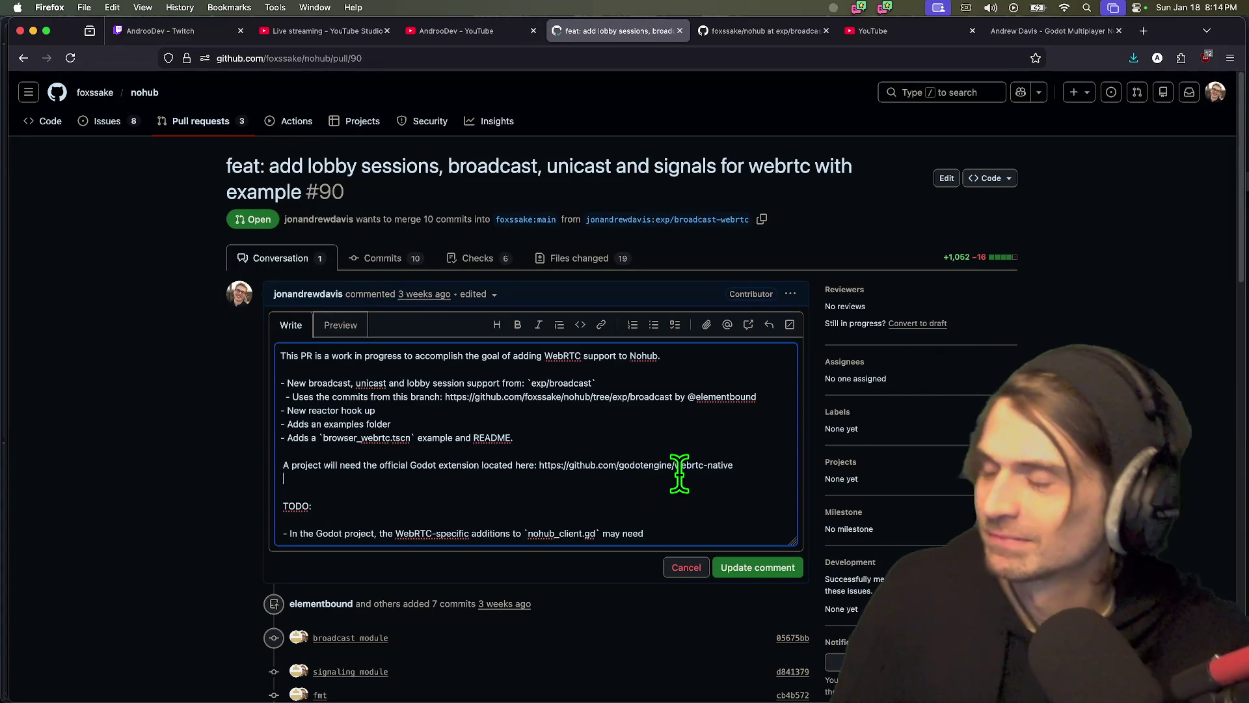
# - Remove the blank line above TODO and extend the bullet: additions may need moving but affect nothing existing
pyautogui.click(281, 506)
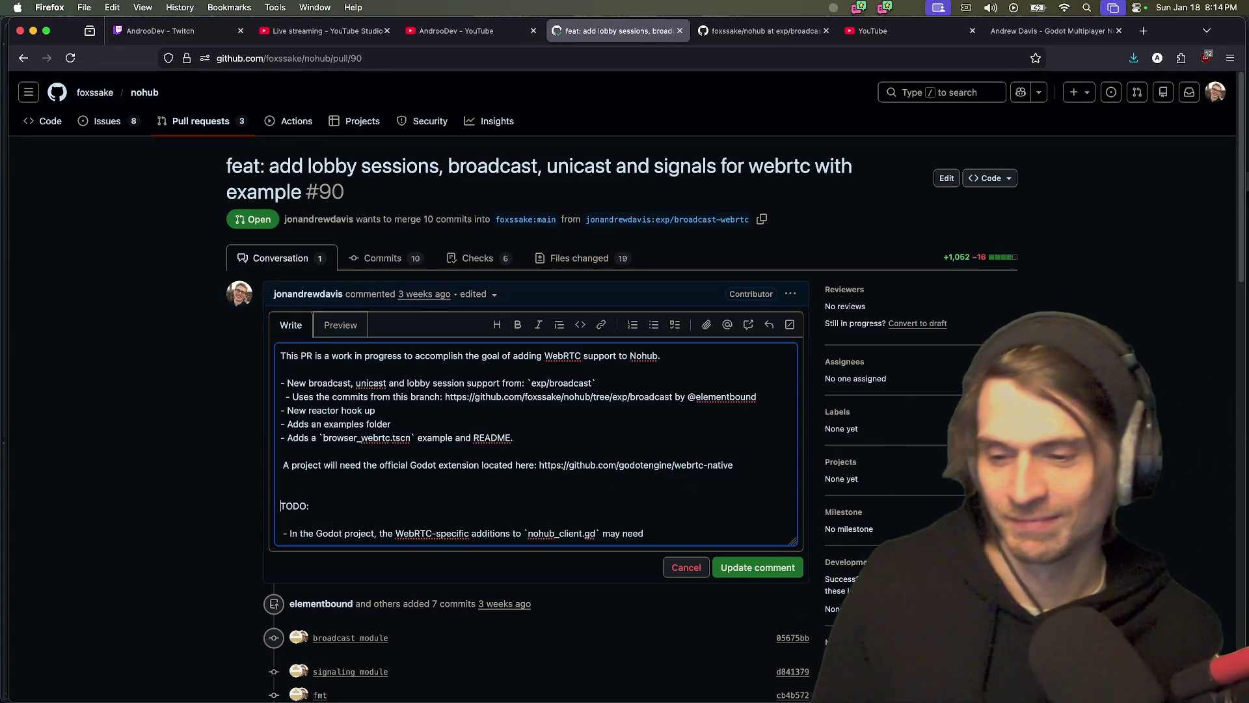
pyautogui.press('BackSpace')
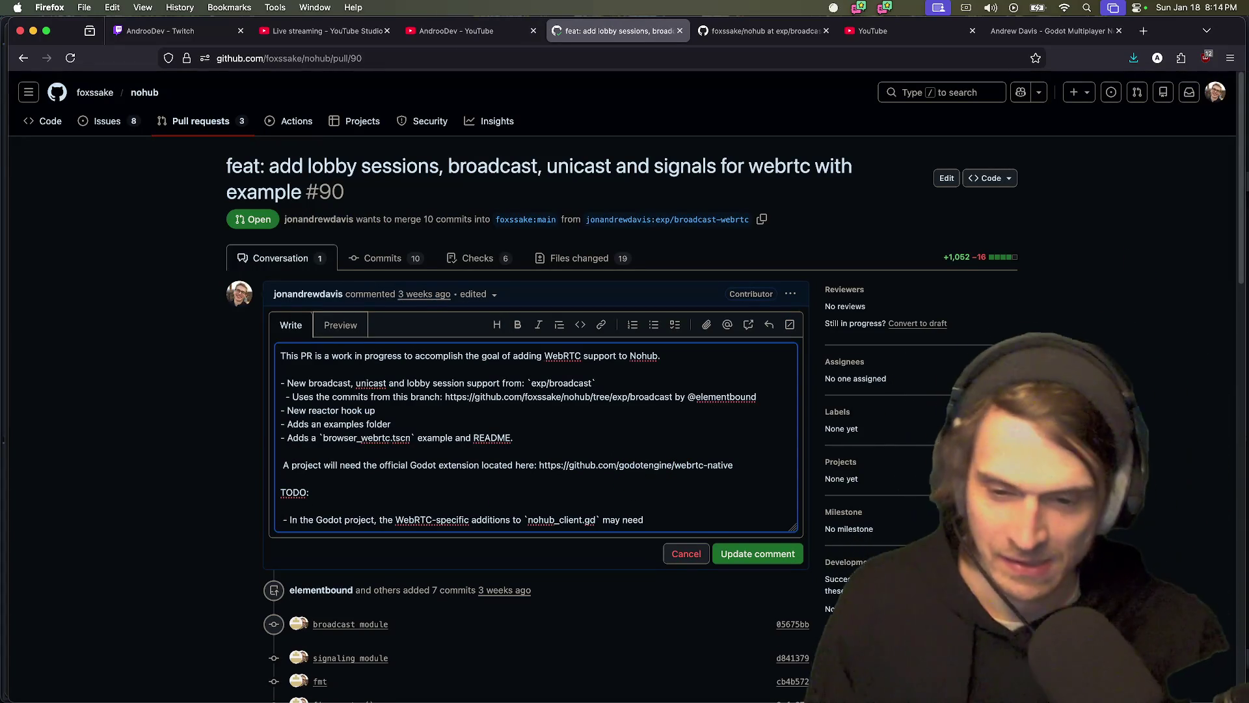
pyautogui.press('Return')
pyautogui.press('BackSpace')
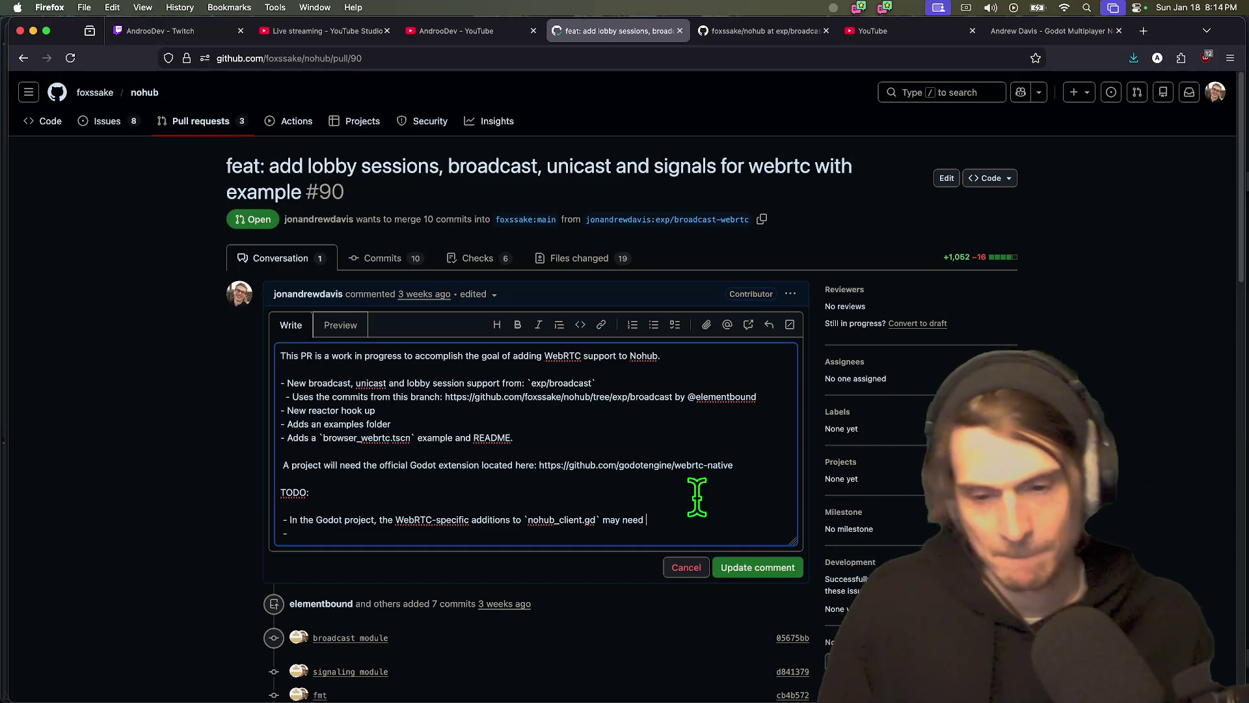
pyautogui.moveTo(680, 519); pyautogui.dragTo(318, 524)
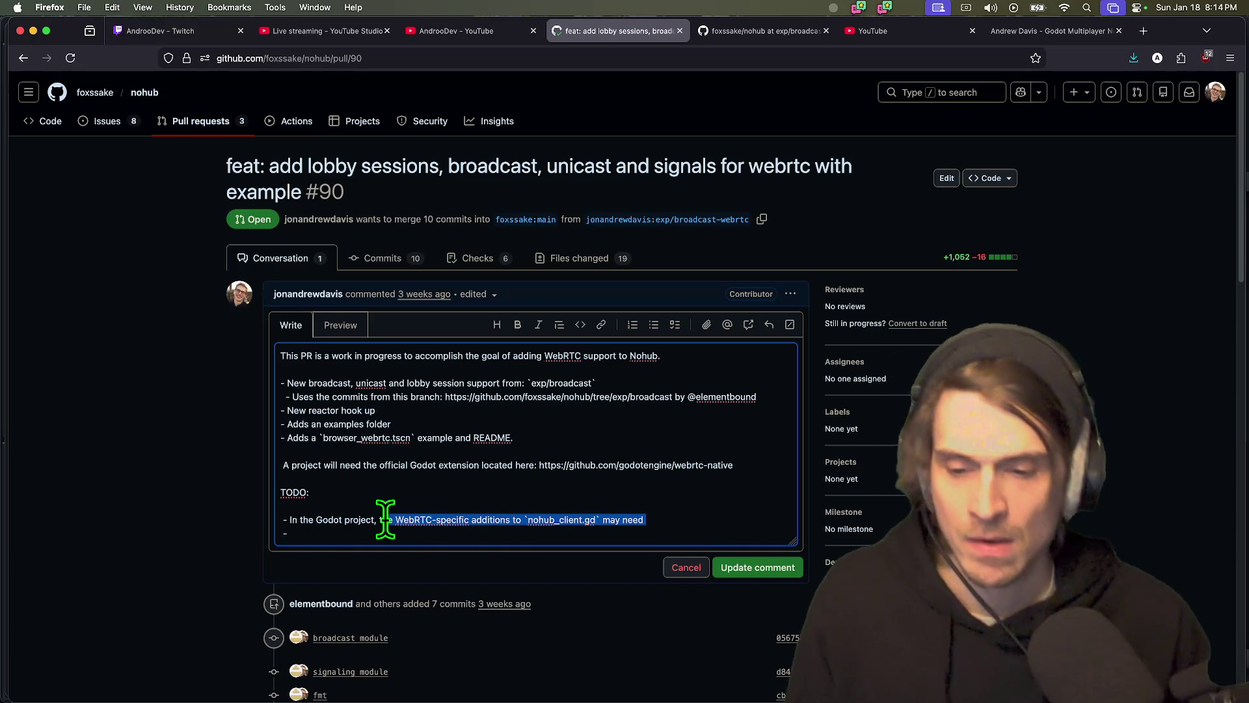
pyautogui.moveTo(483, 519); pyautogui.dragTo(622, 520)
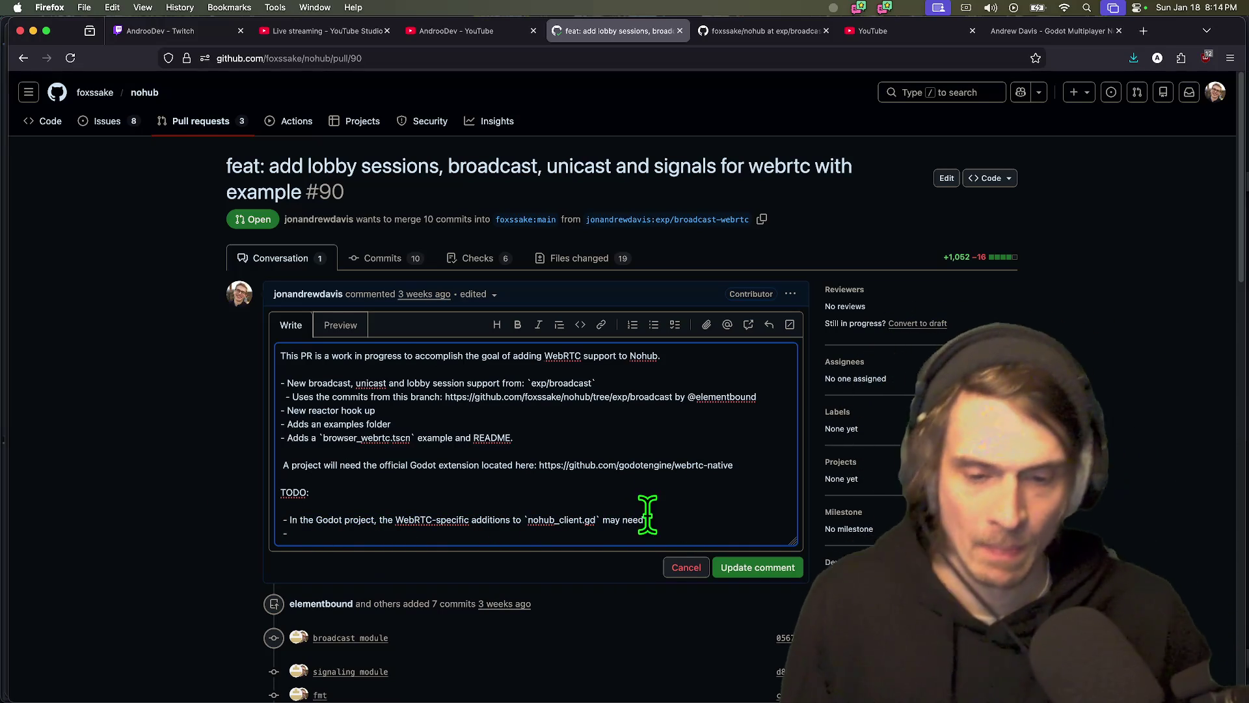
pyautogui.write('to be moved,')
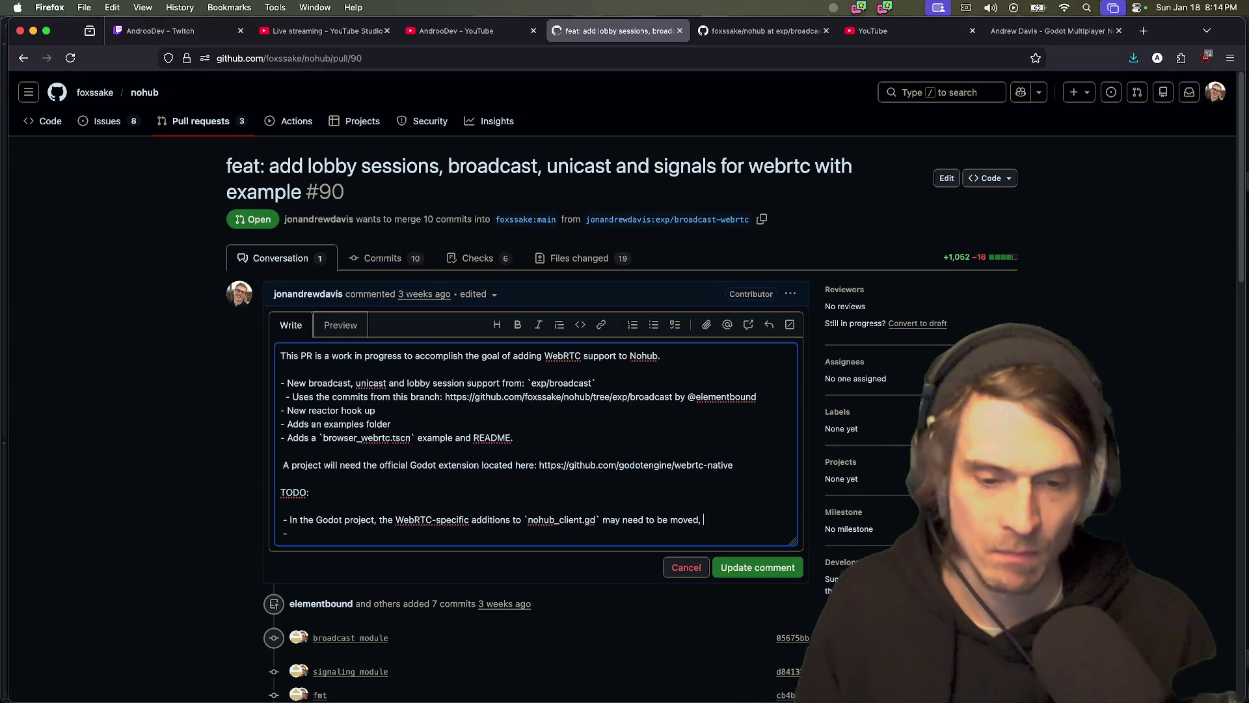
pyautogui.write('ey do not effect anything at all.')
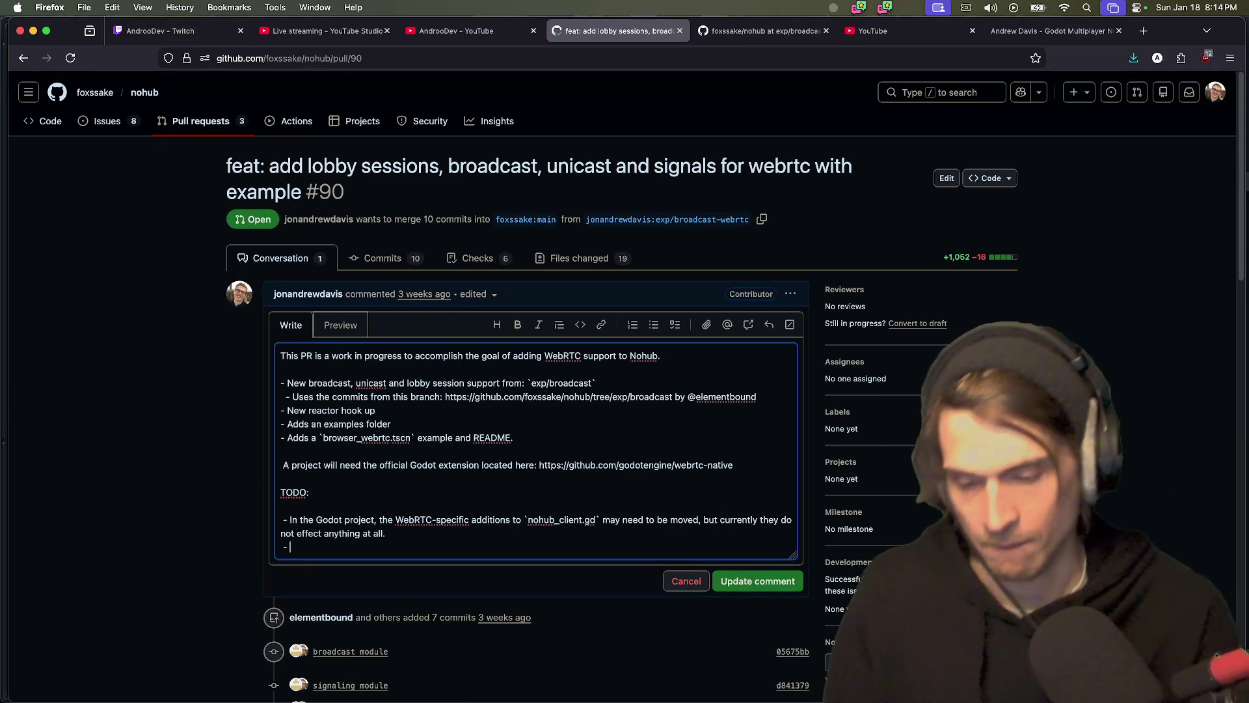
pyautogui.press('BackSpace')
pyautogui.write('with the')
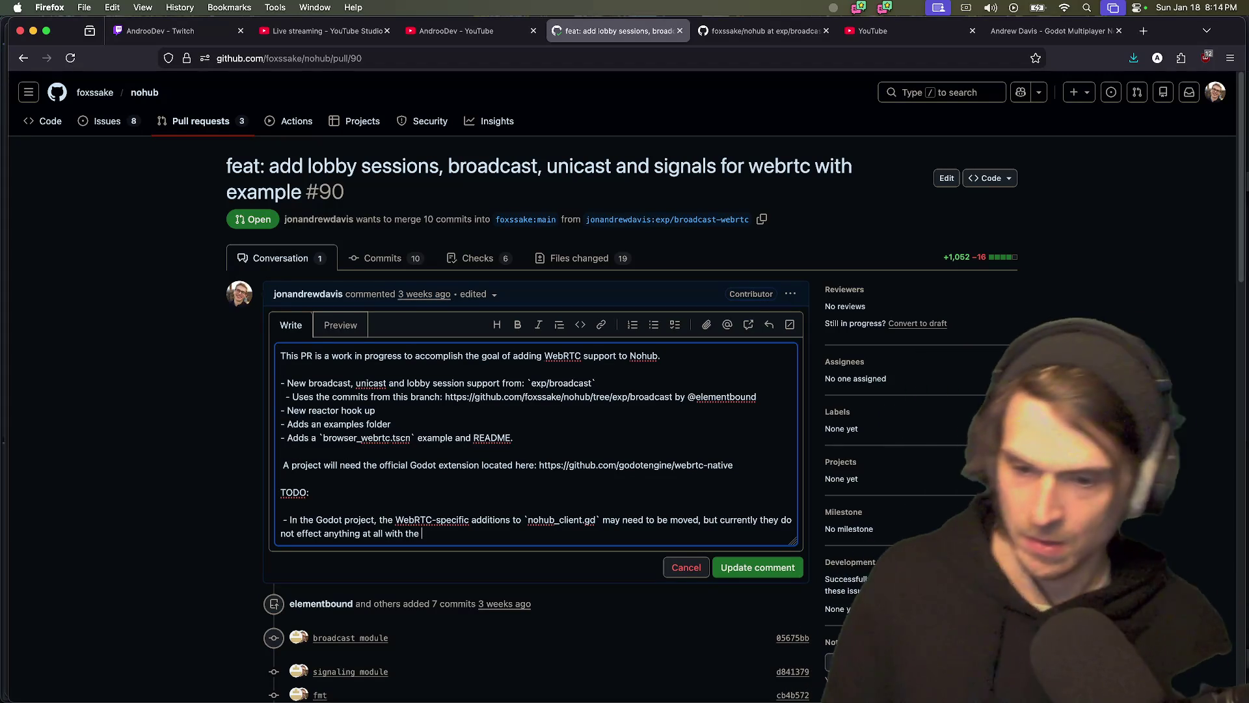
pyautogui.write('xisting code.')
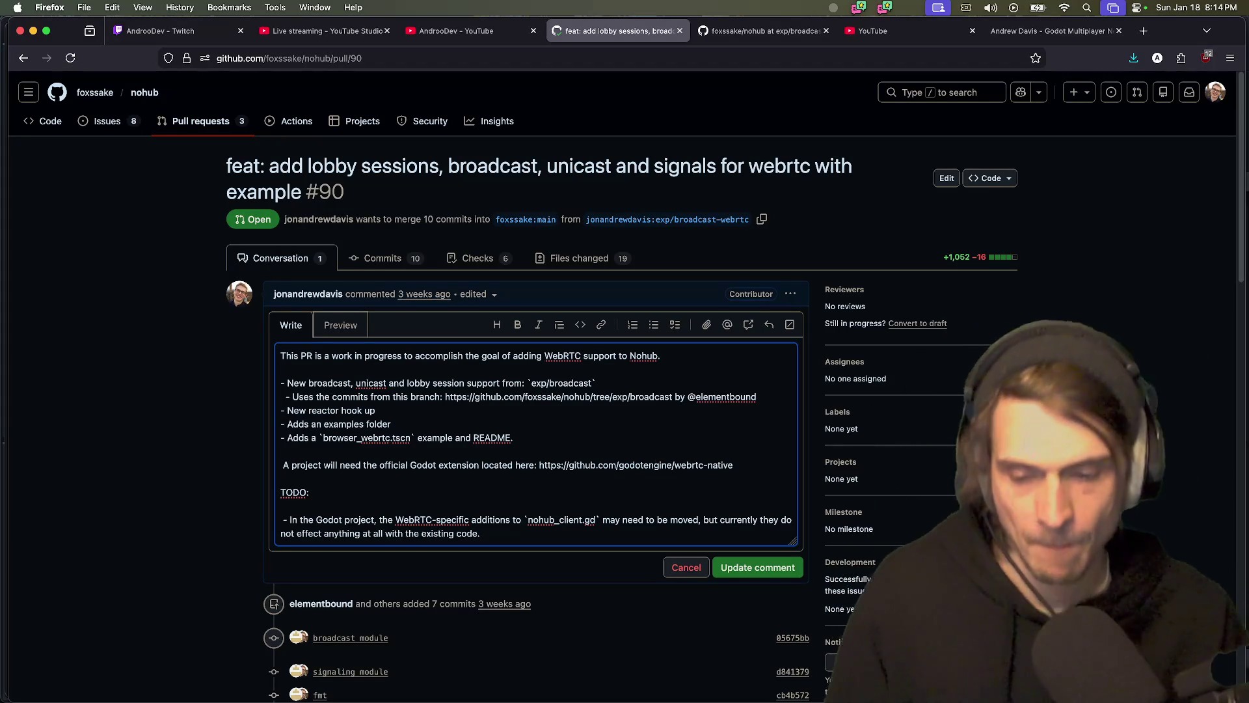
# - Compare the note against nohub_client.gd in Godot, placing the cursor after the WEBRTC_ACTION enum
pyautogui.press('super+Tab')
pyautogui.press('super+Tab')
pyautogui.press('super+Tab')
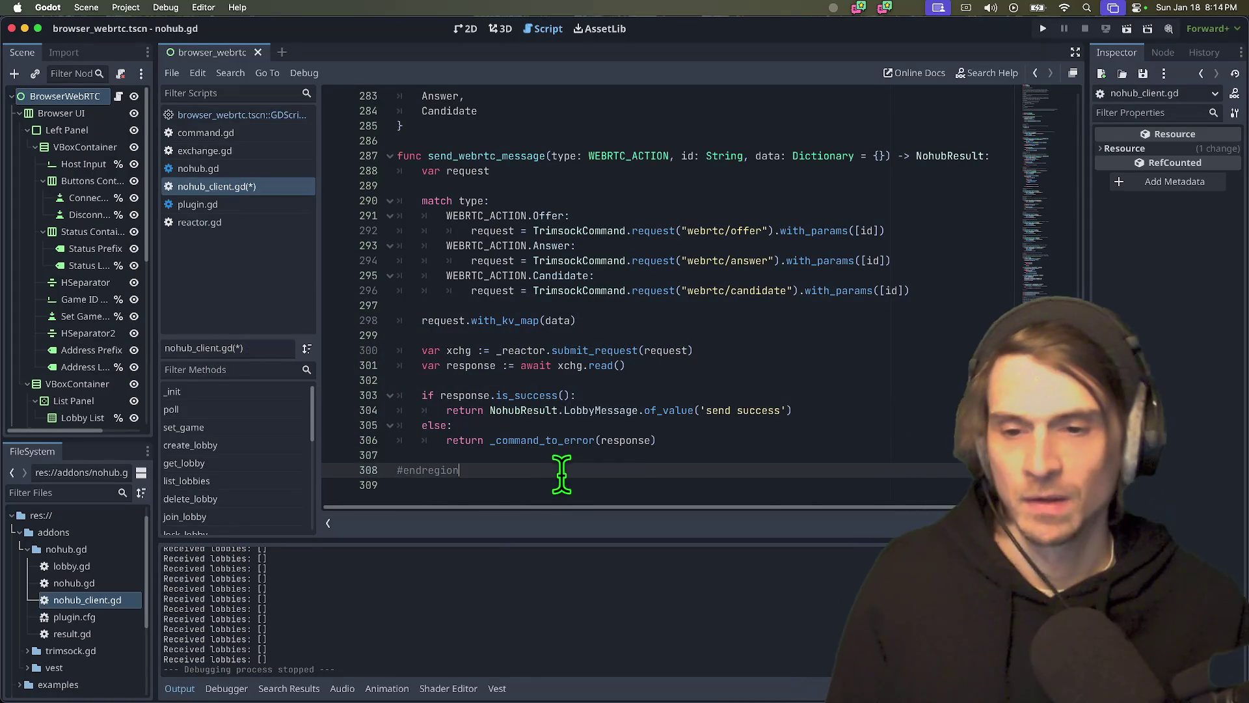
pyautogui.scroll(4, 560, 465)
pyautogui.press('super+Tab')
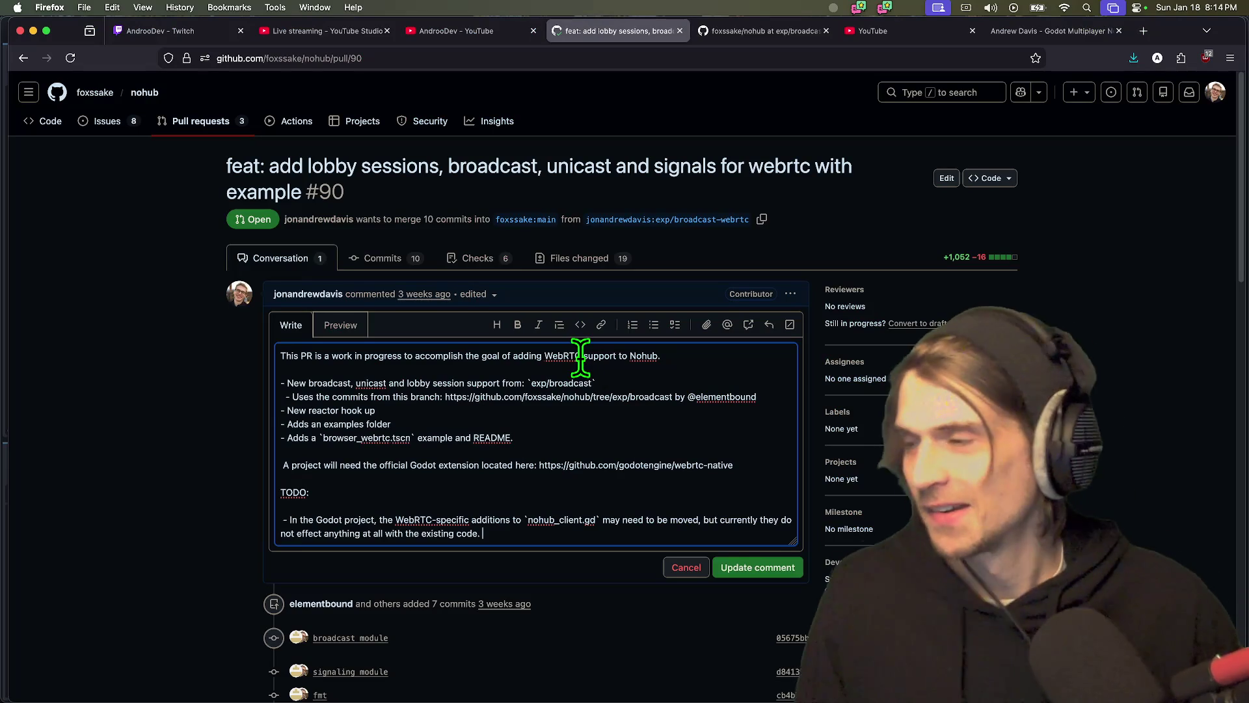
pyautogui.scroll(-1, 753, 529)
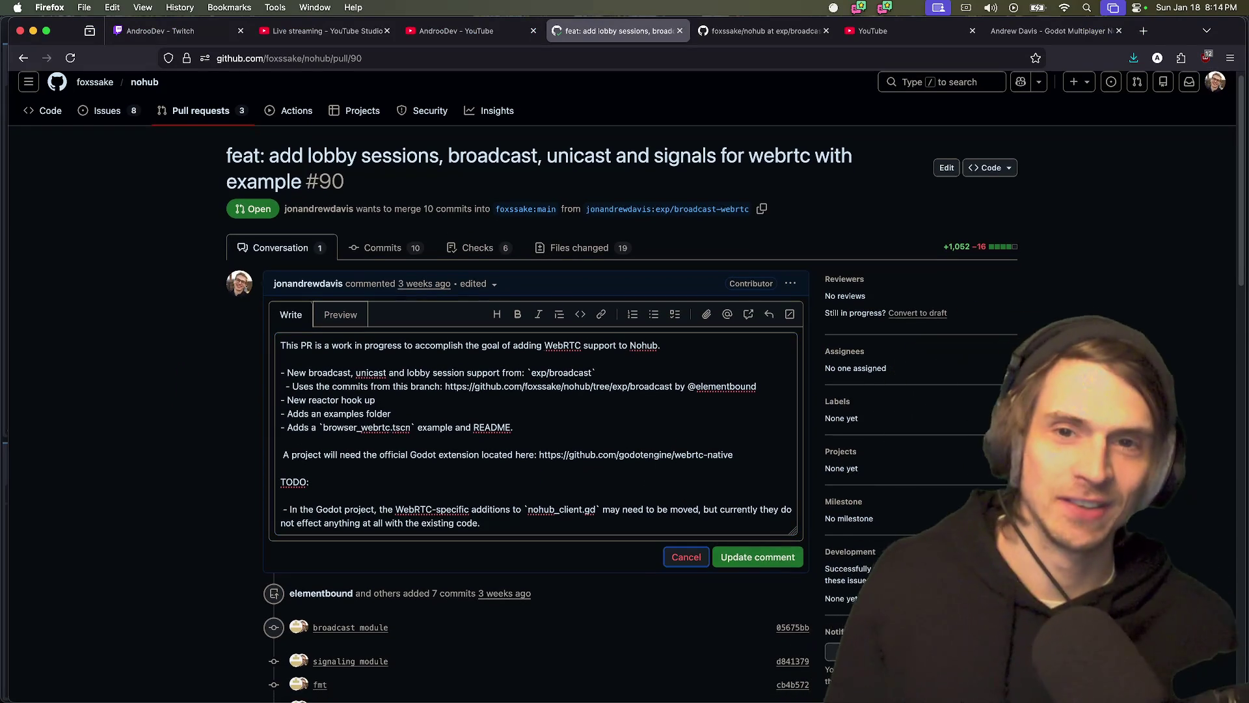
pyautogui.press('super+Tab')
pyautogui.click(761, 309)
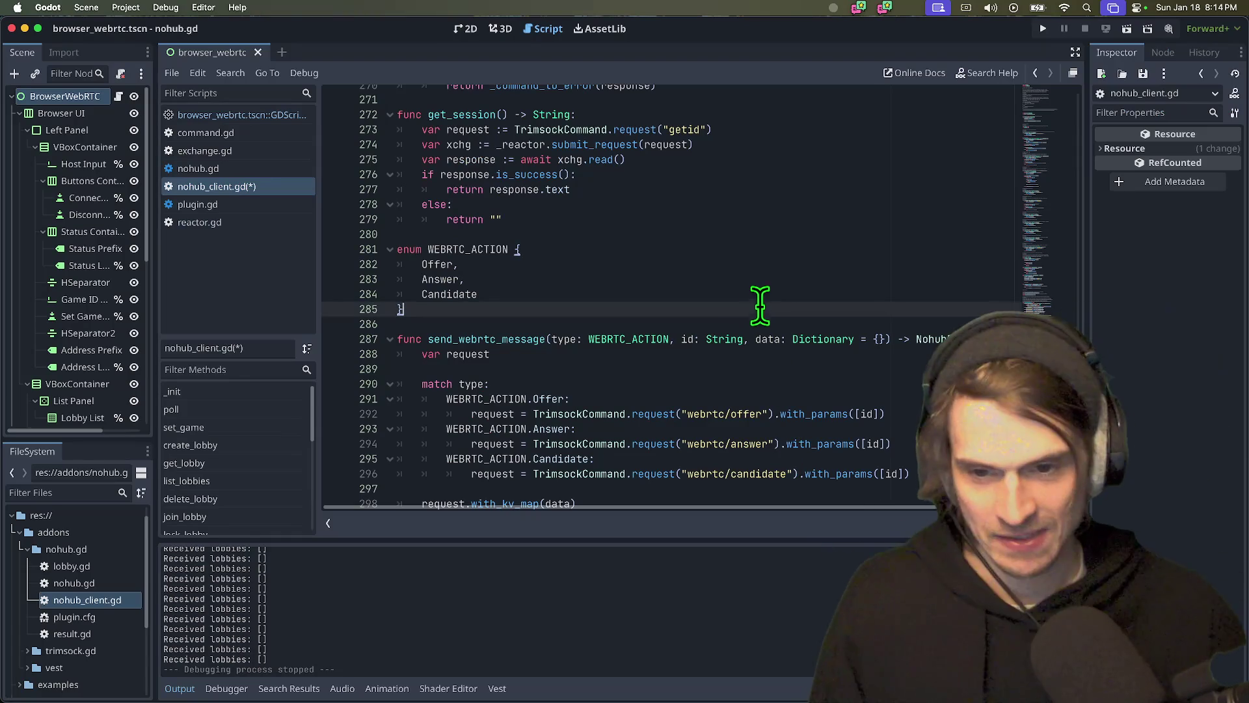
pyautogui.press('super+Tab')
pyautogui.press('super+Tab')
pyautogui.press('super+Tab')
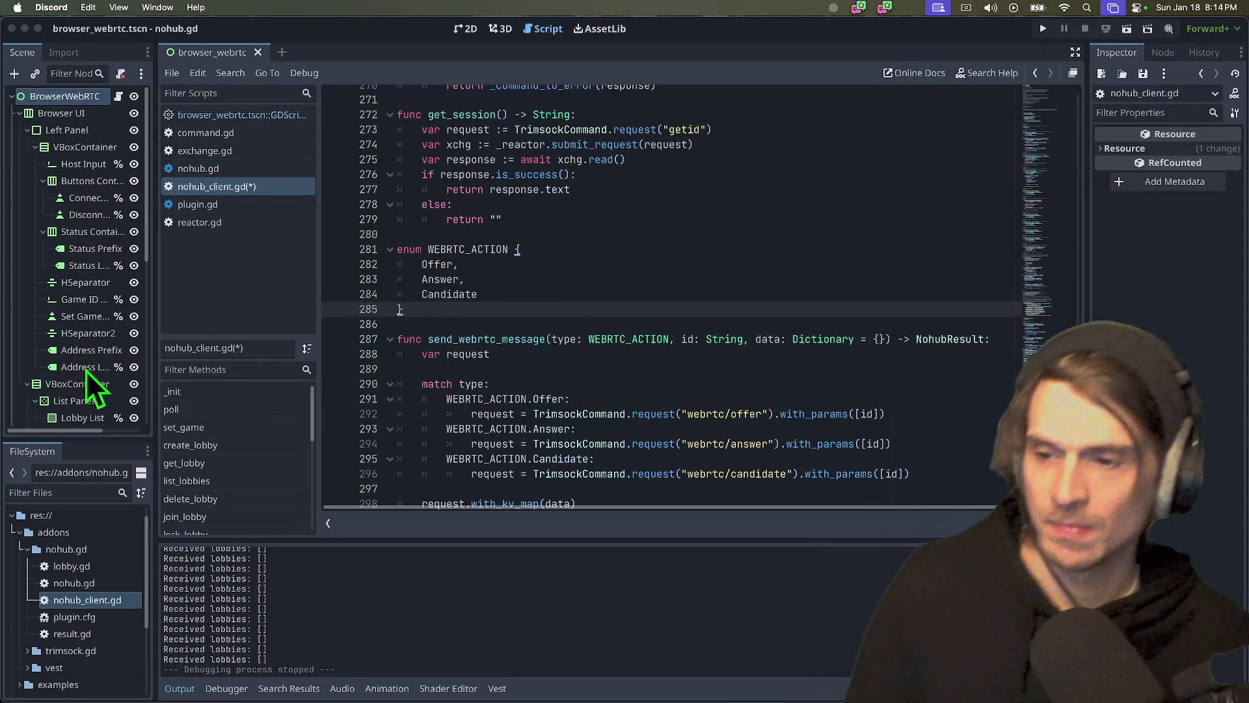
pyautogui.moveTo(407, 680)
pyautogui.click(341, 678)
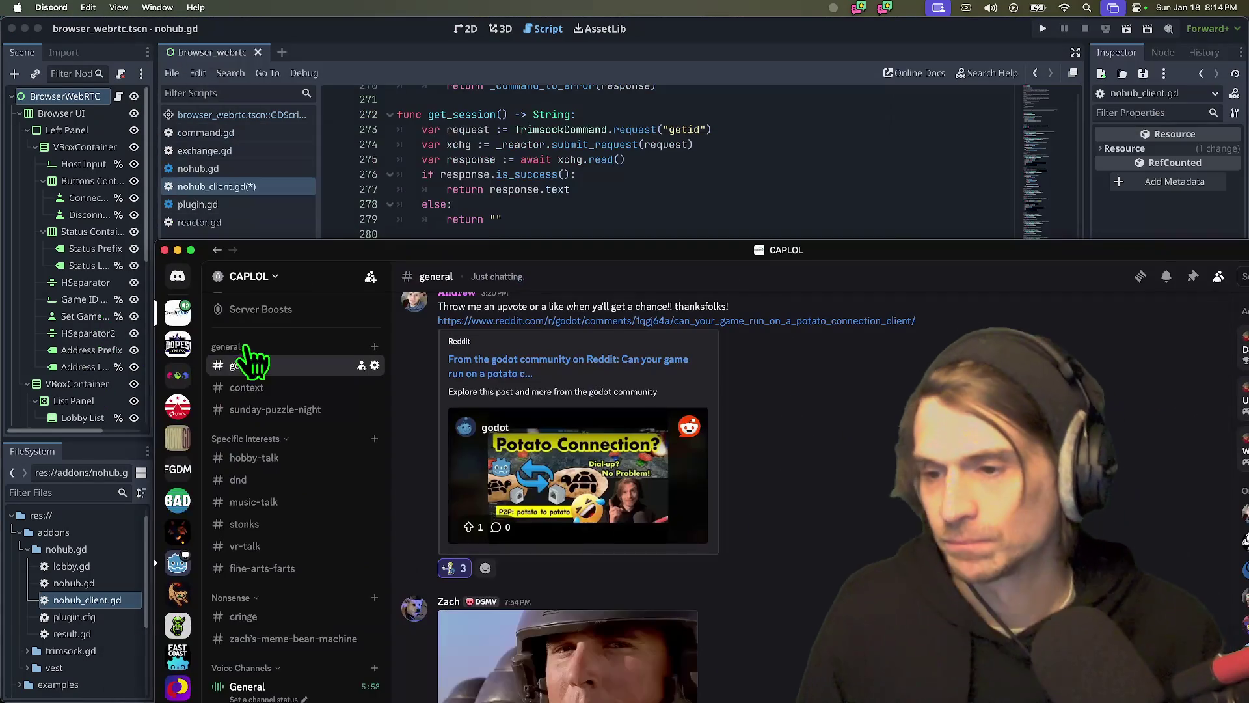
pyautogui.moveTo(306, 255)
pyautogui.mouseDown()
pyautogui.moveTo(223, 46)
pyautogui.moveTo(231, 33)
pyautogui.mouseUp()
pyautogui.scroll(-3, 237, 455)
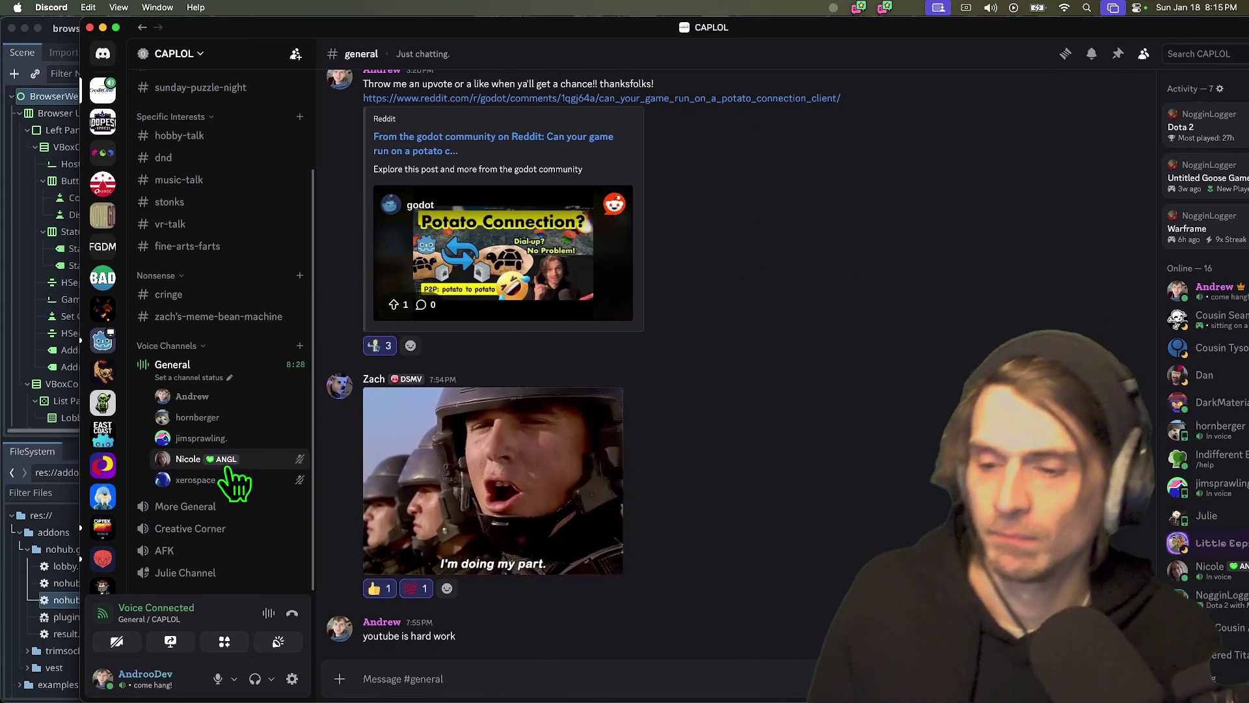
pyautogui.doubleClick(333, 26)
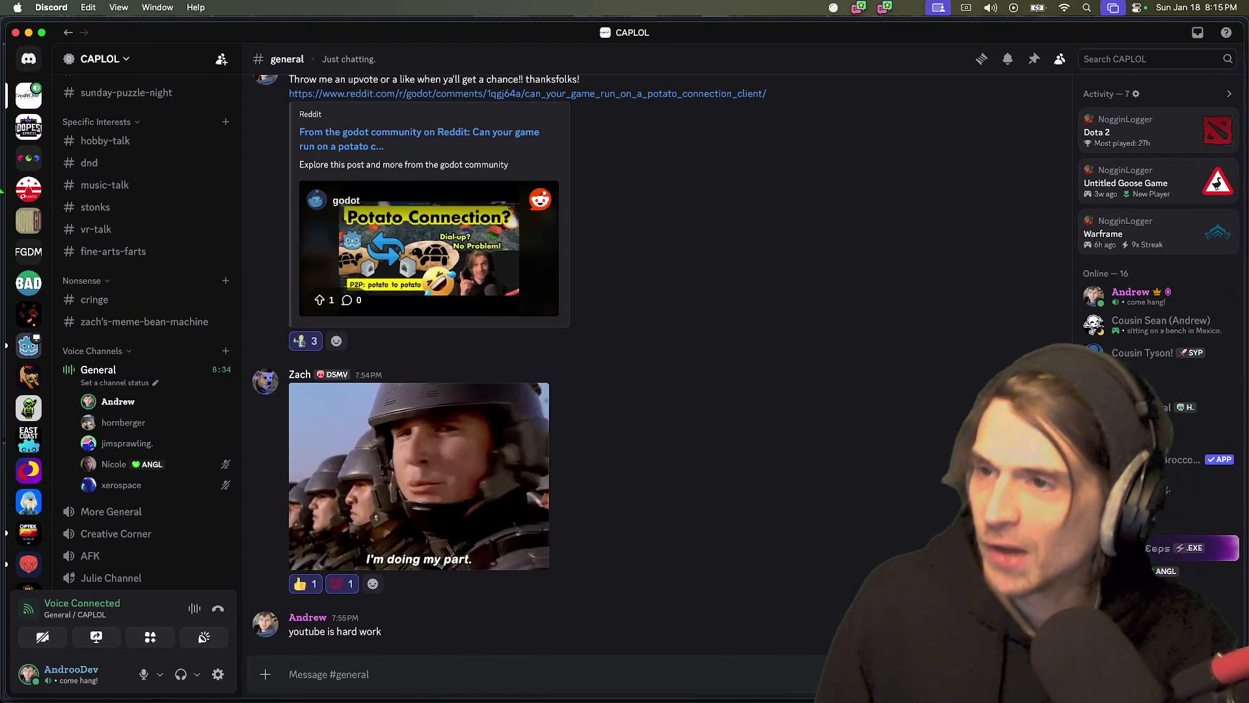
pyautogui.click(27, 32)
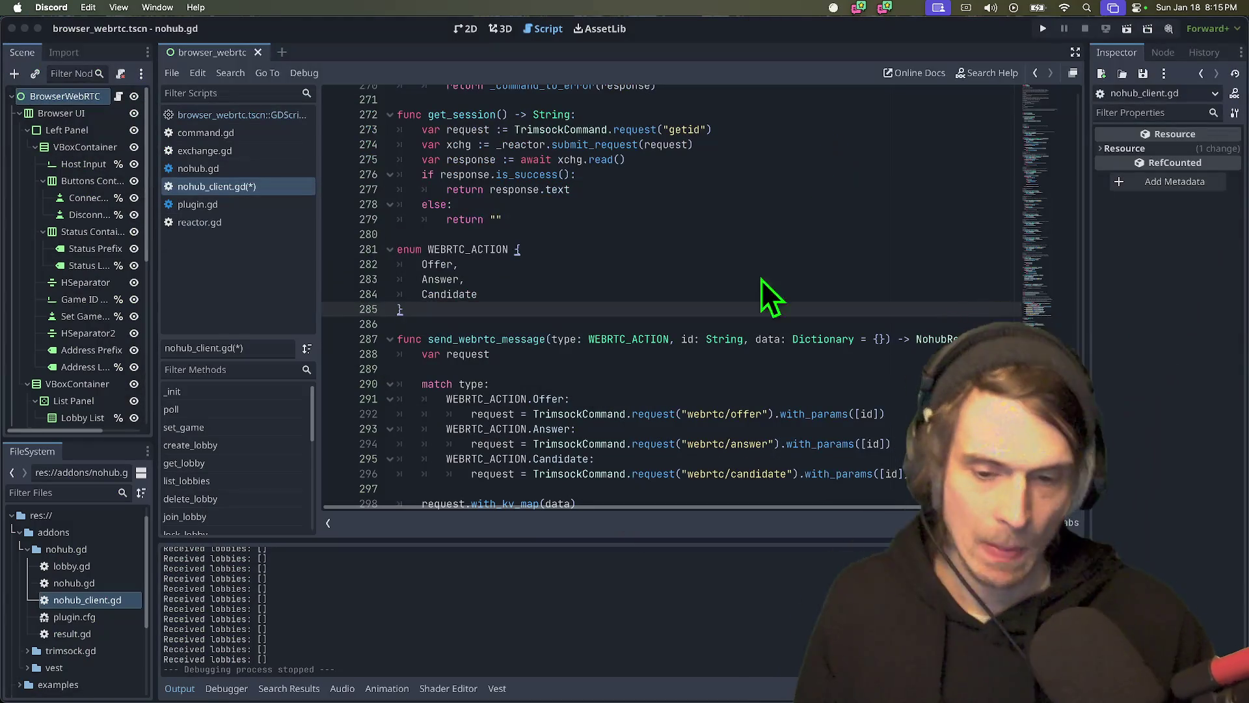
pyautogui.scroll(-5, 853, 307)
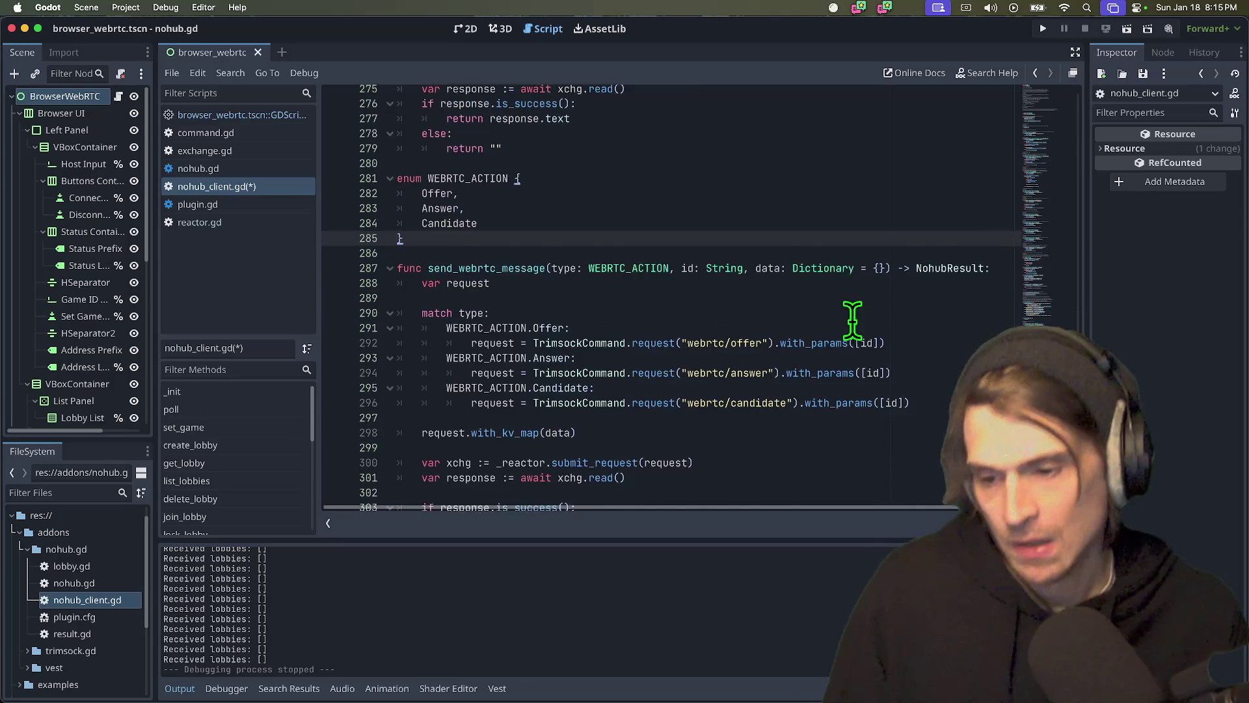
pyautogui.click(676, 443)
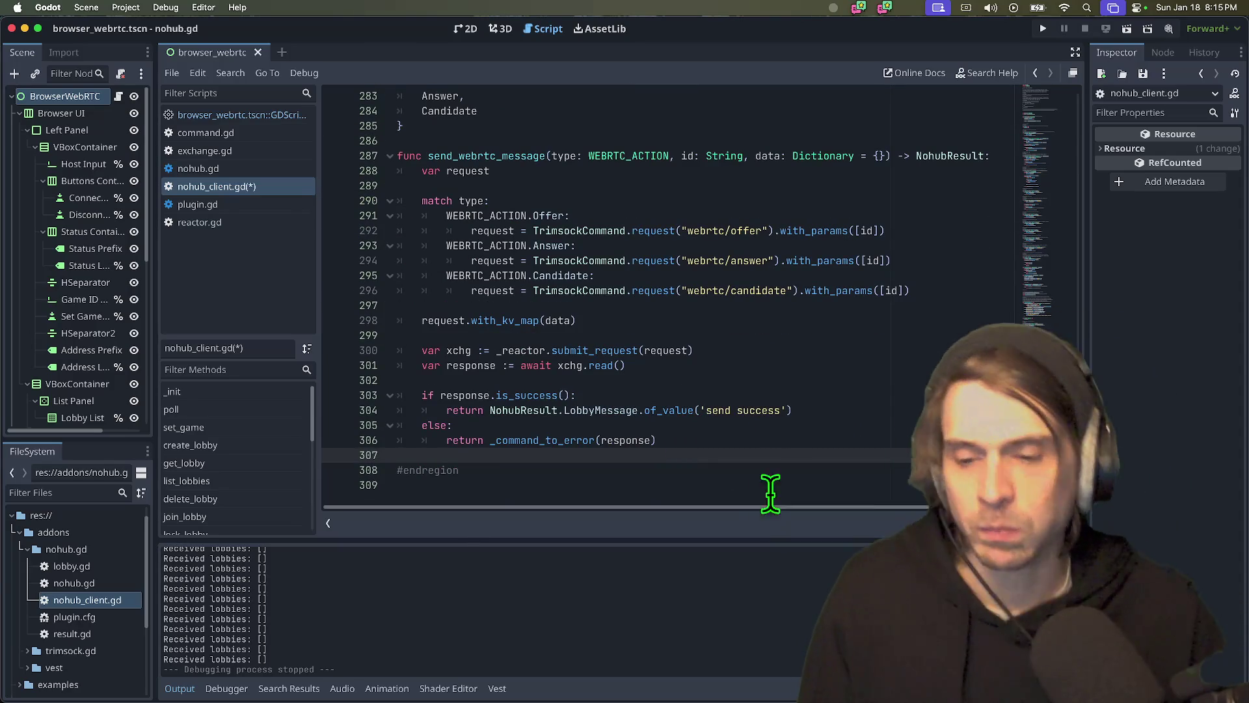
pyautogui.scroll(2, 821, 408)
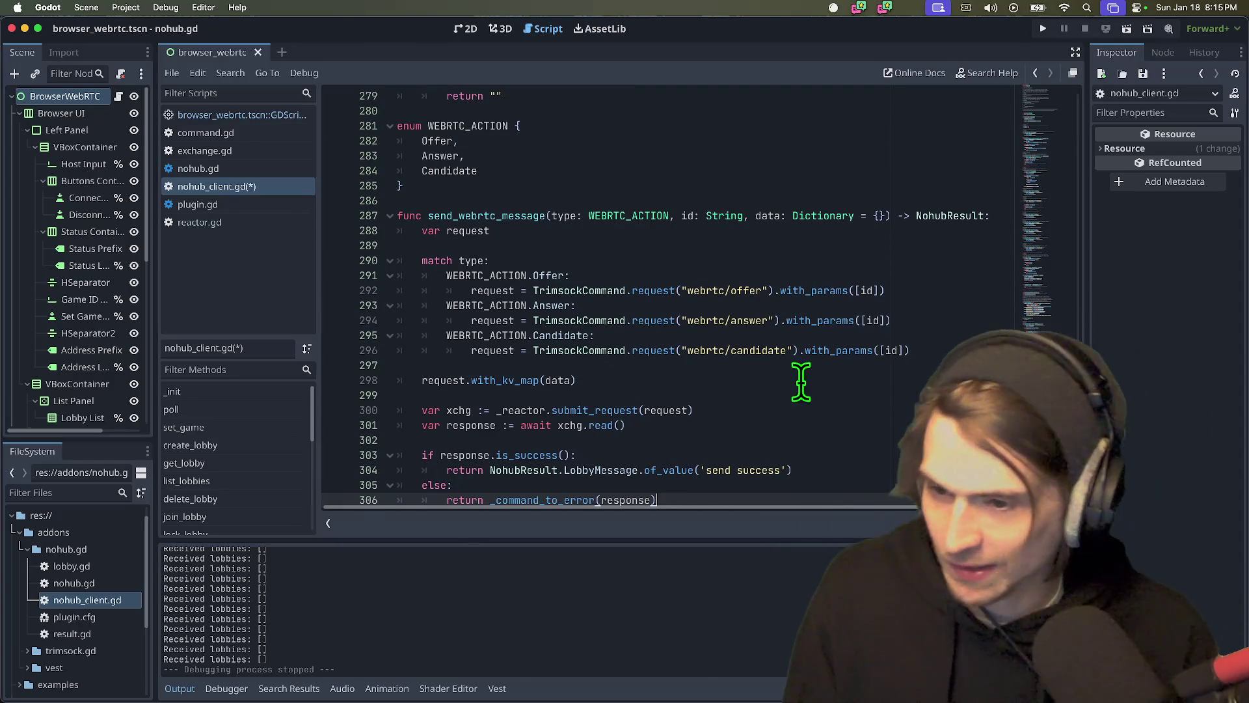
pyautogui.scroll(-2, 797, 403)
pyautogui.press('Down')
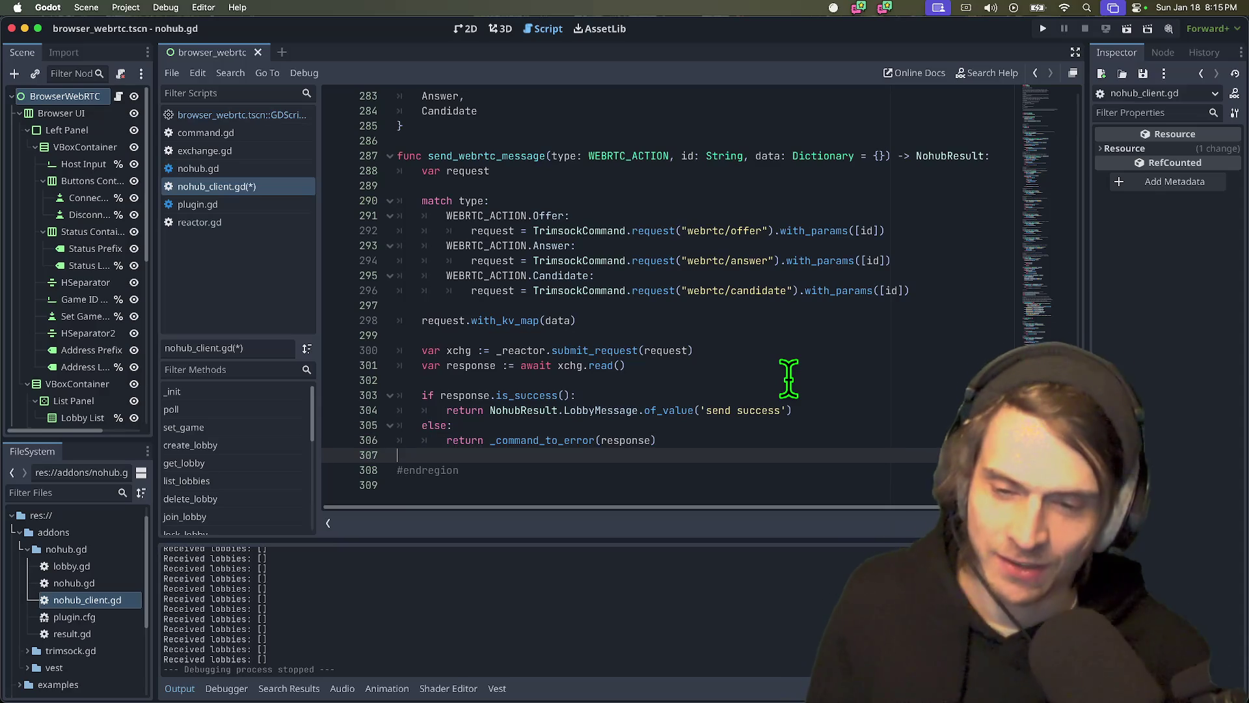
pyautogui.press('Up')
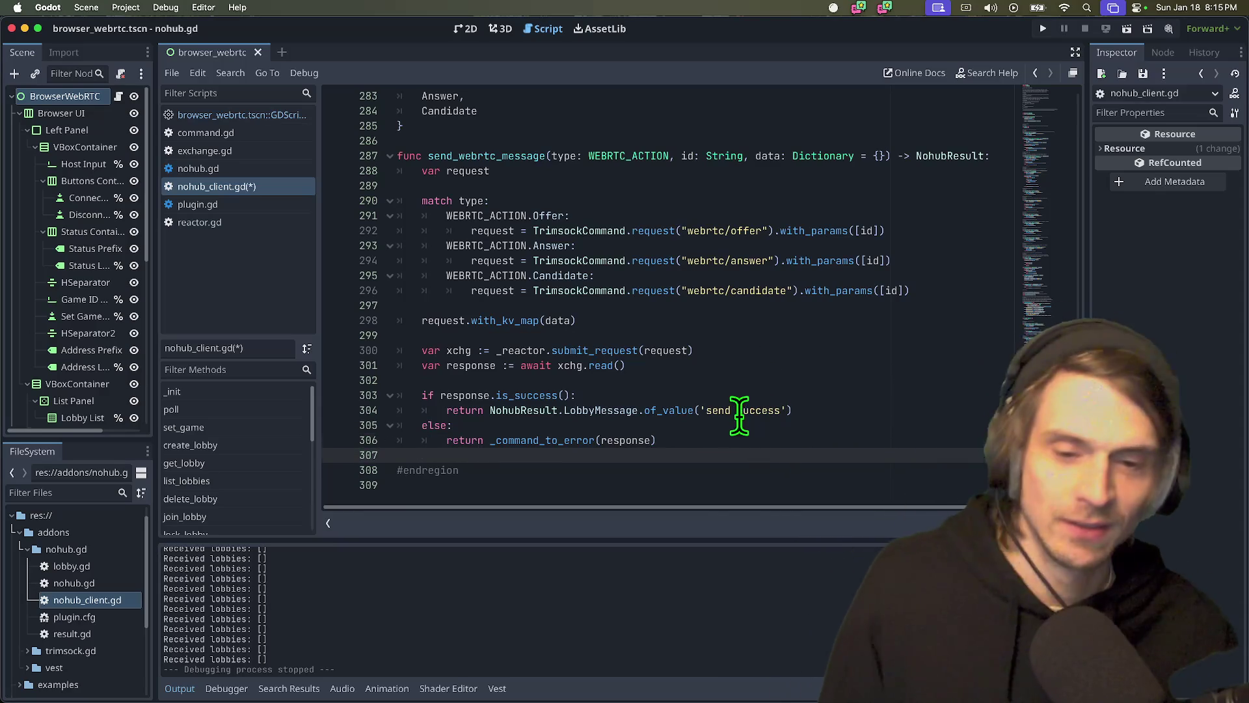
pyautogui.press('super+Tab')
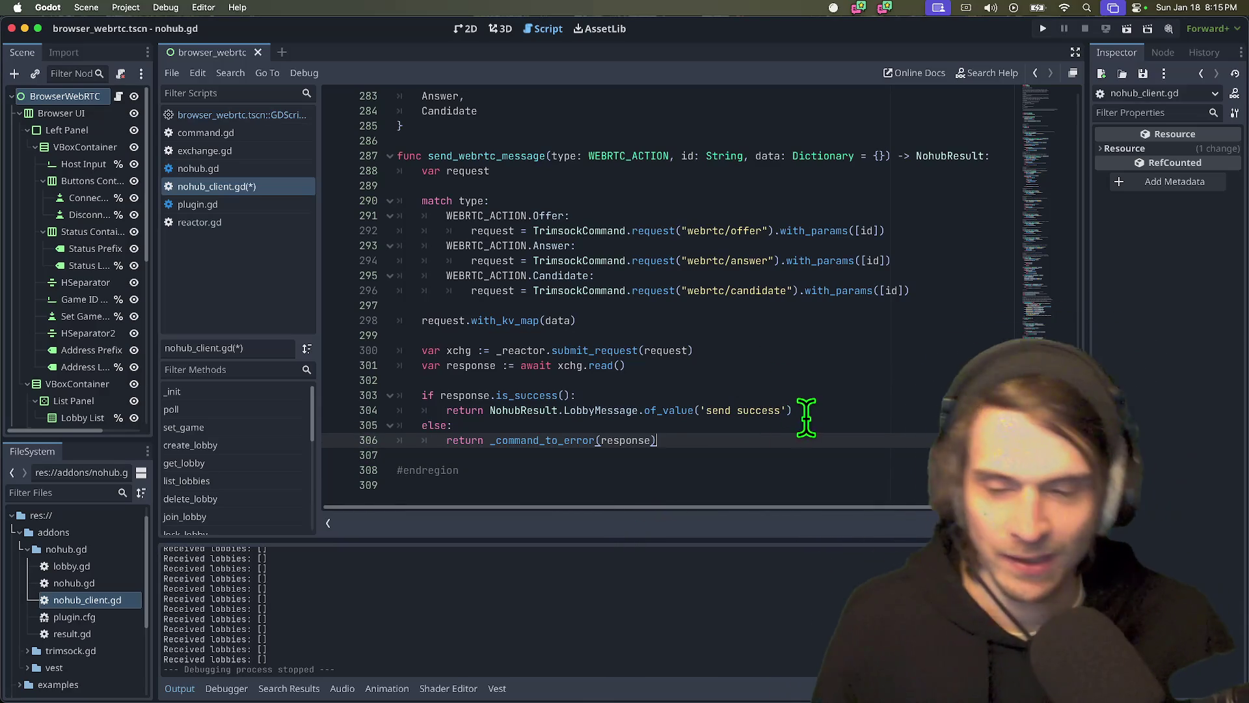
pyautogui.scroll(5, 805, 414)
pyautogui.click(827, 341)
pyautogui.press('super+Tab')
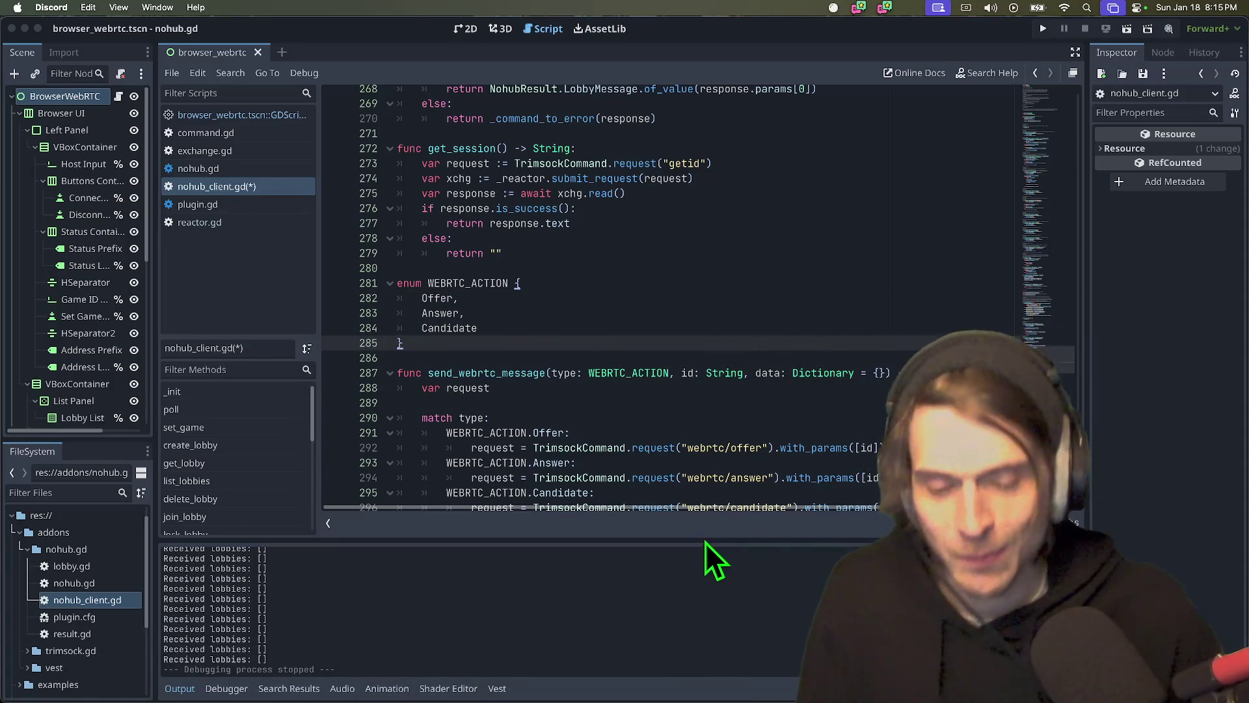
pyautogui.press('super+Tab')
pyautogui.moveTo(621, 700)
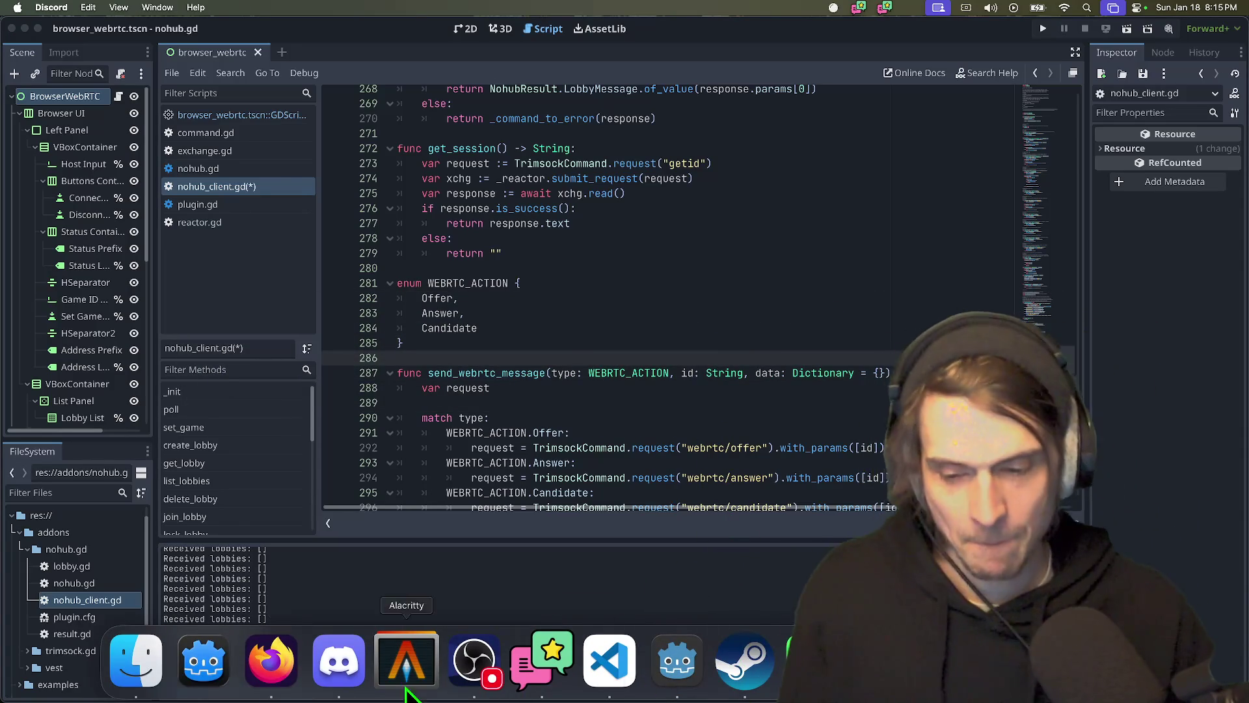
pyautogui.click(277, 666)
pyautogui.moveTo(482, 490); pyautogui.dragTo(476, 567)
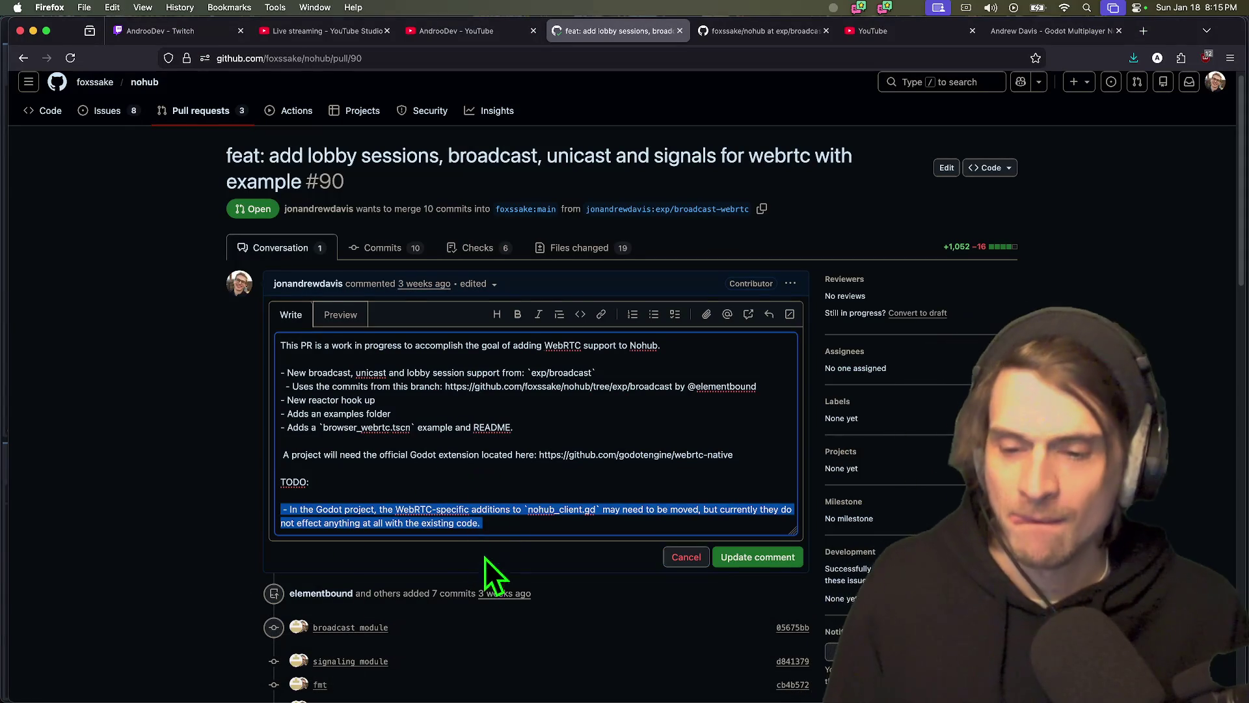
pyautogui.click(516, 510)
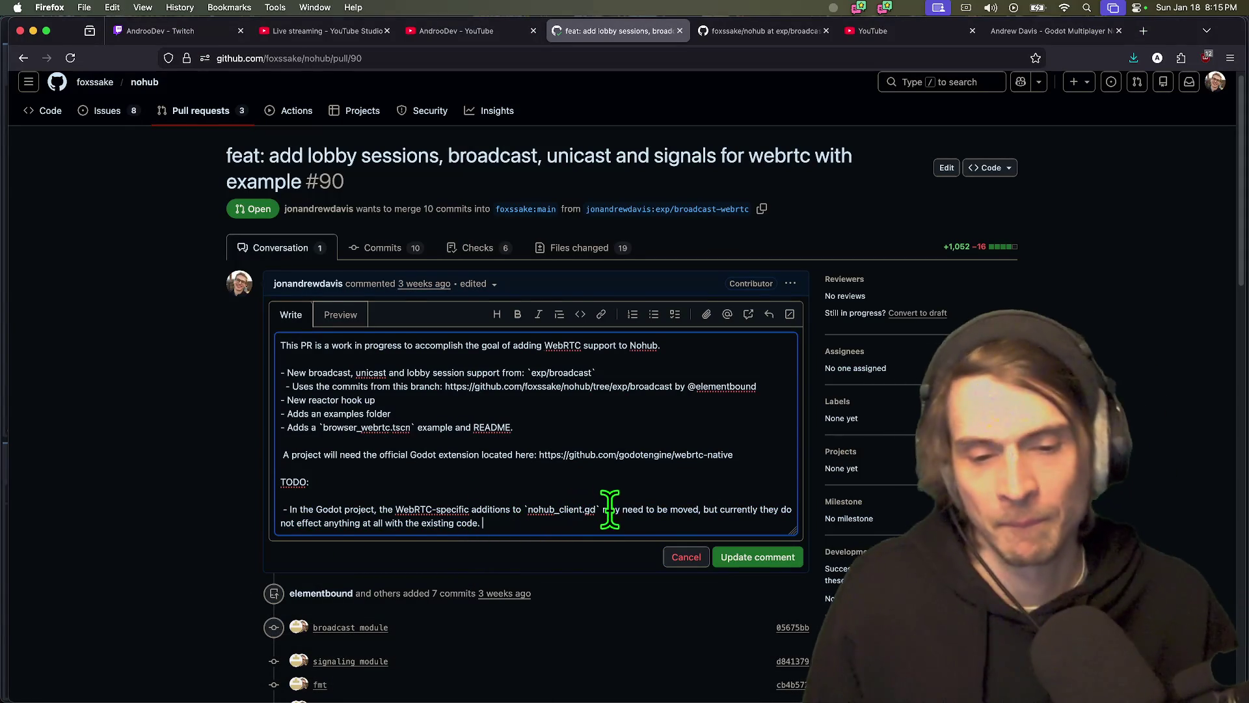
pyautogui.moveTo(610, 510); pyautogui.dragTo(664, 517)
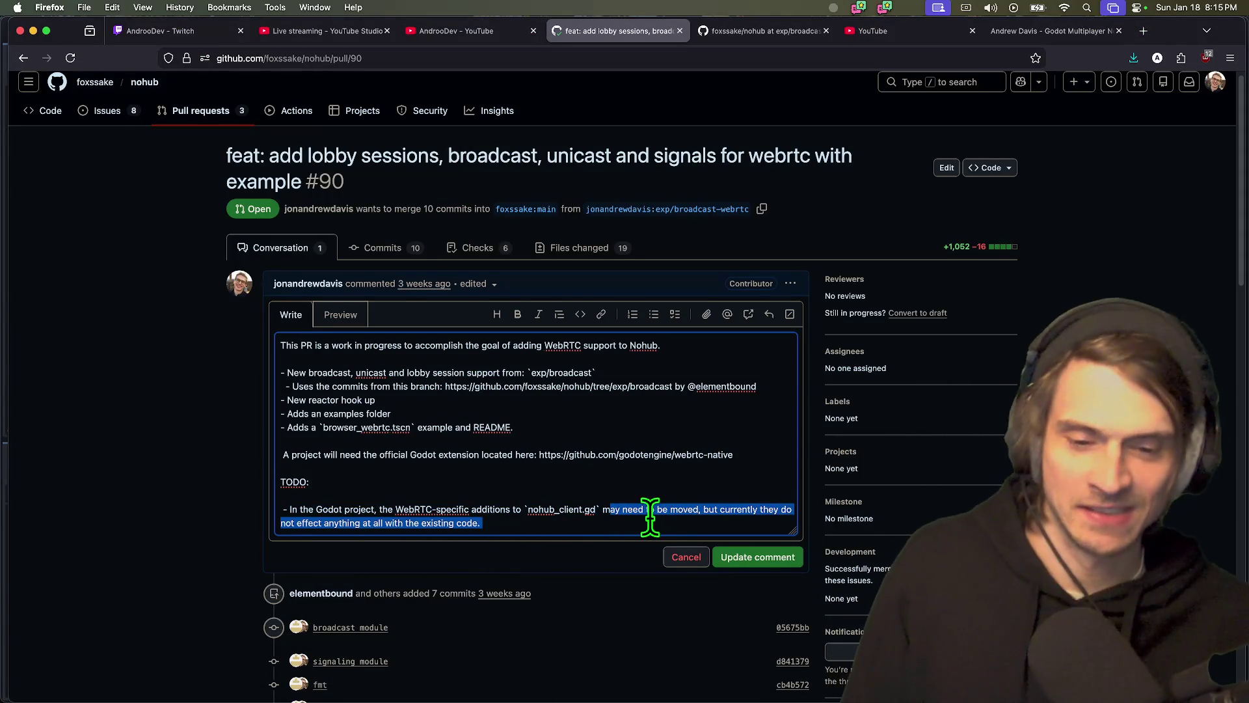
pyautogui.click(190, 280)
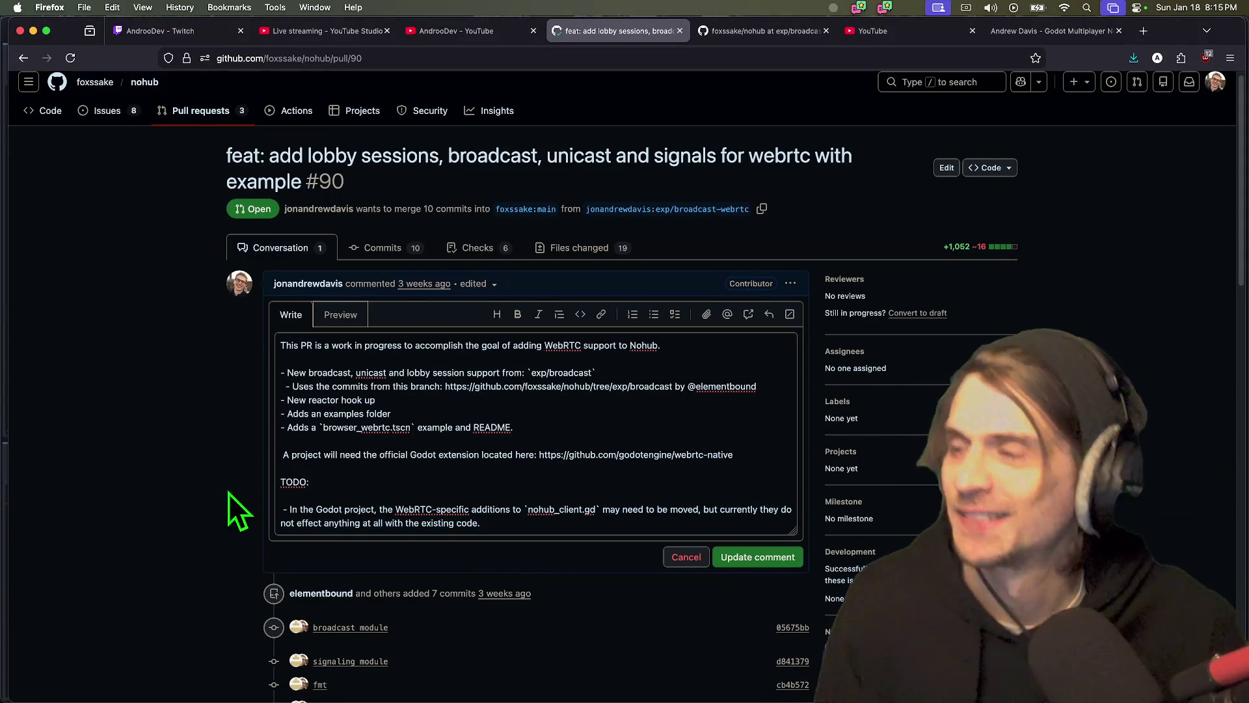
pyautogui.click(550, 523)
pyautogui.keyDown('shift'); pyautogui.click(601, 509); pyautogui.keyUp('shift')
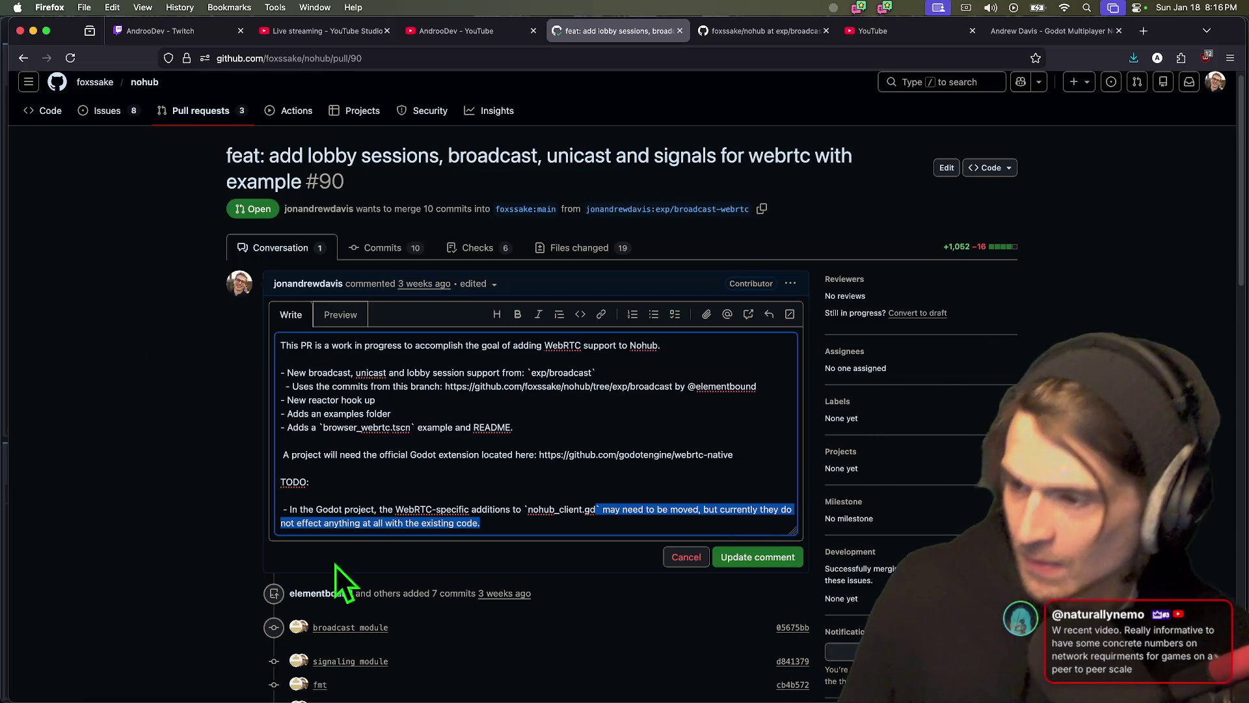
pyautogui.press('super+Tab')
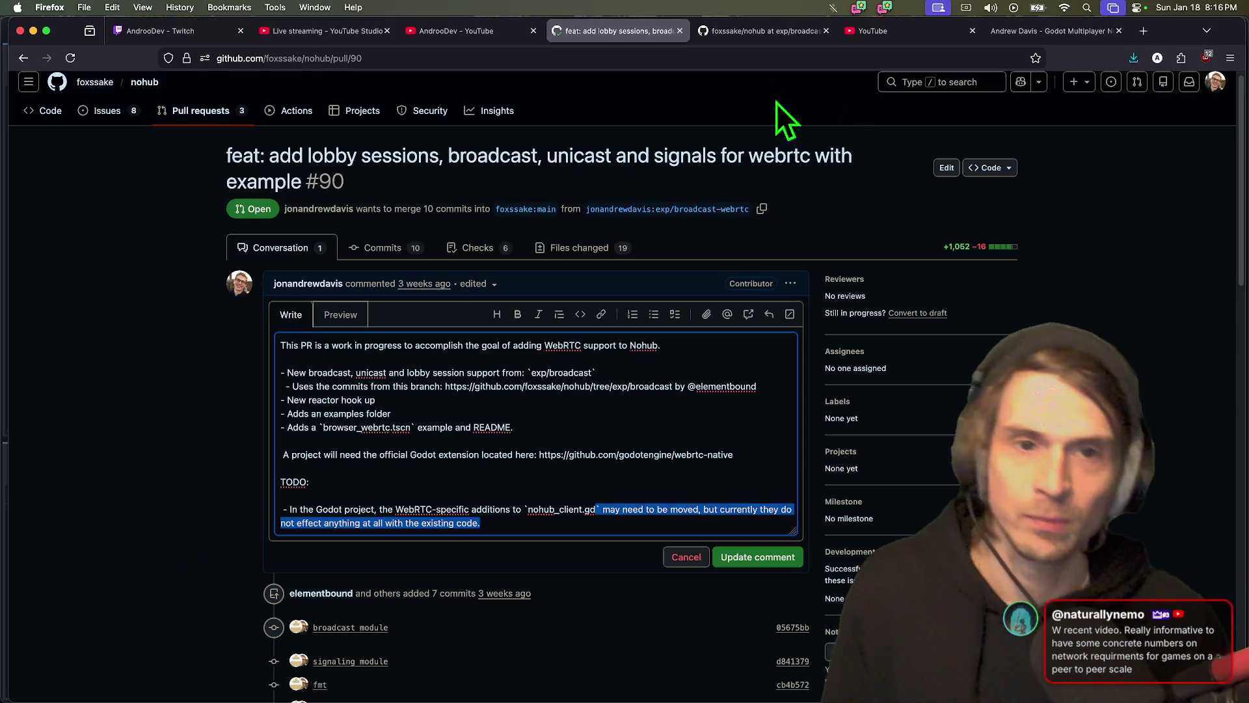
# - Open the 'Can Your Game Run On A Potato Connection?' article on the Andrew Davis blog and skim it
pyautogui.click(1021, 34)
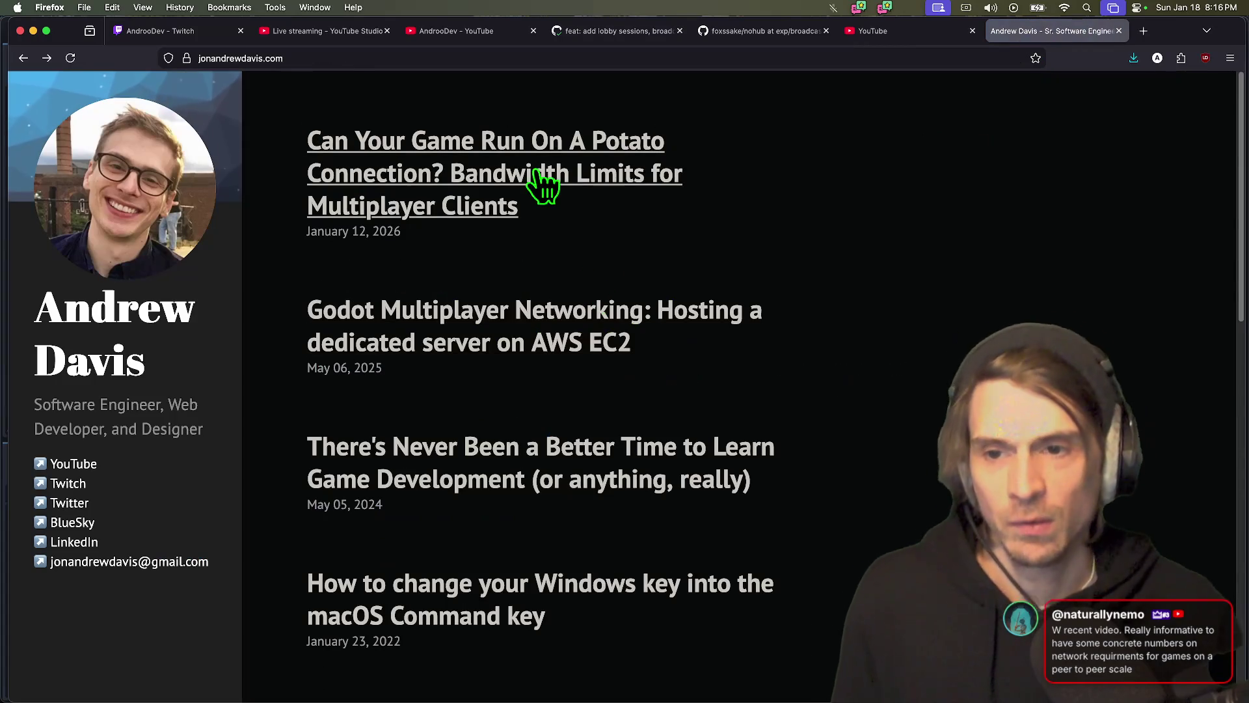
pyautogui.click(543, 186)
pyautogui.scroll(-5, 520, 459)
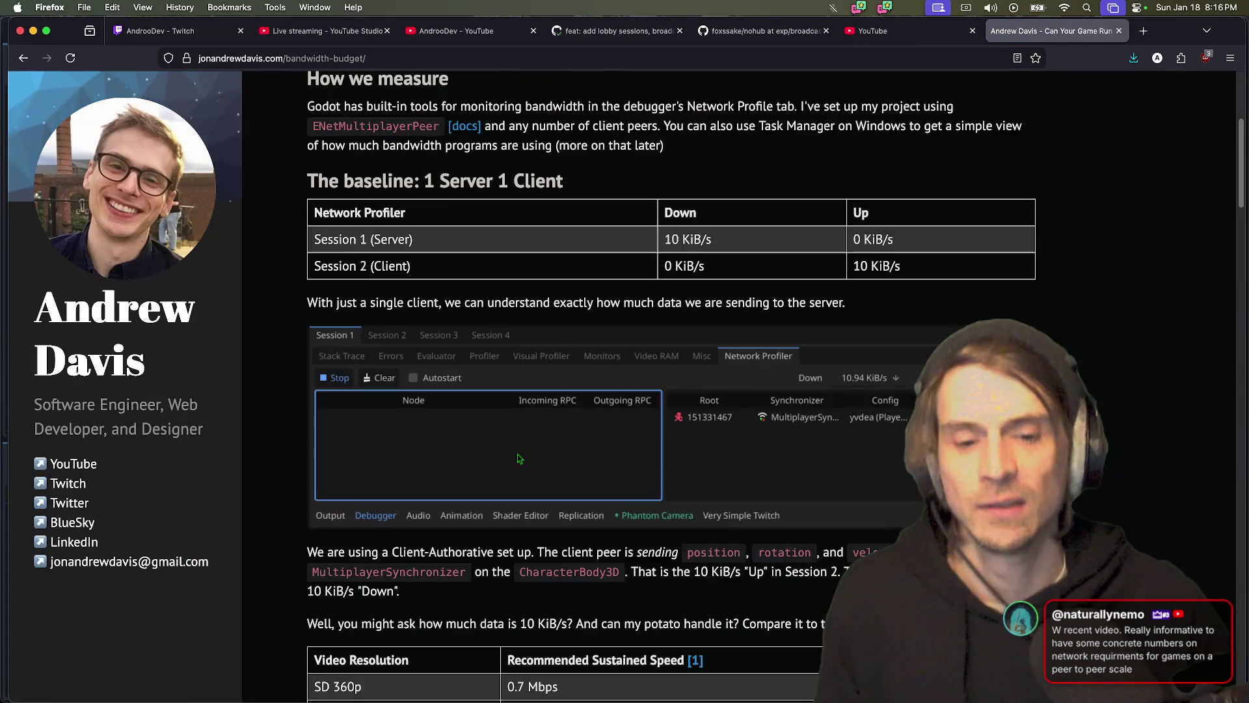
pyautogui.scroll(-5, 520, 459)
pyautogui.scroll(2, 1115, 426)
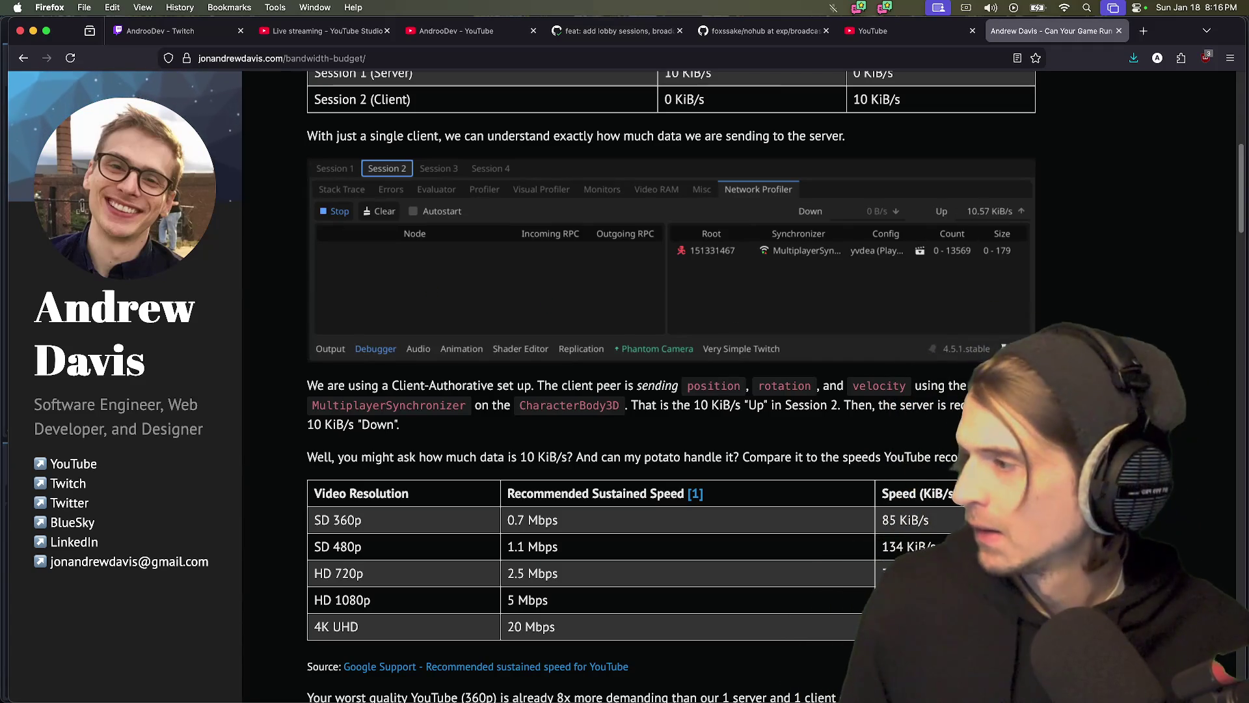
pyautogui.press('super+Tab')
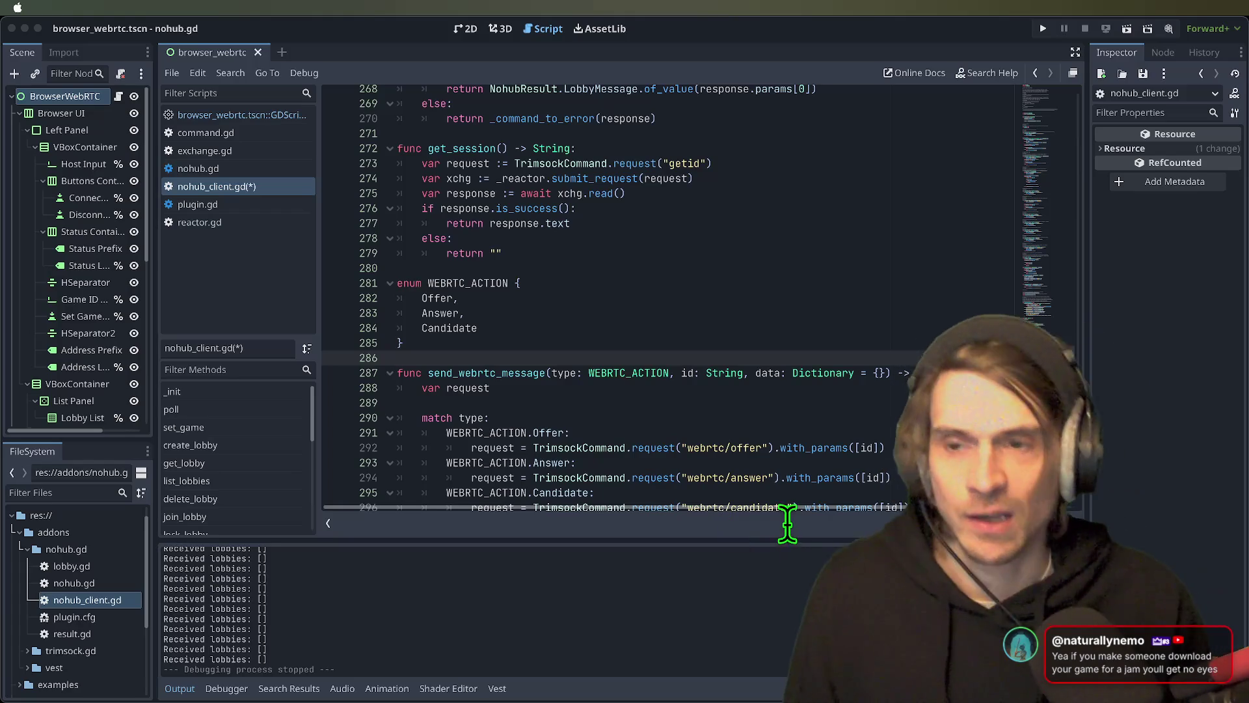
pyautogui.click(698, 661)
pyautogui.scroll(-5, 721, 419)
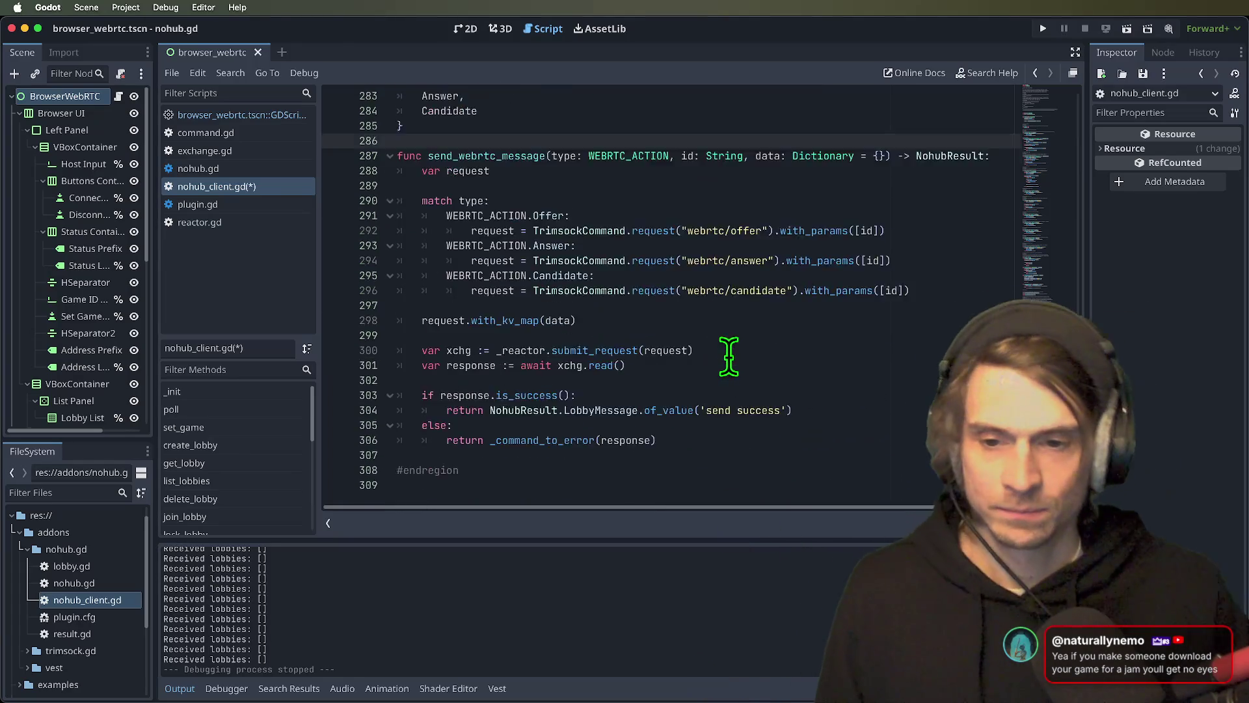
pyautogui.scroll(10, 724, 354)
pyautogui.scroll(-10, 748, 377)
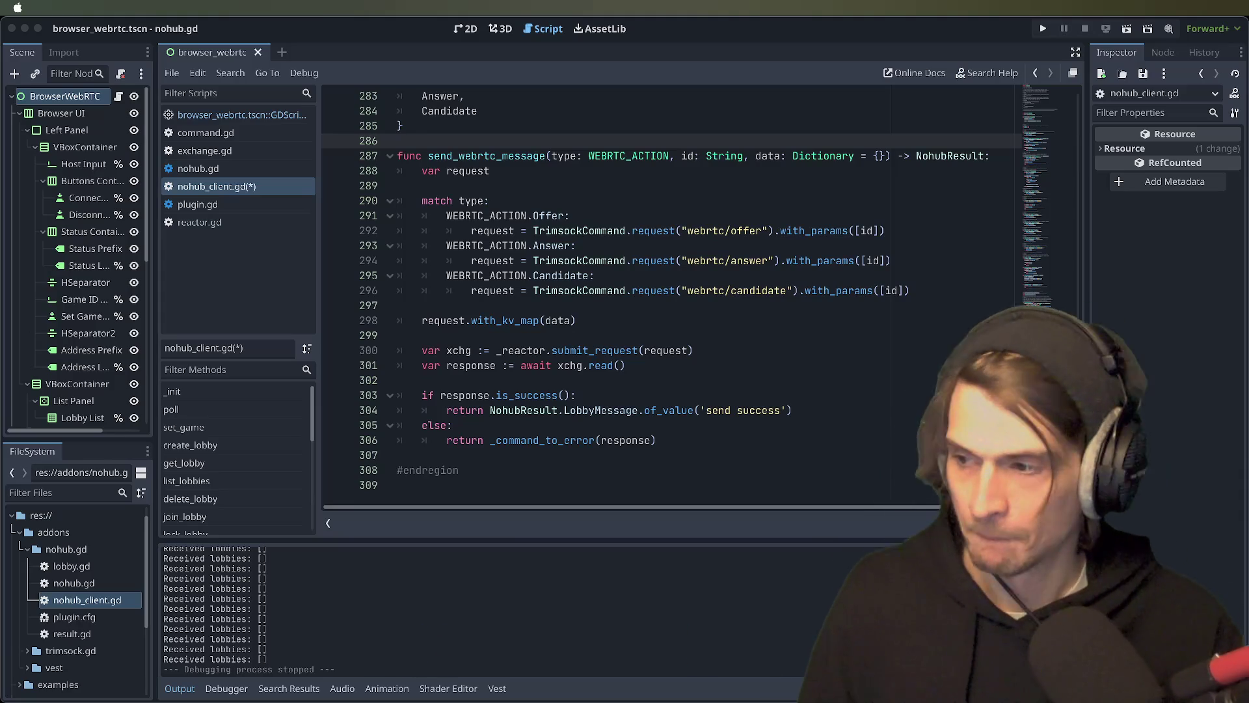
pyautogui.click(634, 38)
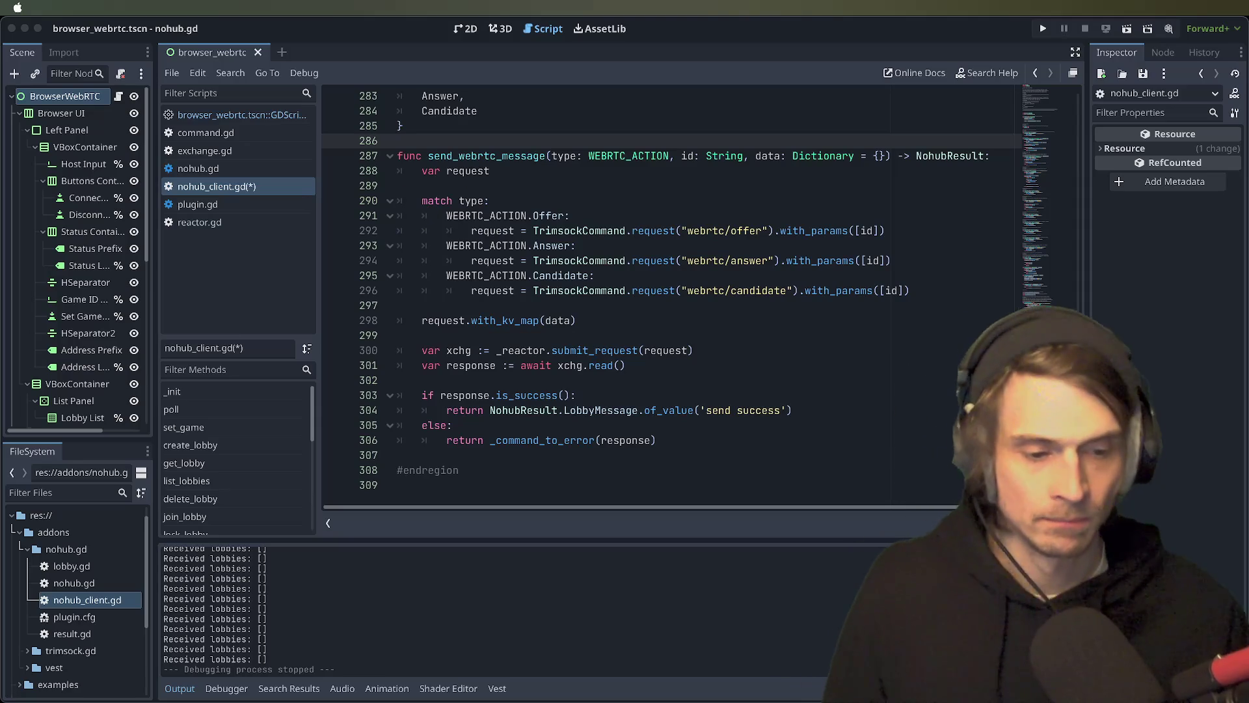
pyautogui.click(1081, 336)
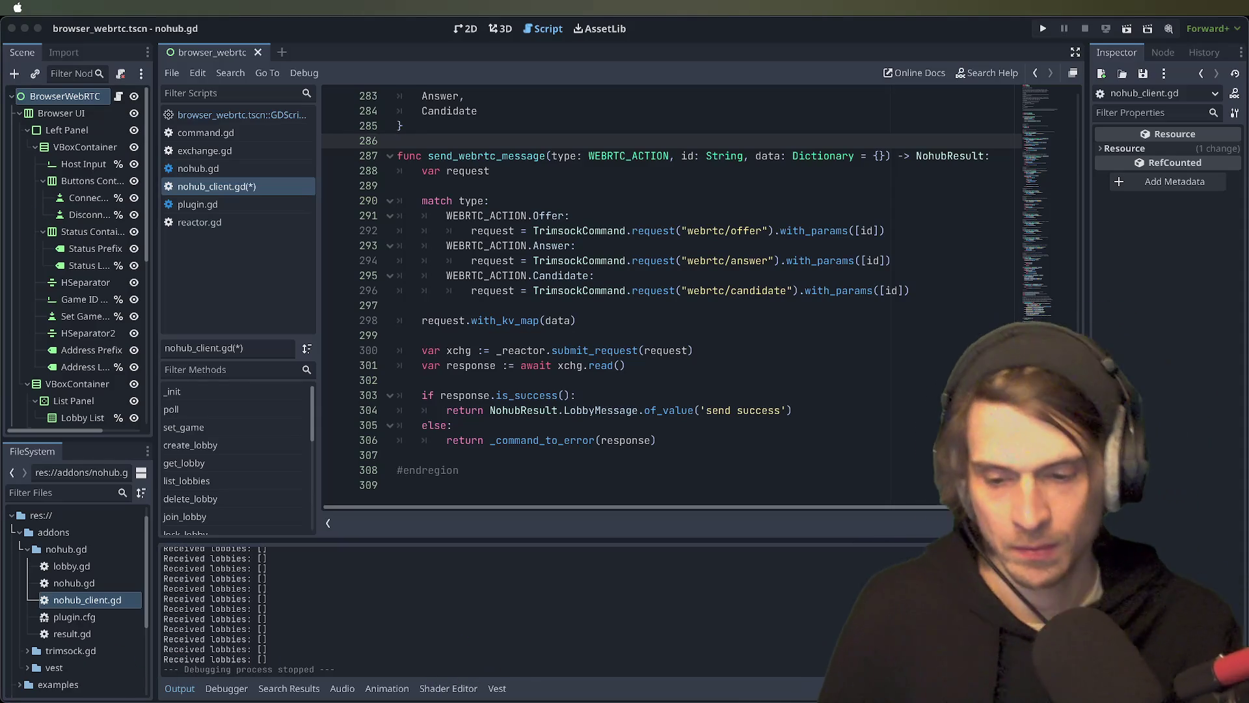
pyautogui.click(624, 670)
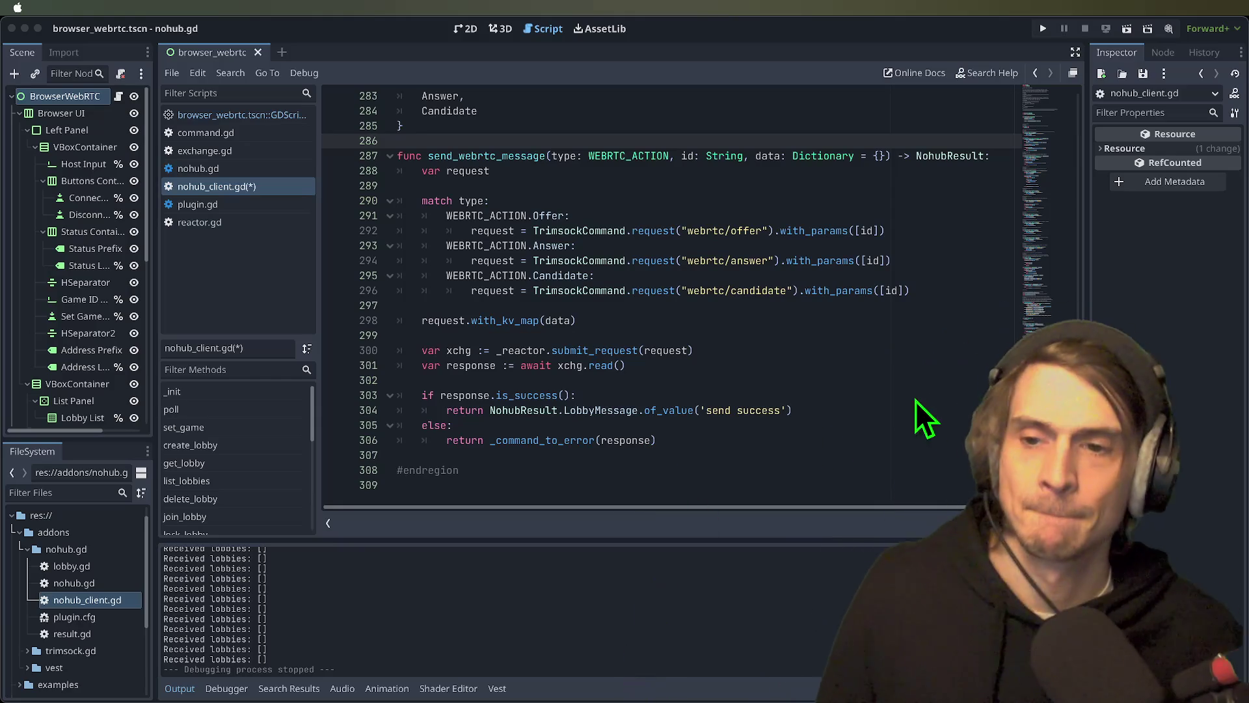
# - Edit the PR description to add a 'To test:' section below the TODO, starting with '- Open'
pyautogui.press('super+Tab')
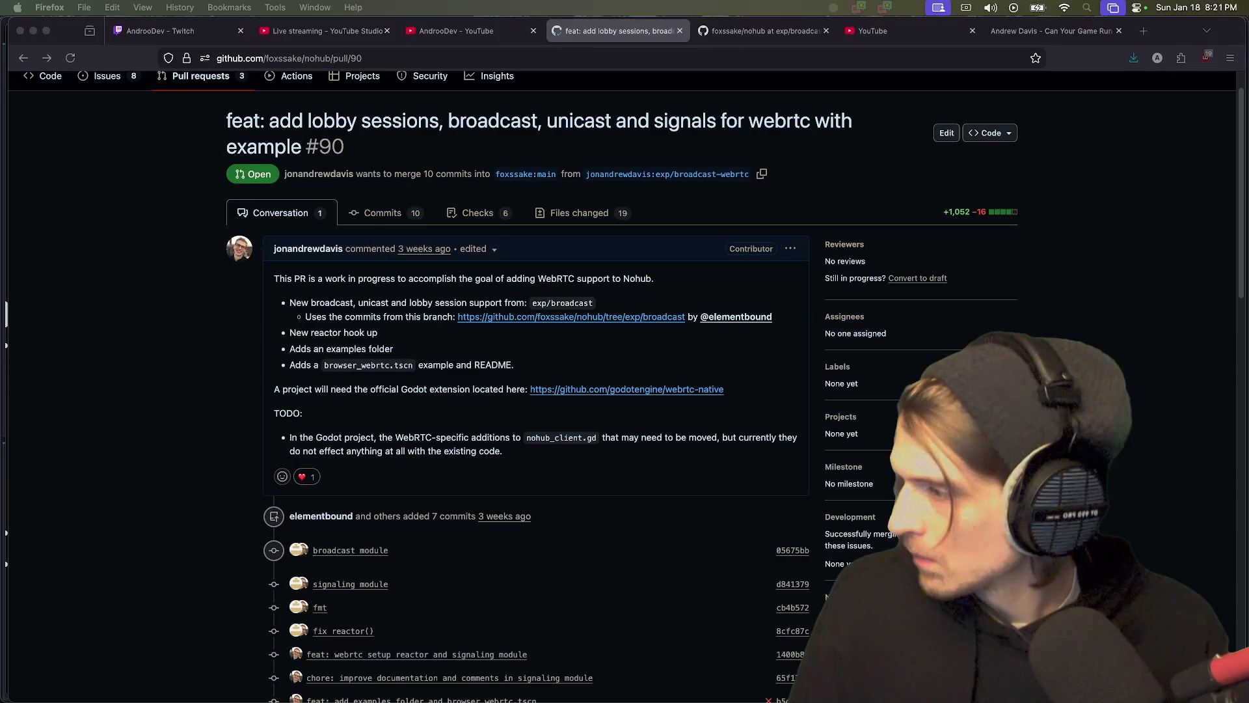
pyautogui.click(790, 249)
pyautogui.click(720, 319)
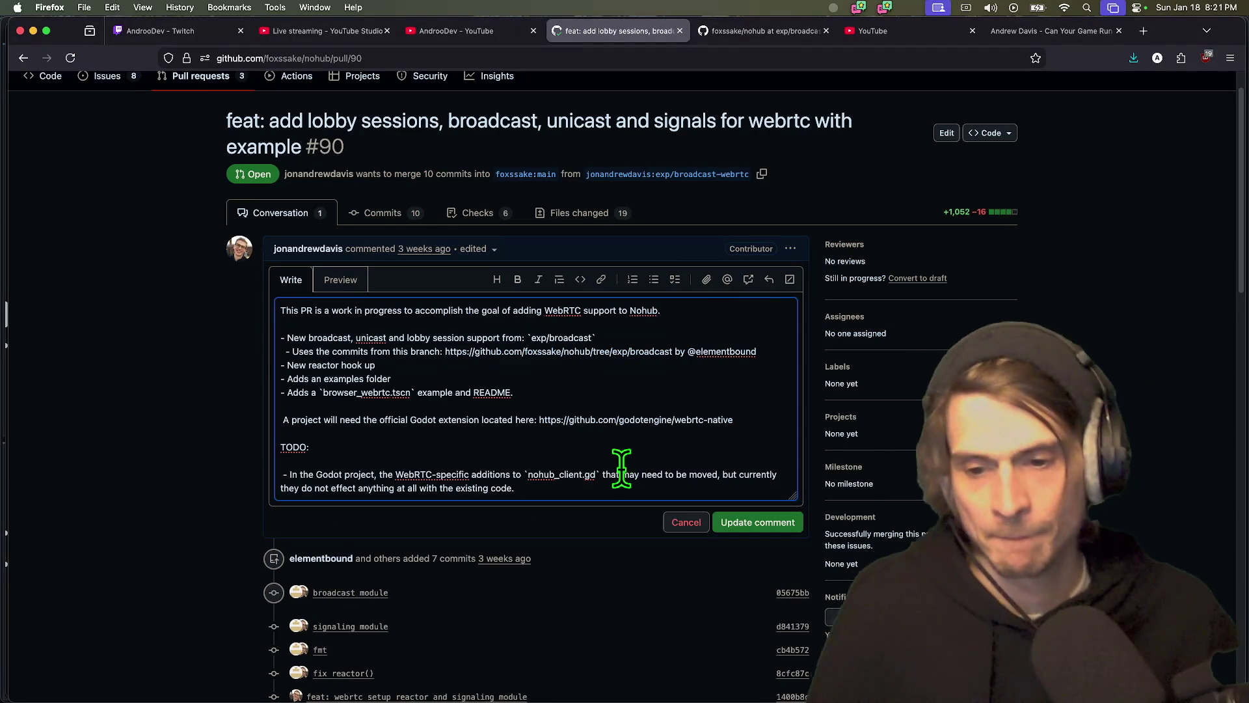
pyautogui.press('Return')
pyautogui.press('Return')
pyautogui.write('To test')
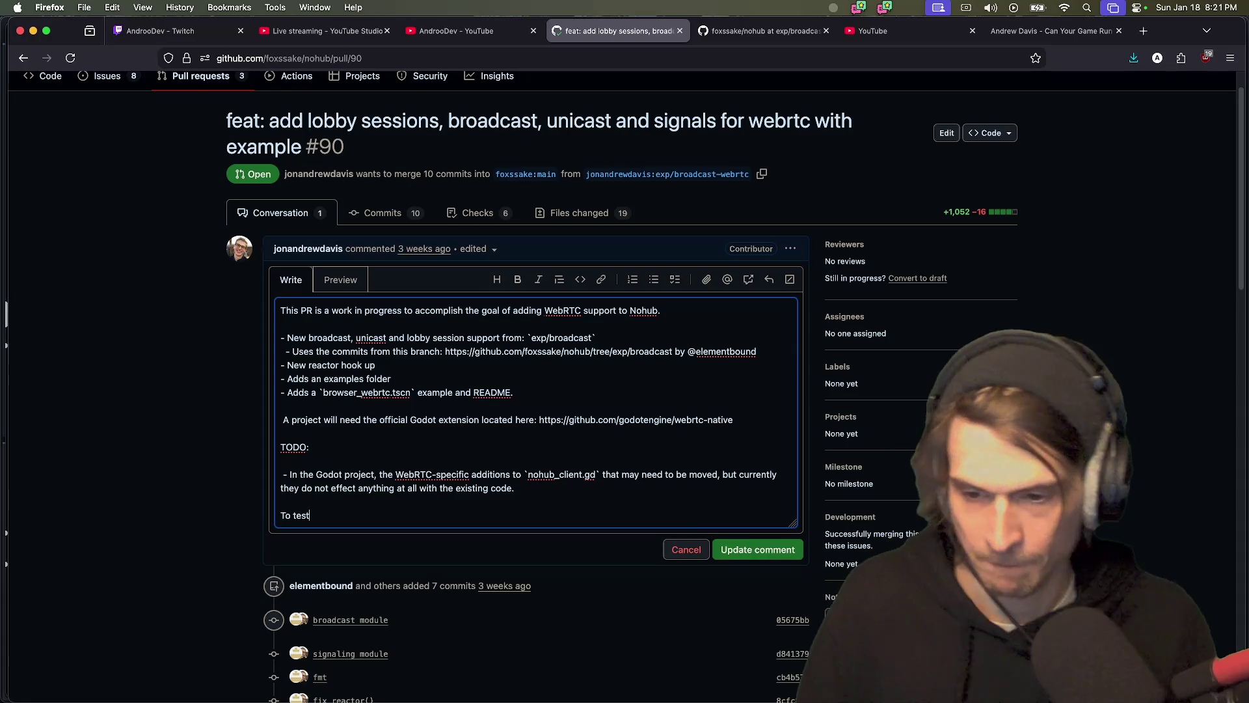
pyautogui.write(':')
pyautogui.press('Return')
pyautogui.press('Return')
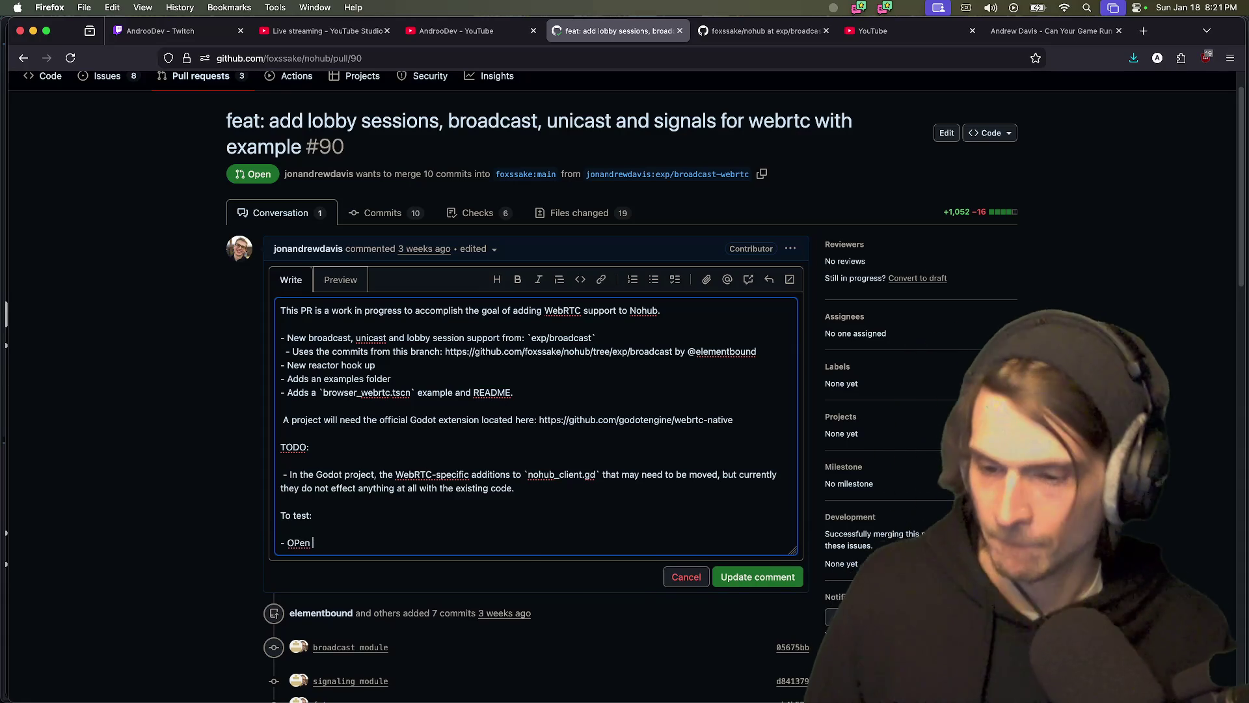
pyautogui.press('BackSpace')
pyautogui.write('pen')
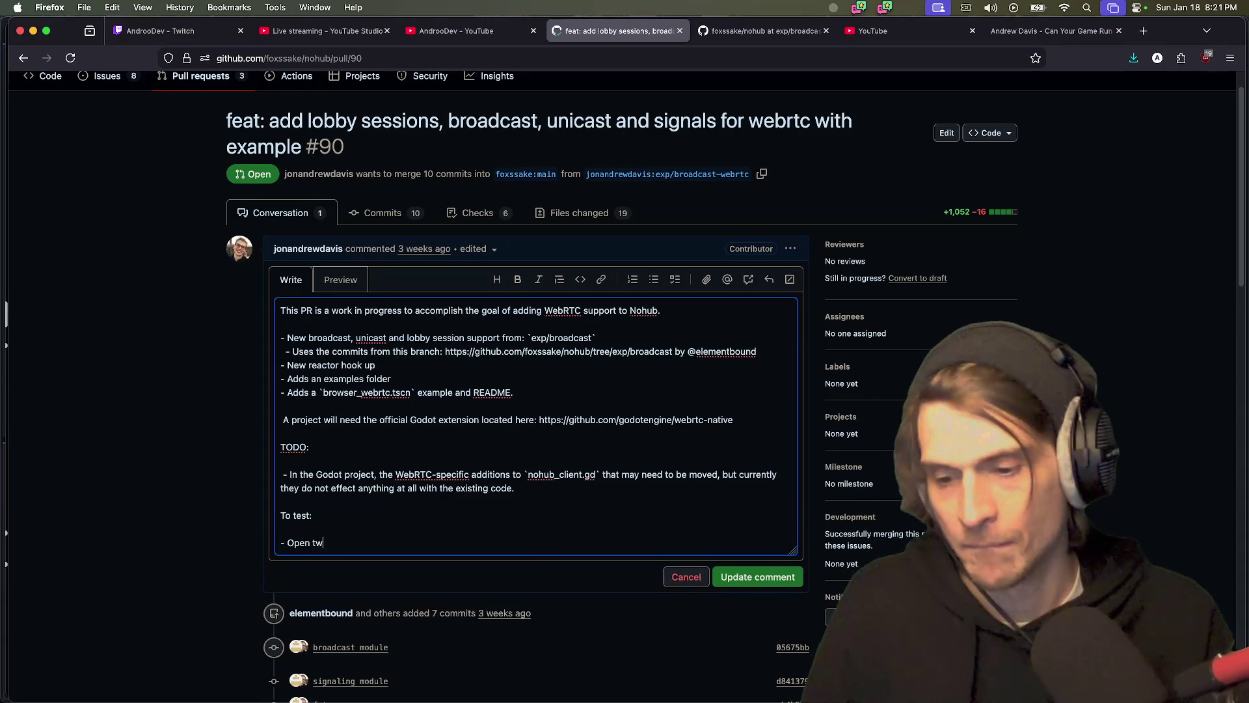
# - Briefly check Discord through the app switcher before returning to the PR
pyautogui.press('super+Tab')
pyautogui.press('super+Tab')
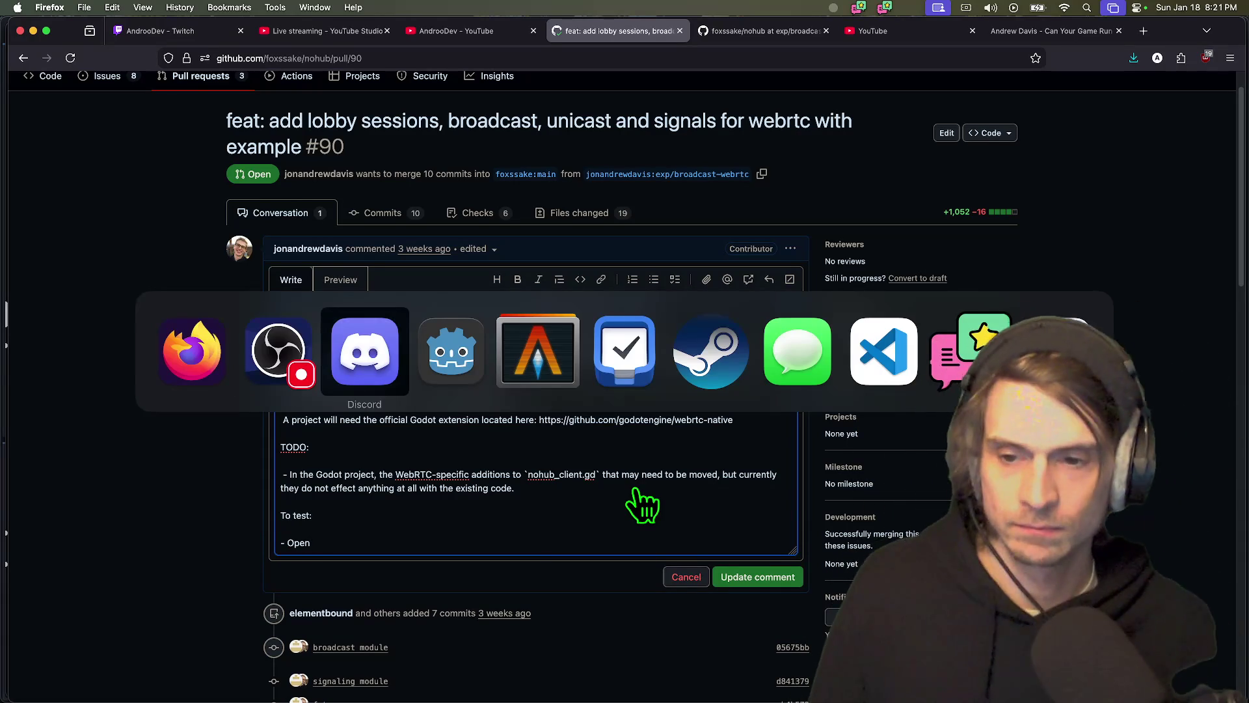
pyautogui.press('super+Tab')
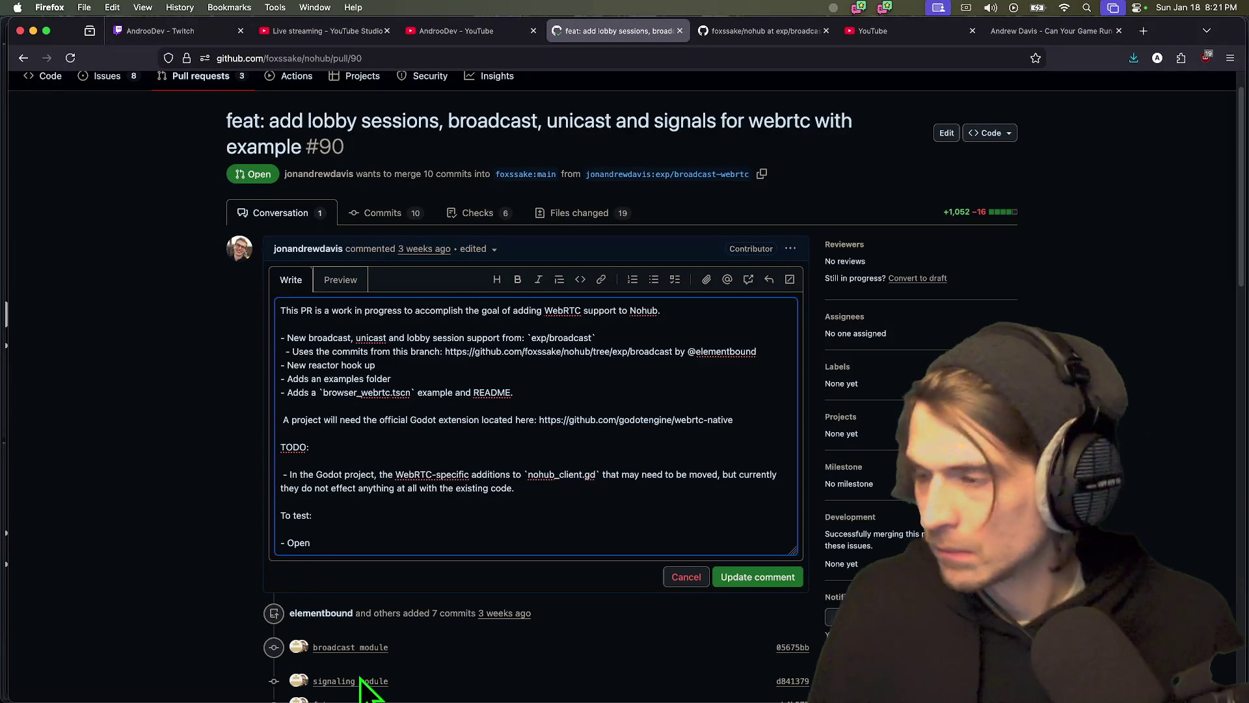
pyautogui.press('super+Tab')
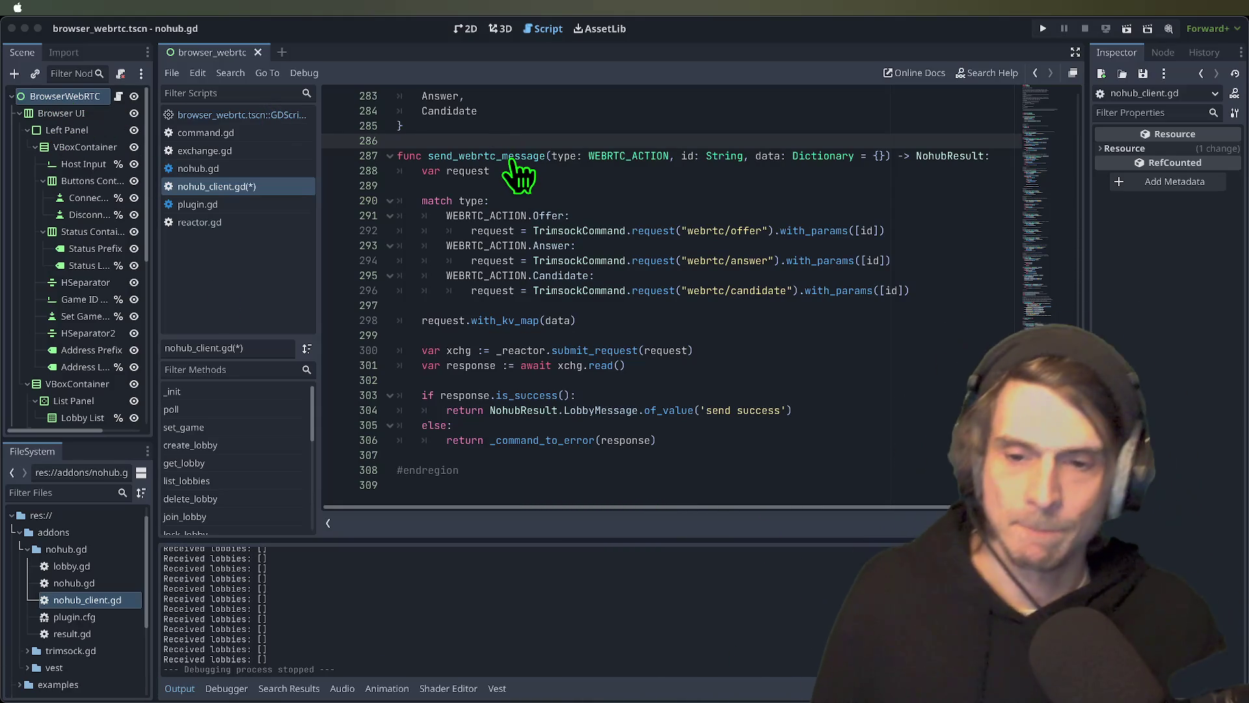
# - Reveal browser_webrtc.tscn in the FileSystem dock and run it as the current scene
pyautogui.click(1126, 27)
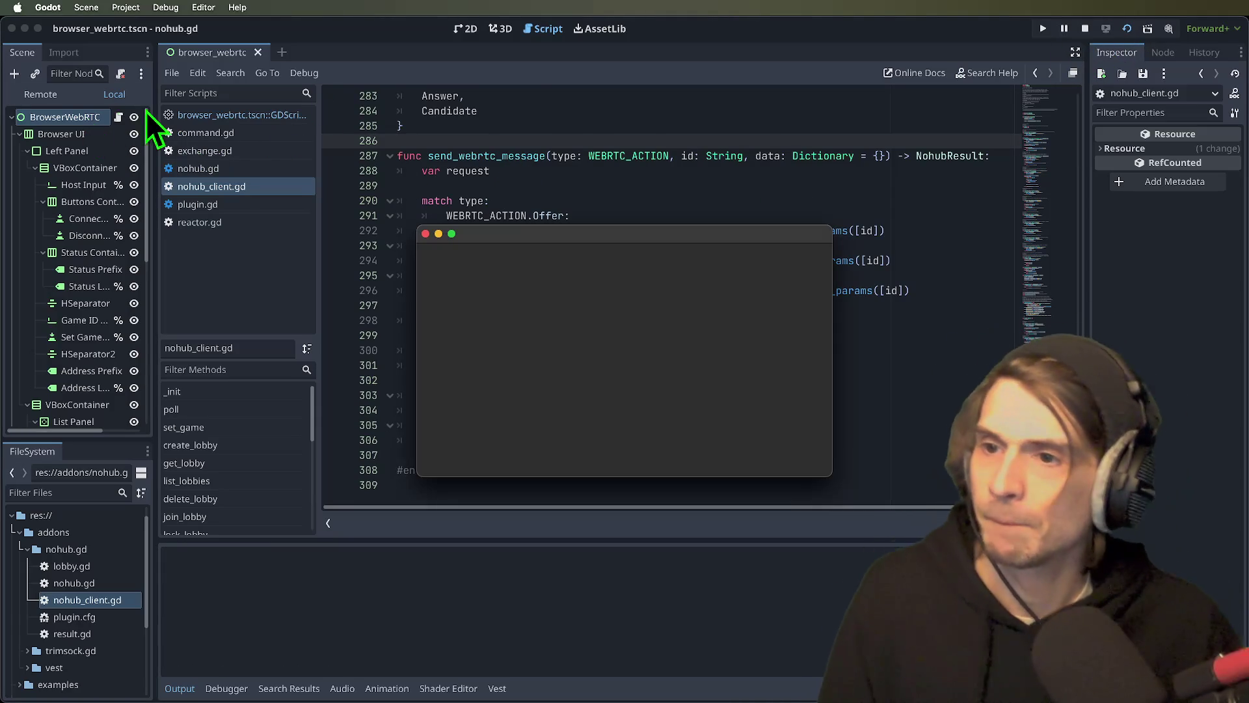
pyautogui.click(282, 117)
pyautogui.rightClick(256, 118)
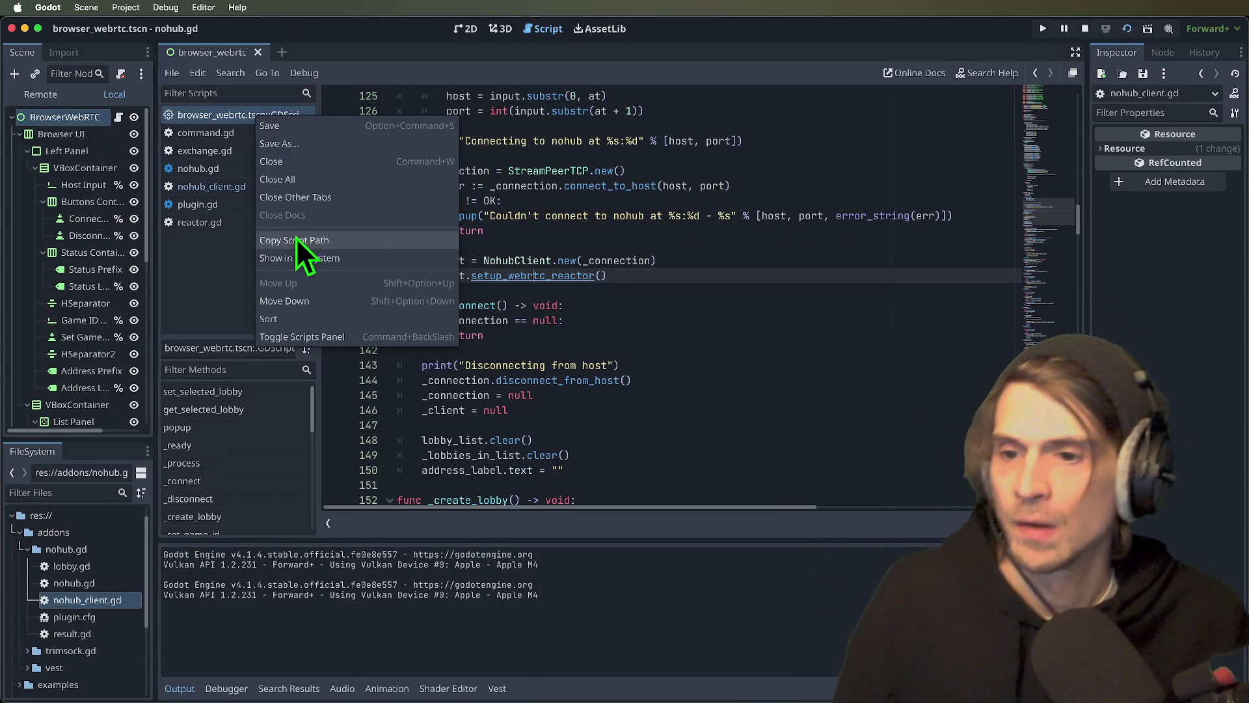
pyautogui.click(375, 257)
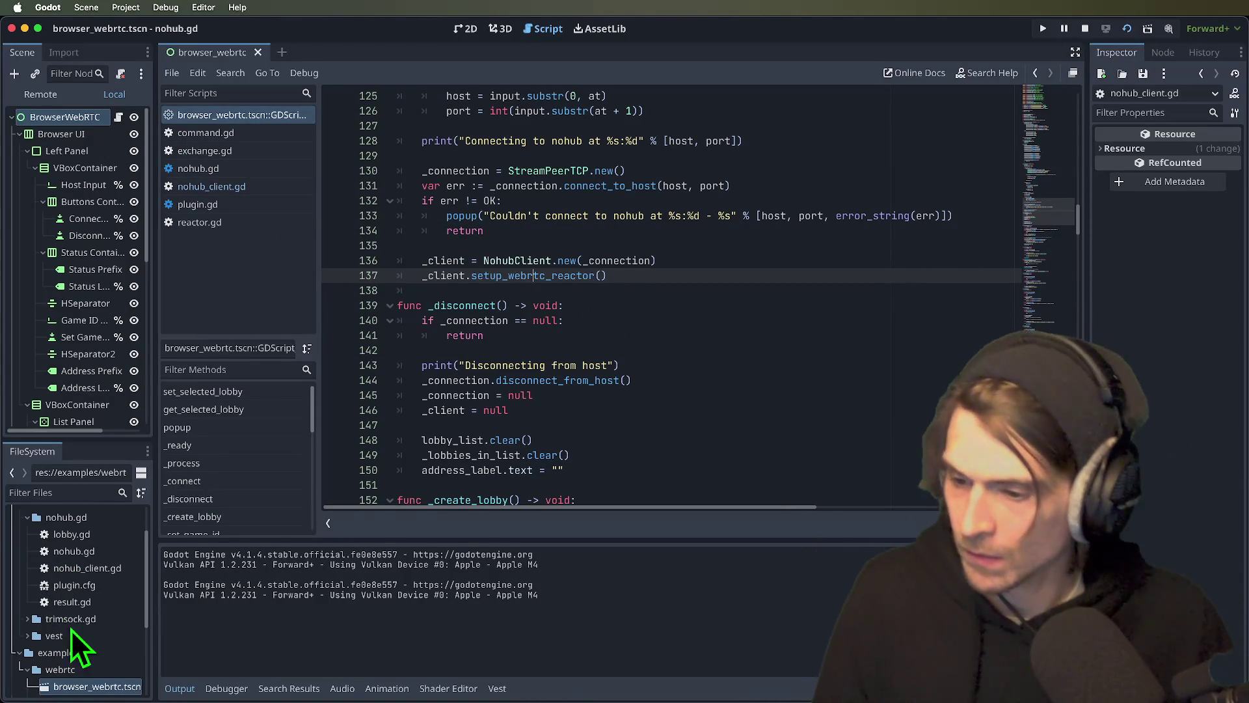
pyautogui.rightClick(59, 686)
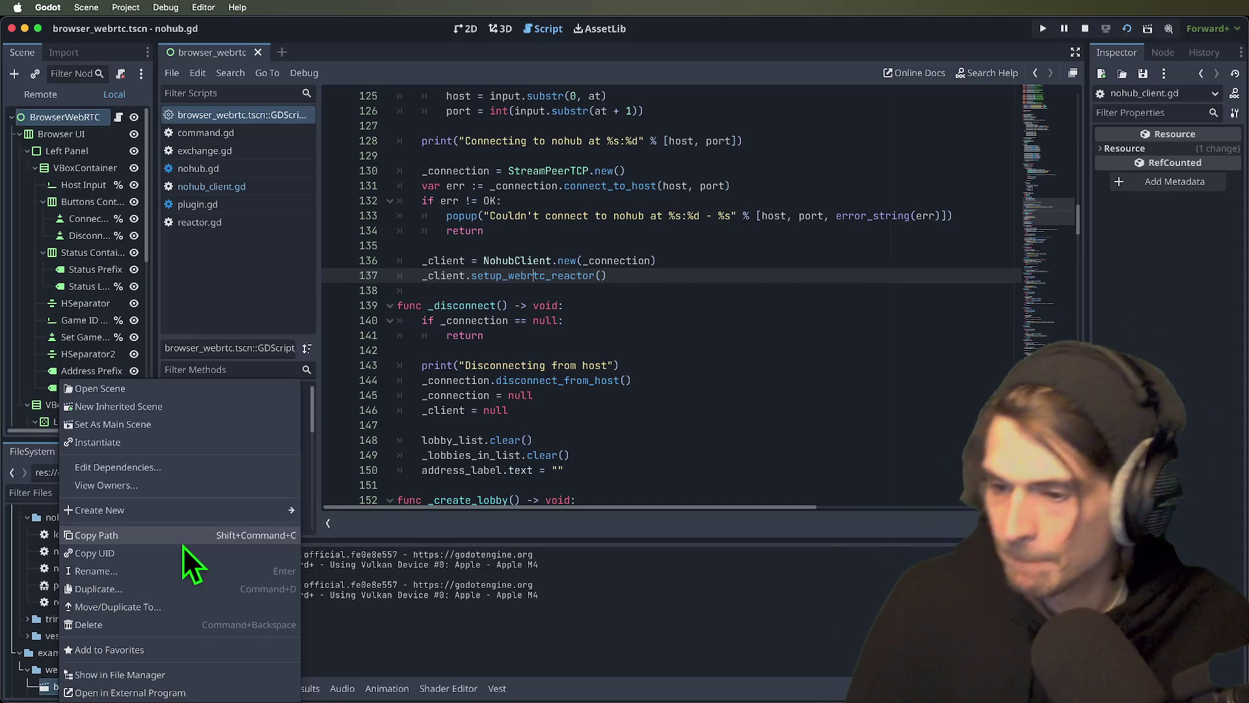
pyautogui.press('super+r')
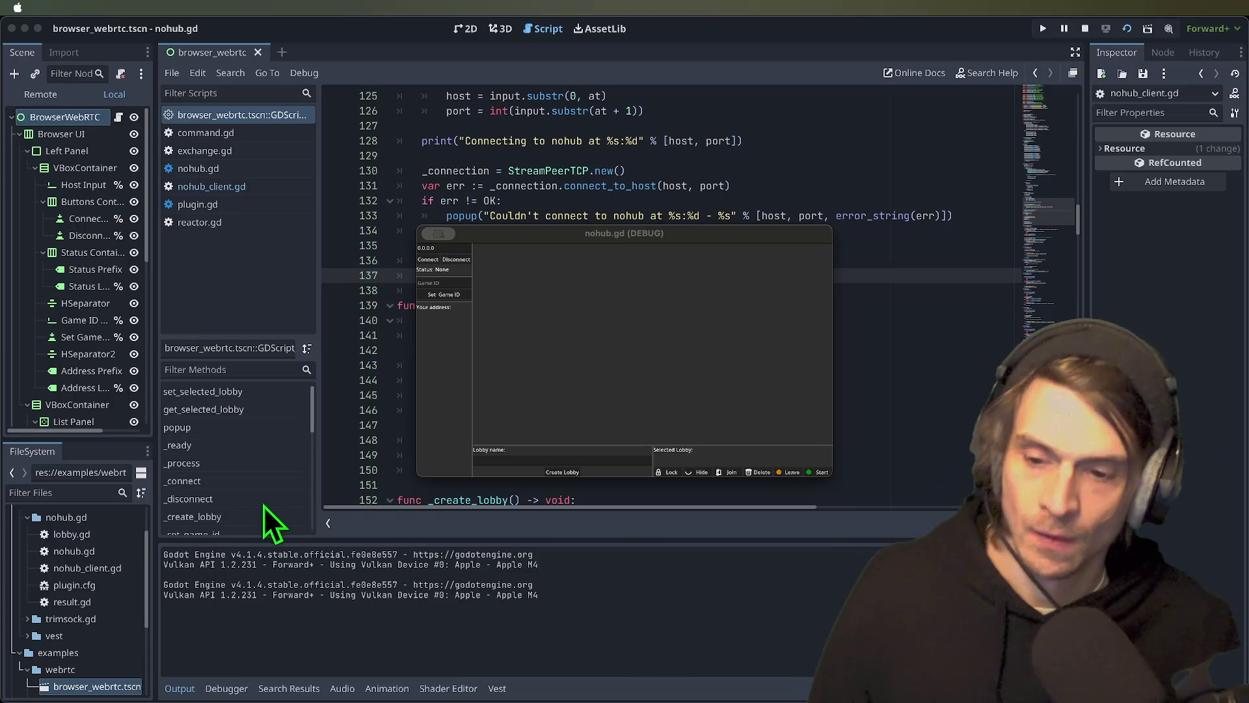
# - Focus the editor and stop the running nohub.gd (DEBUG) game window
pyautogui.click(693, 626)
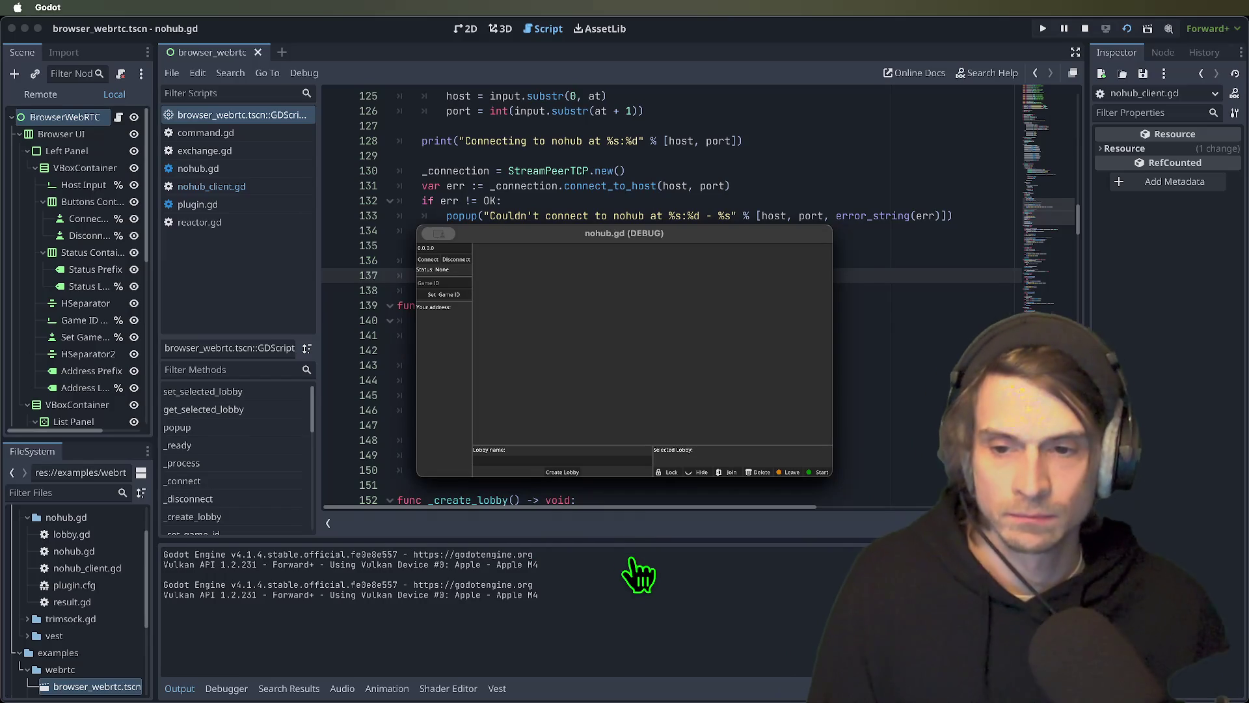
pyautogui.press('super+q')
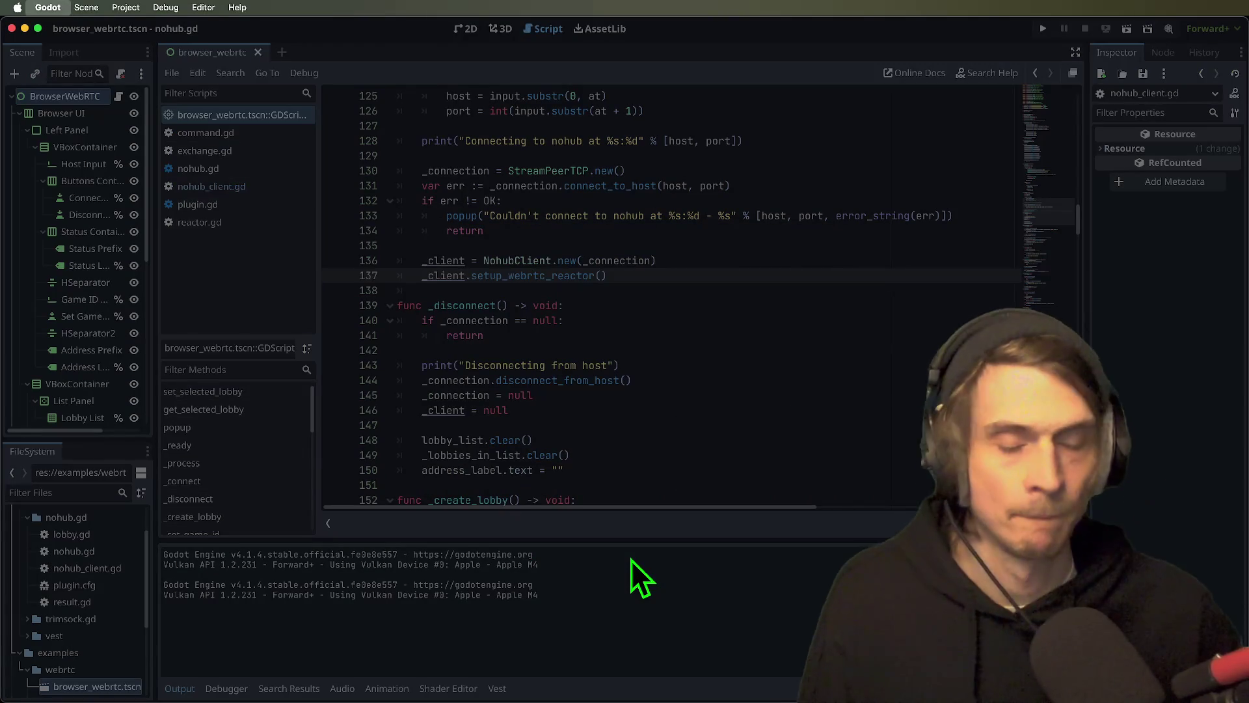
# - Launch browser_webrtc.tscn with the Run Current Scene shortcut
pyautogui.press('super+b')
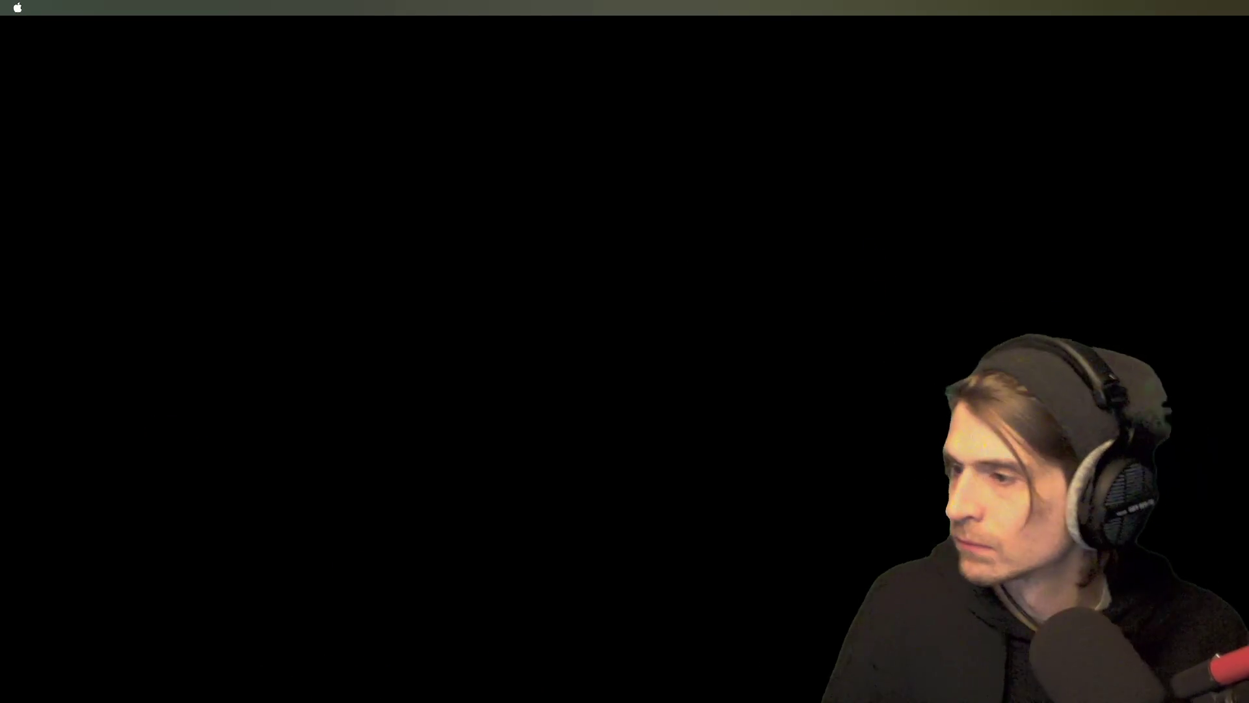
# - Share the entire screen (Screen 1) into Discord's General voice channel
pyautogui.press('super+Tab')
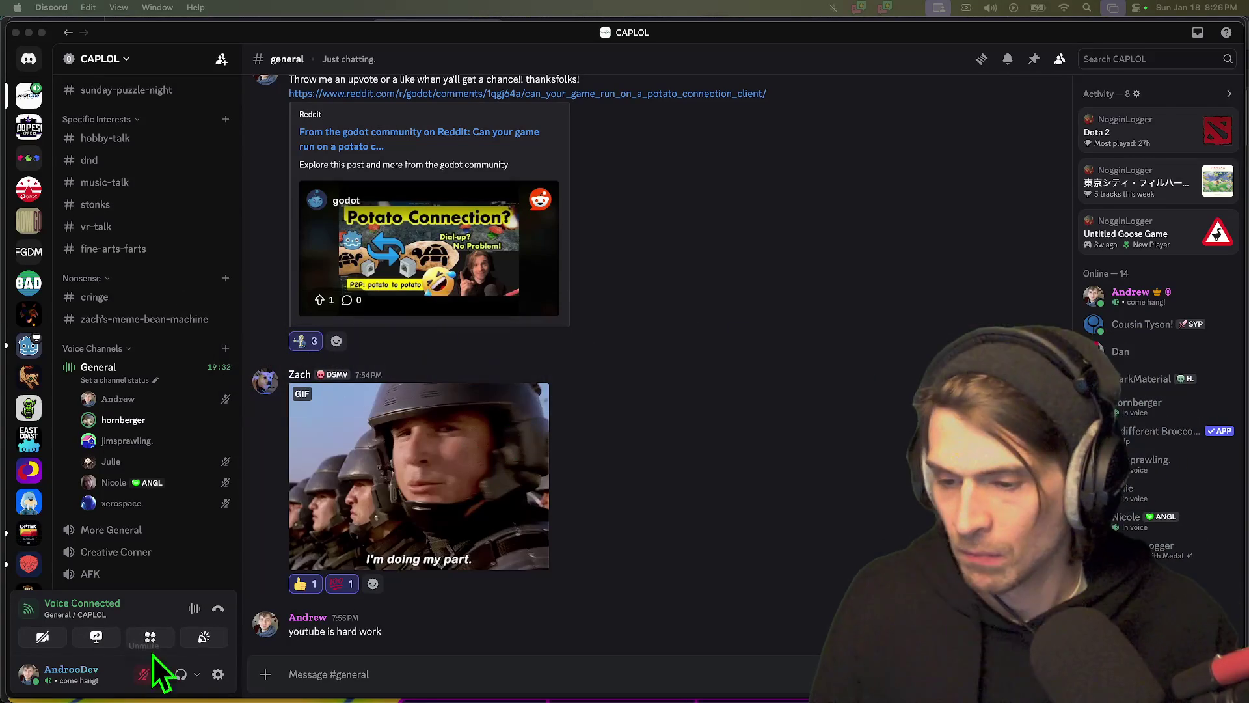
pyautogui.click(96, 636)
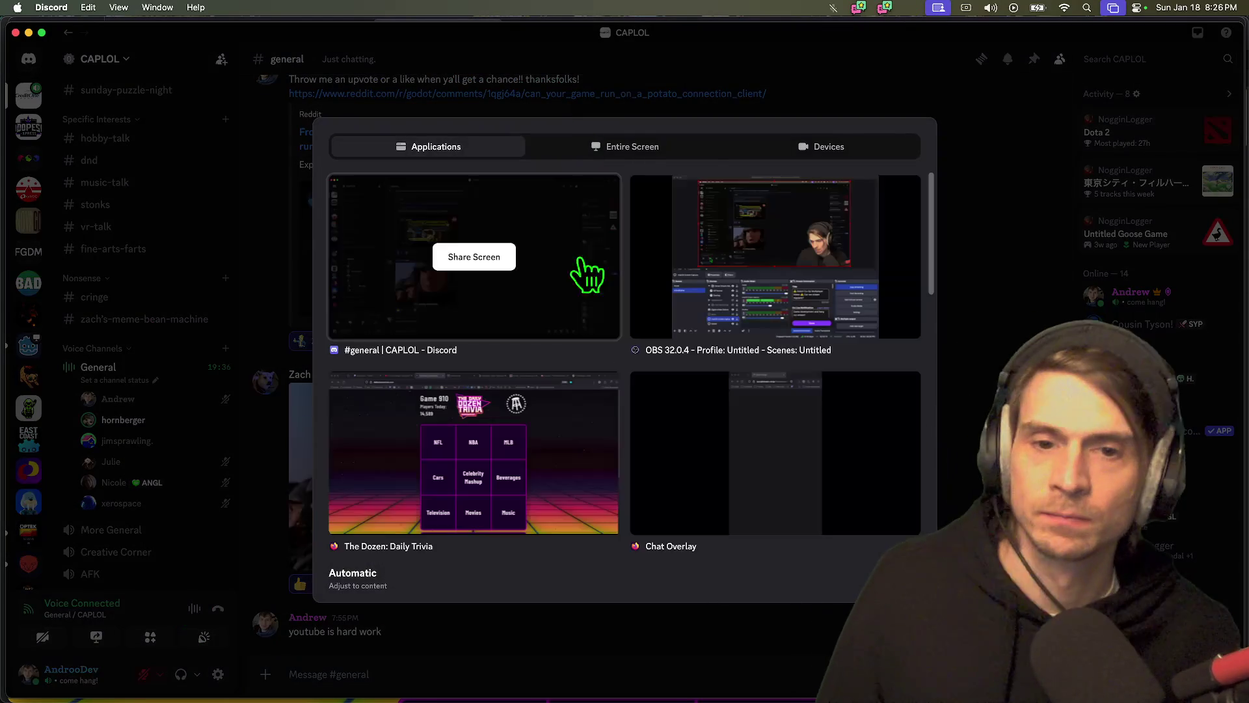
pyautogui.click(630, 147)
pyautogui.click(481, 257)
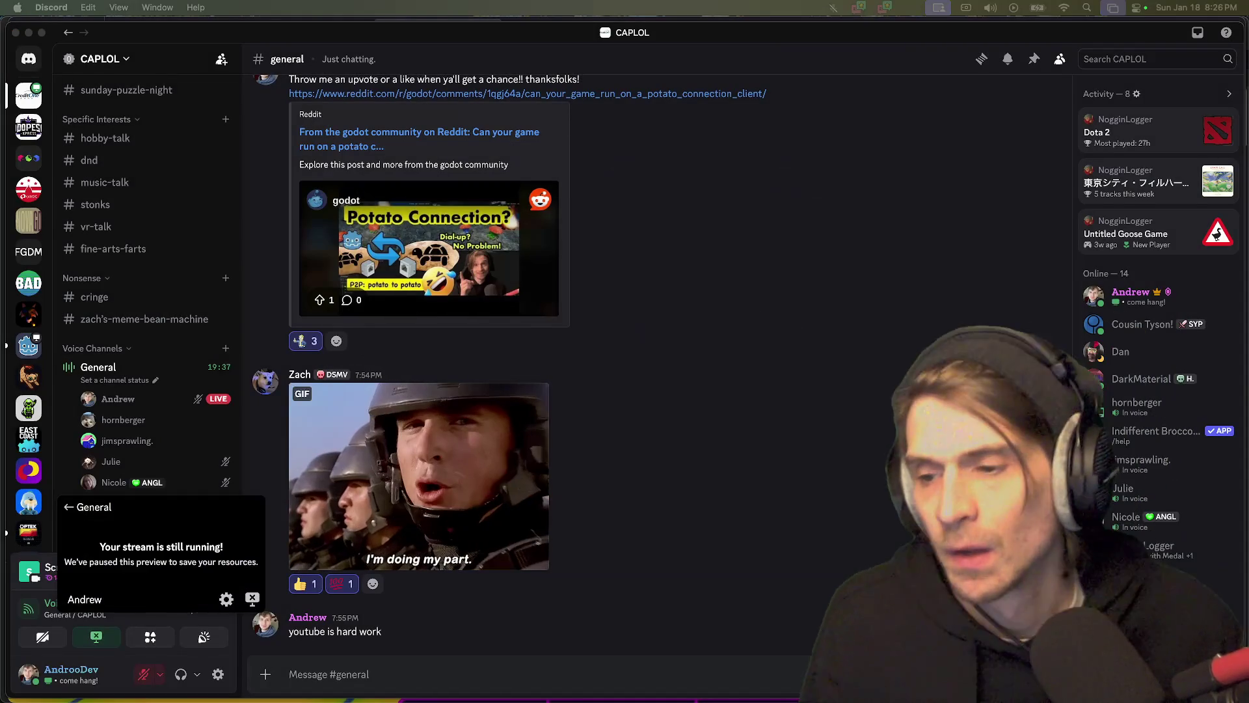
pyautogui.press('super+Tab')
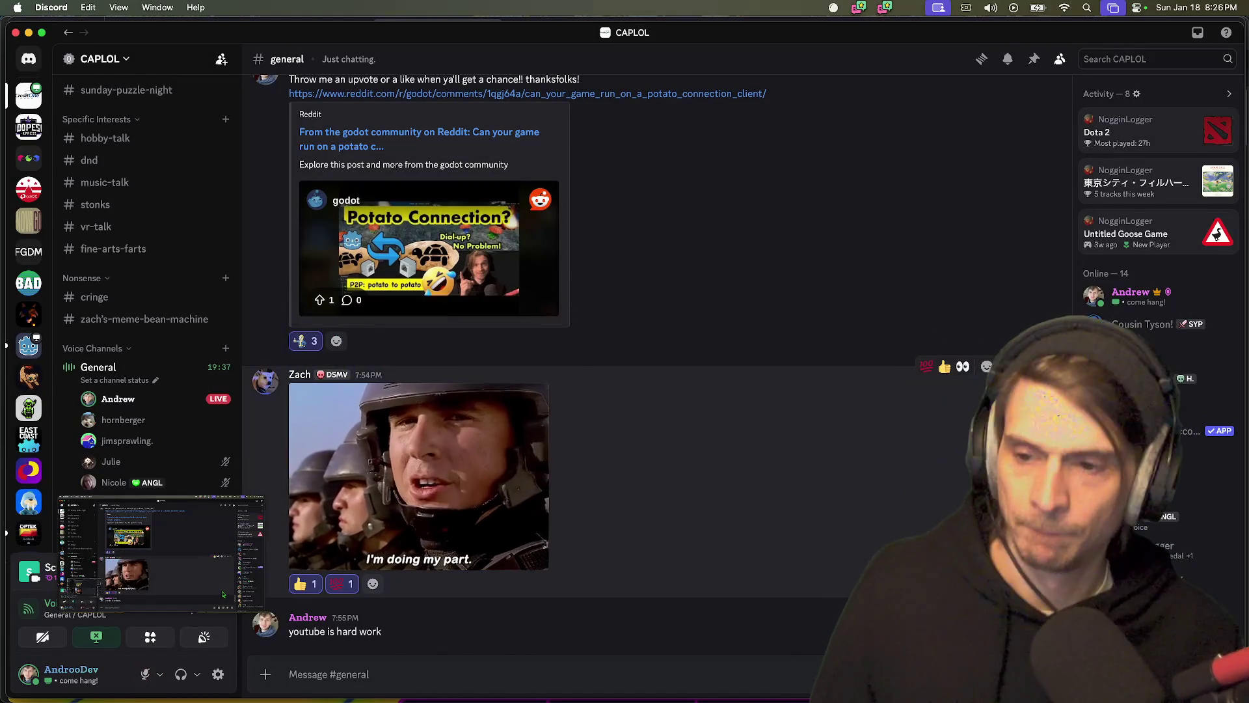
pyautogui.press('super+Tab')
pyautogui.press('super+Tab')
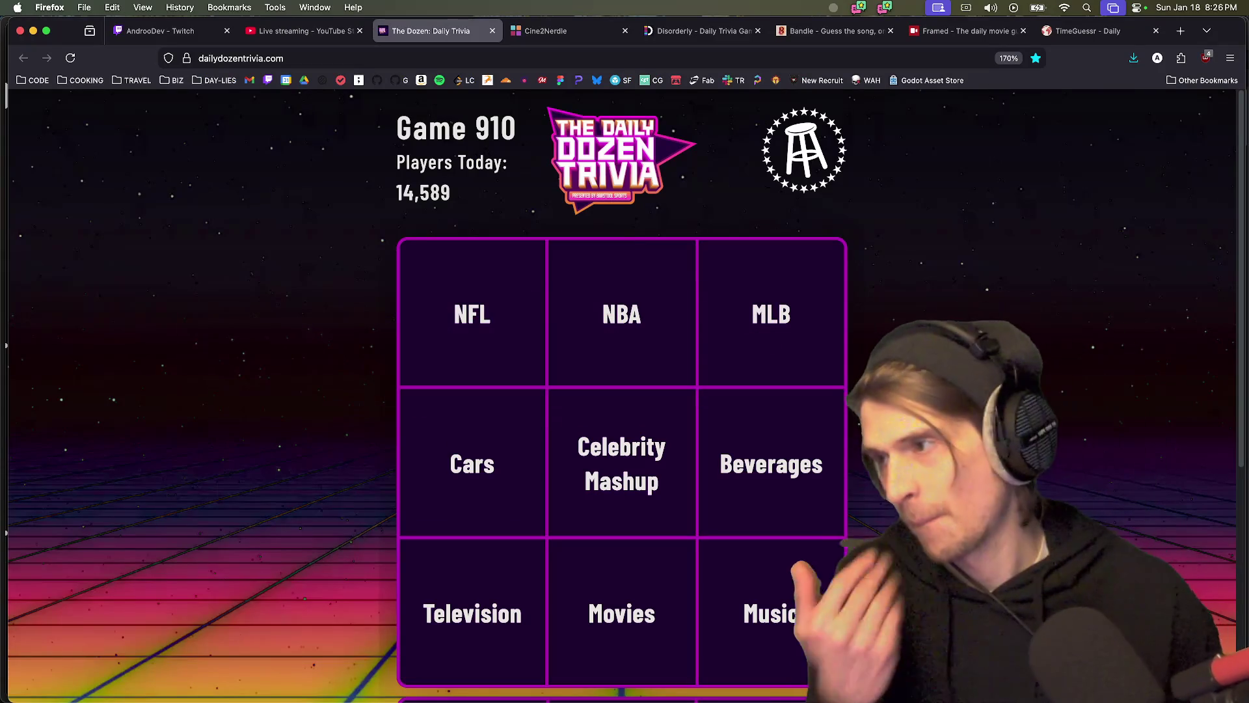
# - Bring the trivia page to the front by minimizing Discord, and dismiss the Messages crash warning
pyautogui.press('super+Tab')
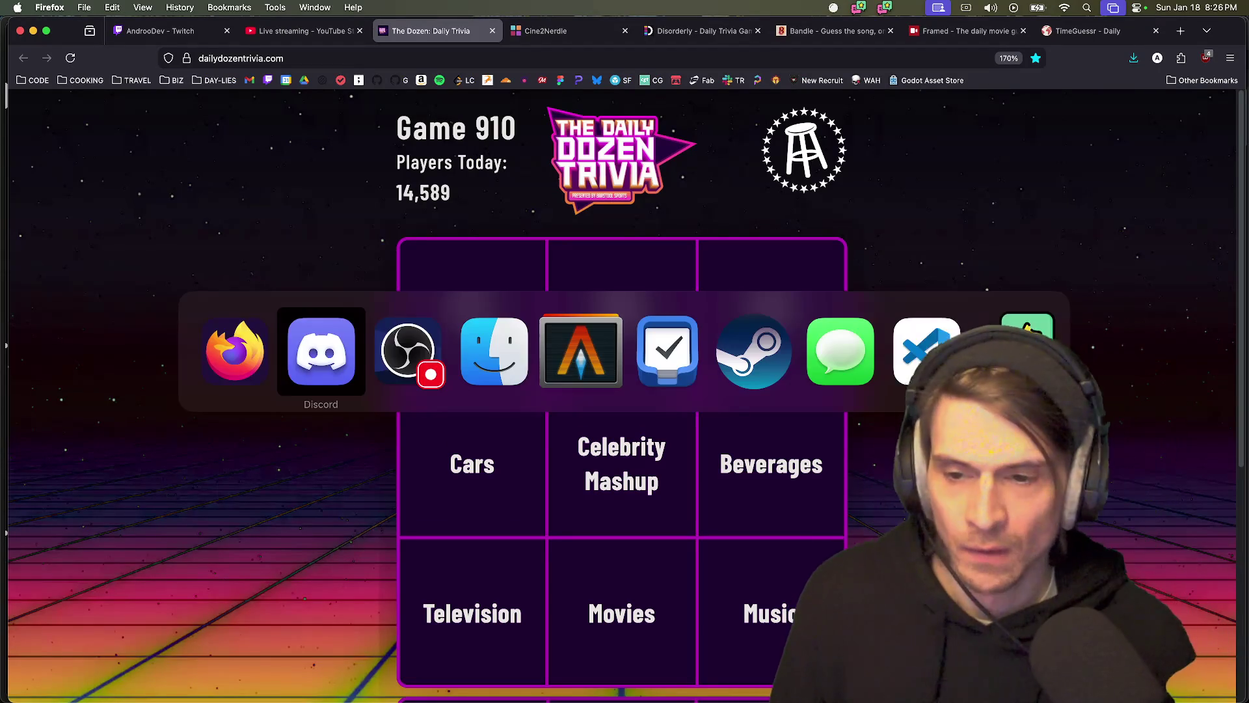
pyautogui.press('super+Tab')
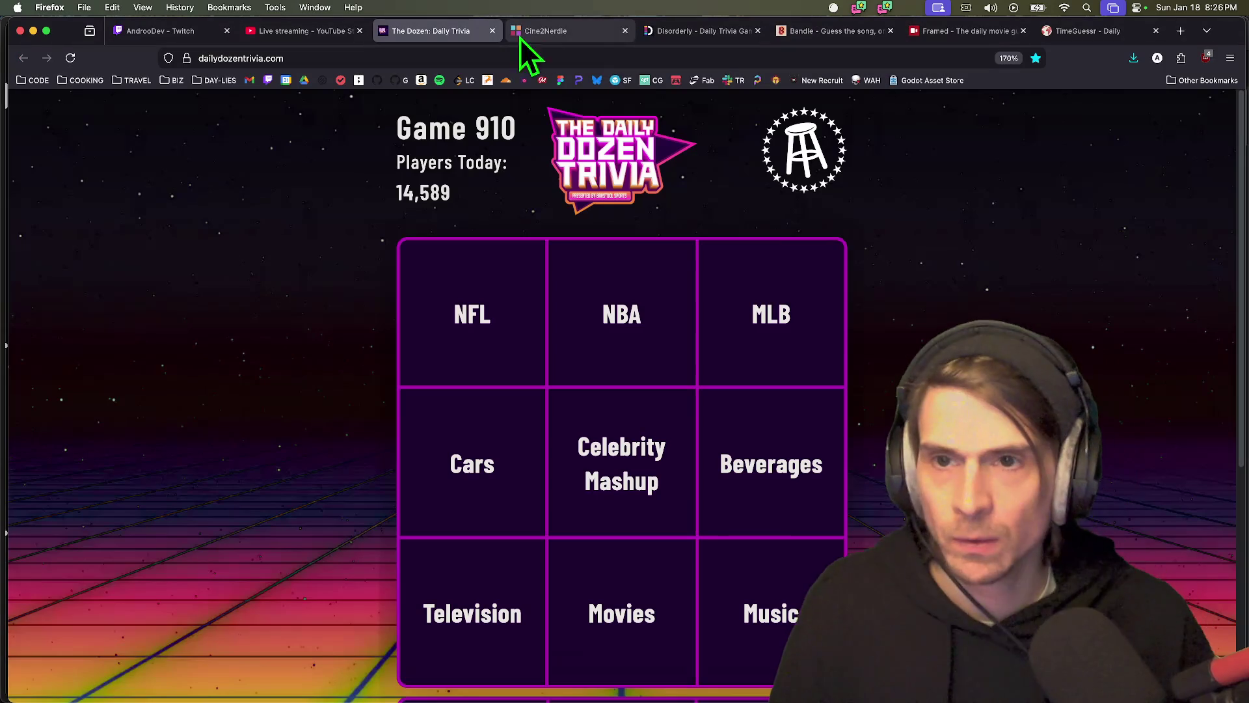
pyautogui.press('super+Tab')
pyautogui.press('super+m')
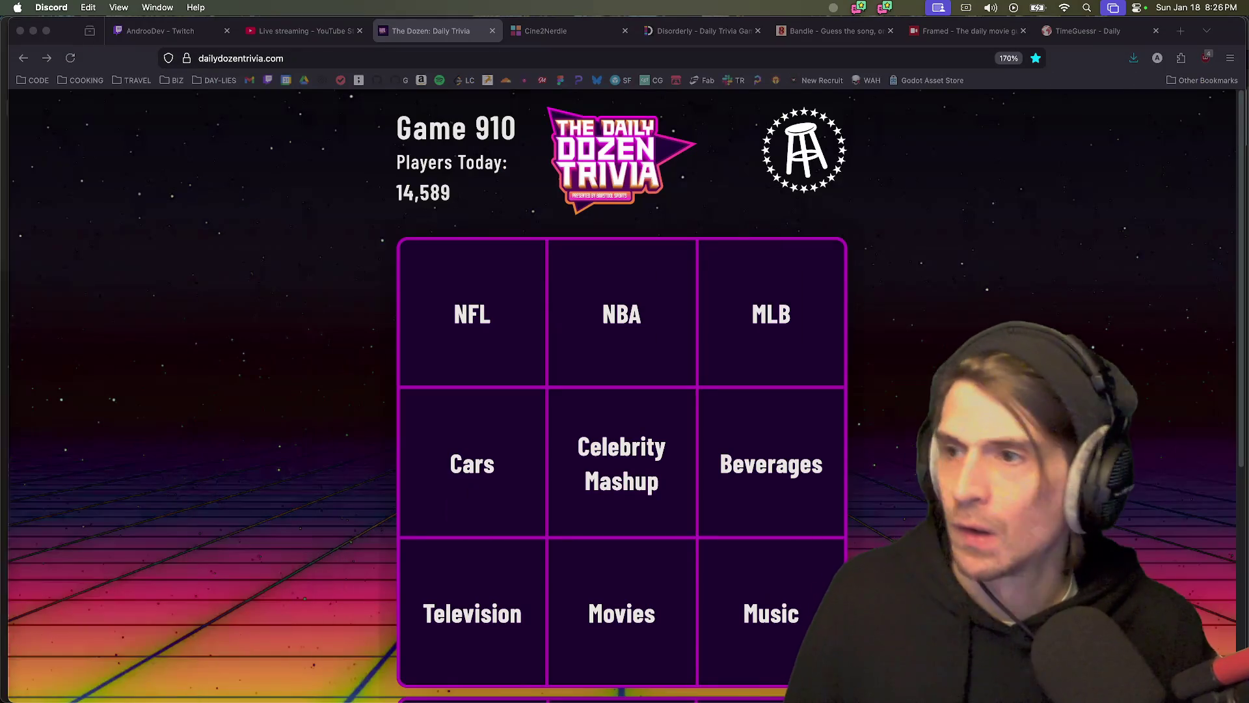
pyautogui.click(1015, 287)
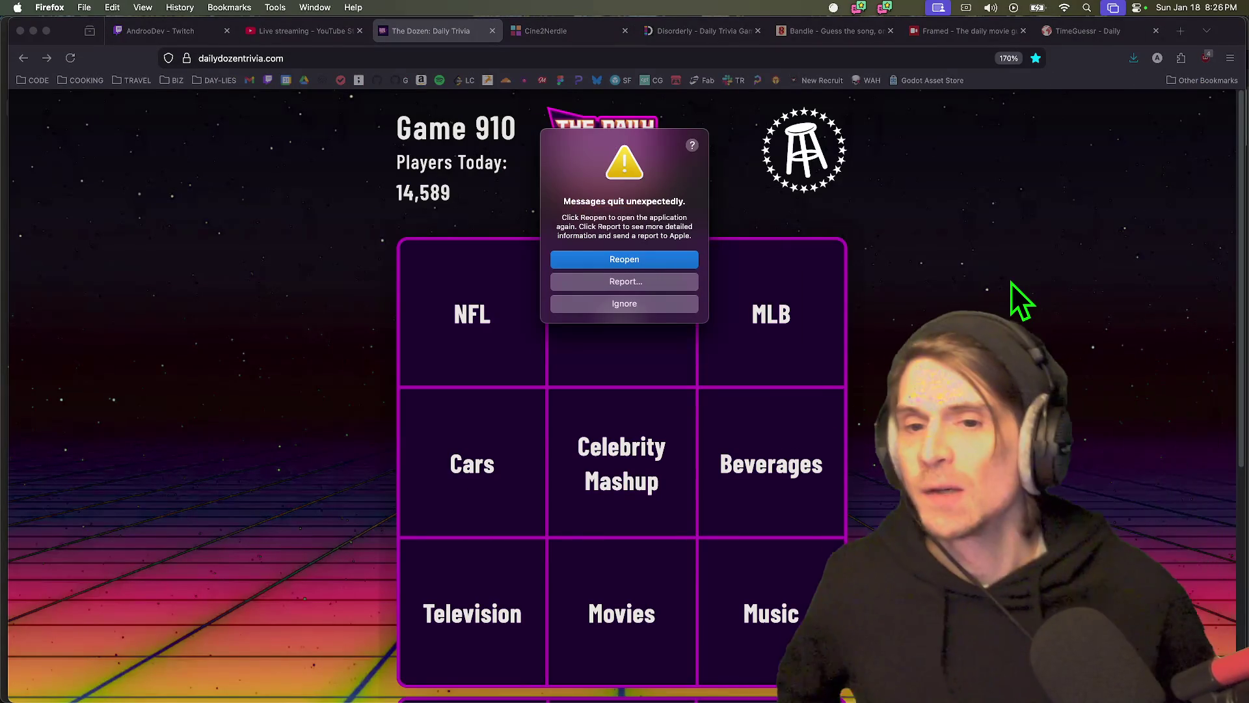
pyautogui.click(644, 300)
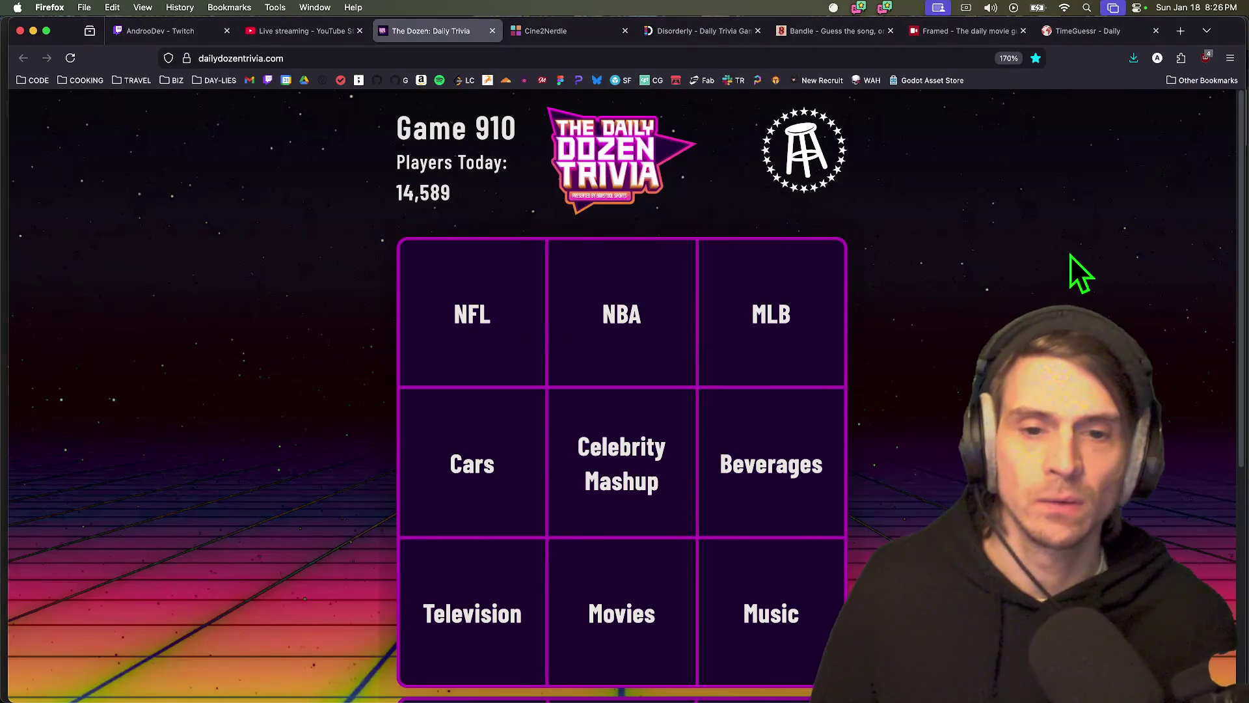
# - Answer the NFL question with Arizona Cardinals by searching 'card', then bring up the NBA question
pyautogui.click(429, 303)
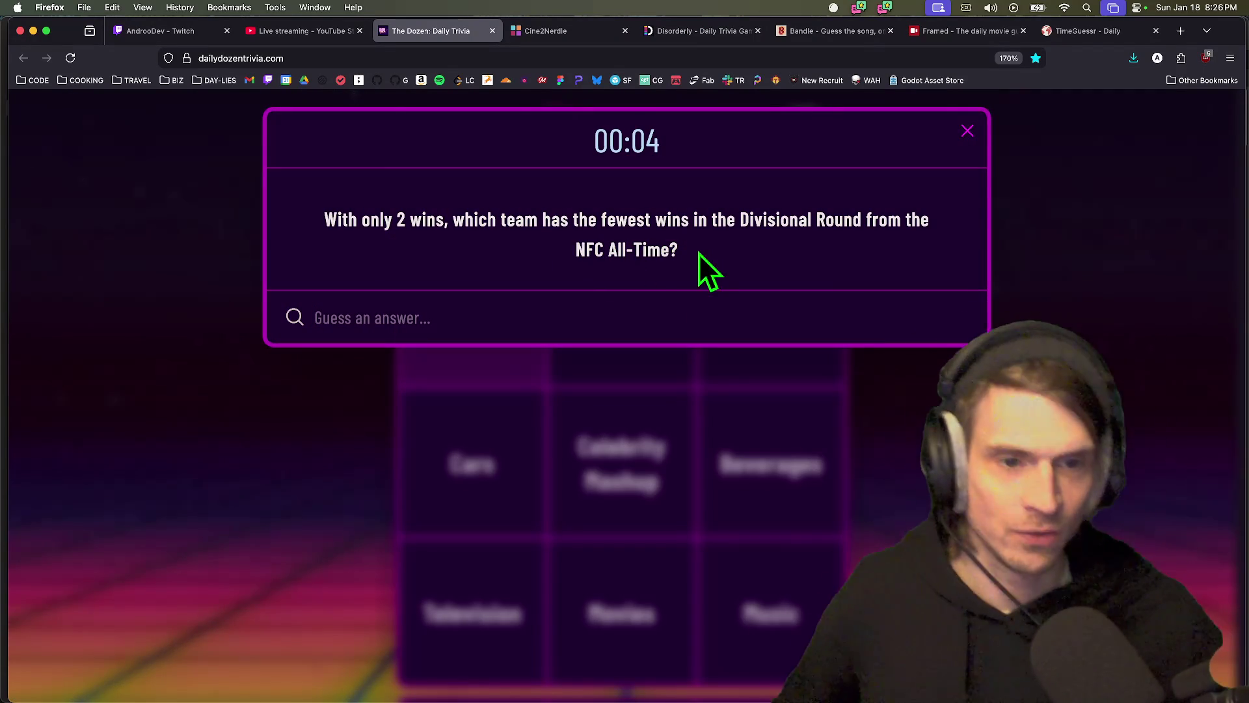
pyautogui.click(676, 305)
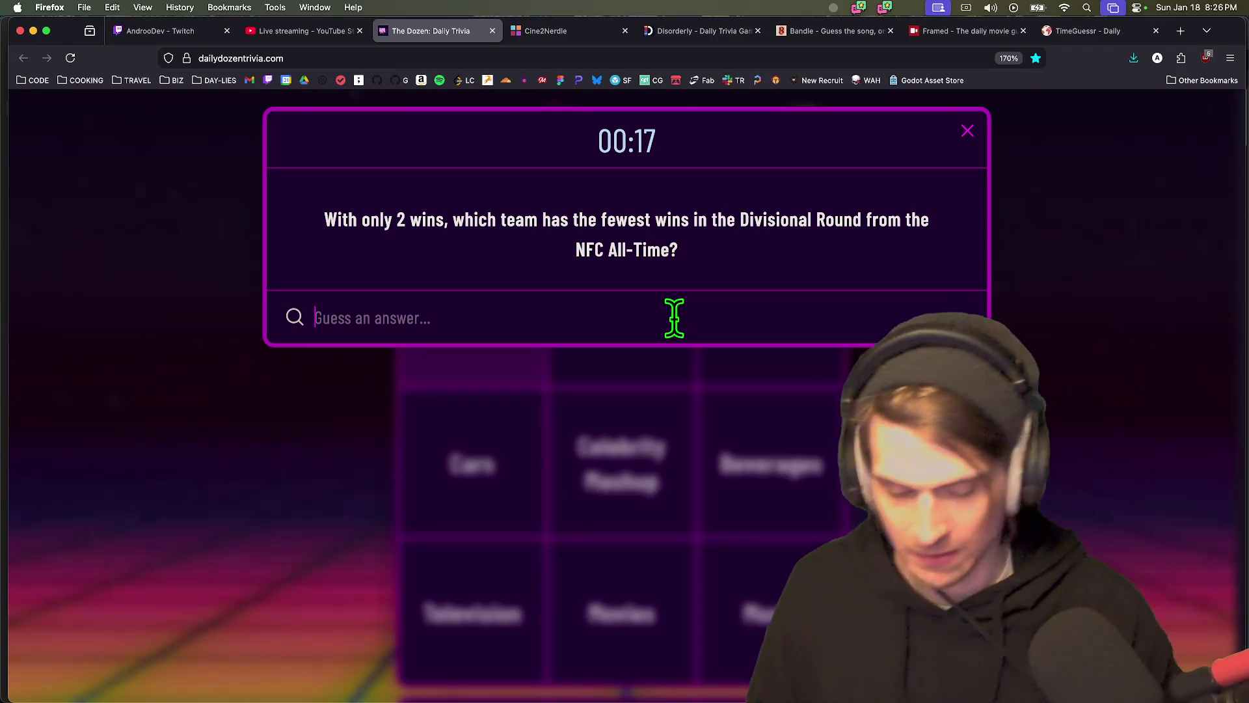
pyautogui.write('card')
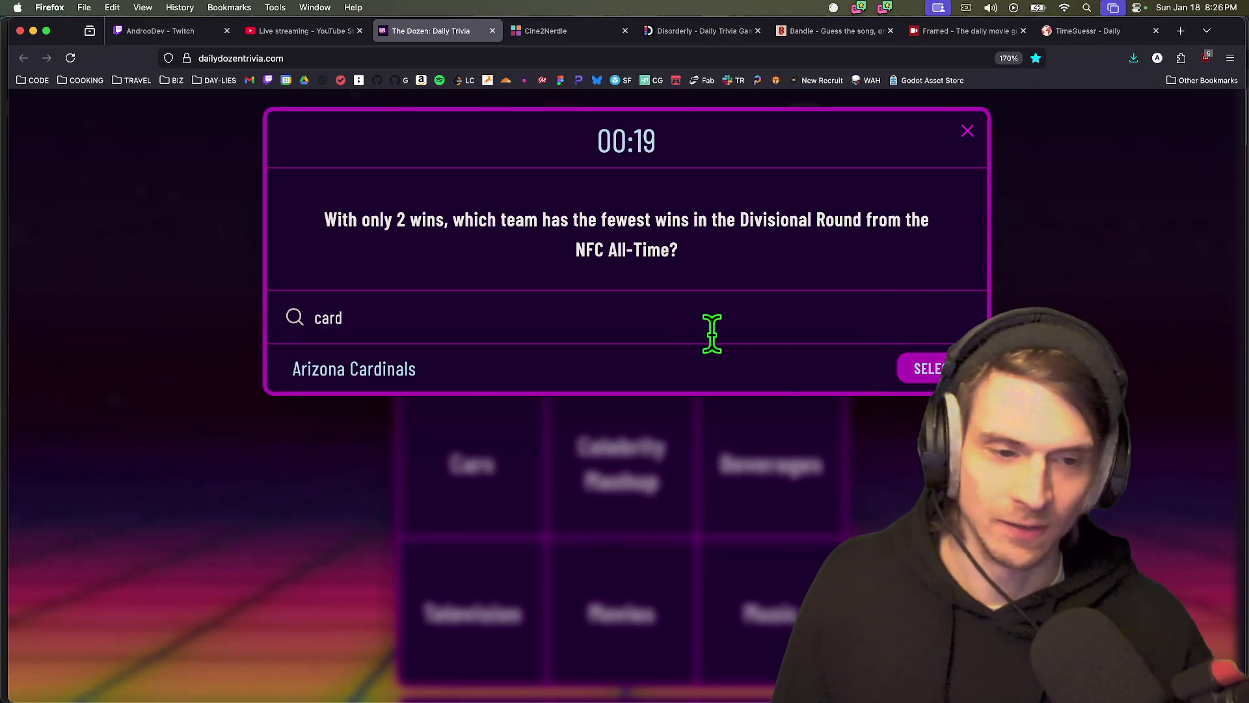
pyautogui.click(901, 369)
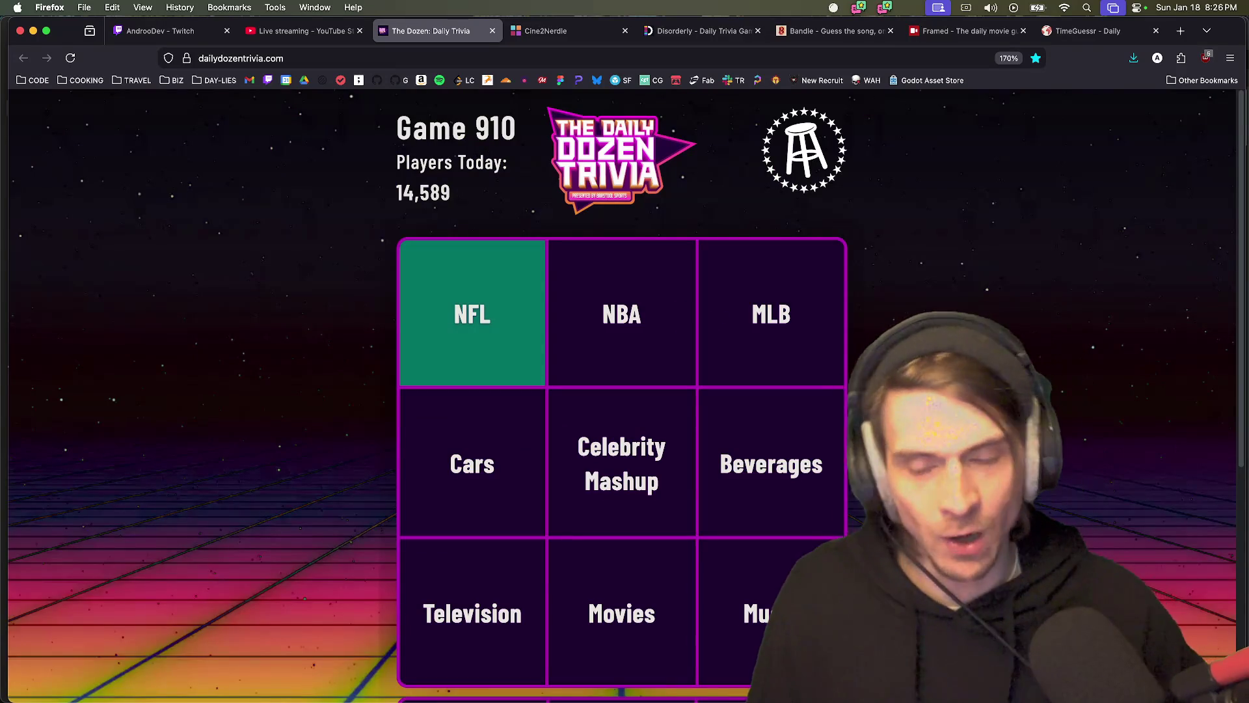
pyautogui.click(599, 296)
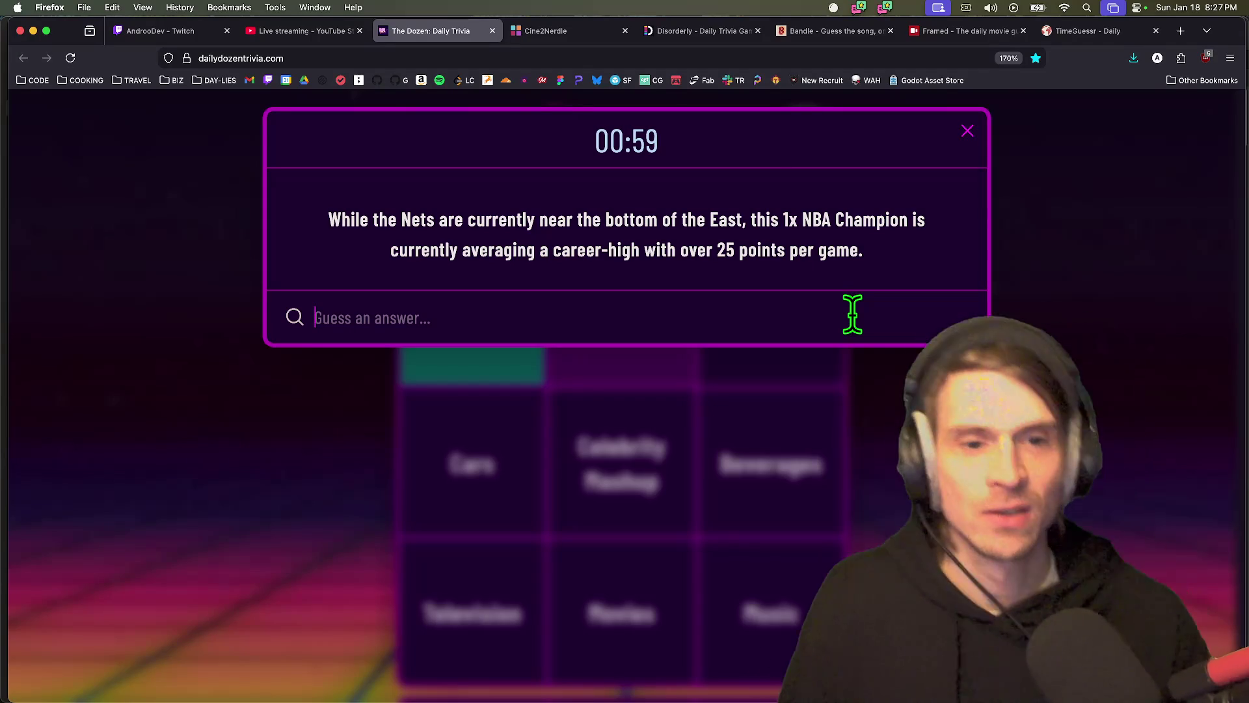
# - Search 'porter jr.' and submit Michael Porter Jr. as the NBA answer, then bring up the MLB question
pyautogui.write('m')
pyautogui.press('BackSpace')
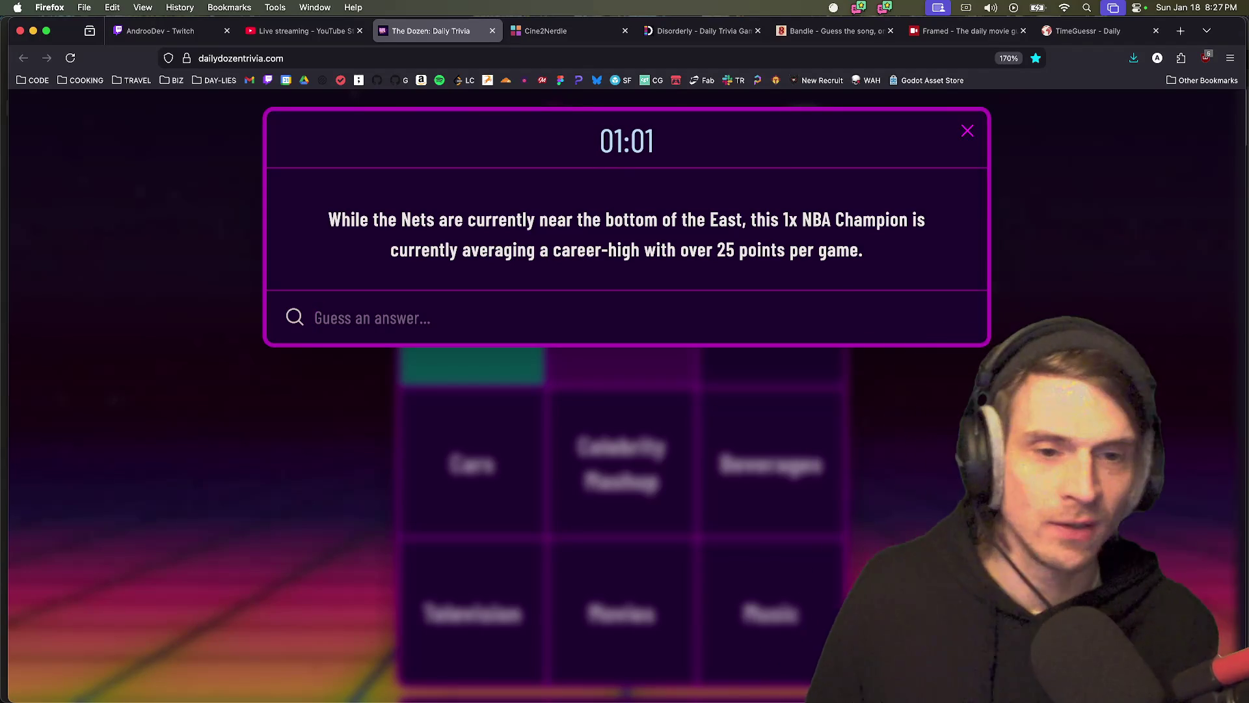
pyautogui.write('micheal por')
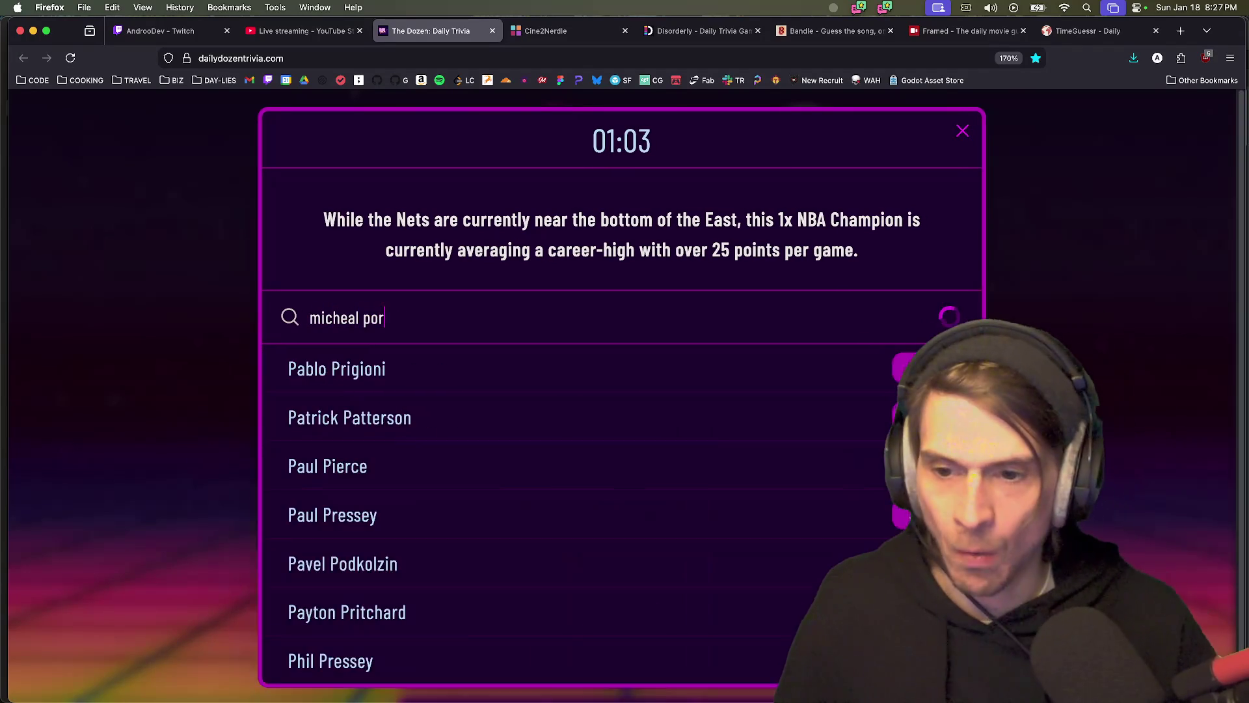
pyautogui.press('BackSpace')
pyautogui.press('BackSpace')
pyautogui.press('BackSpace')
pyautogui.write('j')
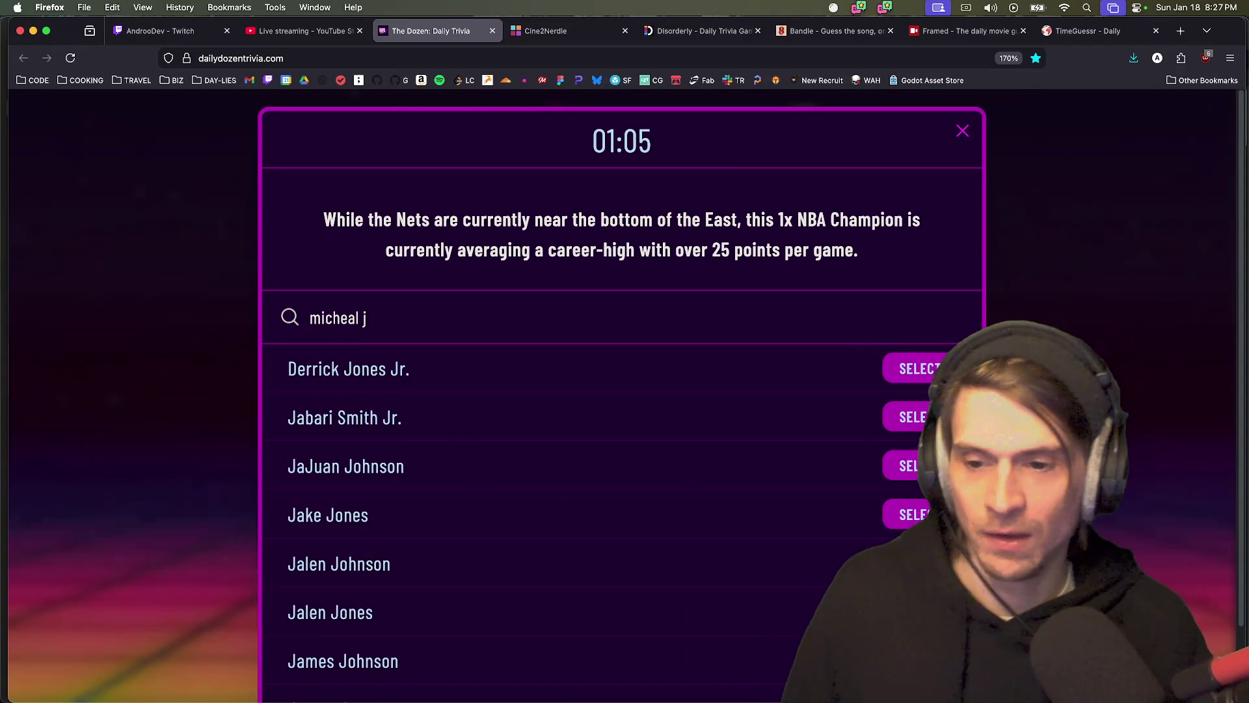
pyautogui.write('r')
pyautogui.press('super+BackSpace')
pyautogui.write('mi')
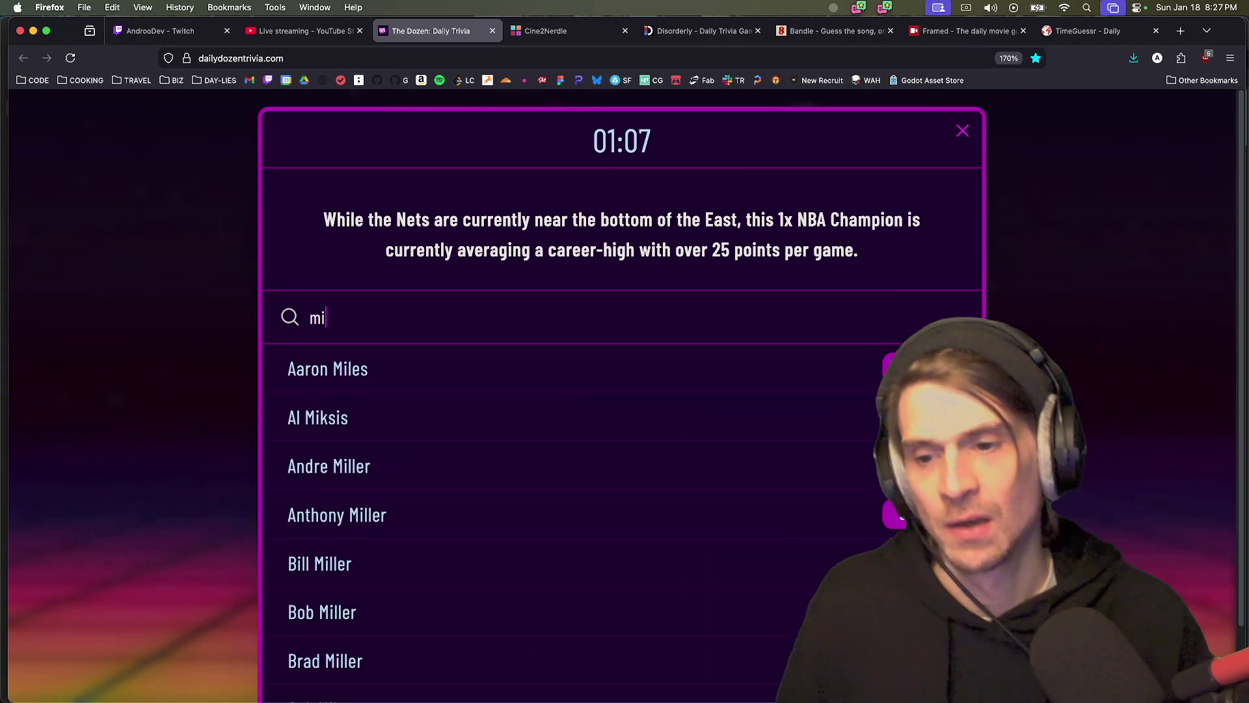
pyautogui.press('BackSpace')
pyautogui.press('BackSpace')
pyautogui.write('port')
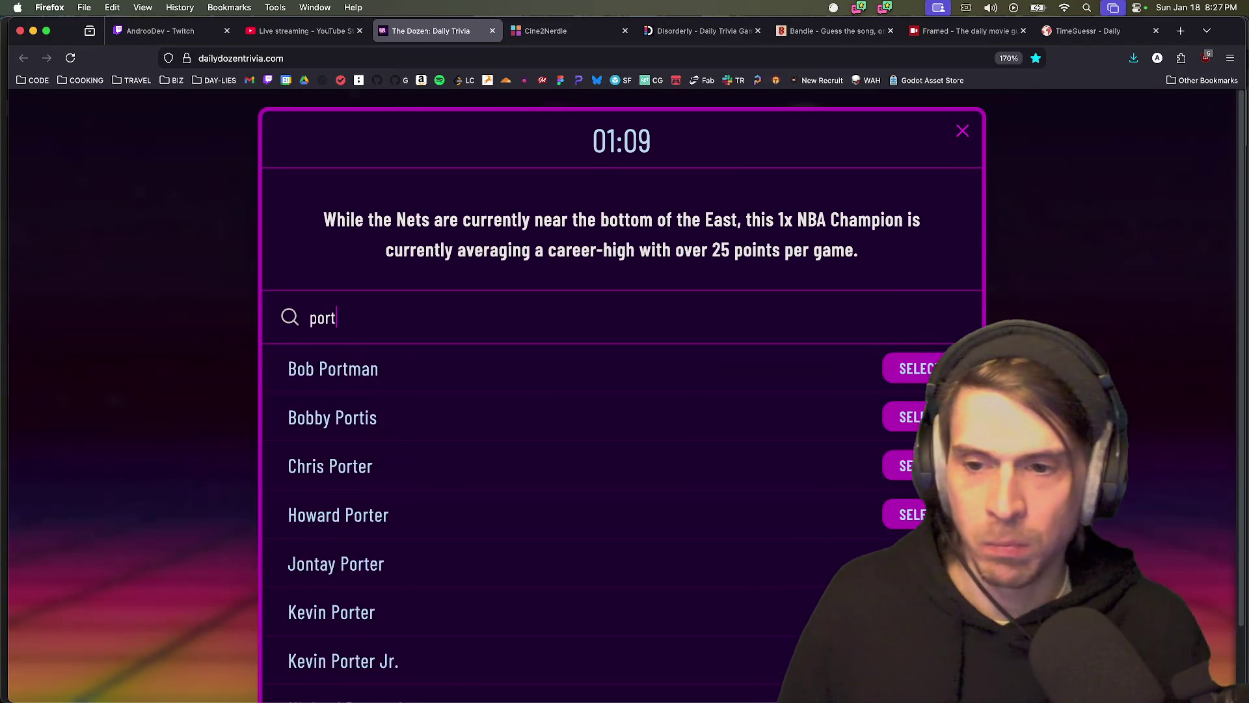
pyautogui.write('er jr.')
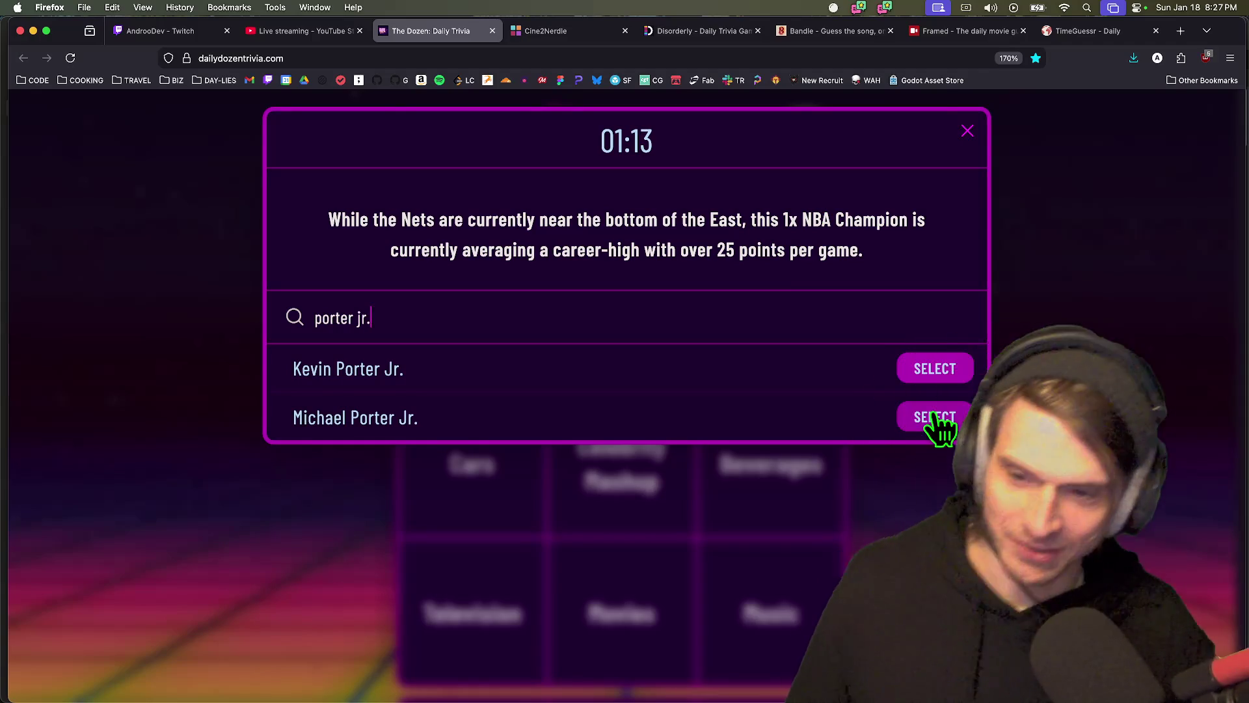
pyautogui.click(937, 419)
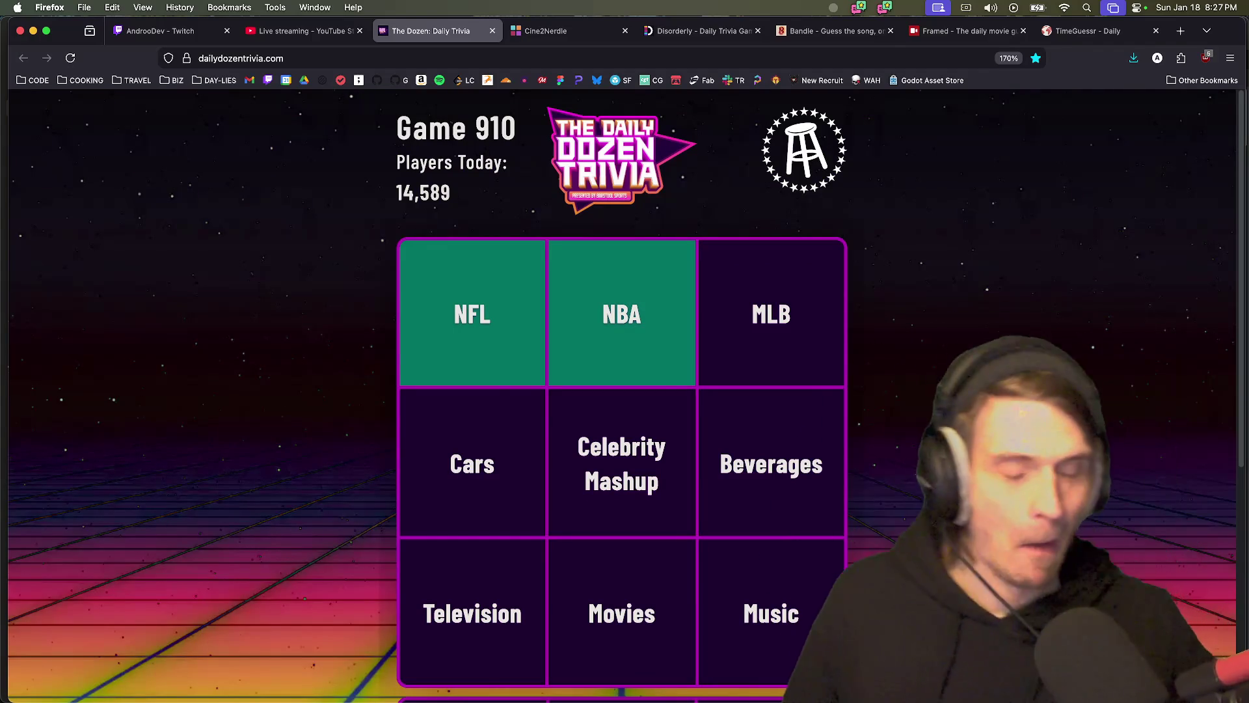
pyautogui.click(797, 313)
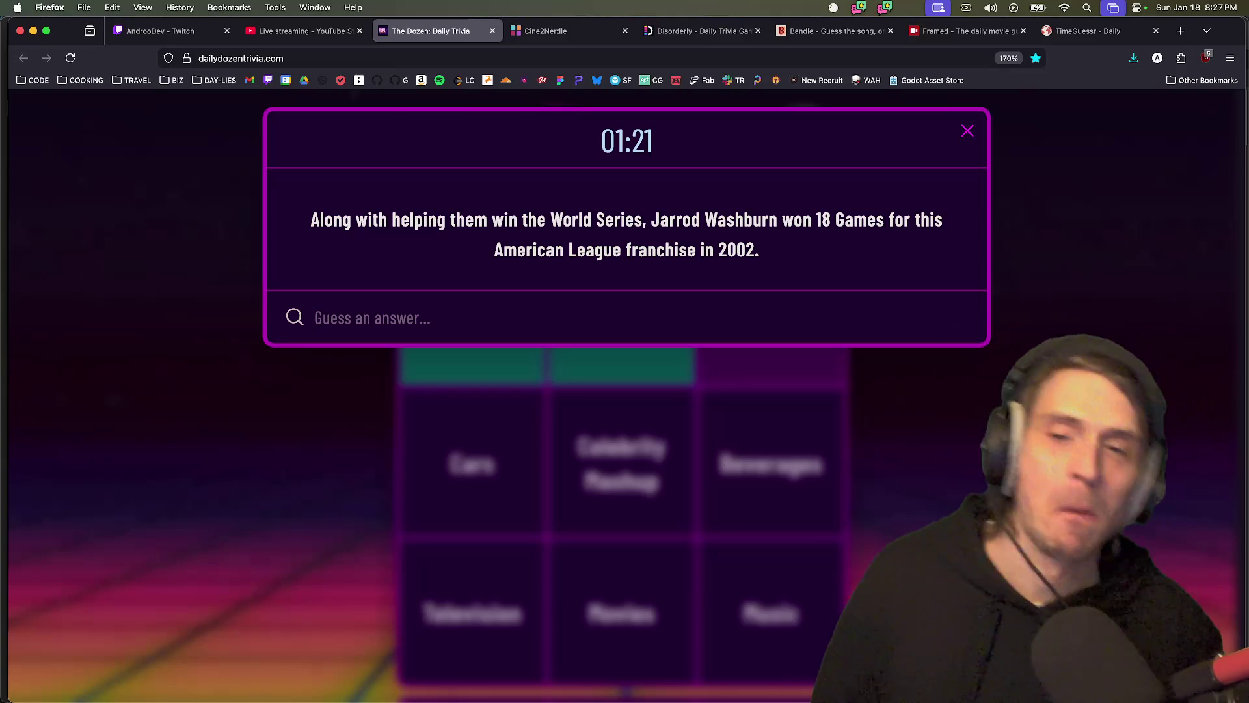